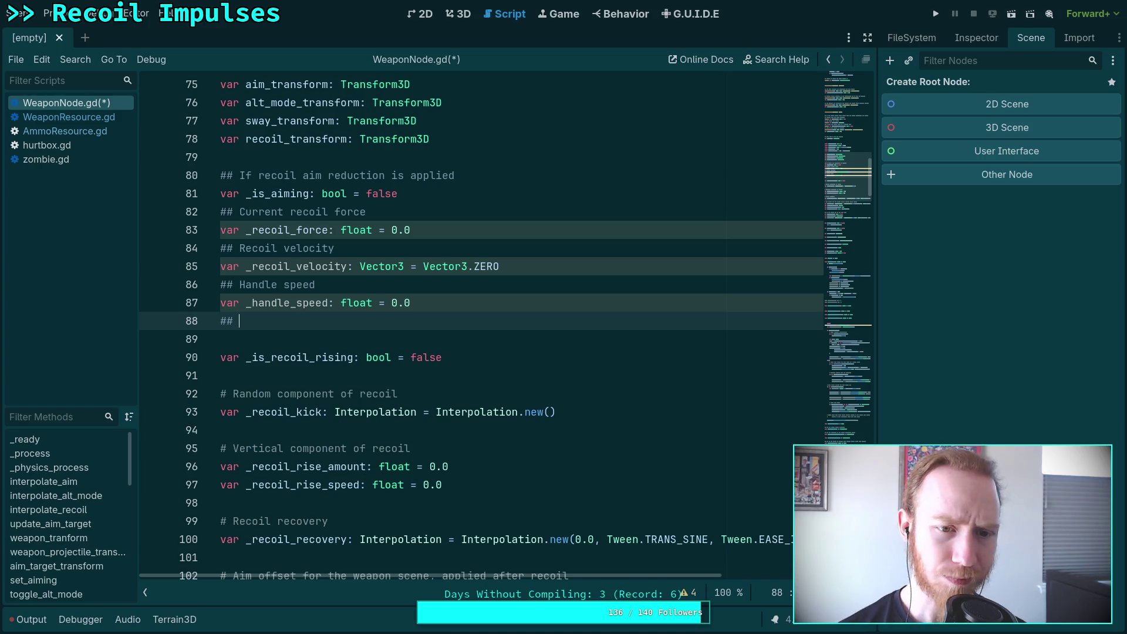
Scroll through the recoil code in WeaponNode.gd and select the 1.0 recover rate value
scroll(520, 377, "up", 15)
scroll(521, 377, "up", 4)
scroll(514, 399, "down", 5)
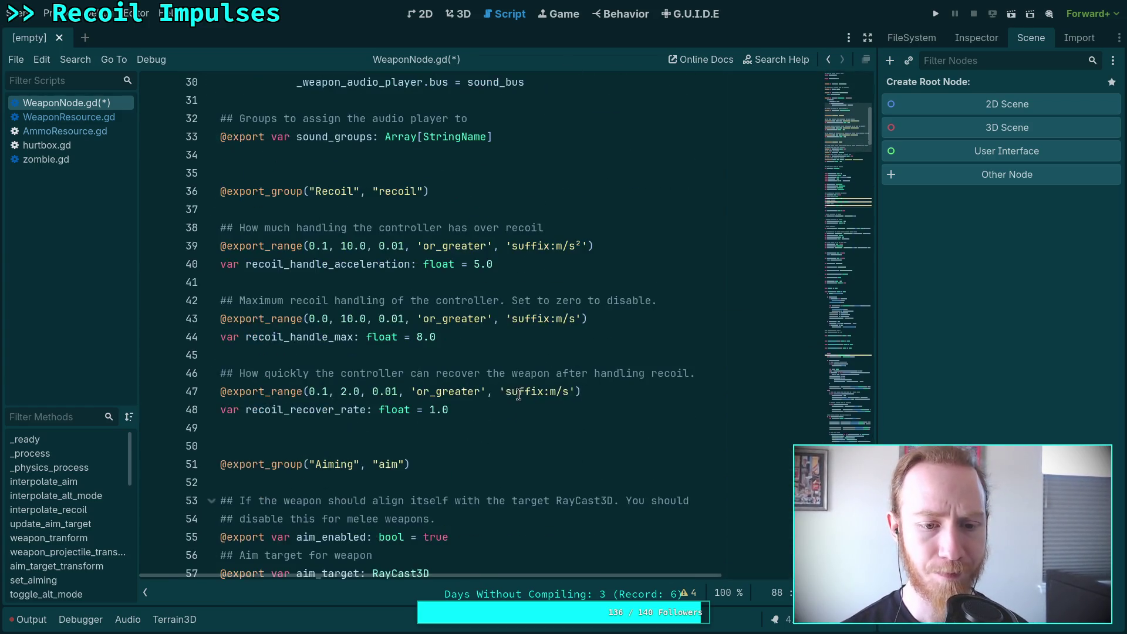
left_click(481, 414)
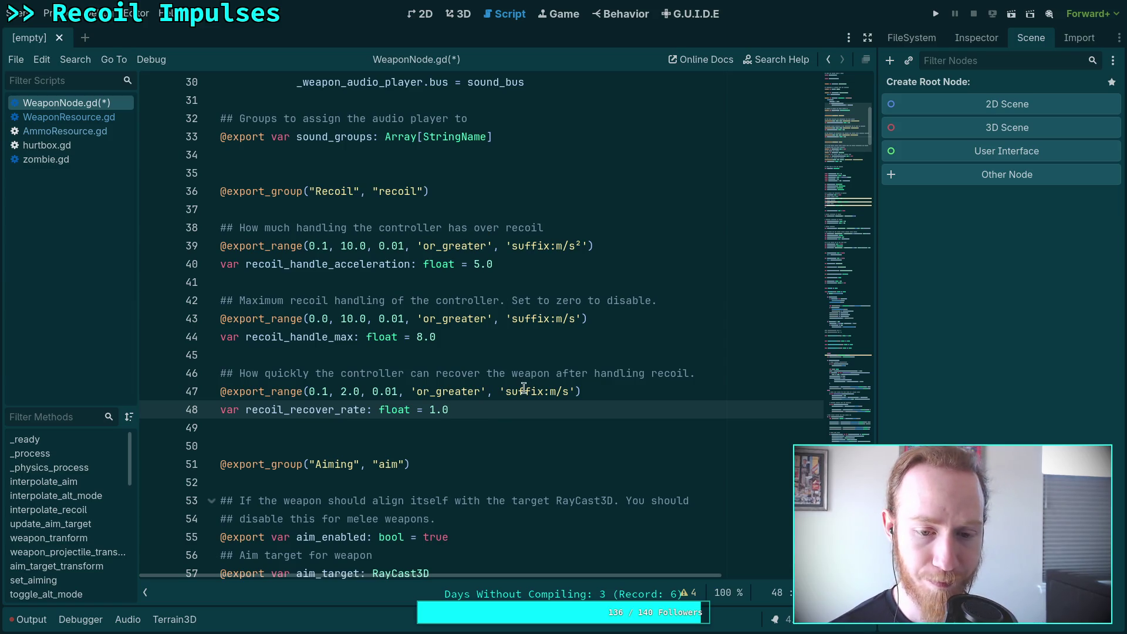
double_click(461, 417)
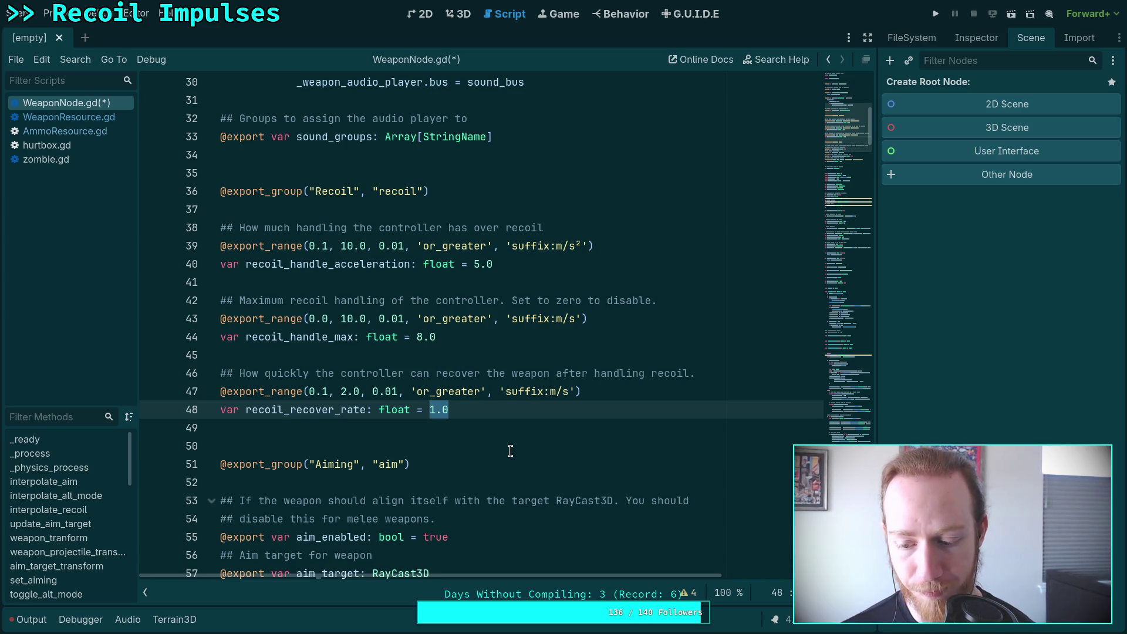
Check the Vector3 documentation on the recoil variables, then save the script and run the game
scroll(510, 450, "down", 15)
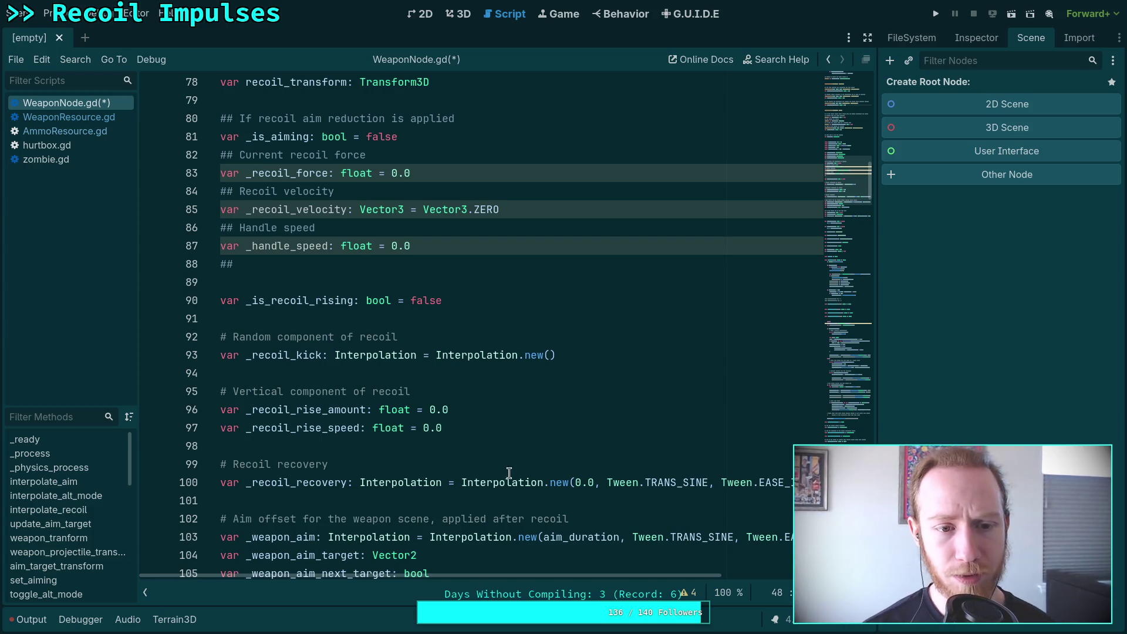
scroll(447, 392, "up", 1)
scroll(443, 392, "up", 1)
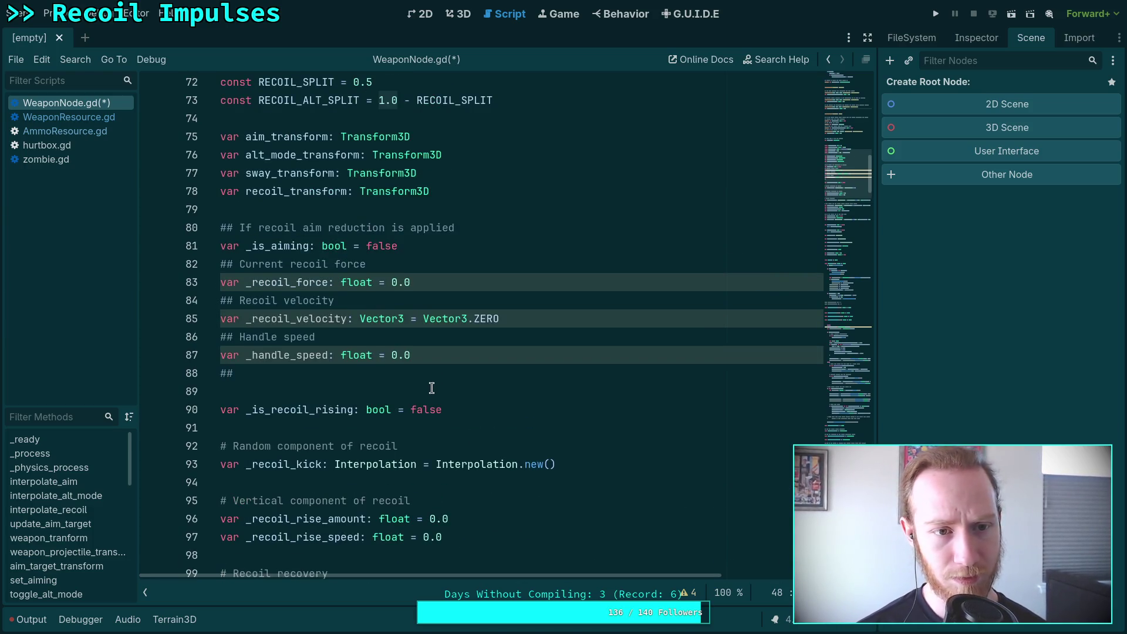
mouse_move(470, 322)
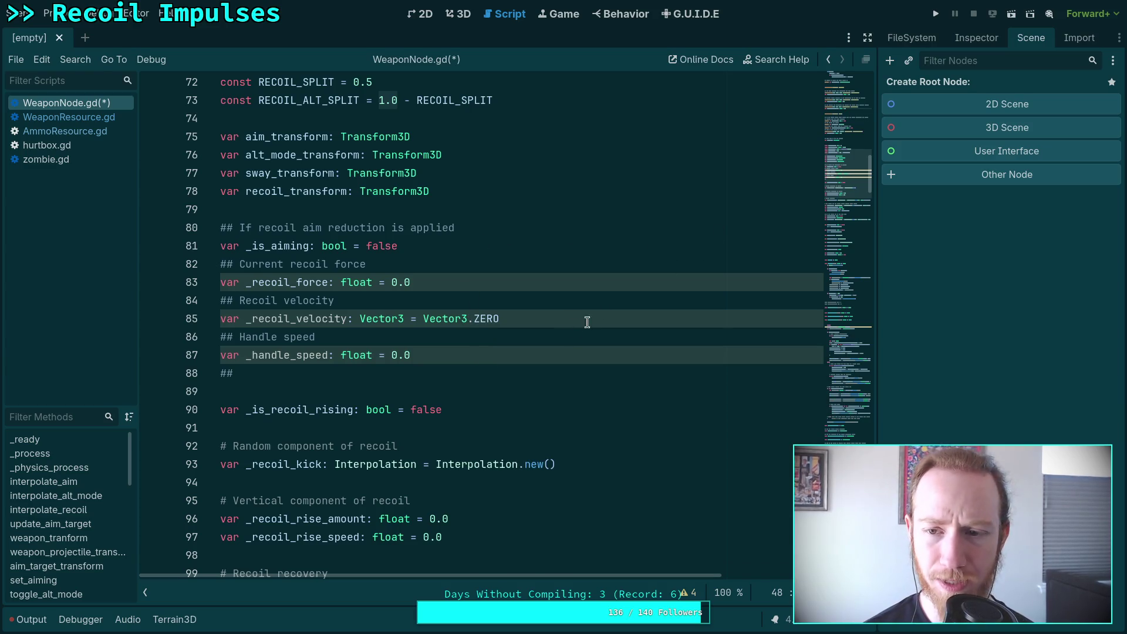
scroll(705, 254, "down", 2)
left_click(935, 14)
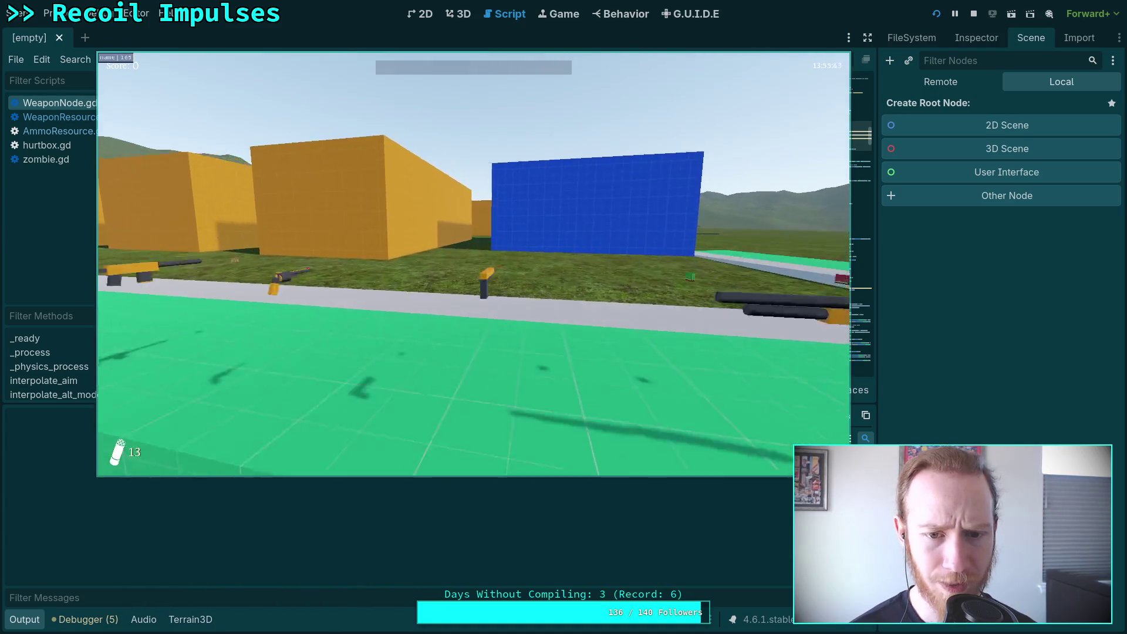
Walk forward to pick up the pistol, back away from the blue wall, then exit to the editor
key("w")
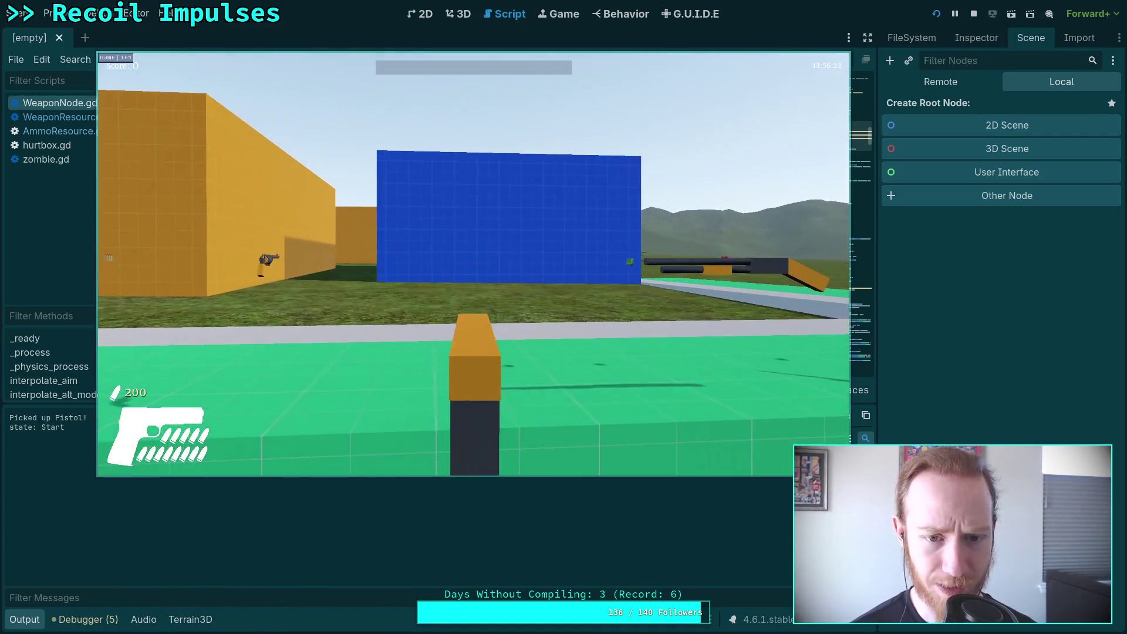
key("s")
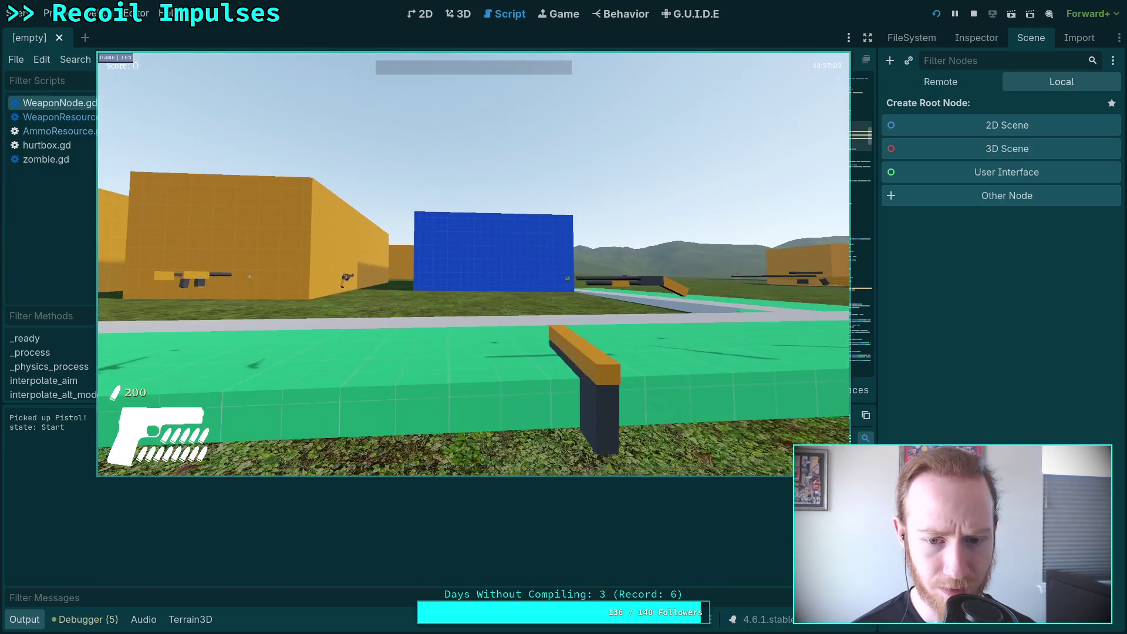
key("Escape")
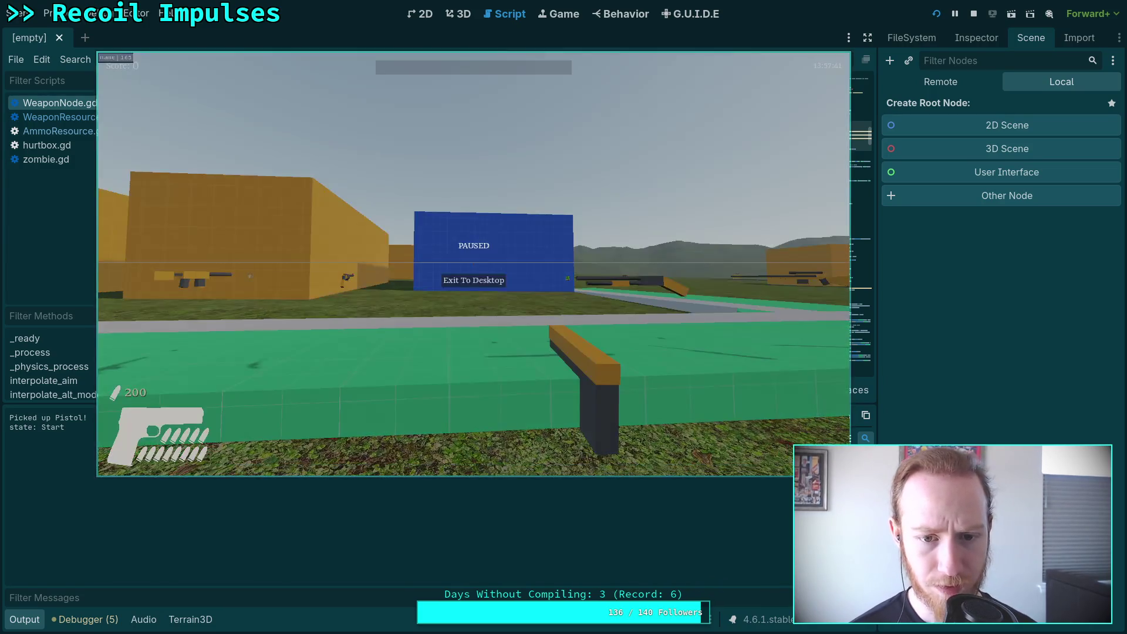
left_click(476, 278)
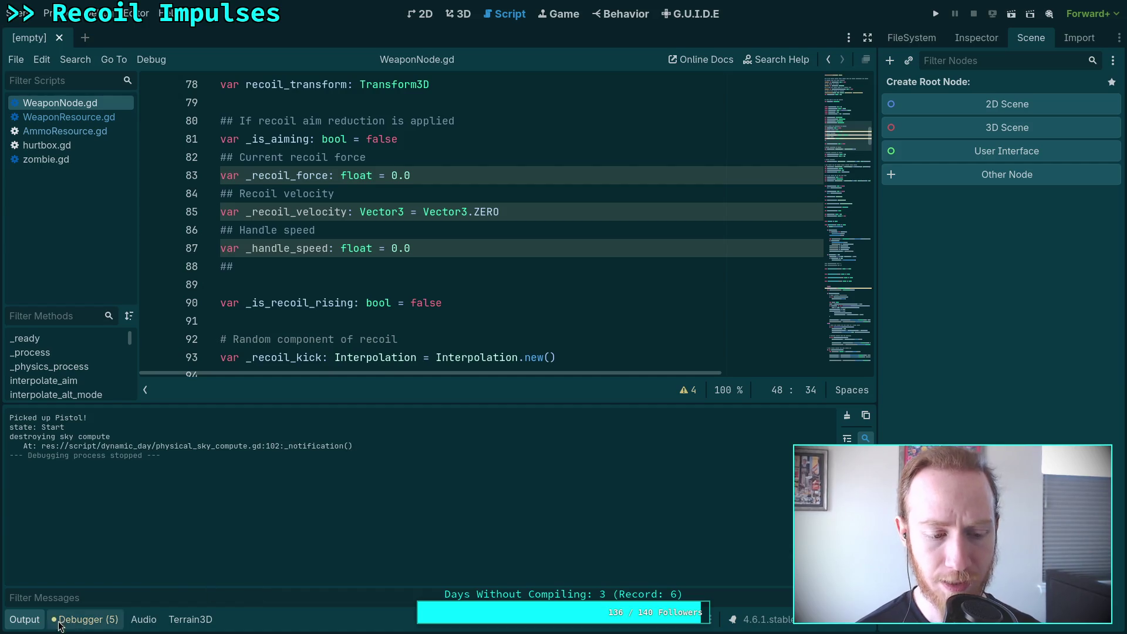
Hide the Output log and browse the project files in the FileSystem dock
left_click(24, 619)
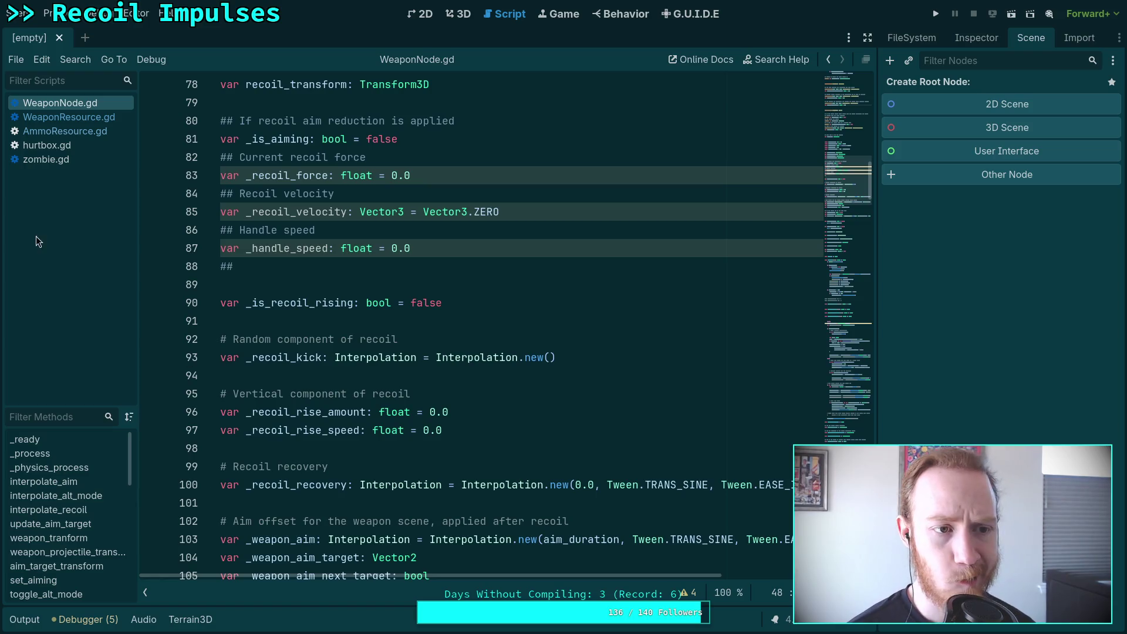
left_click(919, 42)
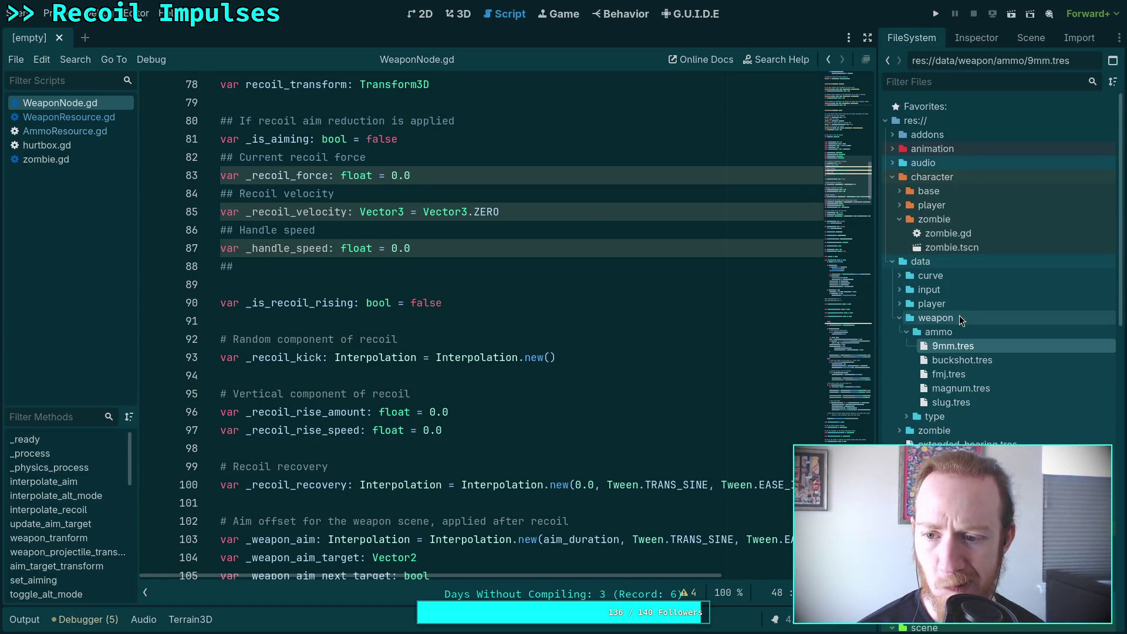
scroll(942, 399, "down", 15)
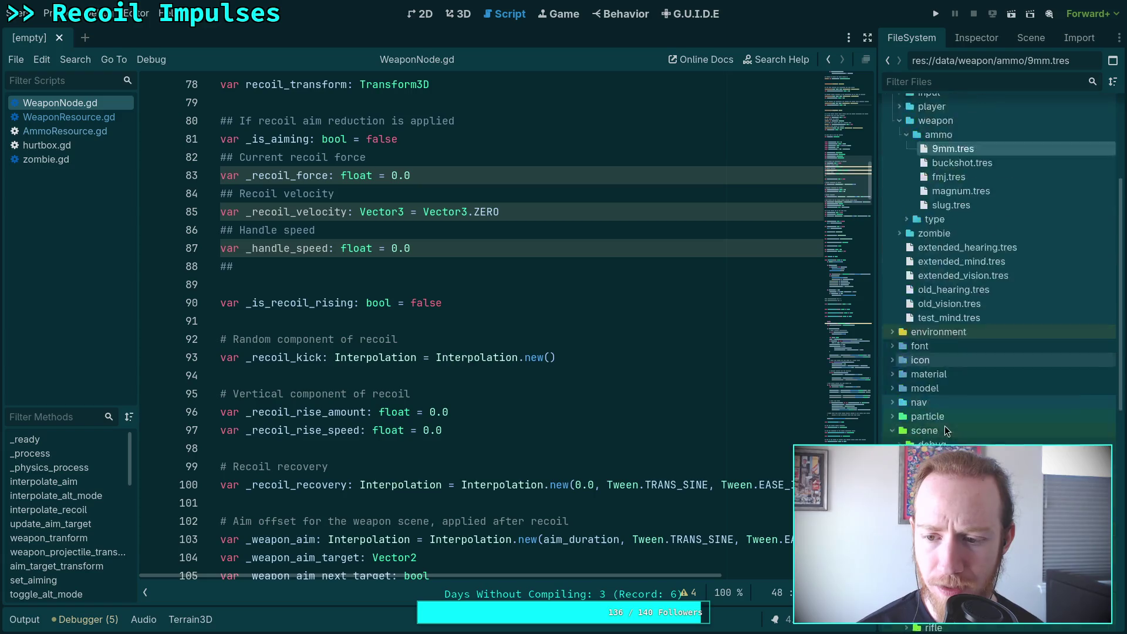
scroll(939, 352, "up", 5)
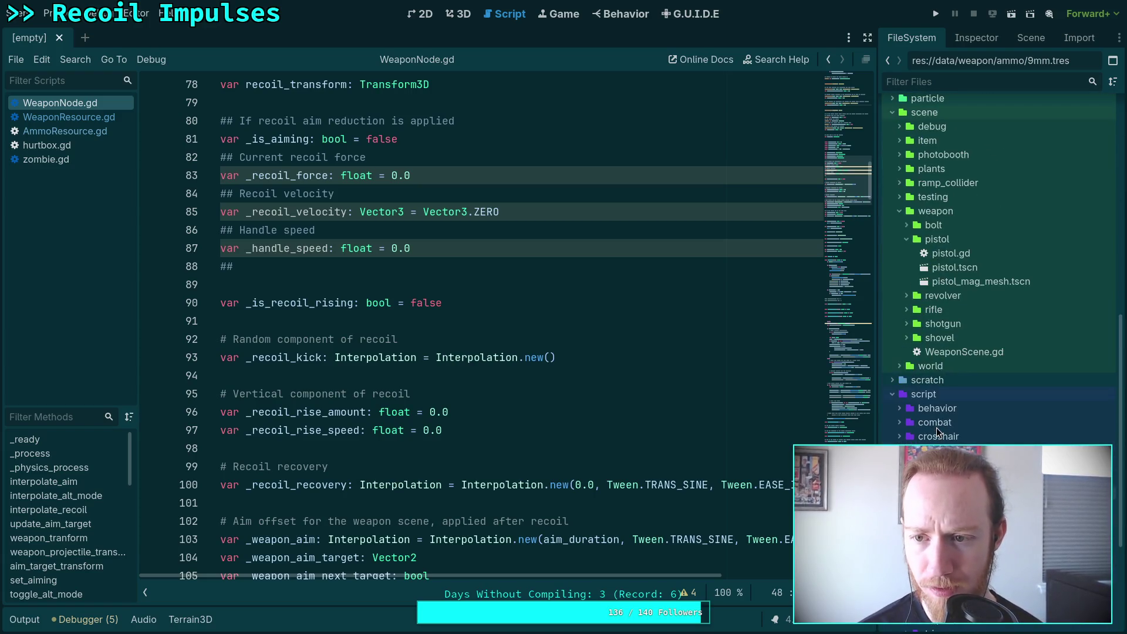
scroll(939, 355, "up", 10)
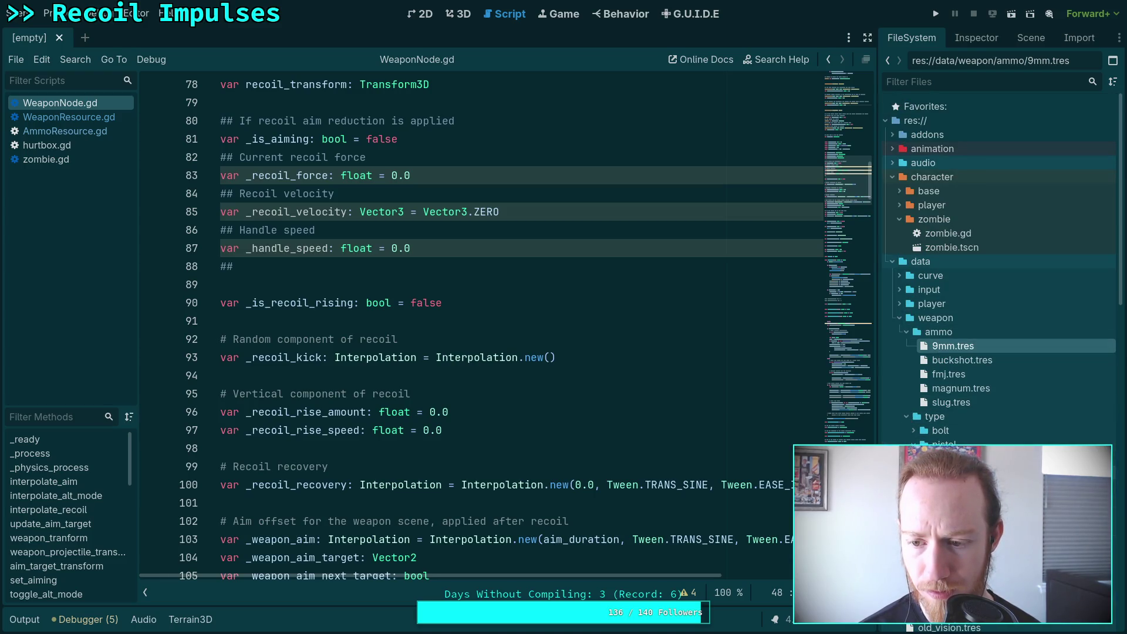
Show pistol.tres in a widened Inspector and scroll to its trigger mechanism settings
left_click(939, 472)
left_click(968, 39)
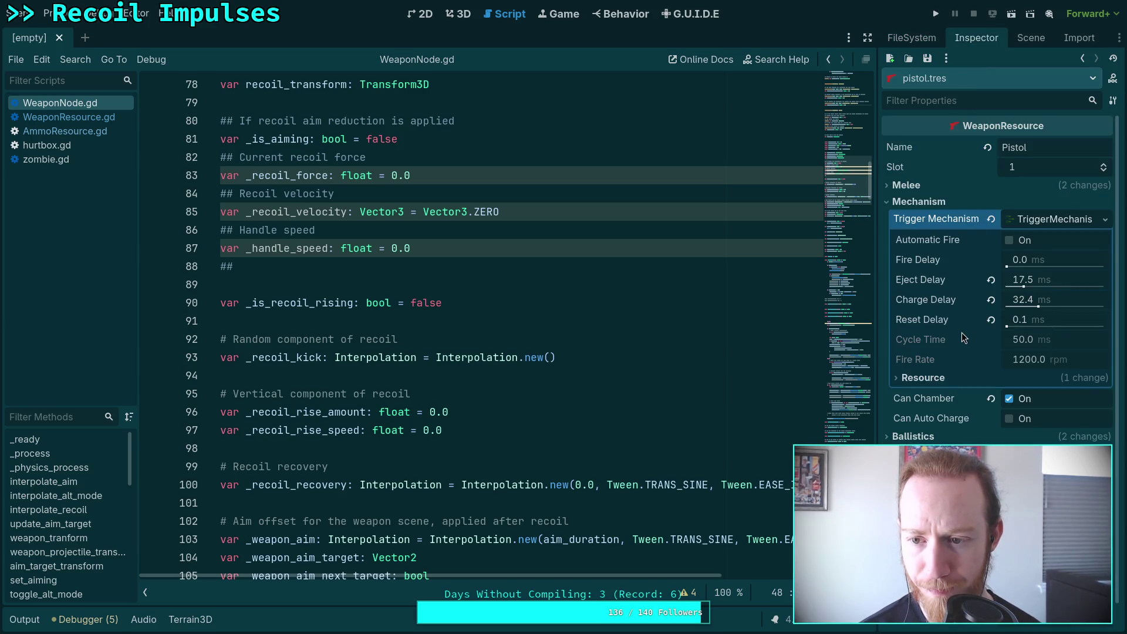
left_click_drag(876, 300, 836, 303)
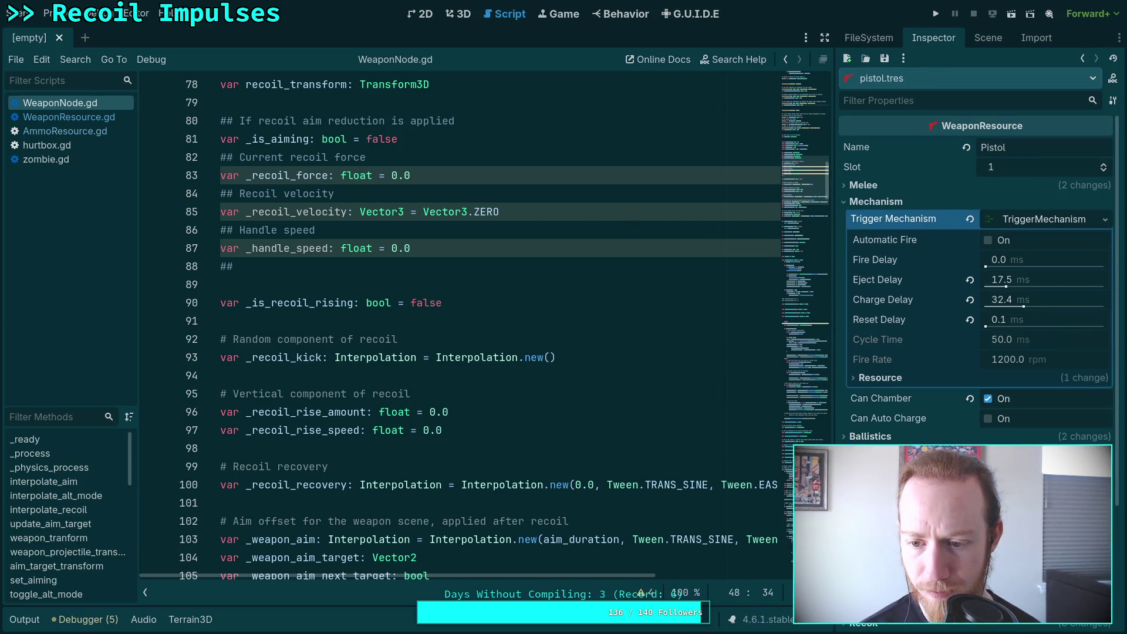
scroll(854, 441, "down", 3)
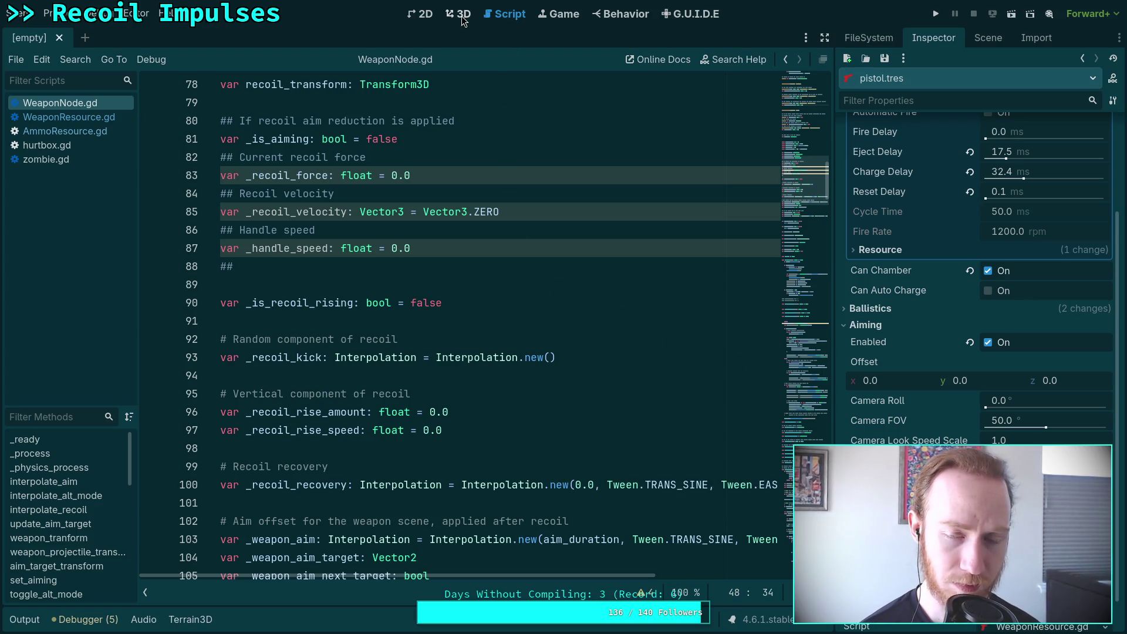
Open character/player/player.tscn and expand the player's Aiming settings in the Inspector
left_click(873, 38)
left_click(889, 205)
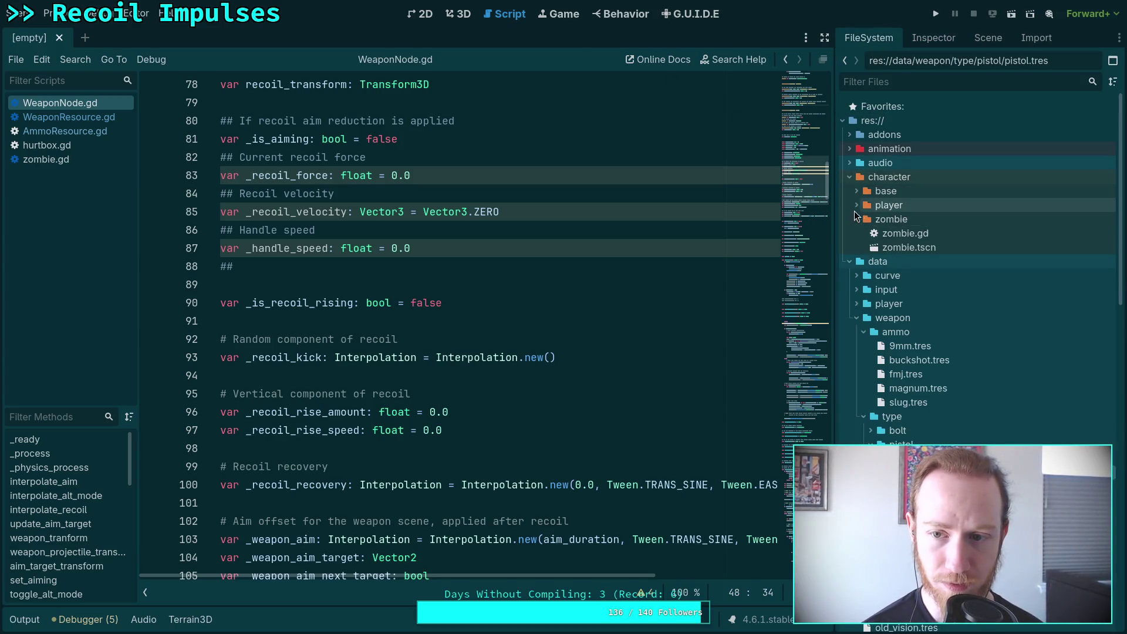
left_click(856, 204)
double_click(907, 233)
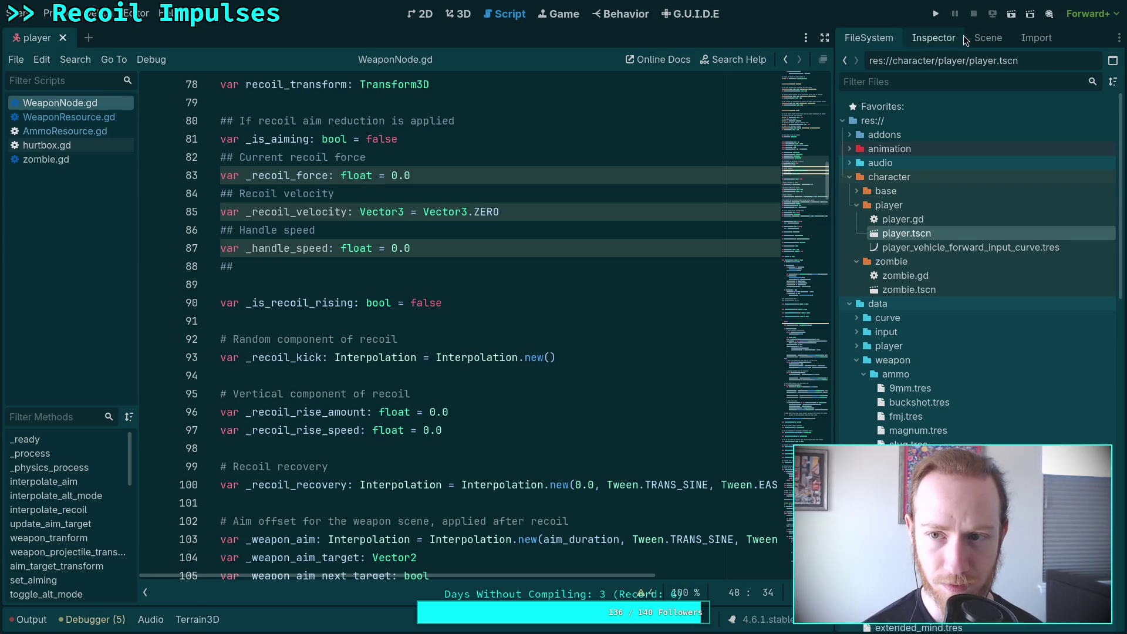
left_click(935, 38)
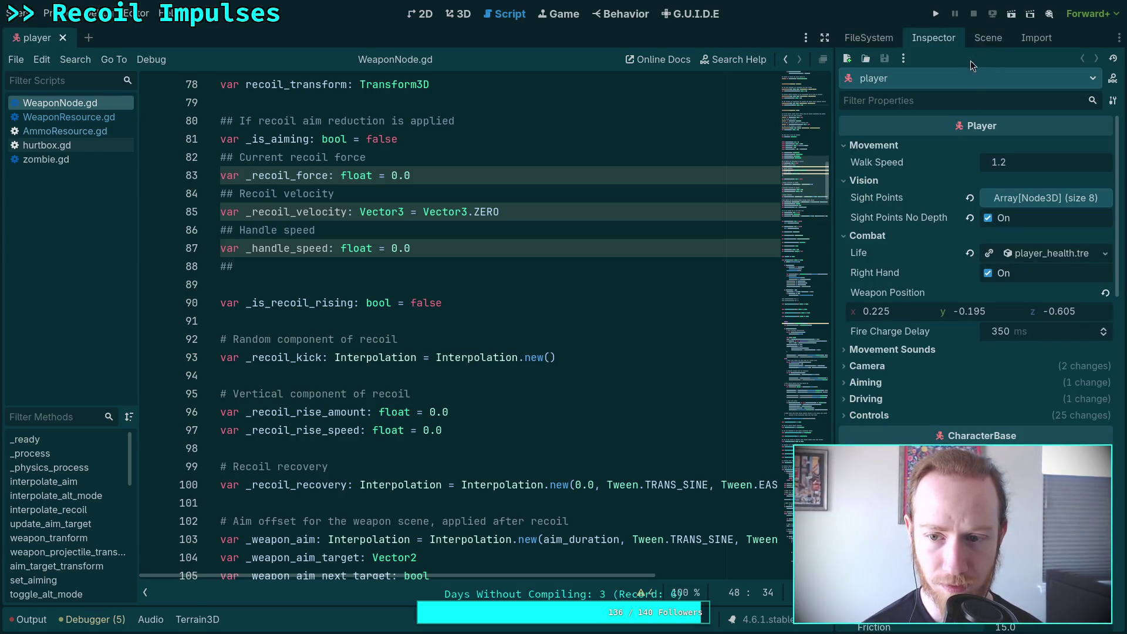
left_click(872, 381)
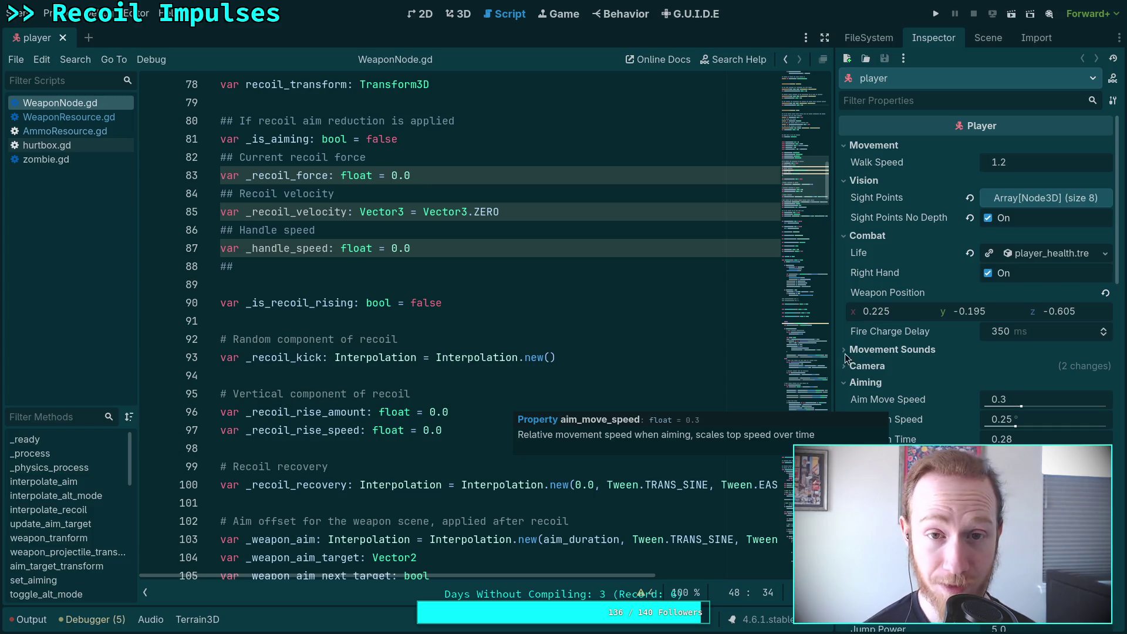
View the player in the 3D workspace and expand Neck in the Scene tree
left_click(462, 14)
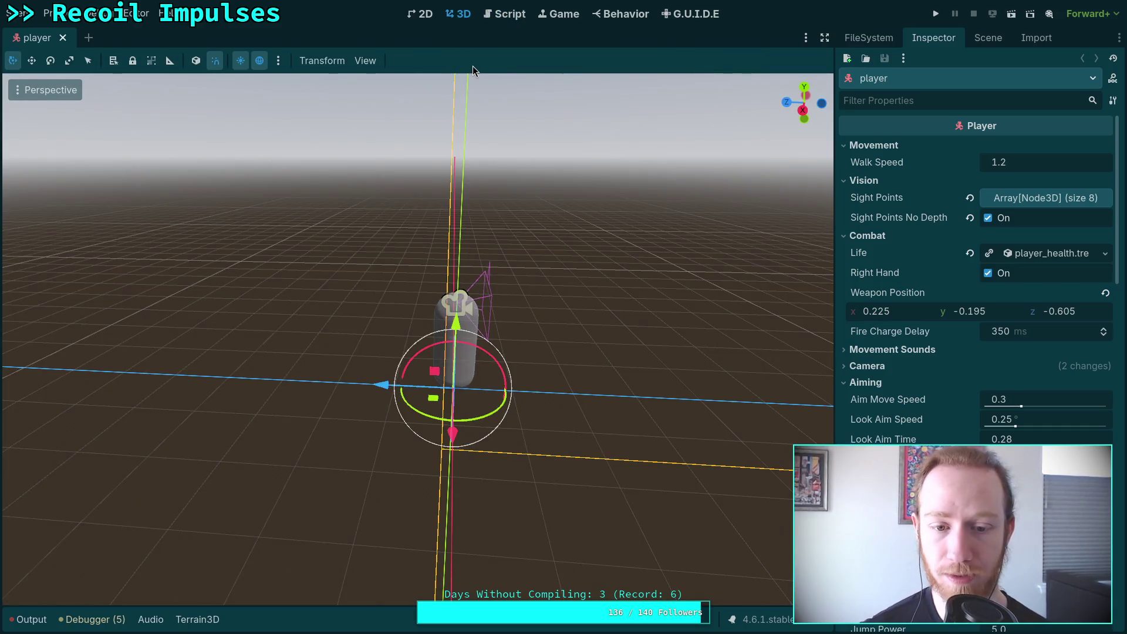
mouse_move(554, 222)
left_mouse_down()
mouse_move(533, 372)
mouse_move(584, 361)
left_mouse_up()
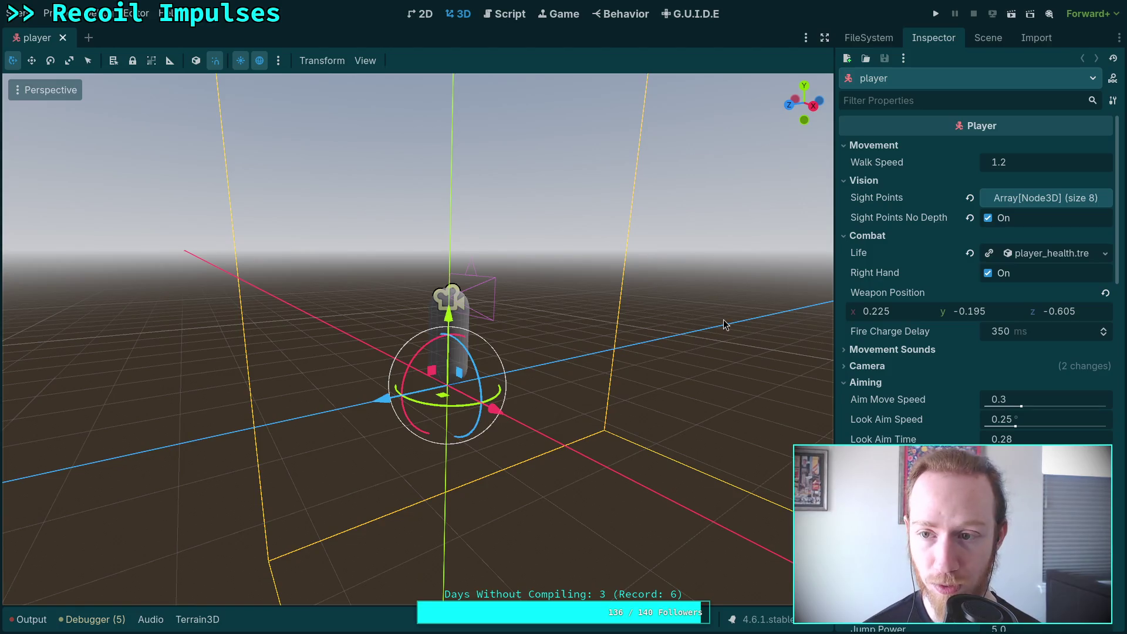
left_click(981, 39)
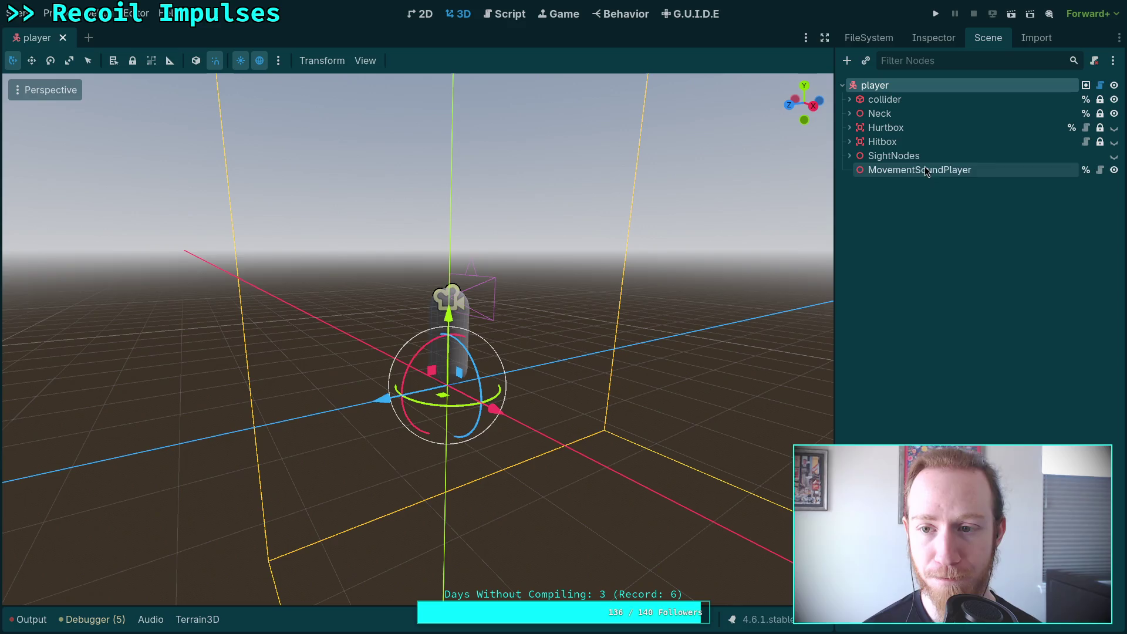
left_click(849, 113)
Select WeaponNode under Camera3D, orbit the player model, then switch to the ballistics PDF in the browser
left_click(867, 158)
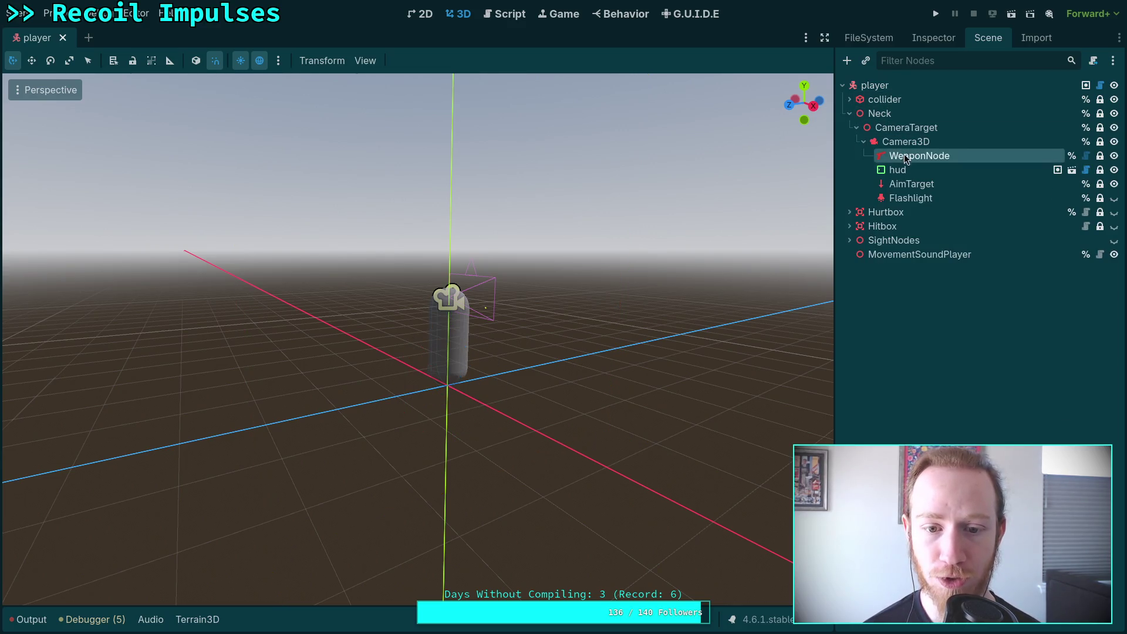
mouse_move(677, 322)
left_mouse_down()
mouse_move(498, 352)
mouse_move(526, 317)
mouse_move(623, 316)
left_mouse_up()
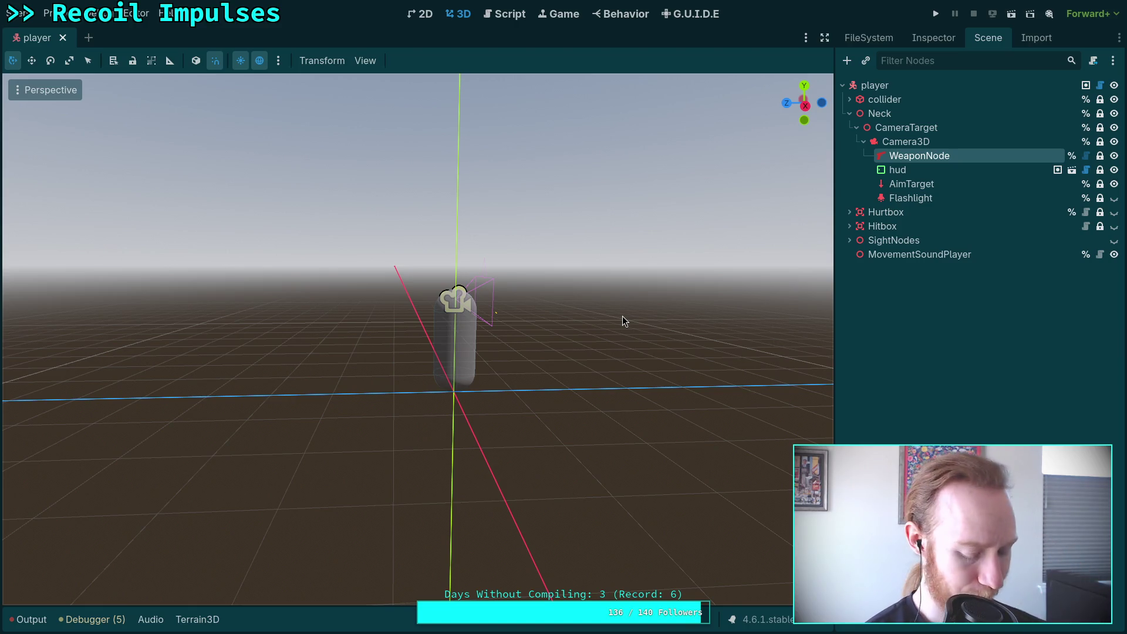
key("super+3")
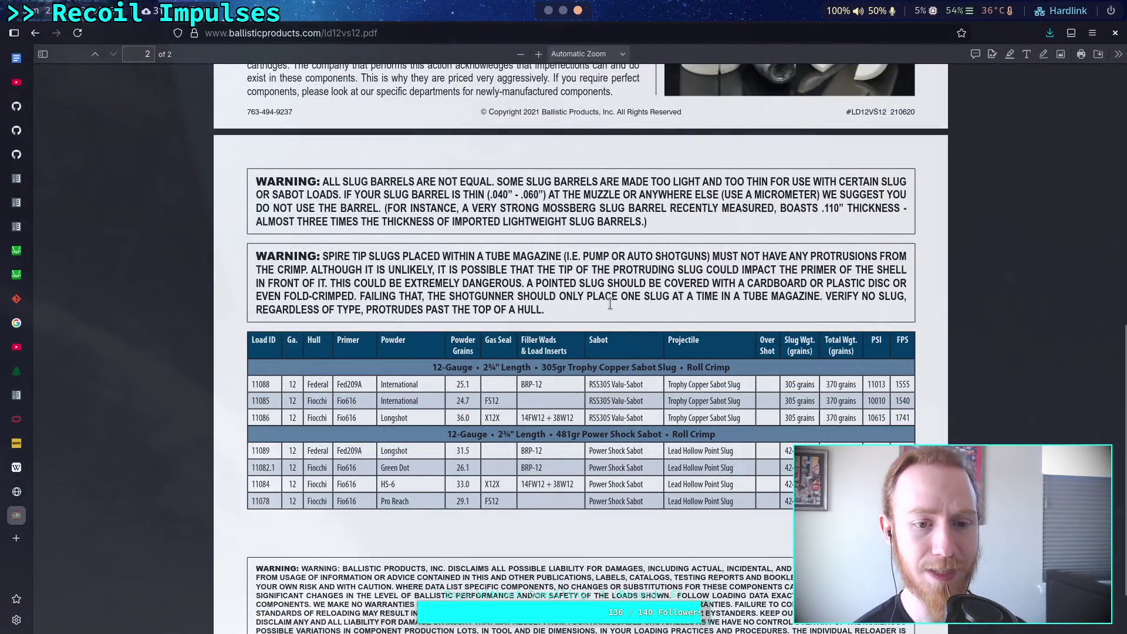
Search Google for 'hand held flashlight with hand gun'
key("ctrl+l")
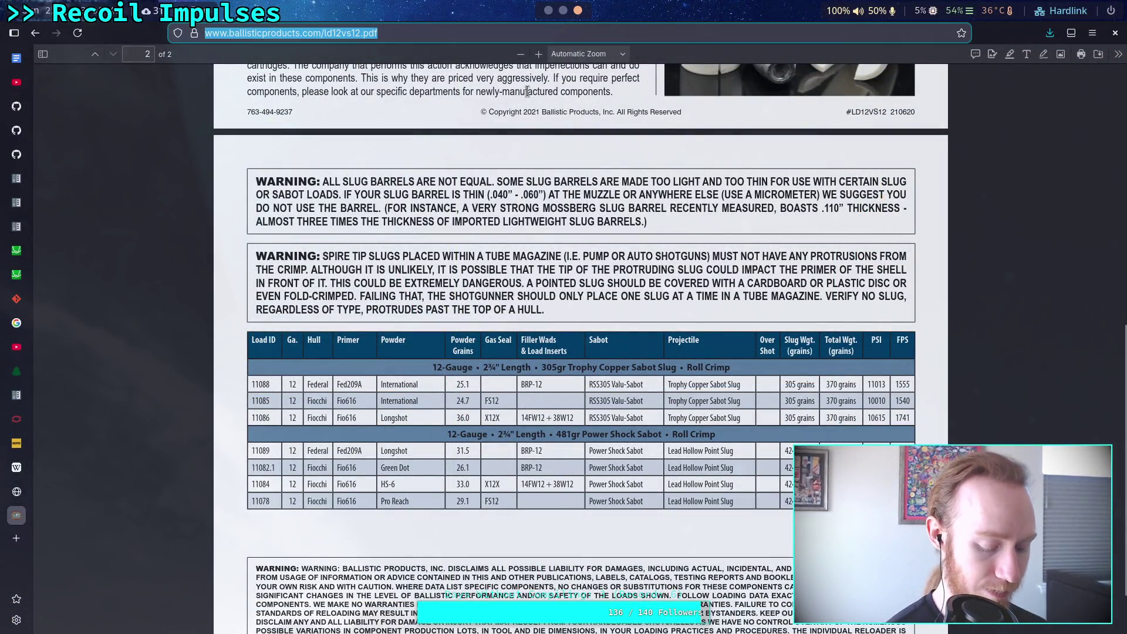
type("hand held ")
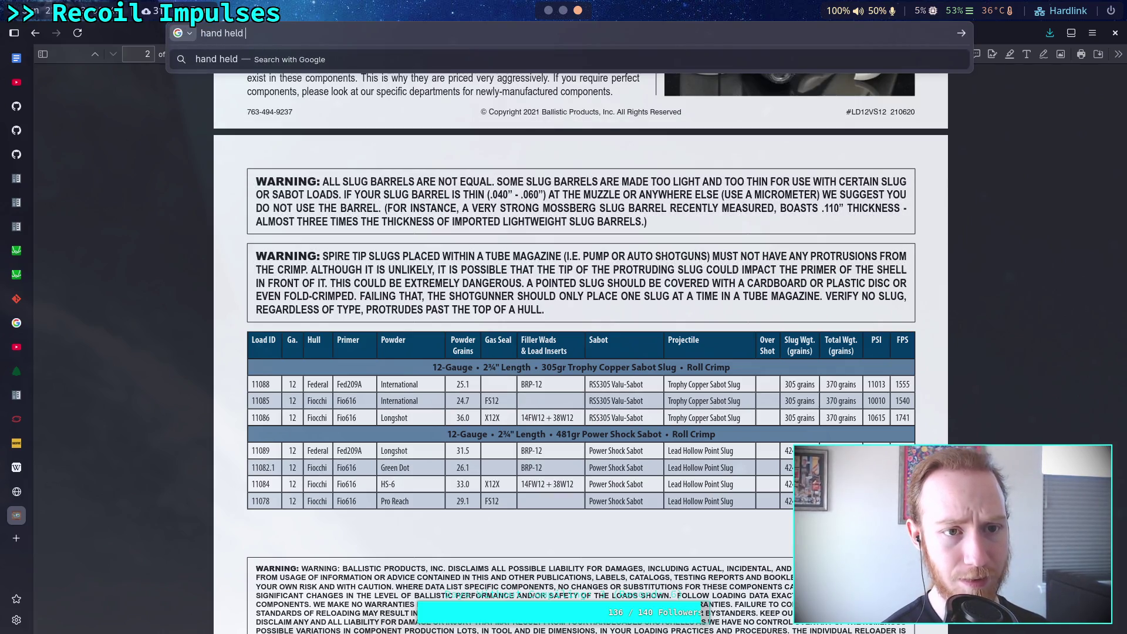
type("flashlight ")
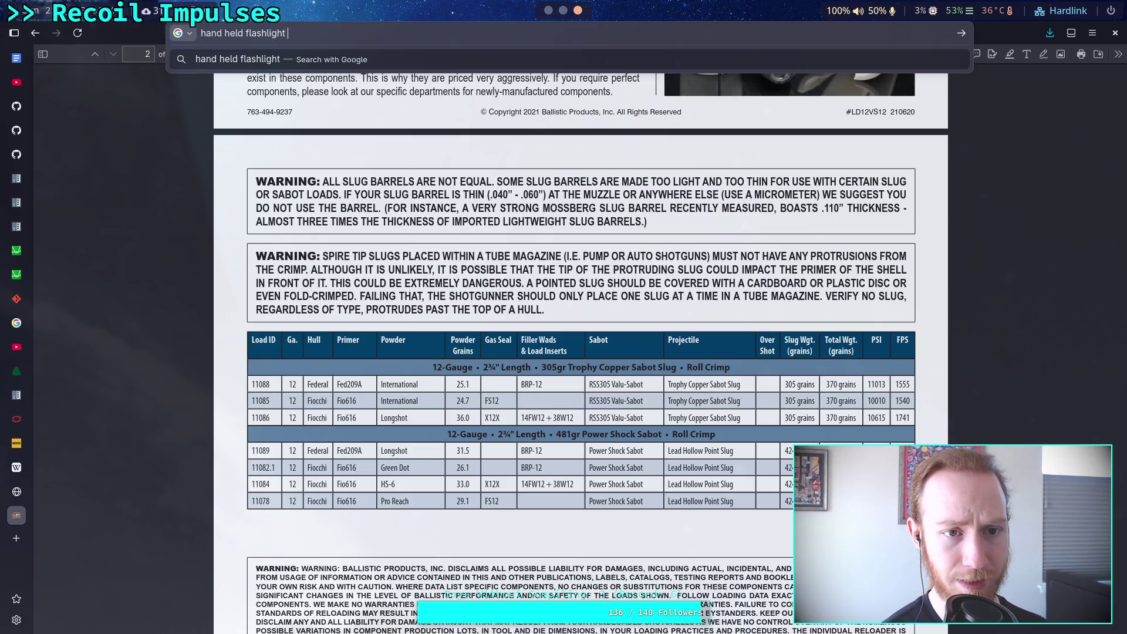
type("while")
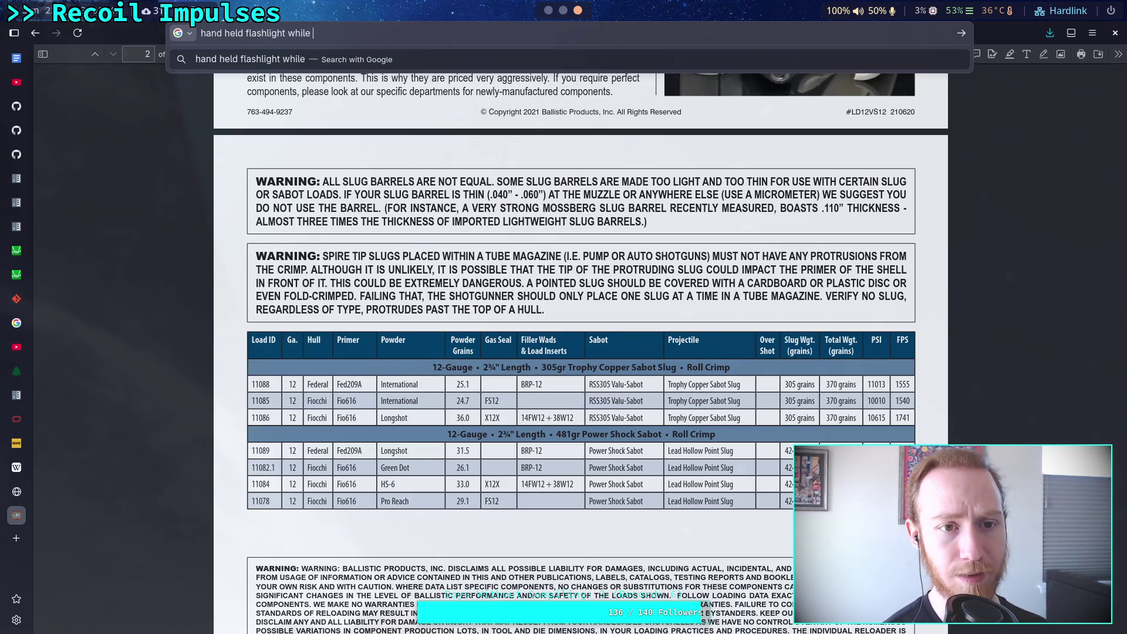
key("BackSpace")
key("BackSpace")
key("BackSpace")
type("ith dan")
key("BackSpace")
key("BackSpace")
key("BackSpace")
type("hand gun")
key("Return")
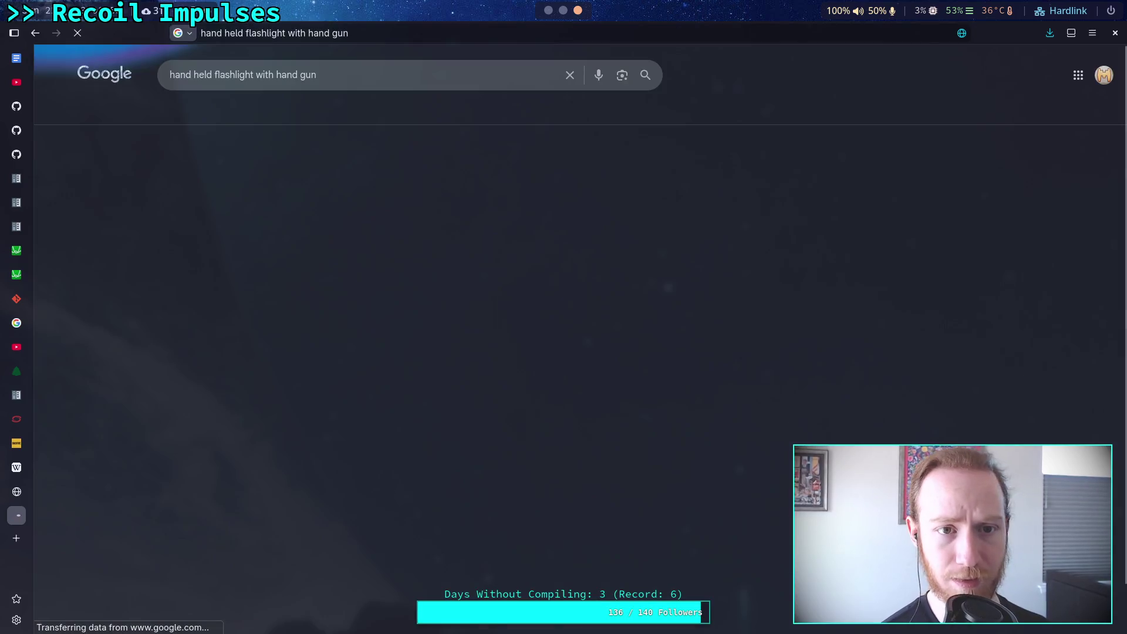
Open the 'How to Hold a Flashlight & a Gun' video from the results
scroll(90, 379, "down", 3)
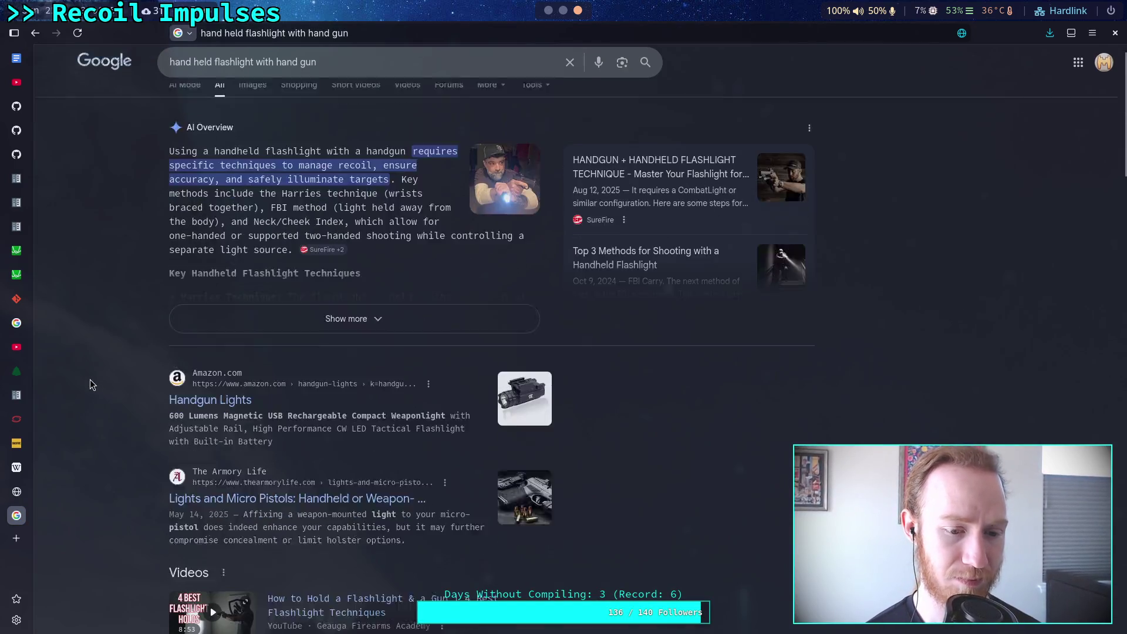
scroll(90, 379, "down", 2)
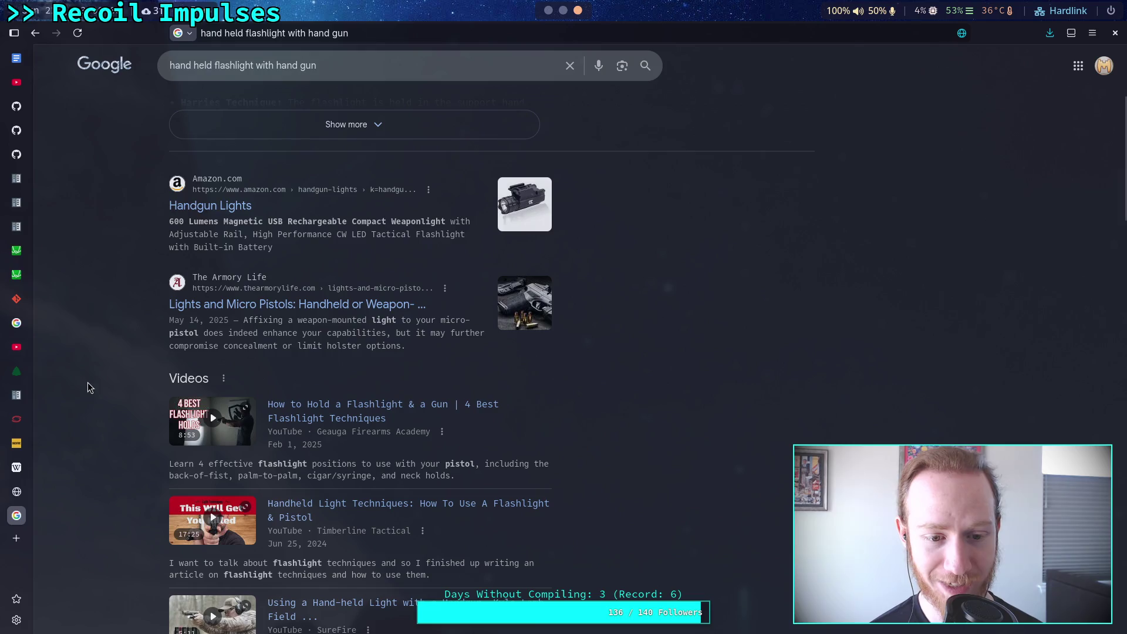
left_click(361, 409)
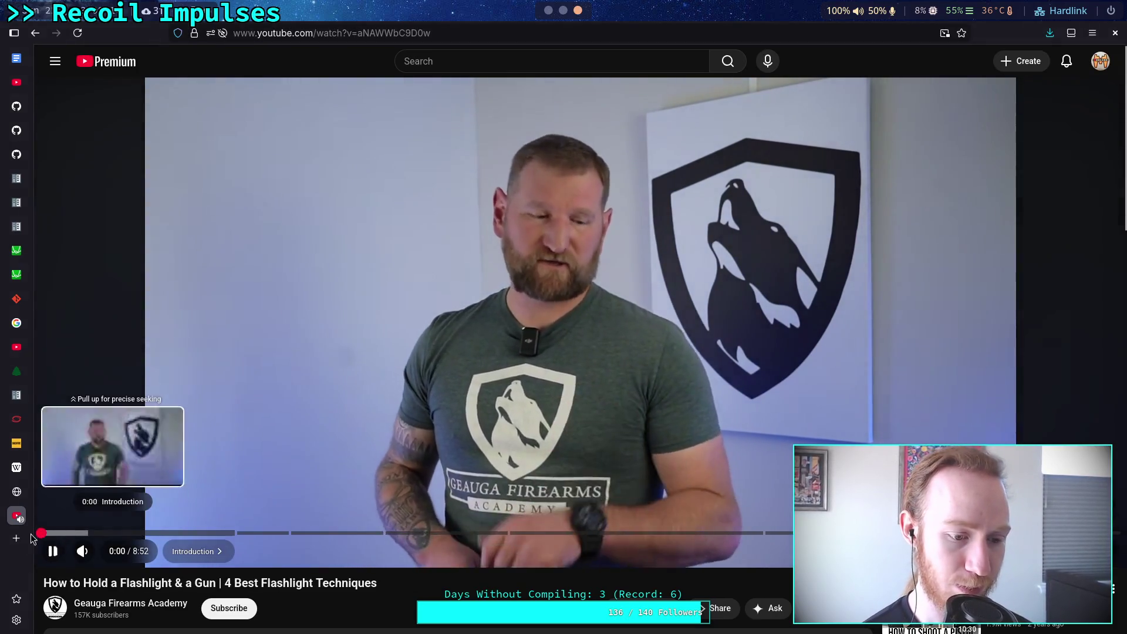
Restart the video, fine-tune its volume, and open the Playback speed options
left_click(44, 533)
left_click(107, 551)
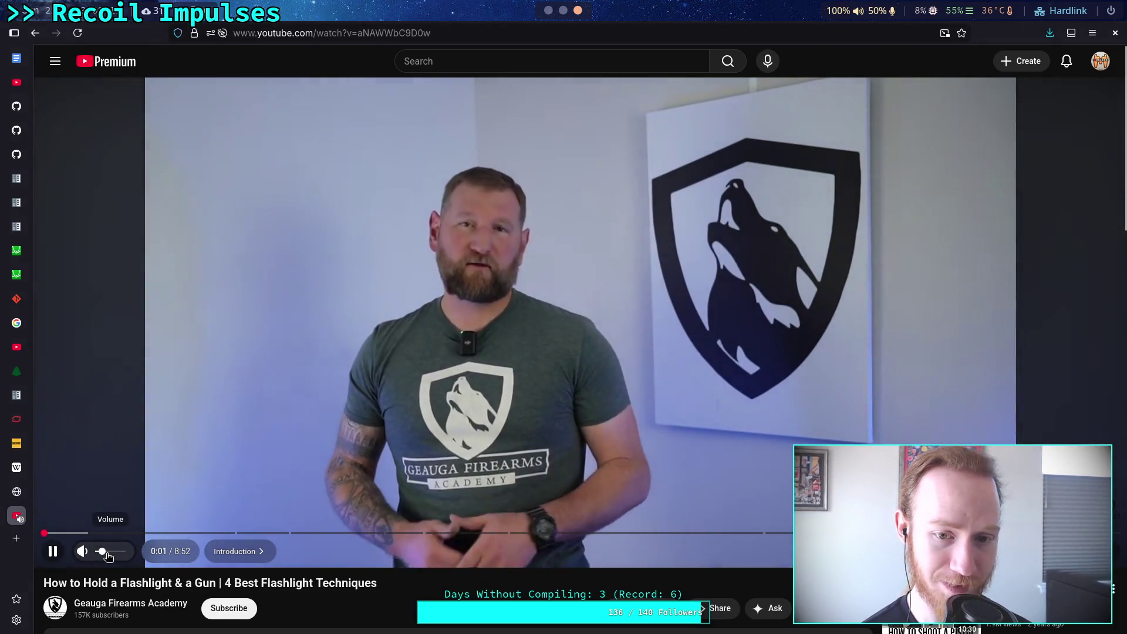
left_click_drag(106, 555, 111, 557)
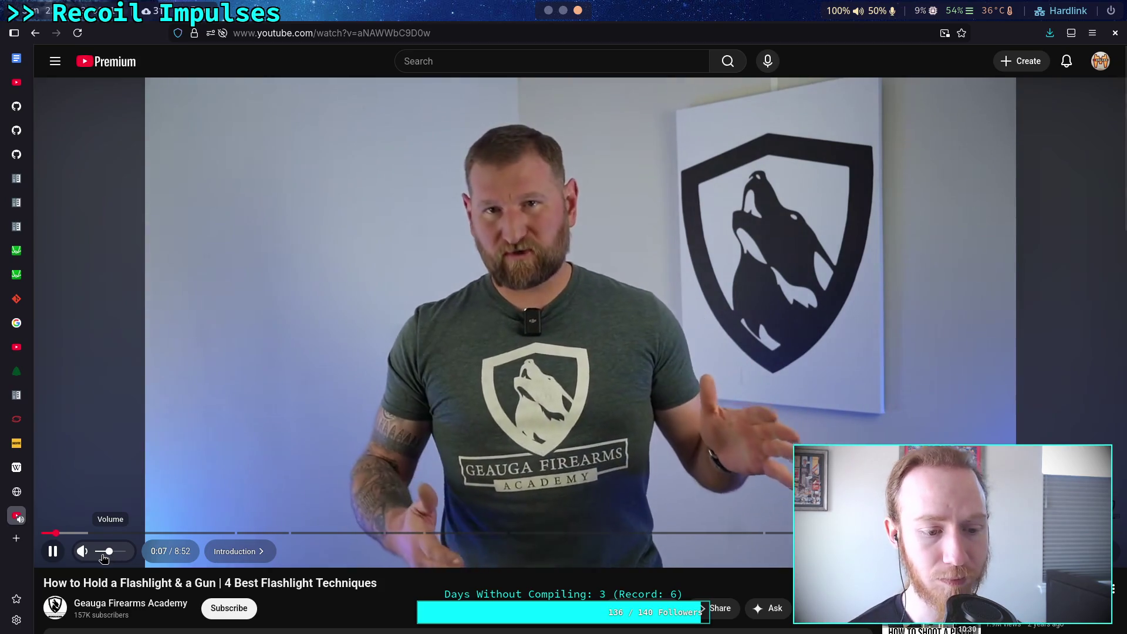
left_click(106, 555)
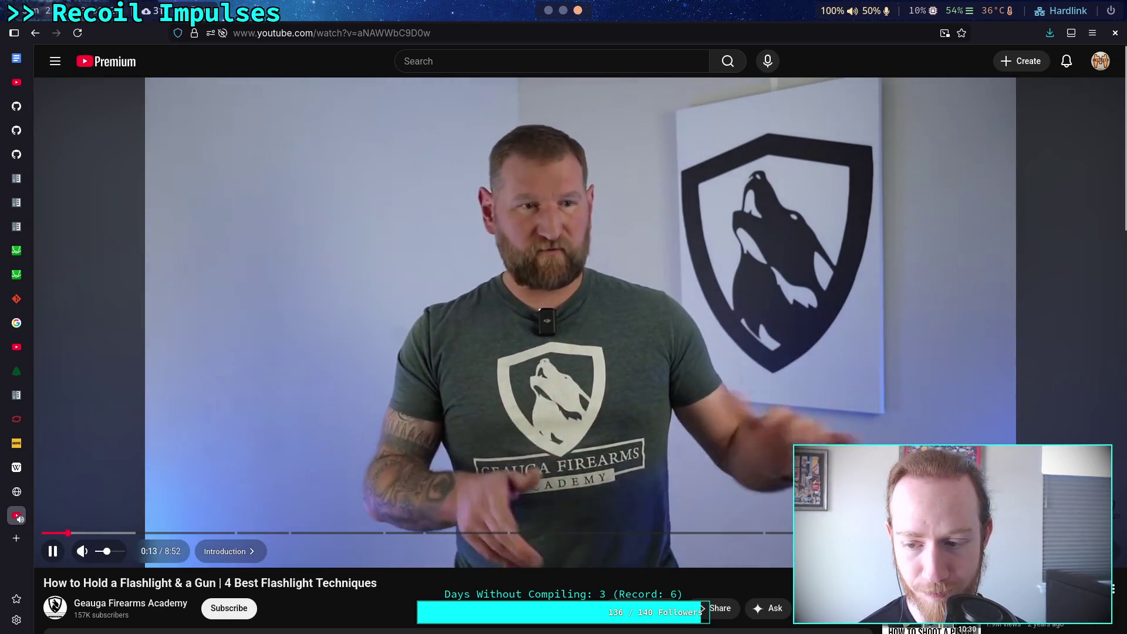
left_click(1021, 551)
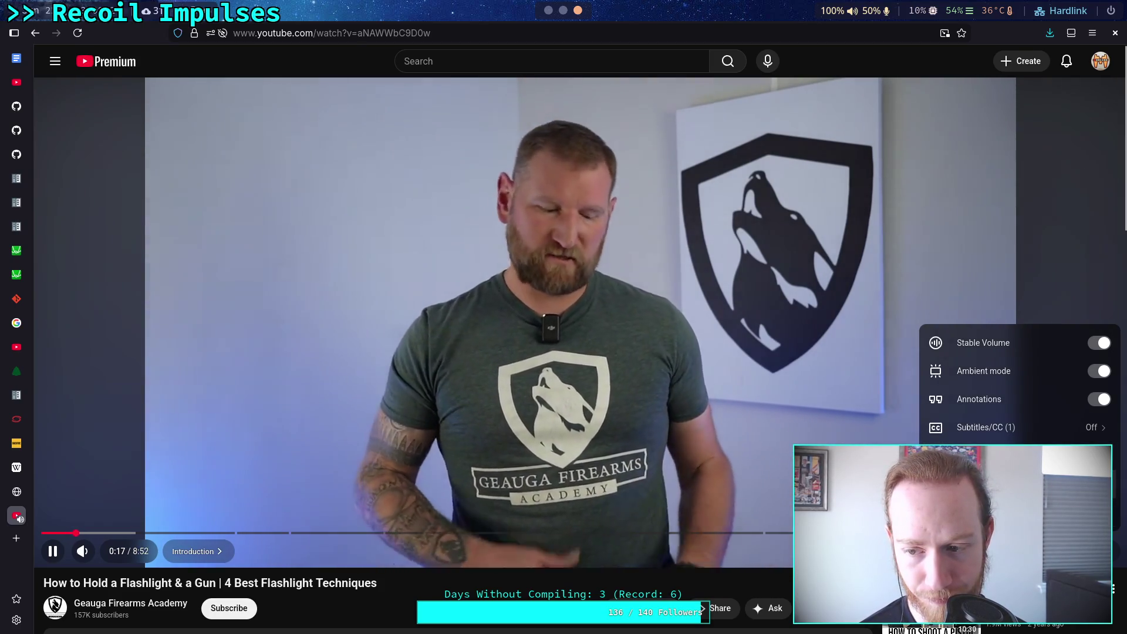
left_click(986, 483)
Play the video at 1.25x speed, pausing it at 1:32
key("shift+period")
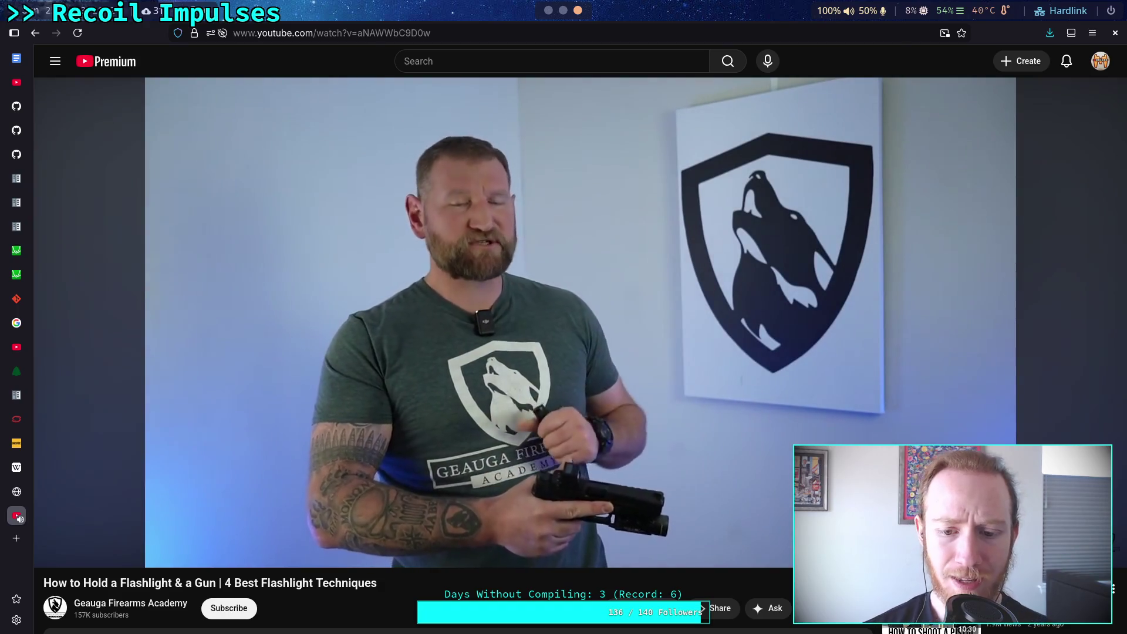
left_click(497, 435)
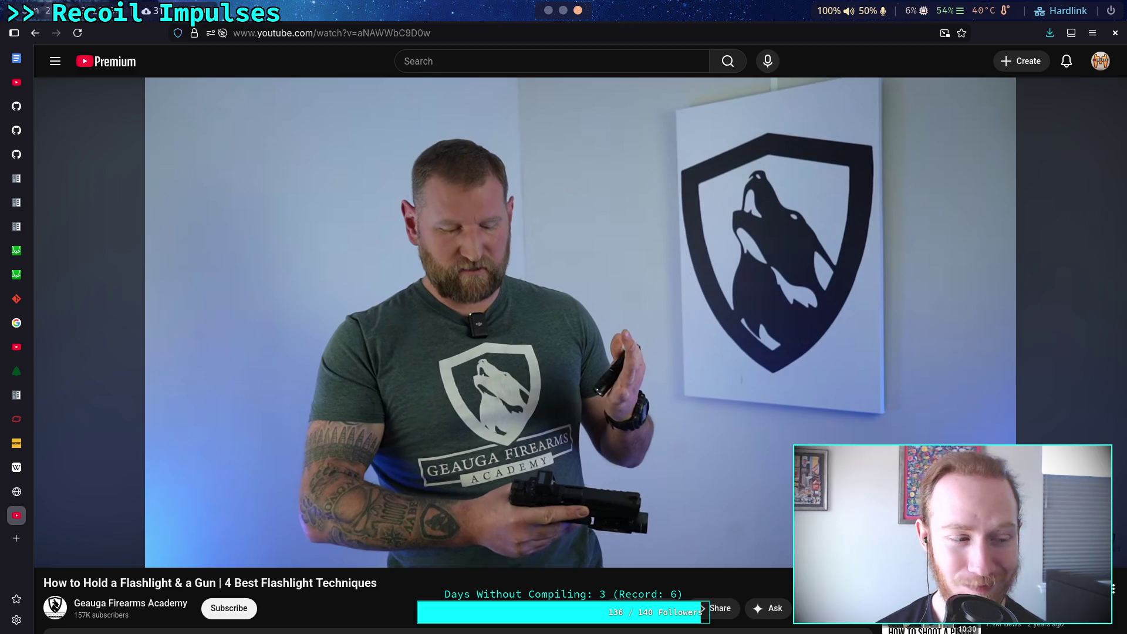
Resume the video briefly and pause it again at 1:36 on the pistol-holding demo
left_click(547, 491)
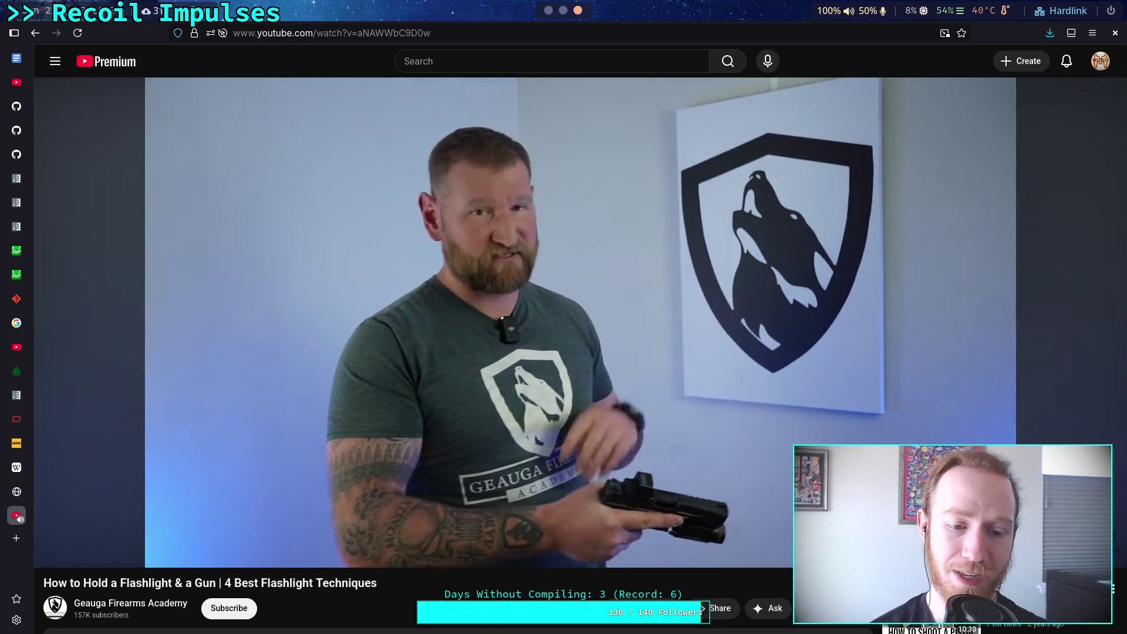
left_click(479, 334)
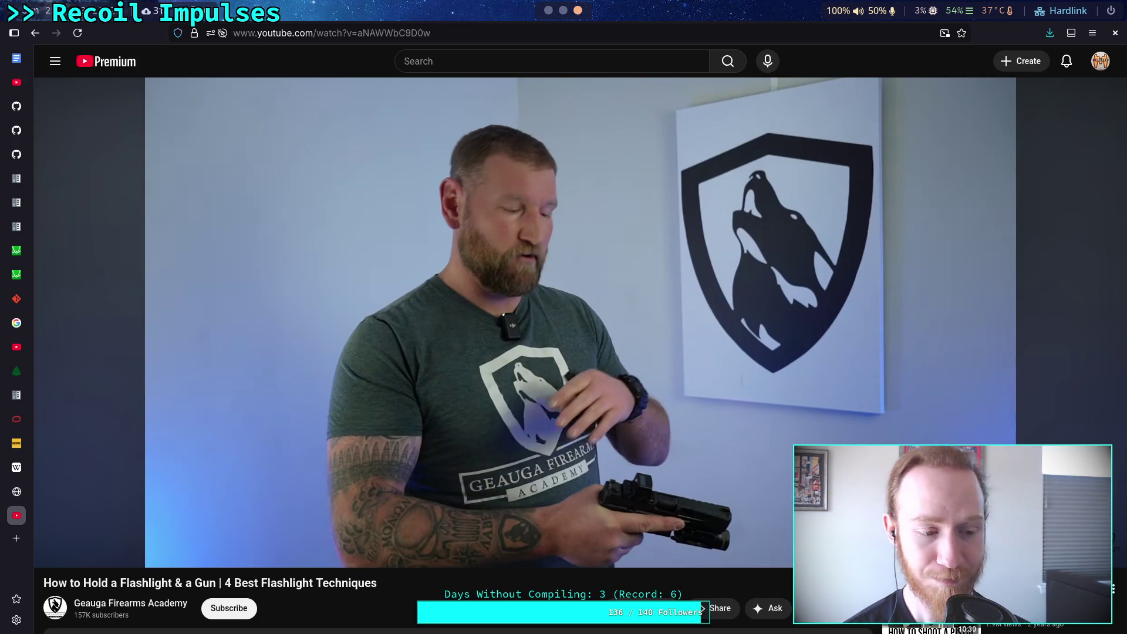
mouse_move(496, 319)
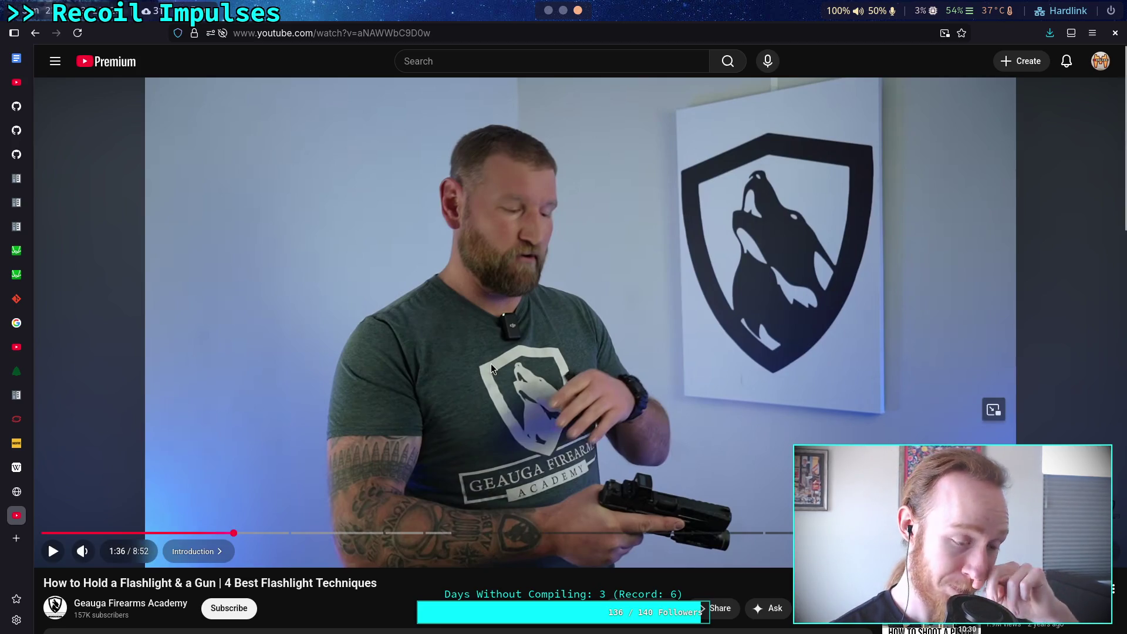
Watch the technique demos, pausing at 2:12 and stopping on the one-handed pistol extension
left_click(488, 407)
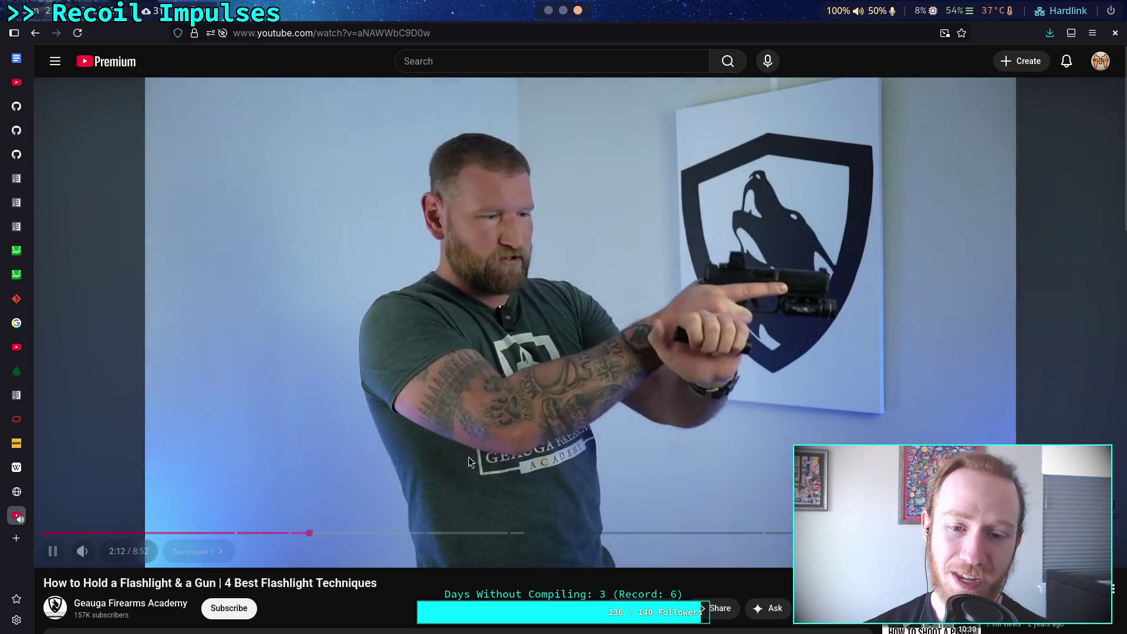
left_click(542, 275)
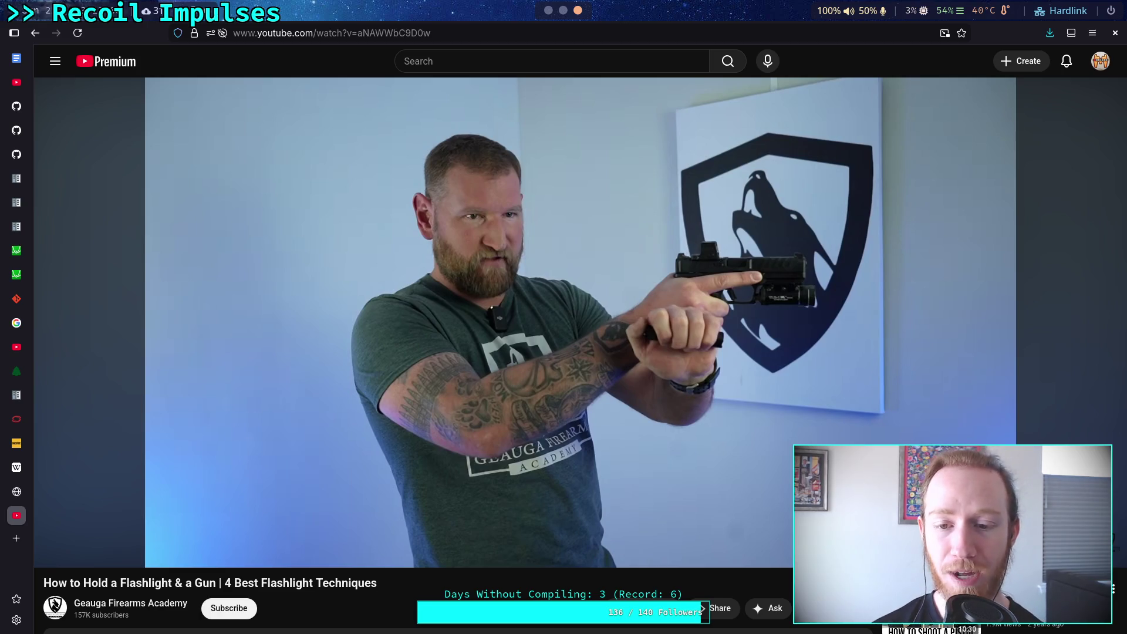
left_click(583, 161)
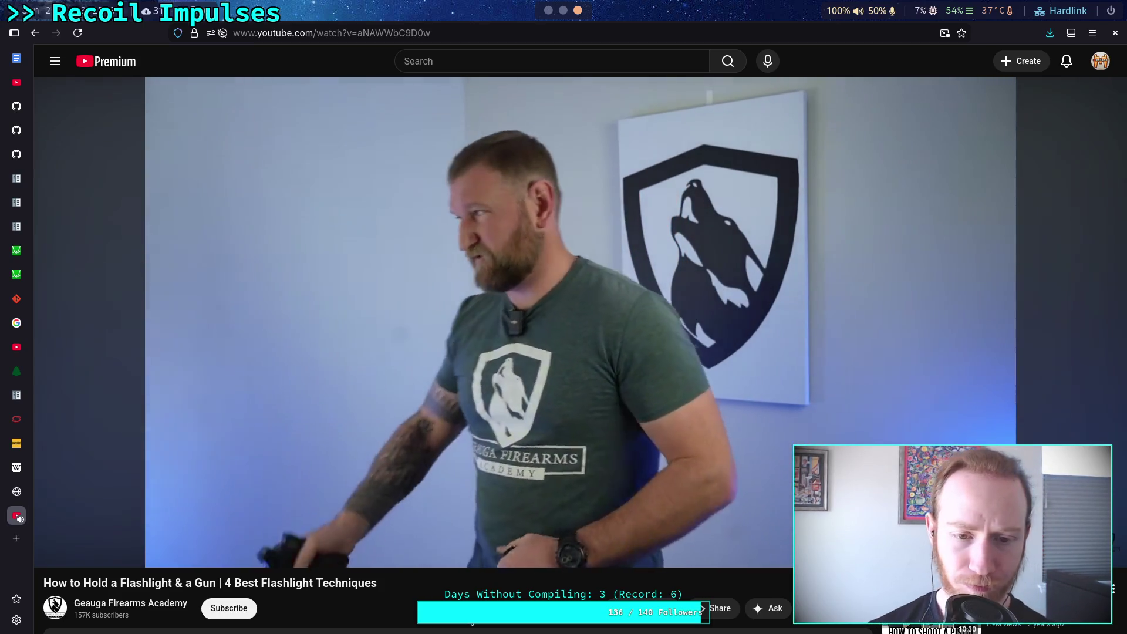
left_click(499, 448)
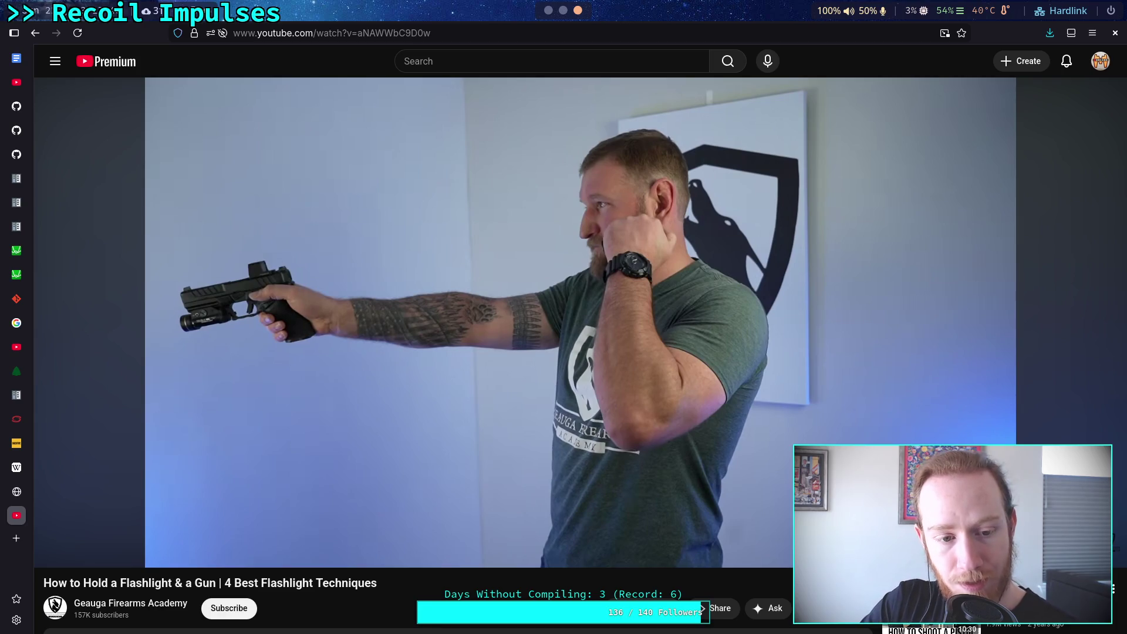
Switch from the browser back to the Godot editor showing the player scene
key("super+1")
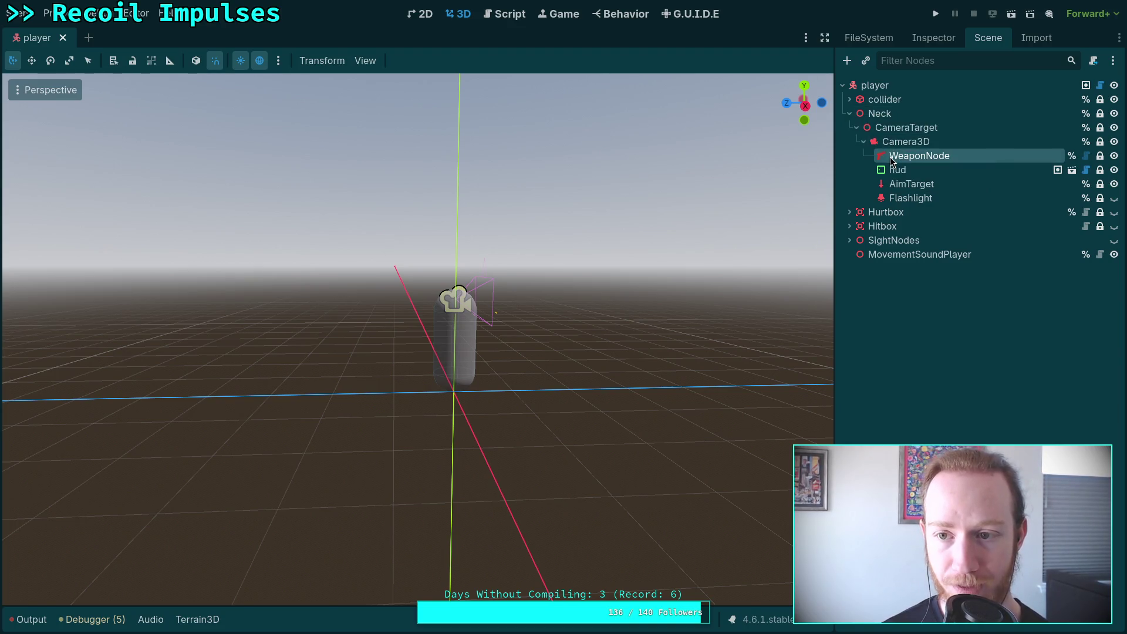
Drag WeaponNode out from under Camera3D so it sits directly under the player root
mouse_move(889, 157)
left_mouse_down()
mouse_move(886, 115)
mouse_move(868, 206)
left_mouse_up()
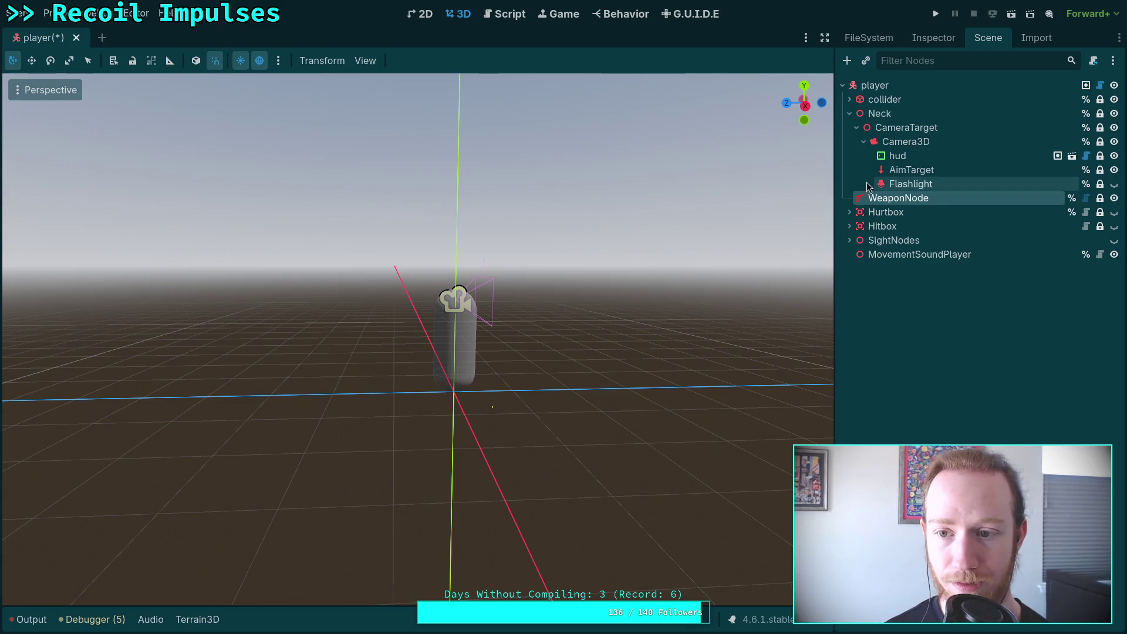
Place WeaponNode directly under player after Neck and collapse the Neck branch
left_click(849, 114)
left_click(879, 113)
left_click(898, 127)
mouse_move(587, 329)
left_mouse_down()
mouse_move(644, 325)
mouse_move(704, 294)
left_mouse_up()
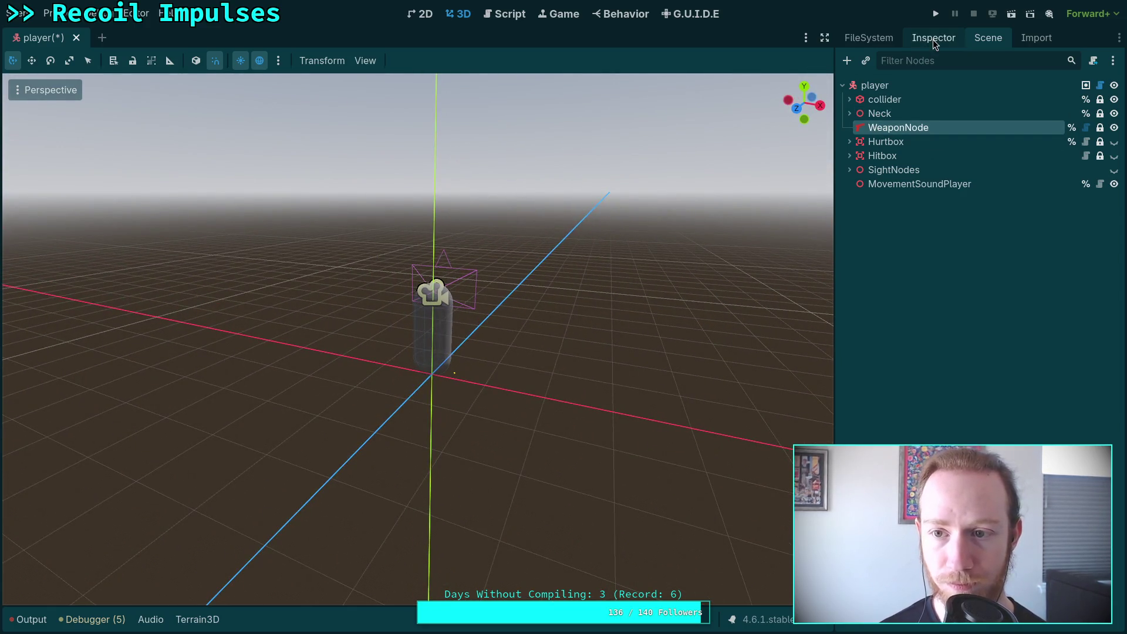
Review WeaponNode's Inspector properties, including Sound Groups and Transform, while orbiting around the player capsule
left_click(933, 37)
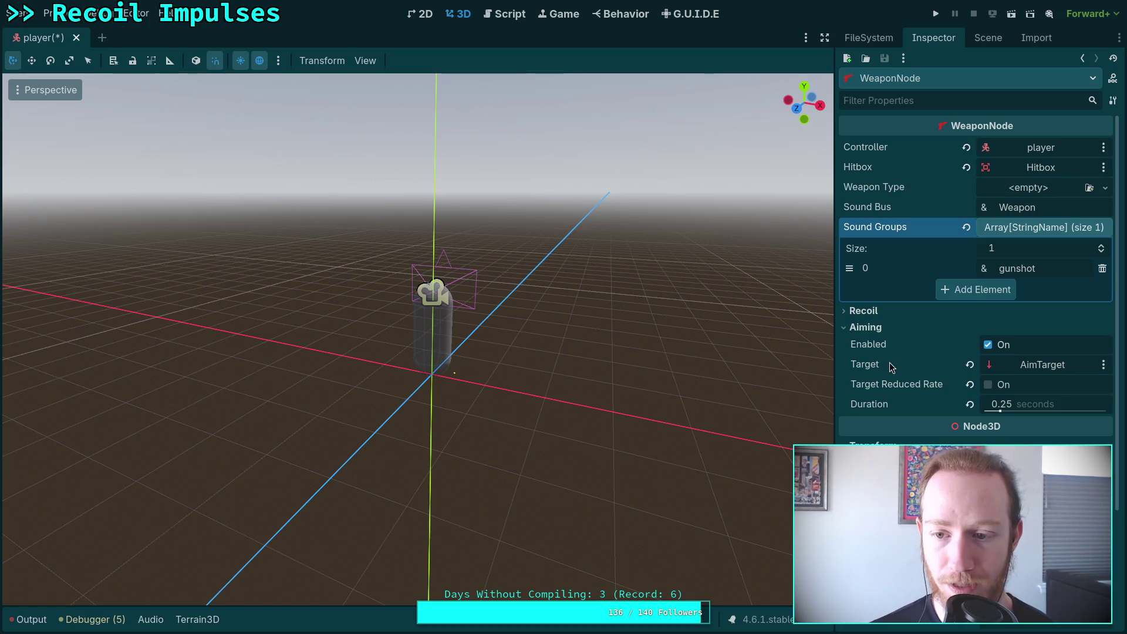
left_click(987, 38)
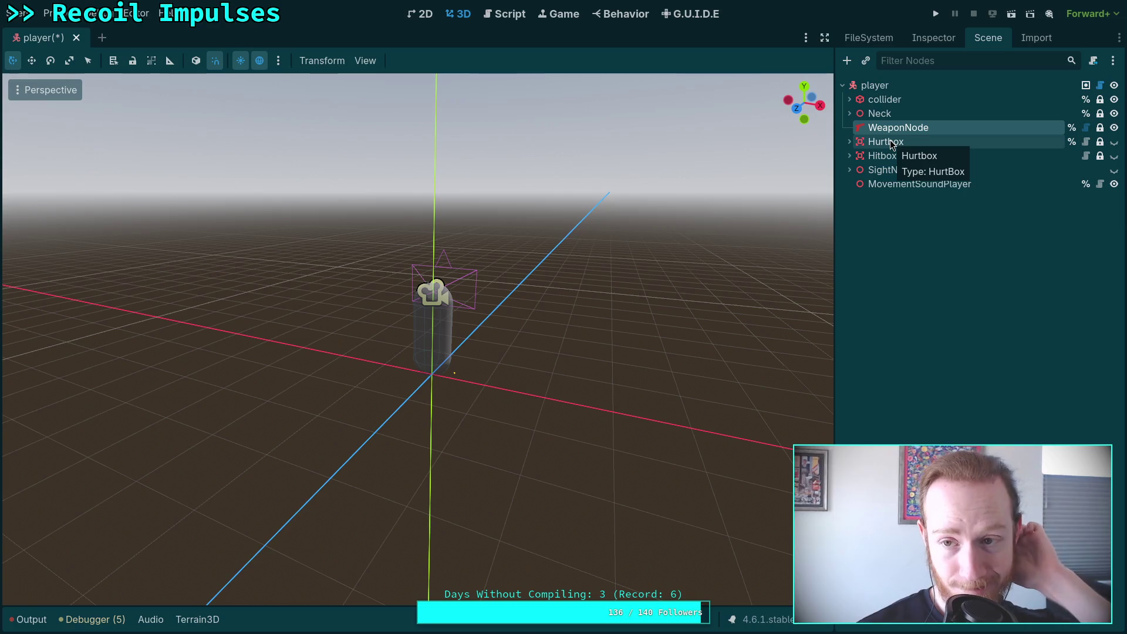
left_click(932, 39)
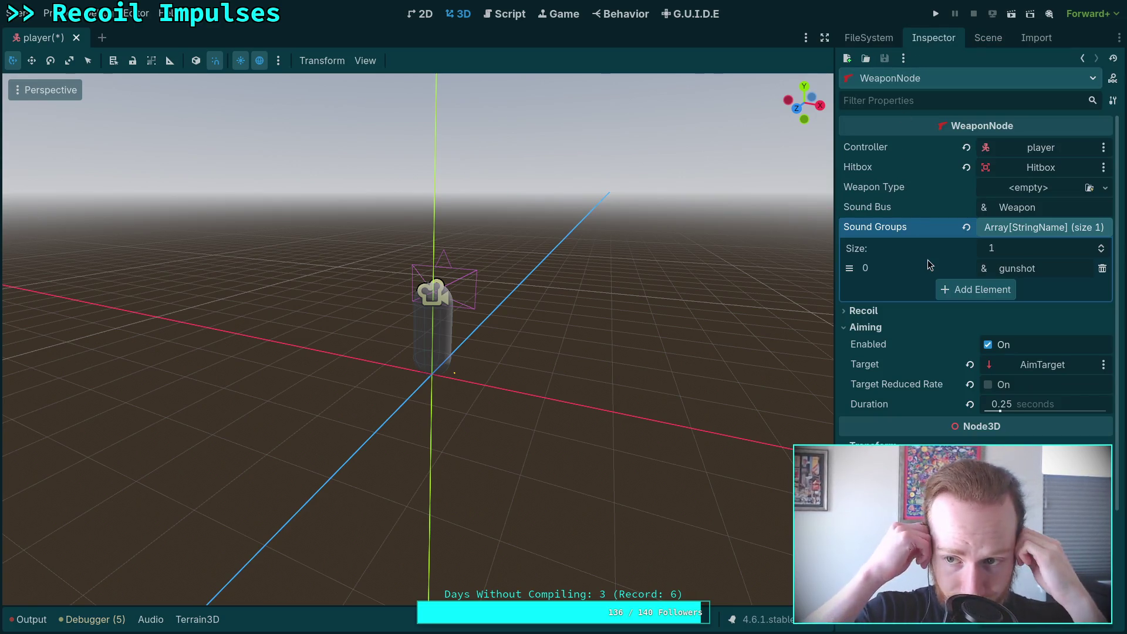
left_click(1033, 227)
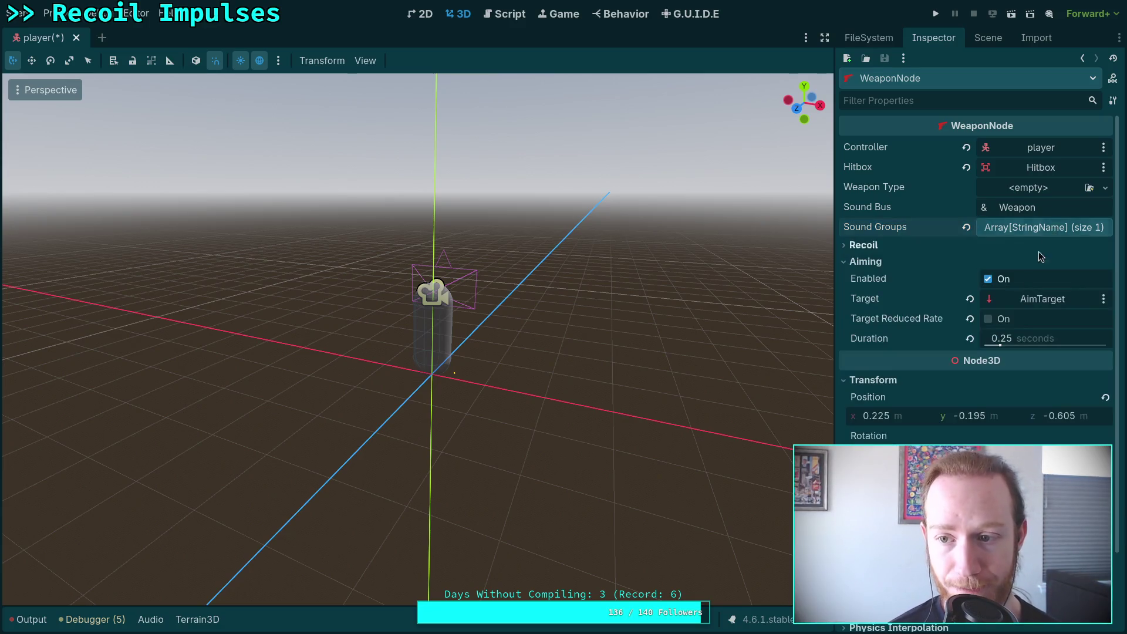
left_click(1021, 227)
left_click(1021, 227)
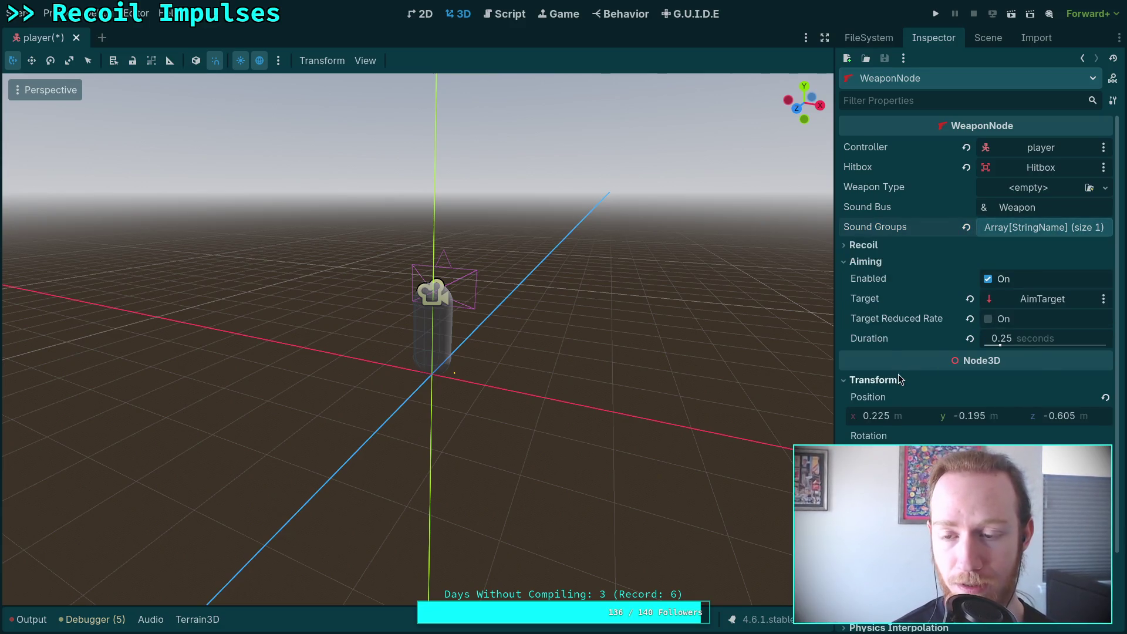
scroll(896, 388, "down", 2)
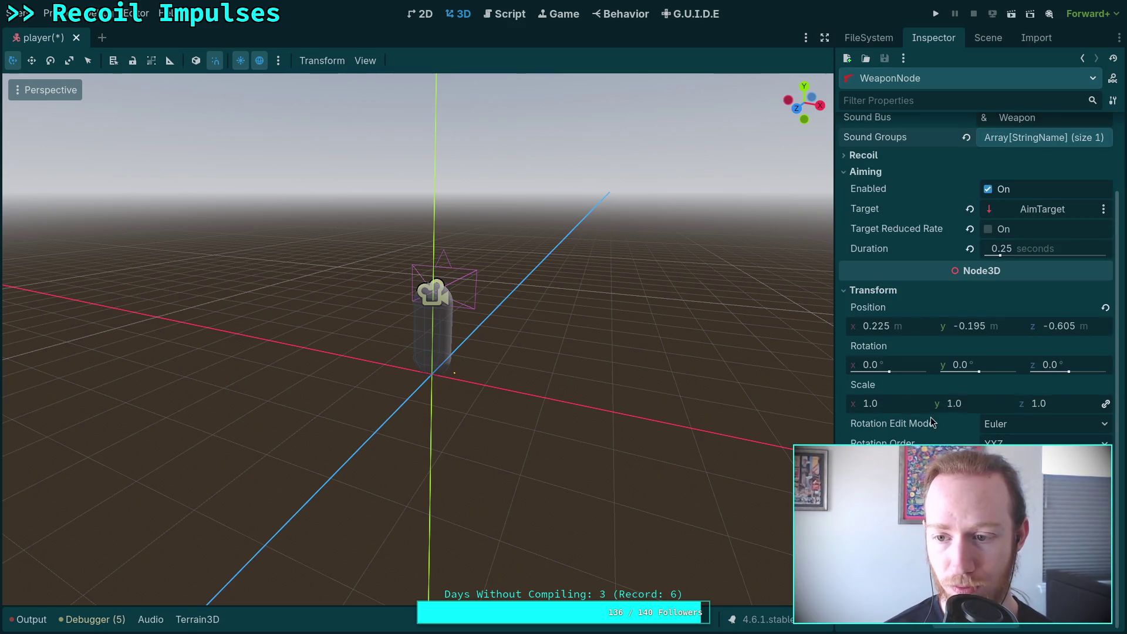
left_click_drag(651, 337, 517, 331)
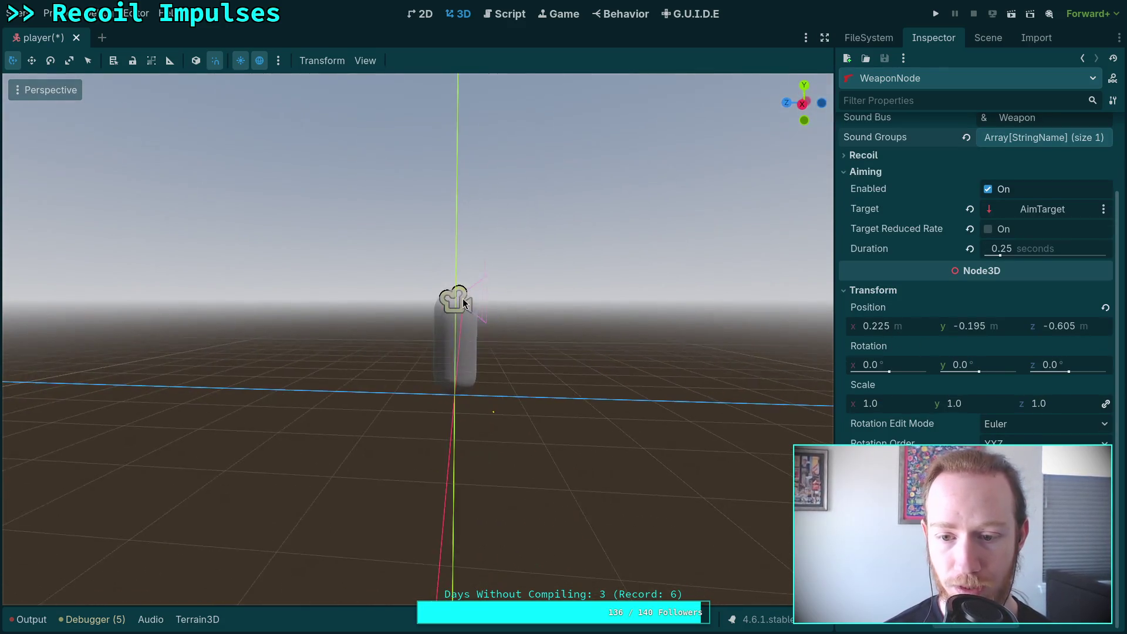
left_click_drag(744, 314, 763, 344)
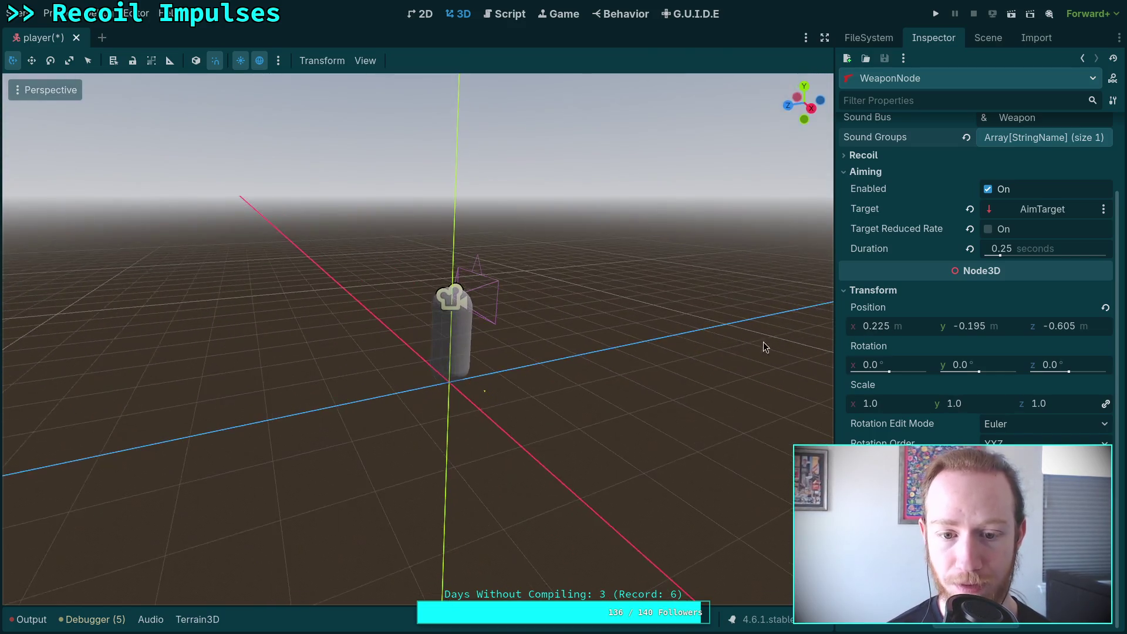
left_click(988, 37)
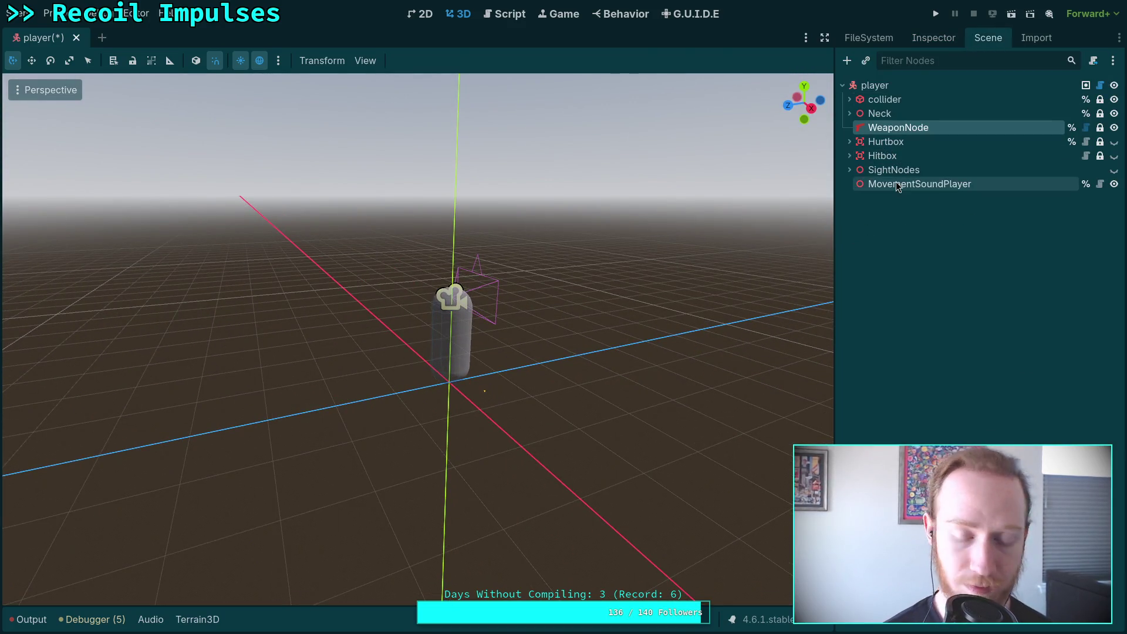
Try moving WeaponNode below Flashlight with local-space transforms, undoing each attempt
key("ctrl+z")
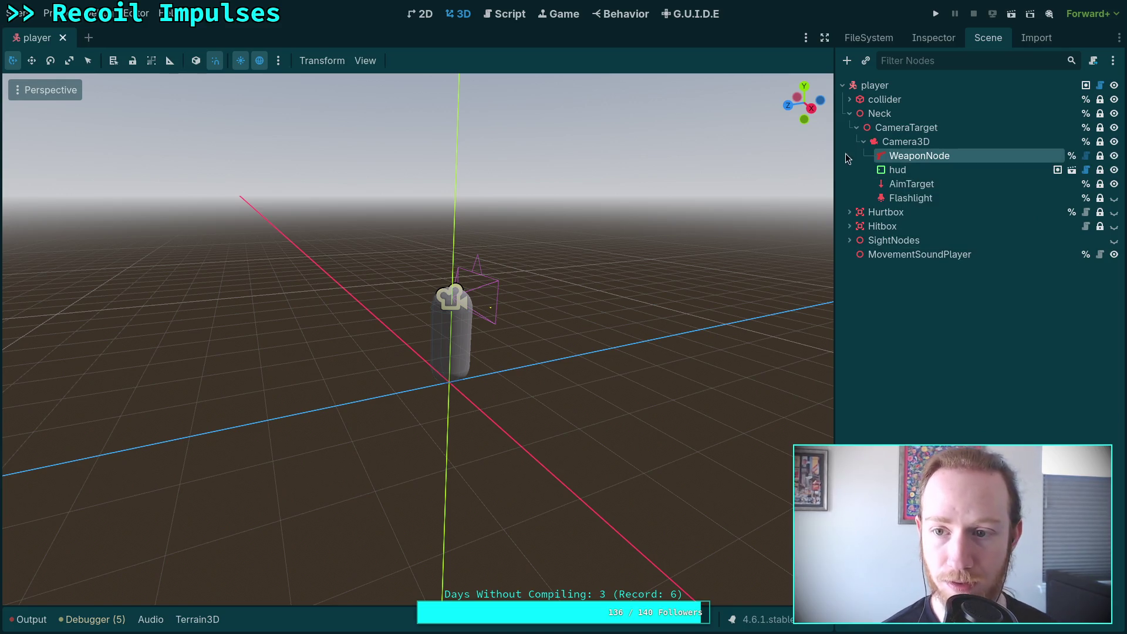
left_click_drag(890, 156, 874, 212)
key("ctrl+z")
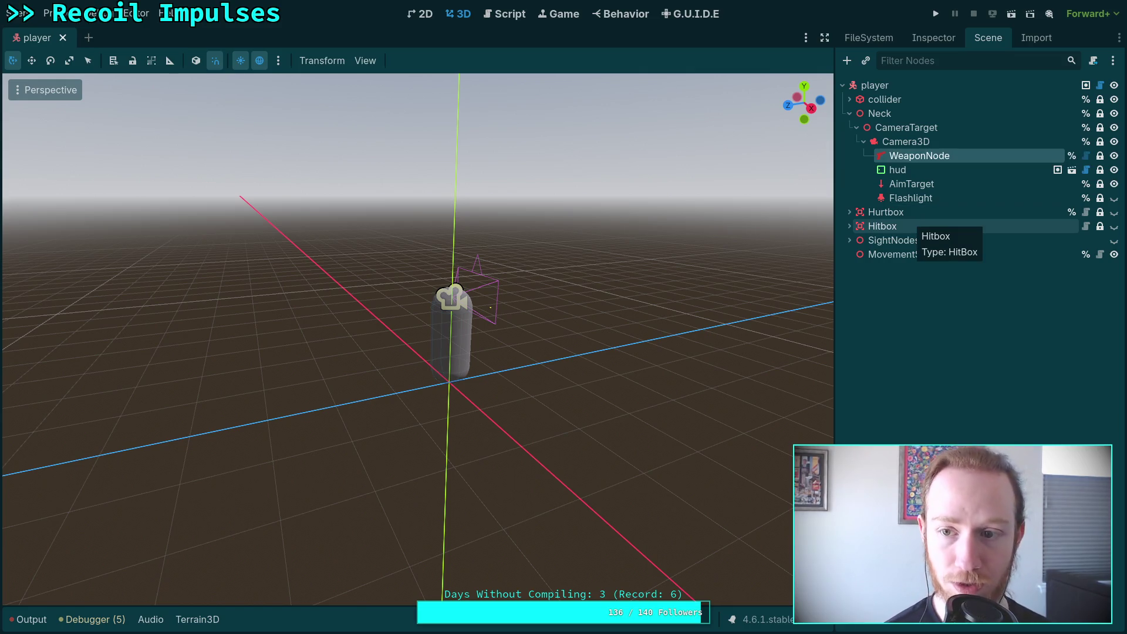
left_click(200, 62)
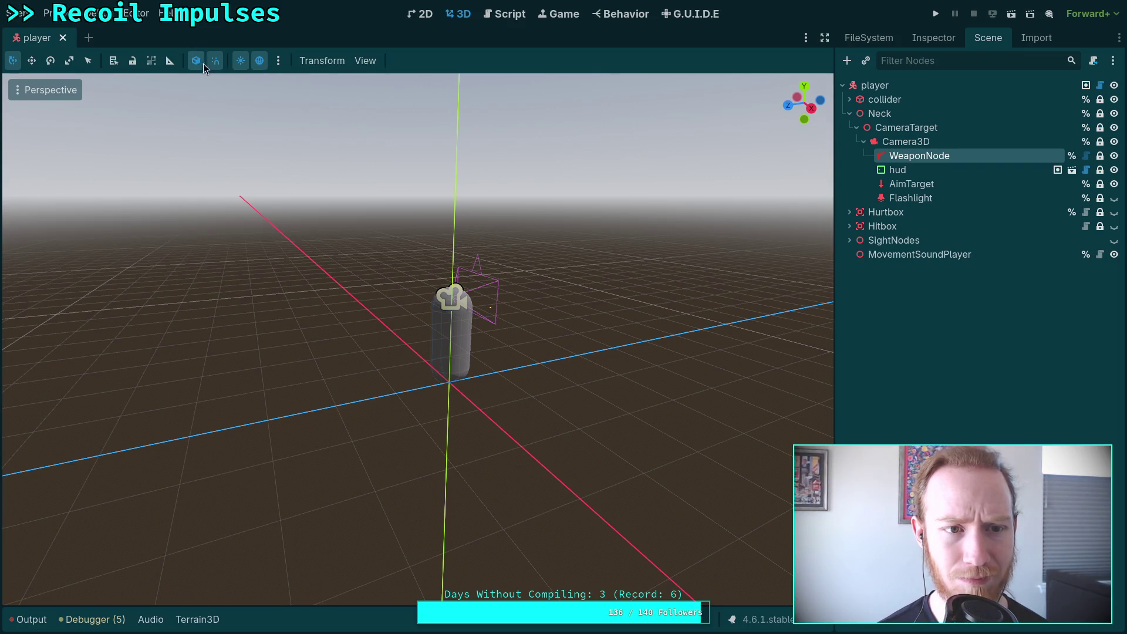
left_click_drag(895, 156, 862, 210)
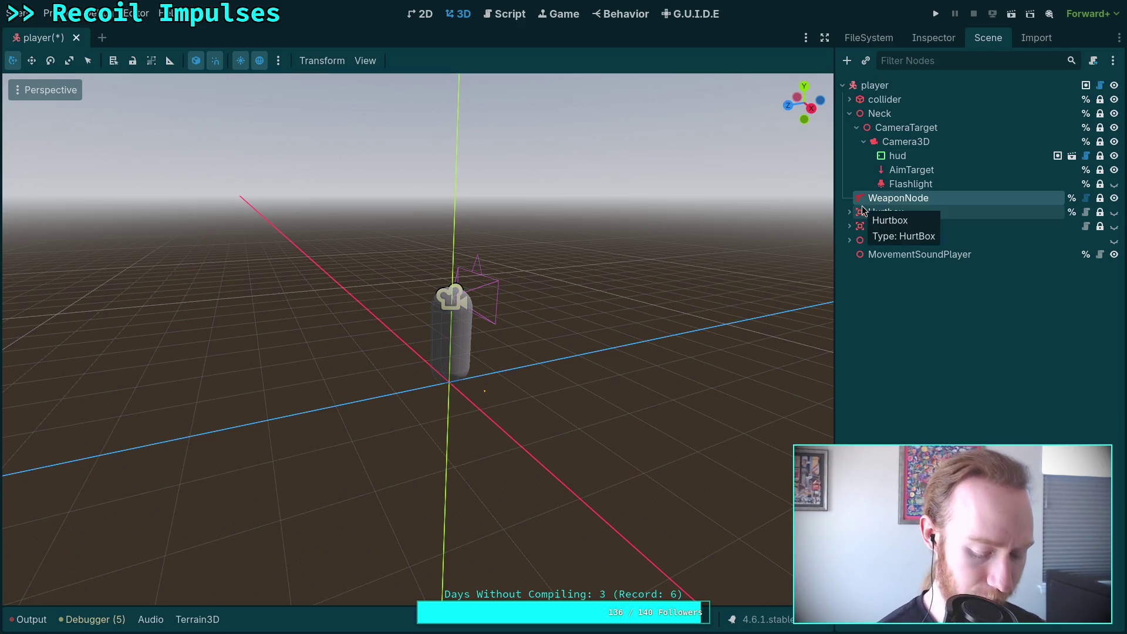
key("ctrl+z")
Check WeaponNode's properties, redo the last change, and save the player scene
left_click(933, 37)
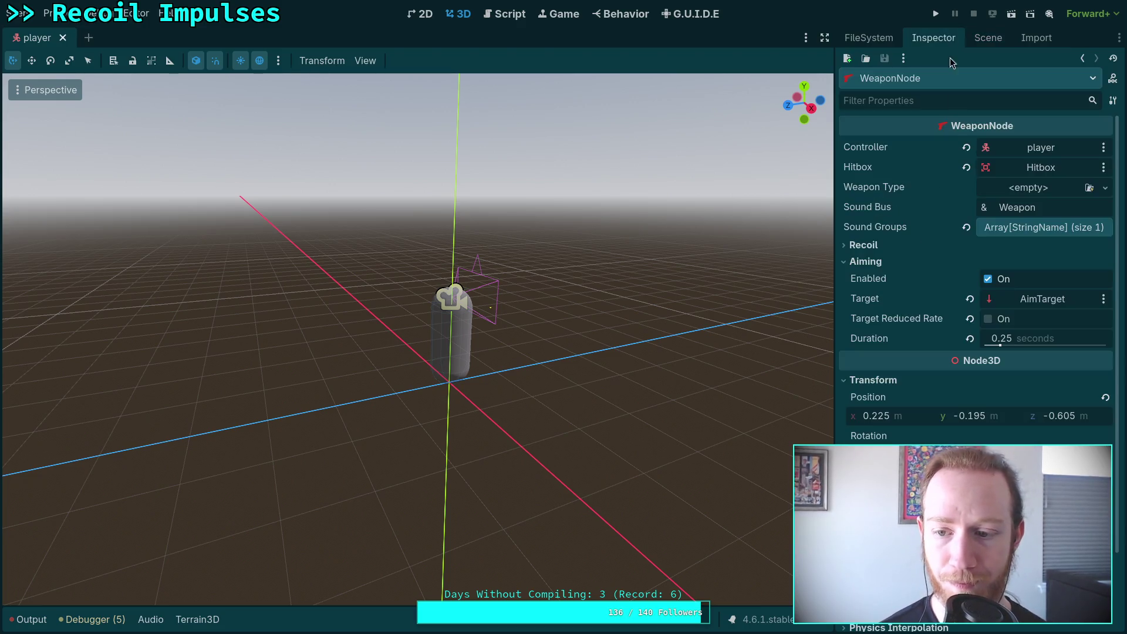
scroll(943, 384, "down", 1)
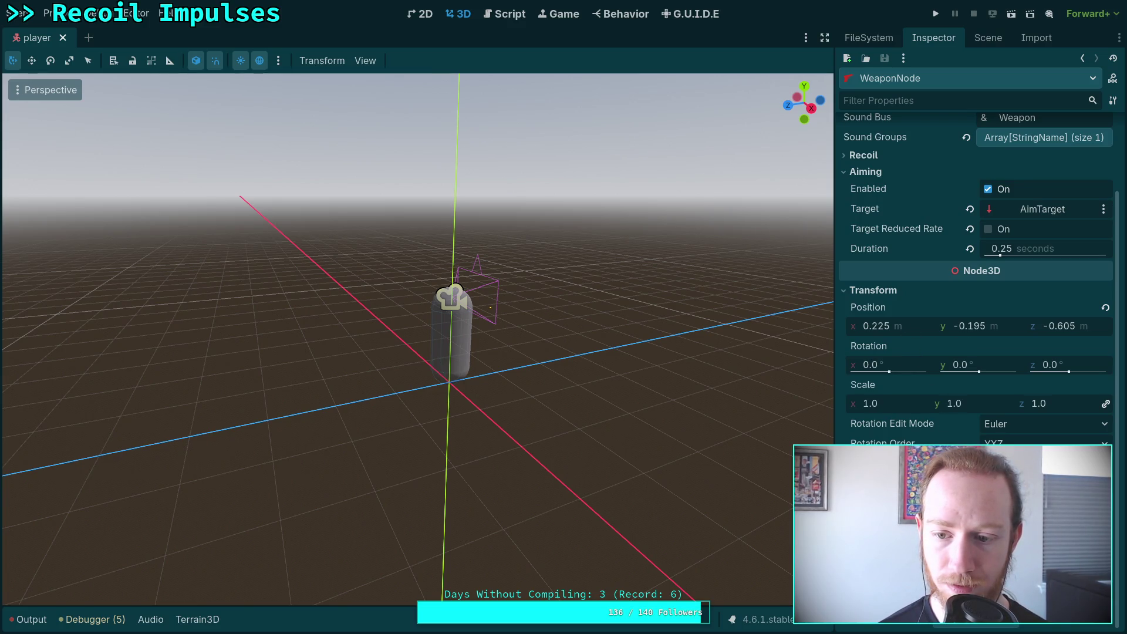
key("ctrl+shift+z")
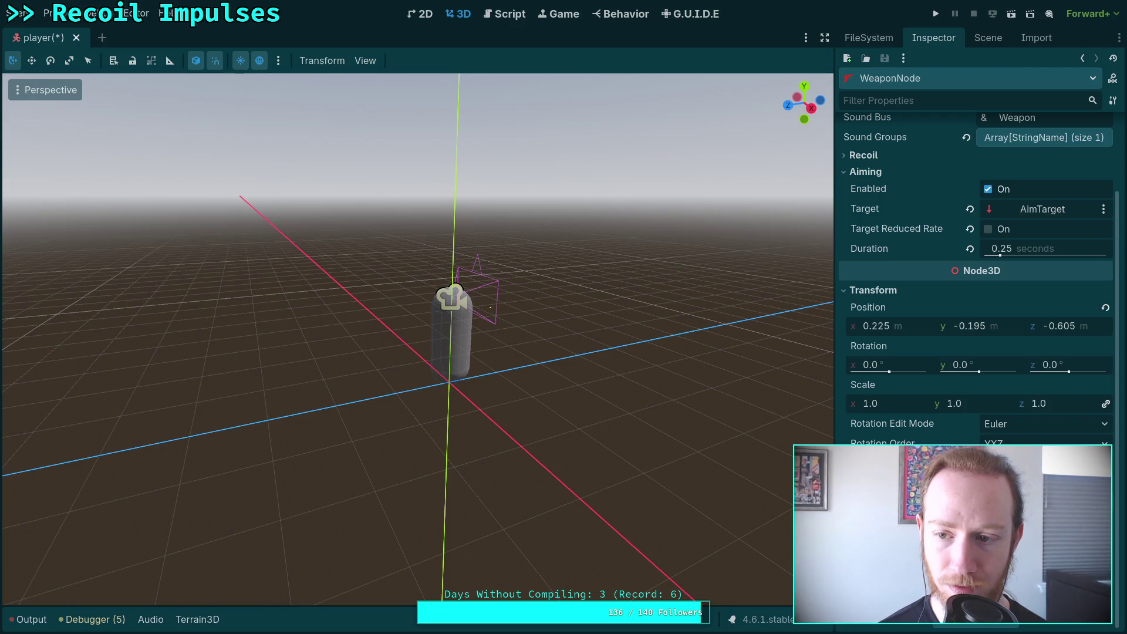
scroll(974, 294, "up", 3)
mouse_move(917, 435)
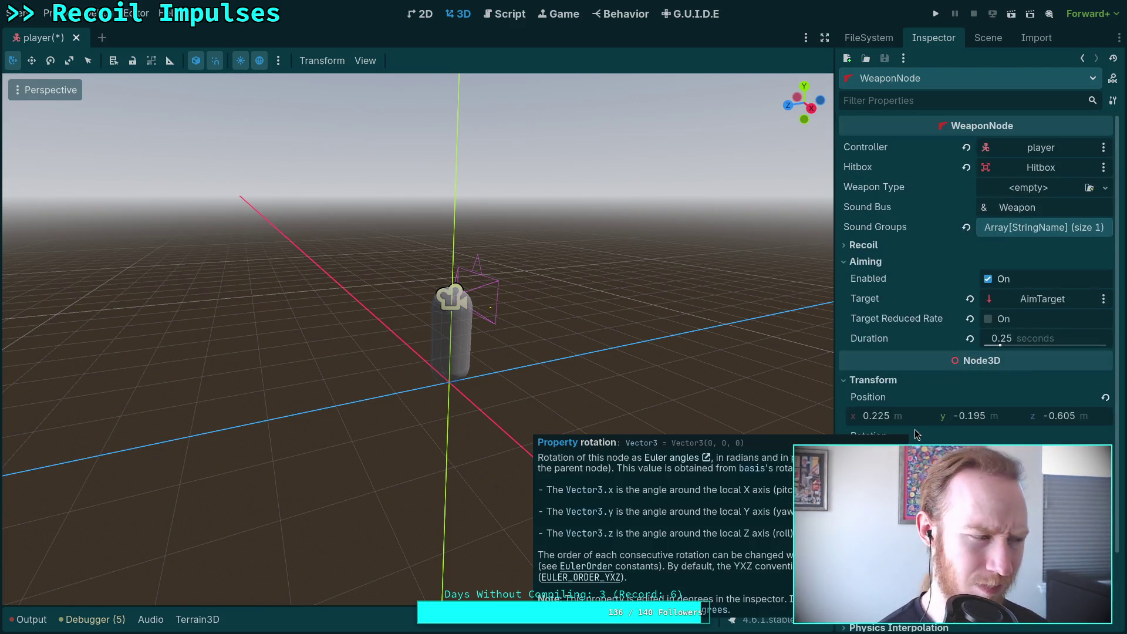
key("ctrl+s")
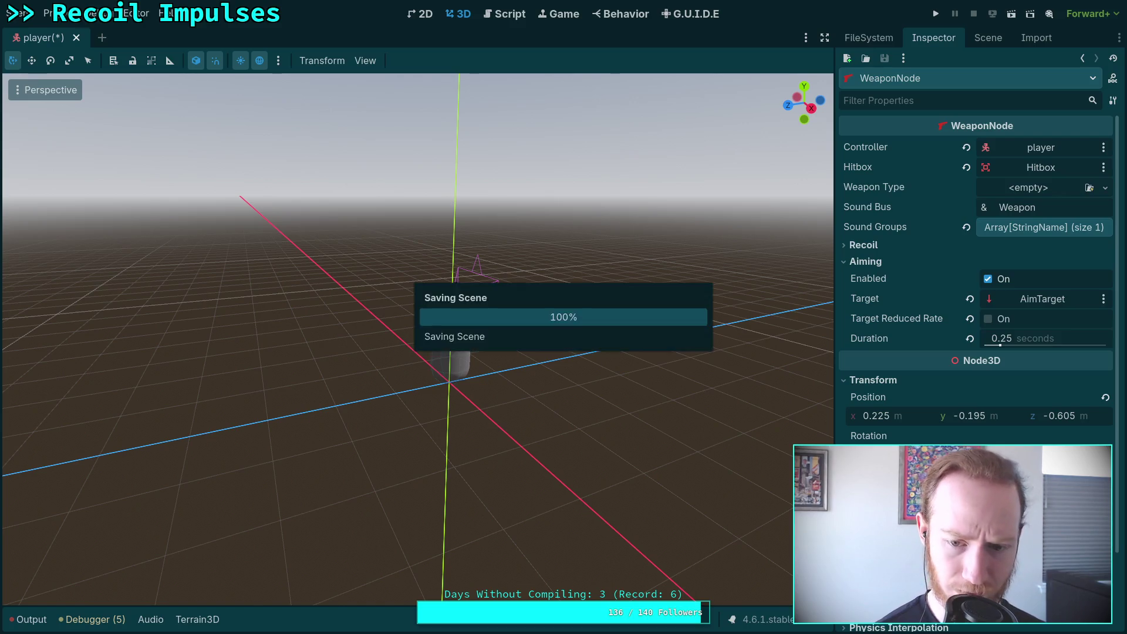
Move WeaponNode under CameraTarget above Camera3D and compare CameraTarget's transform
left_click(987, 38)
mouse_move(889, 155)
left_mouse_down()
mouse_move(881, 124)
mouse_move(880, 140)
left_mouse_up()
left_click(886, 127)
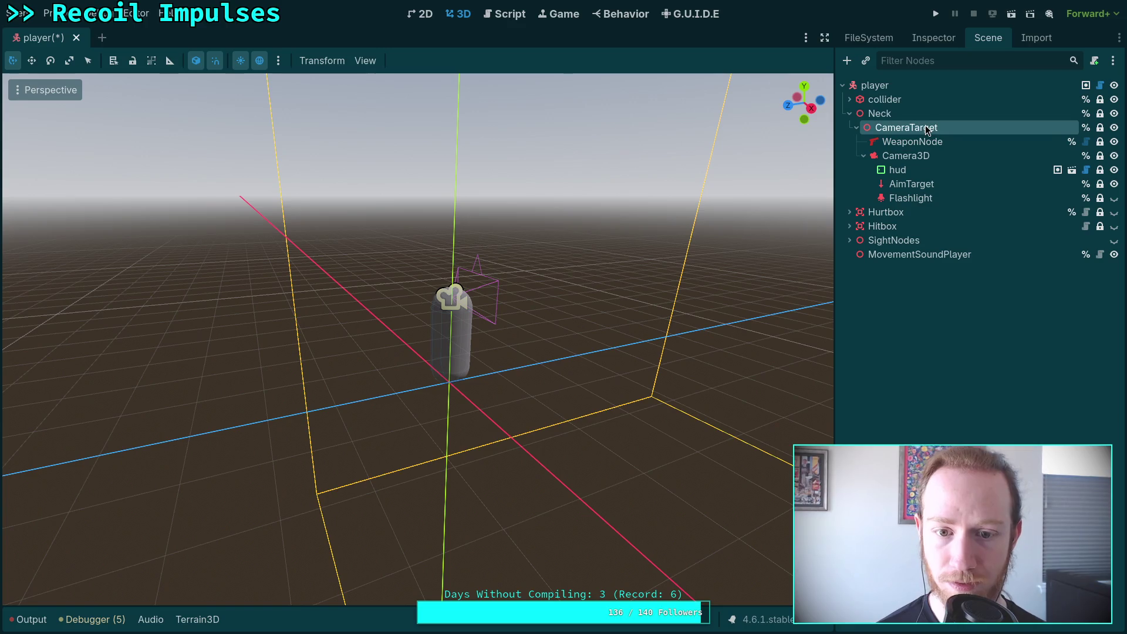
left_click(935, 42)
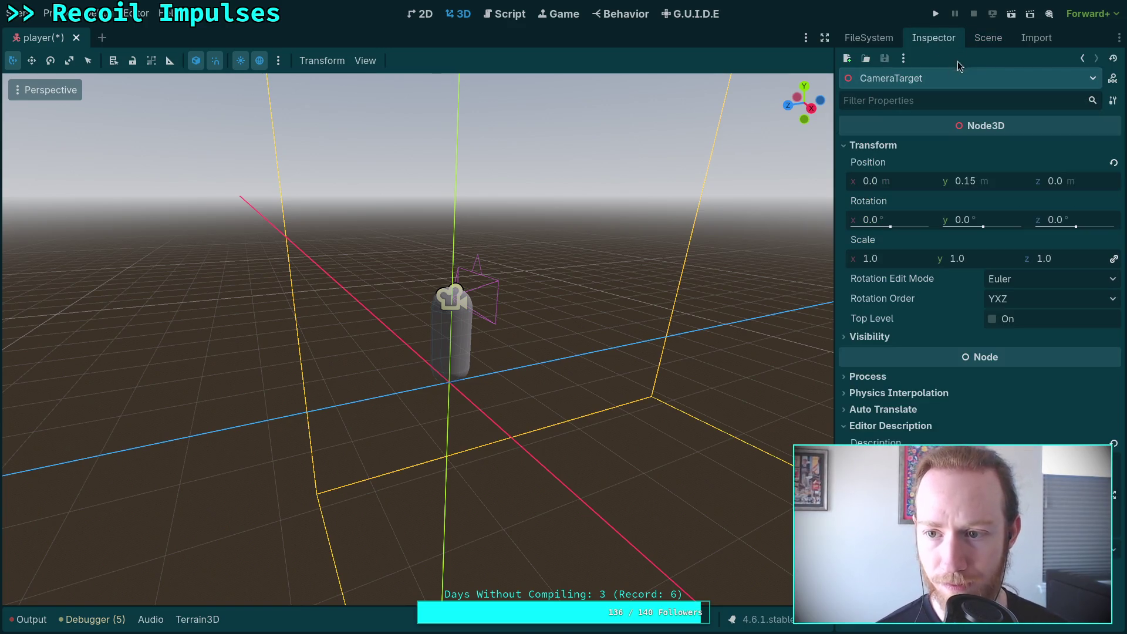
left_click(986, 39)
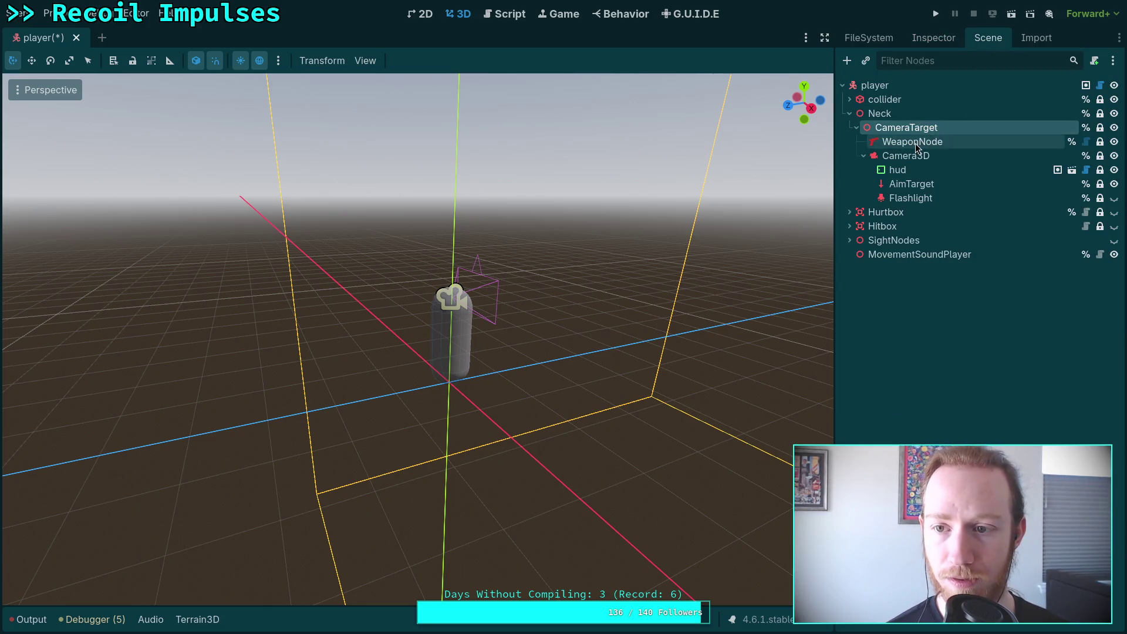
left_click(892, 145)
Try reparenting WeaponNode to player, undo it, save, and open WeaponNode.gd
right_click(893, 150)
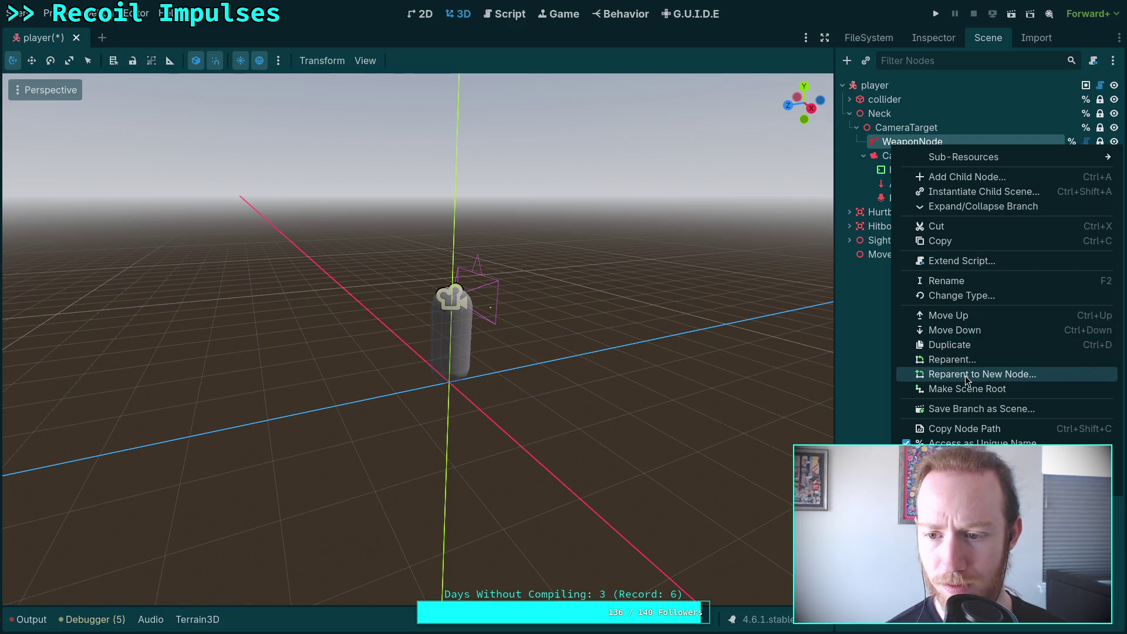
left_click(952, 360)
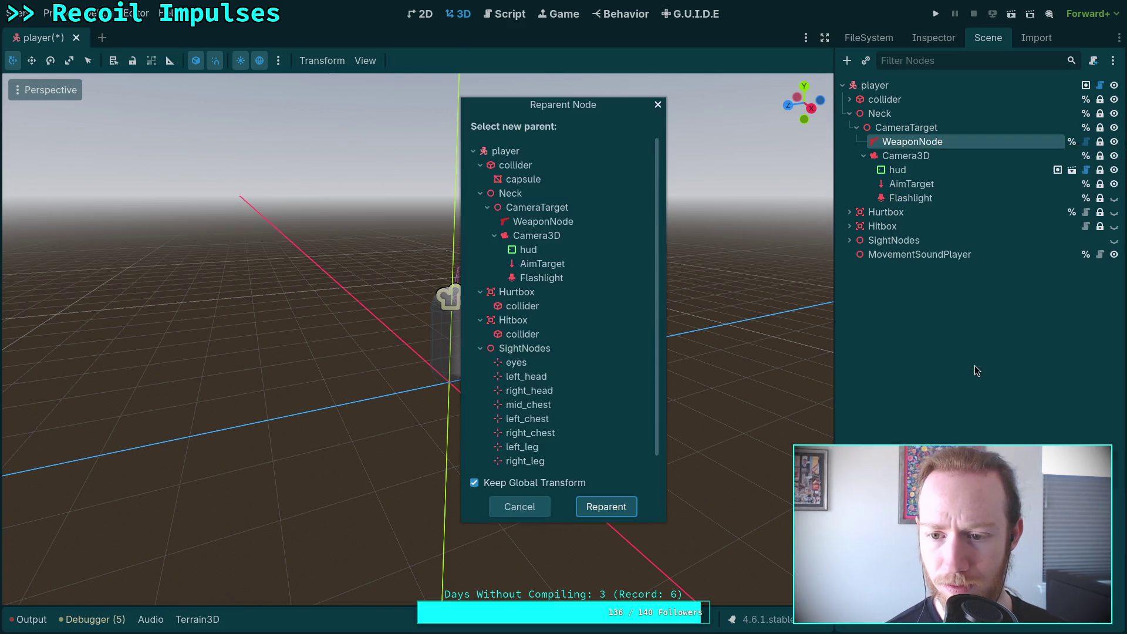
left_click(528, 150)
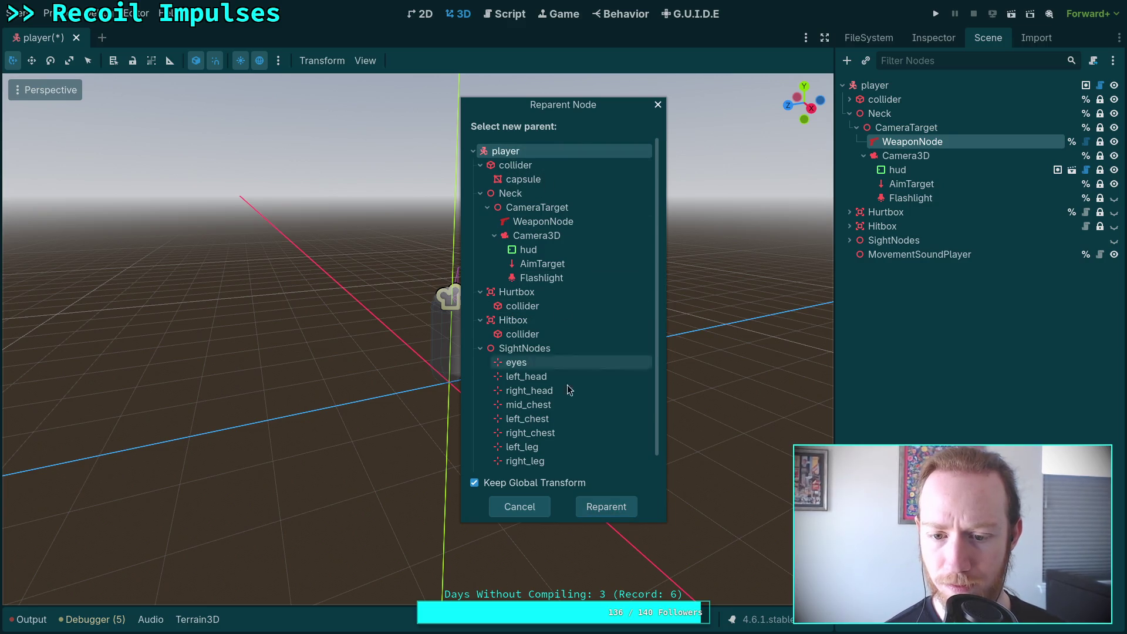
left_click(602, 508)
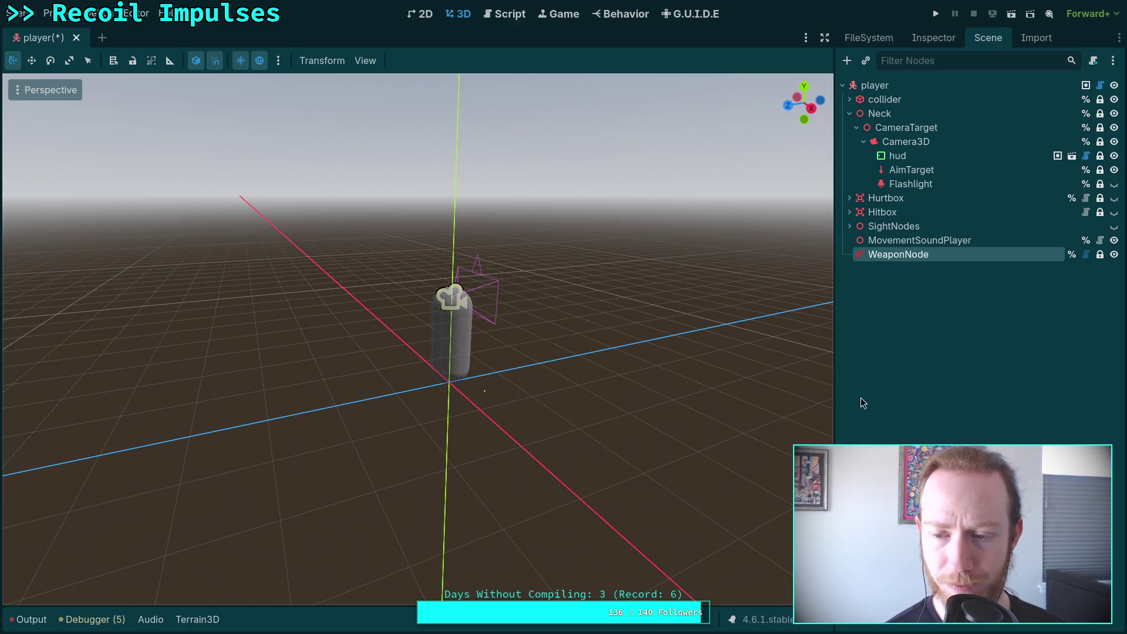
key("ctrl+z")
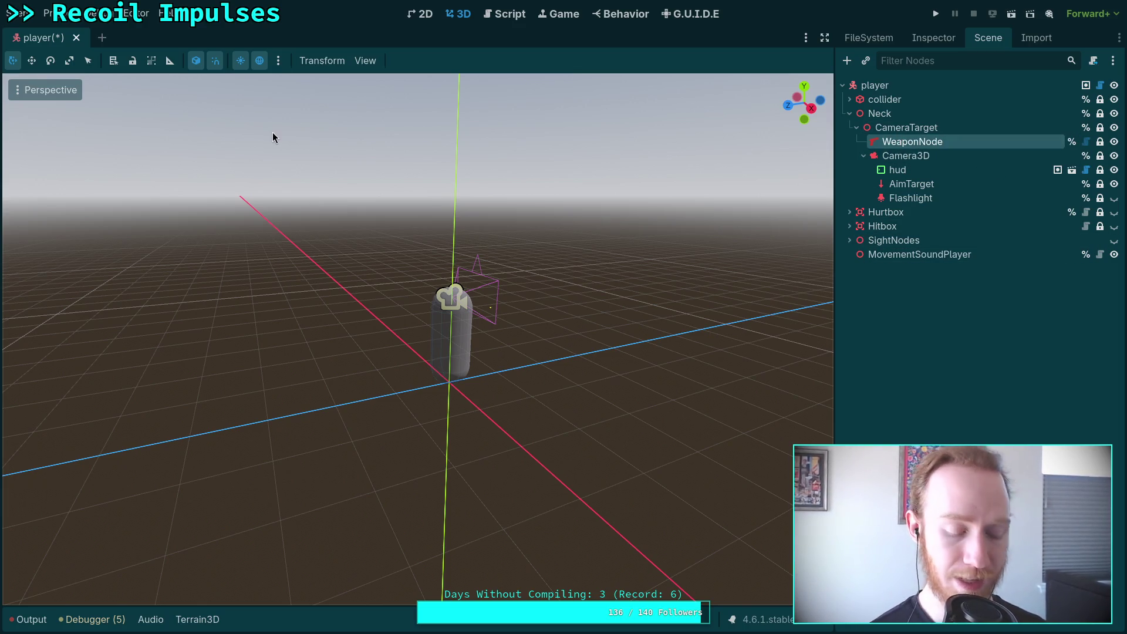
key("ctrl+s")
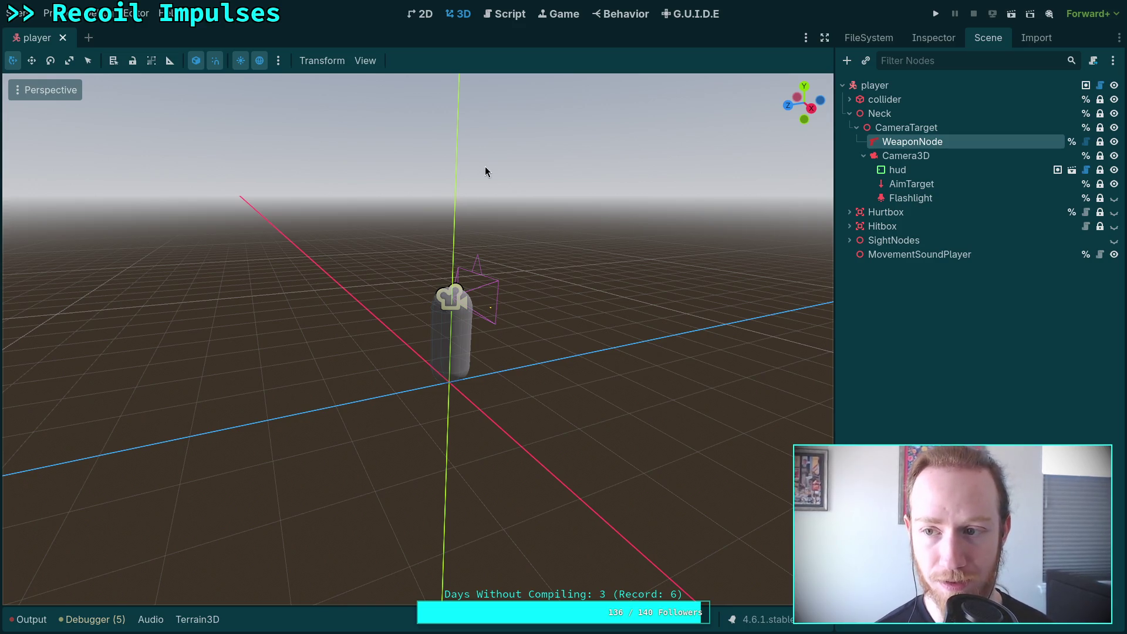
left_click(1086, 143)
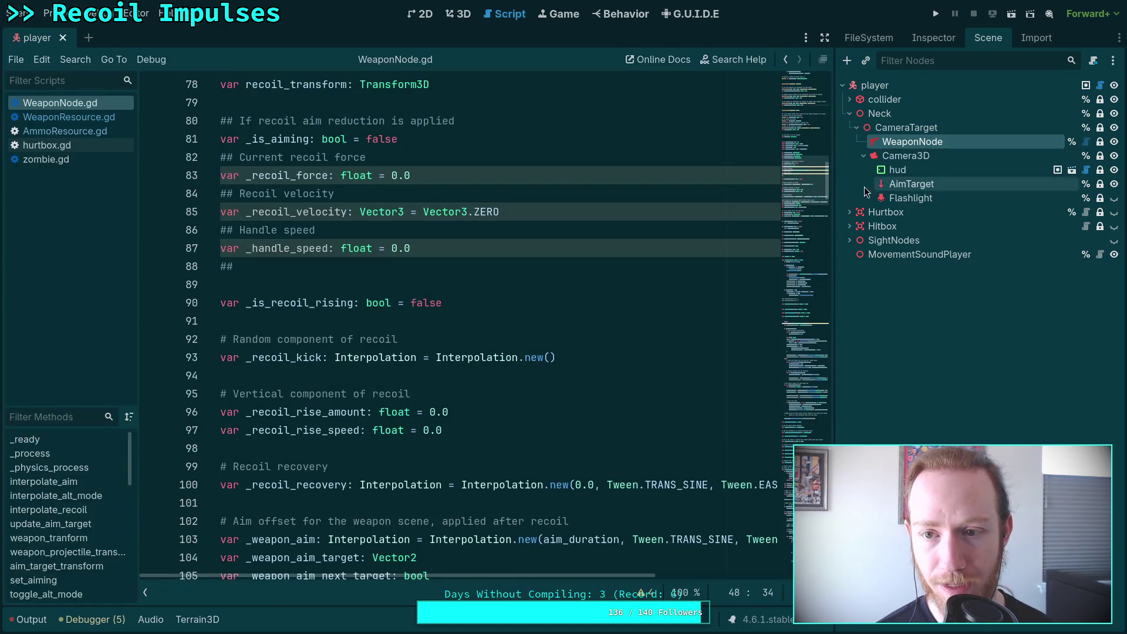
scroll(596, 189, "up", 5)
scroll(595, 190, "up", 15)
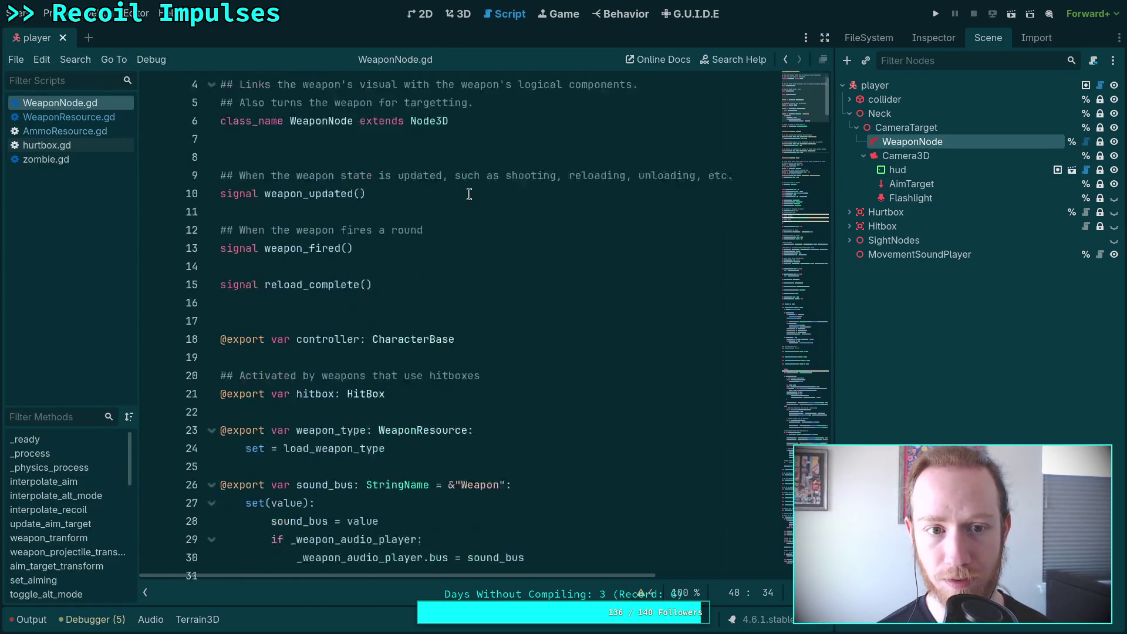
double_click(261, 86)
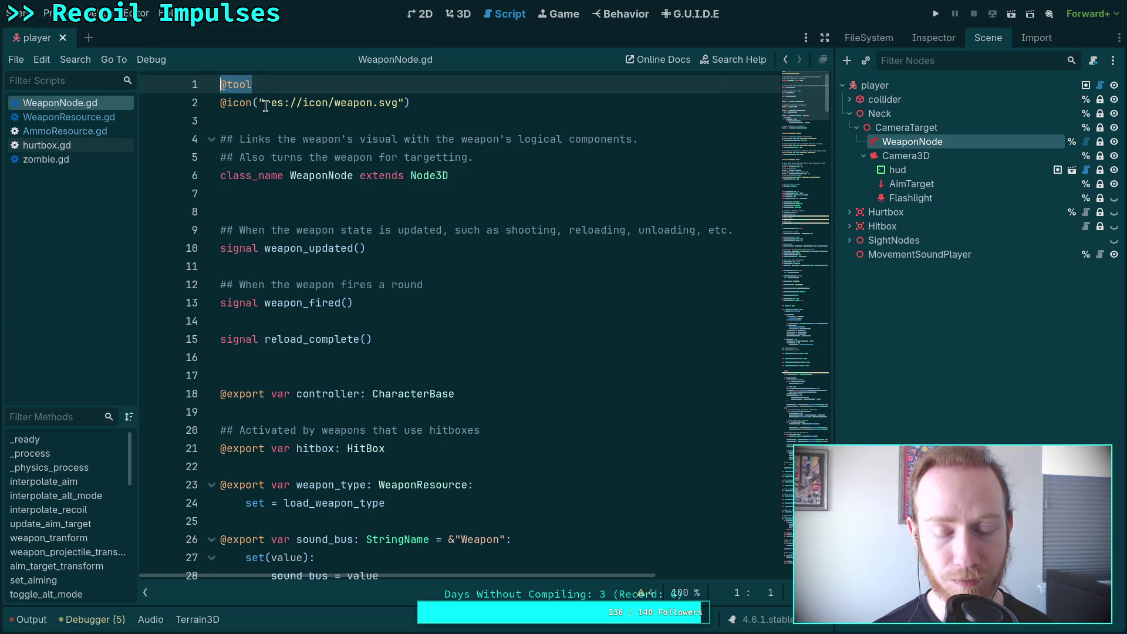
mouse_move(265, 106)
scroll(376, 202, "down", 7)
left_click(484, 298)
Search the script for 'on_hitposition' and step through its matches, returning to line 360
key("ctrl+f")
type("on_hit")
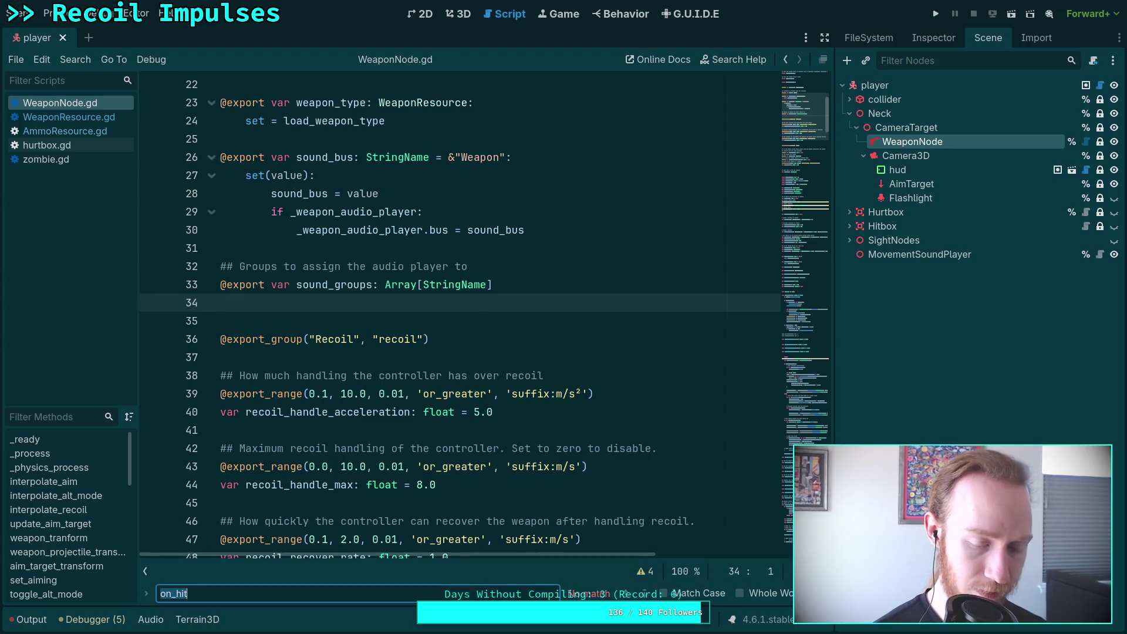
type("position")
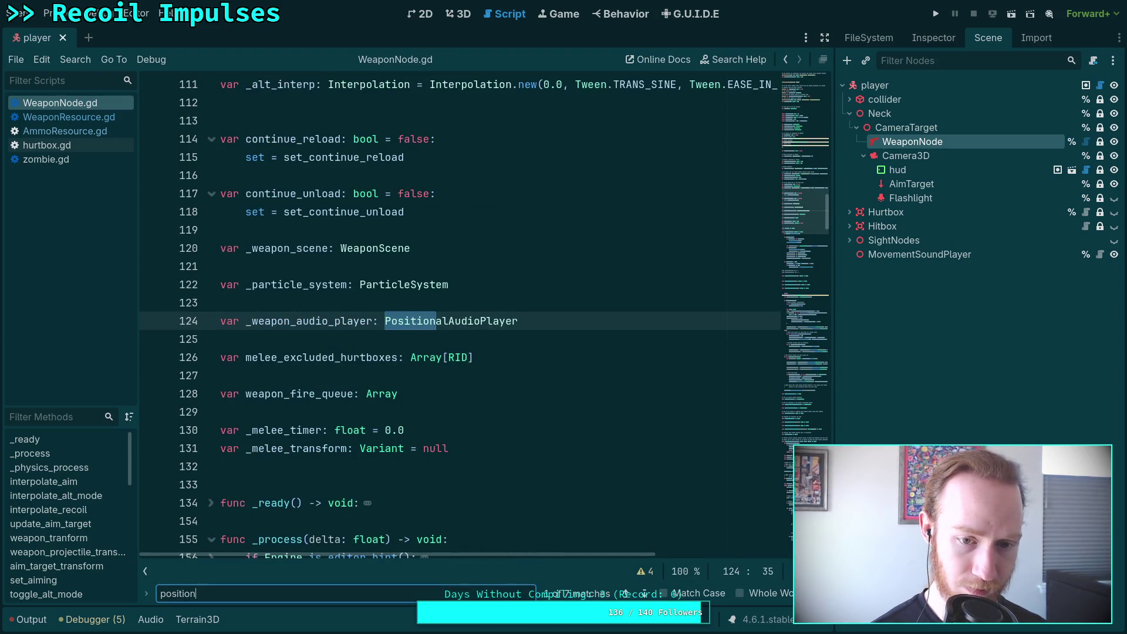
left_click(644, 592)
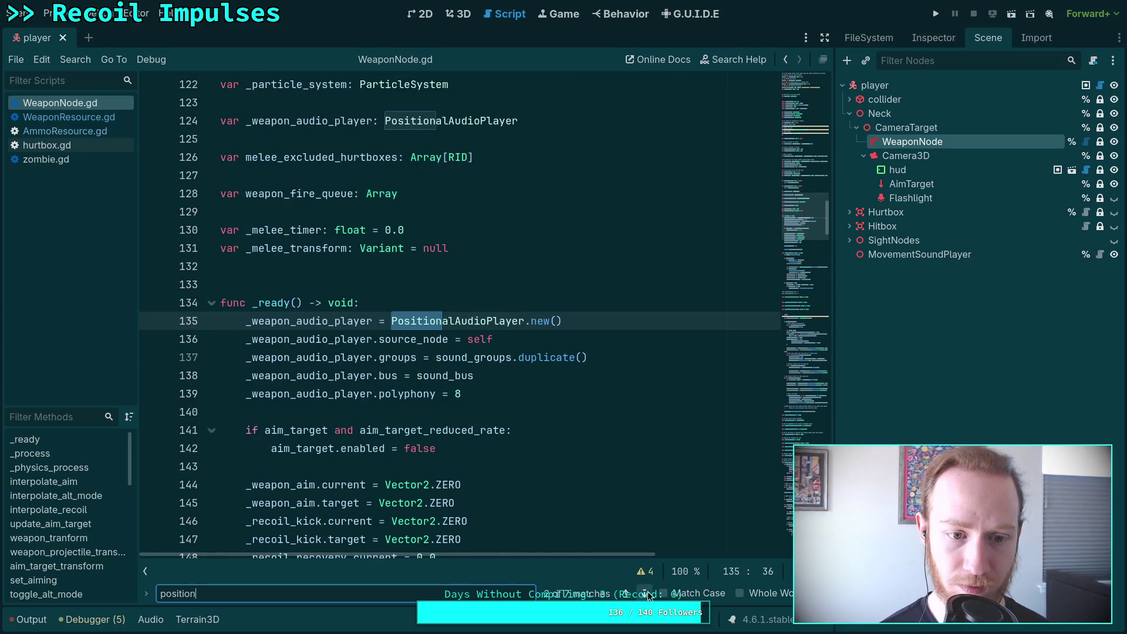
left_click(646, 594)
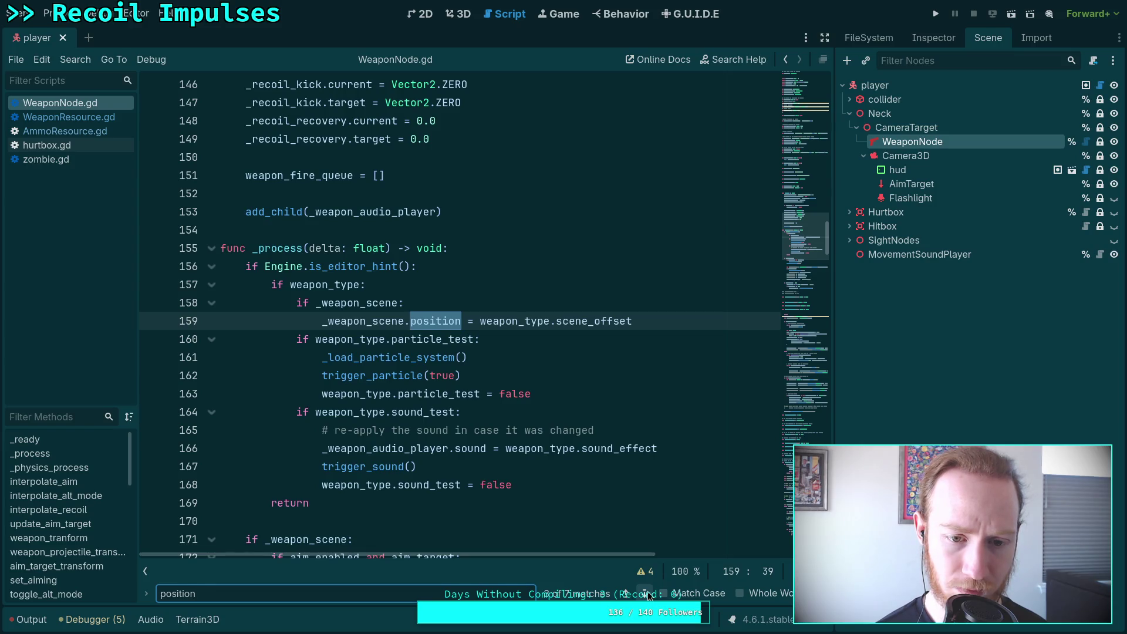
left_click(647, 596)
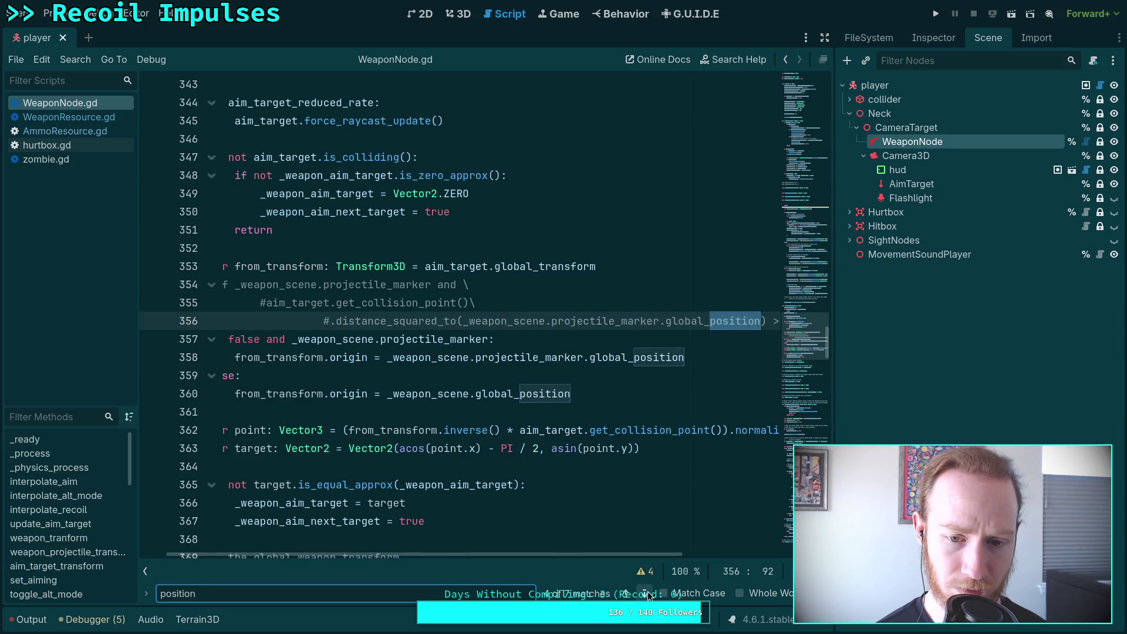
left_click(648, 596)
left_click(648, 595)
left_click(648, 595)
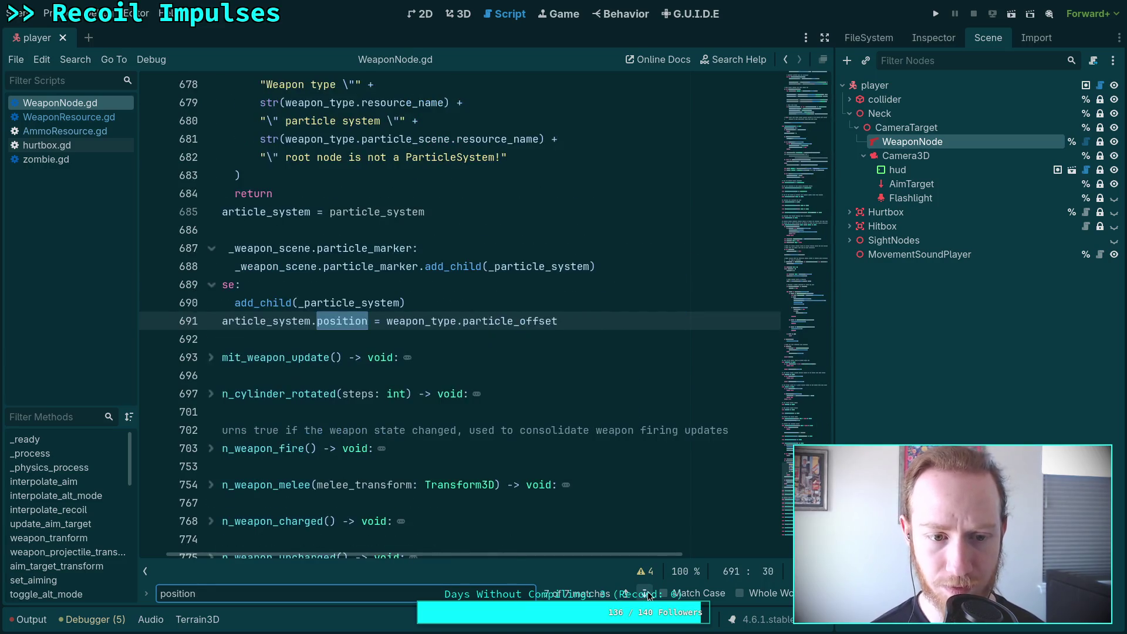
left_click(633, 597)
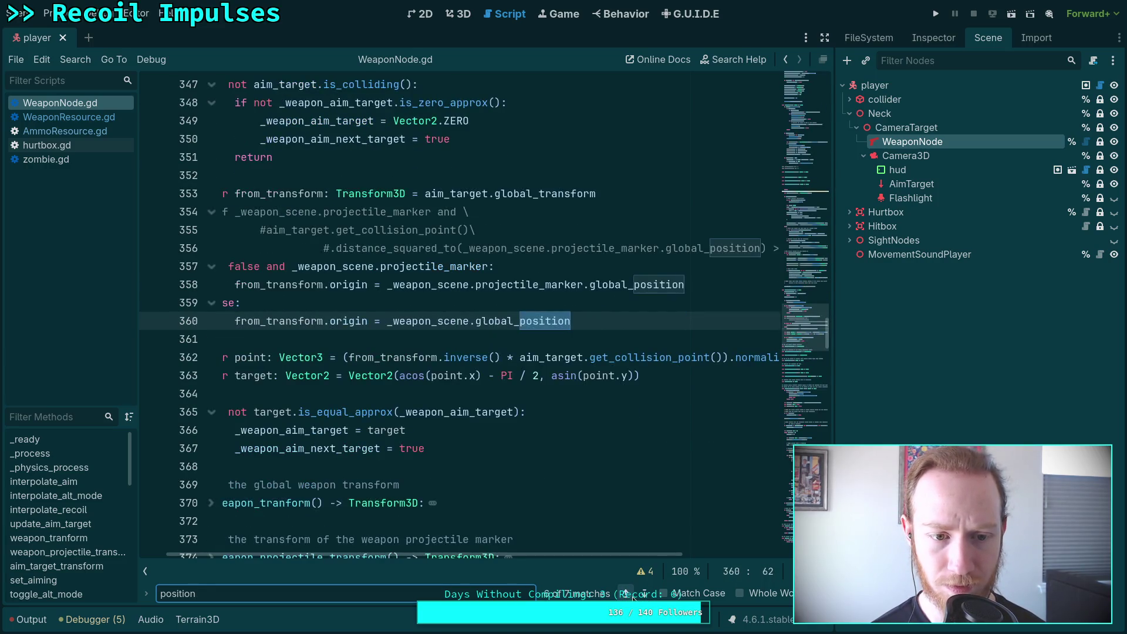
Search for 'transform.' and step through its matches, including lines 313, 320 and 360
key("ctrl+f")
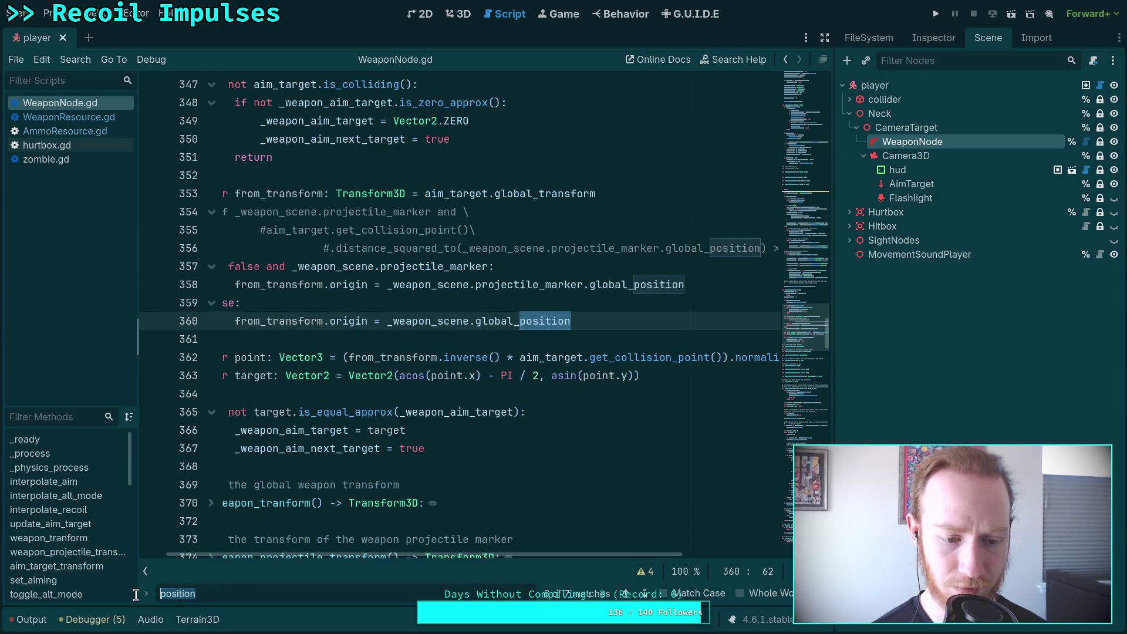
type("tran")
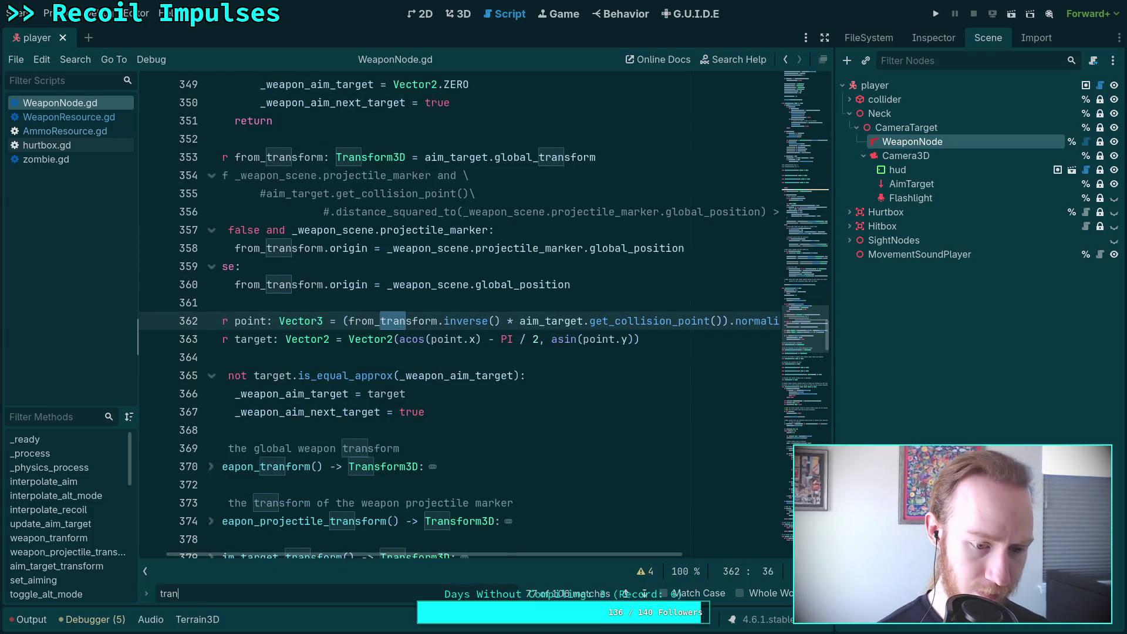
type("sform.")
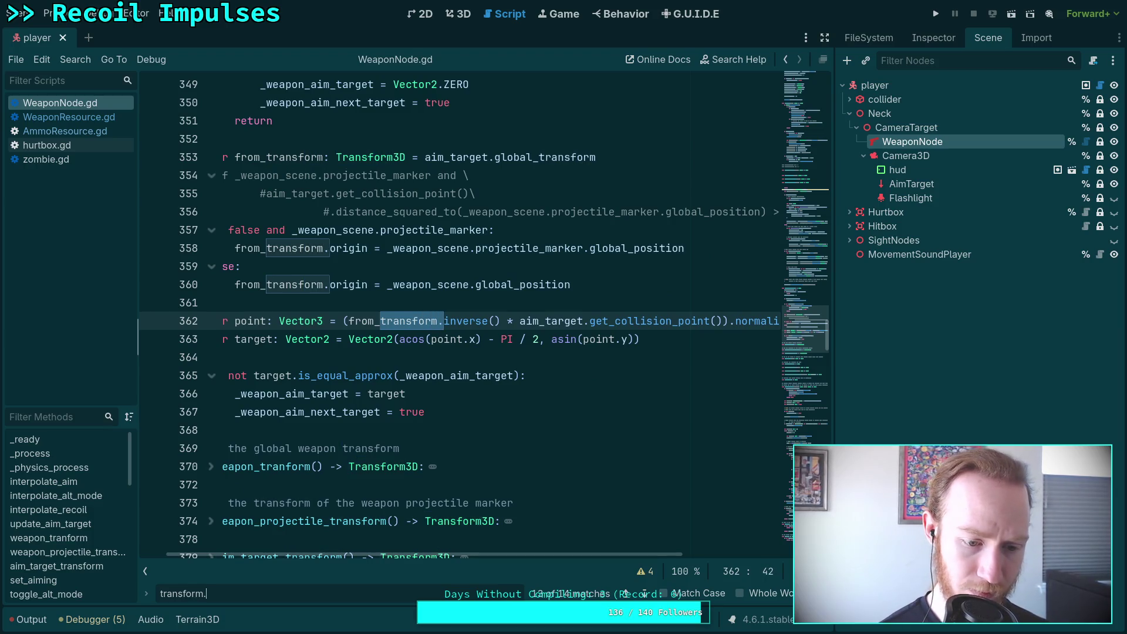
left_click(644, 593)
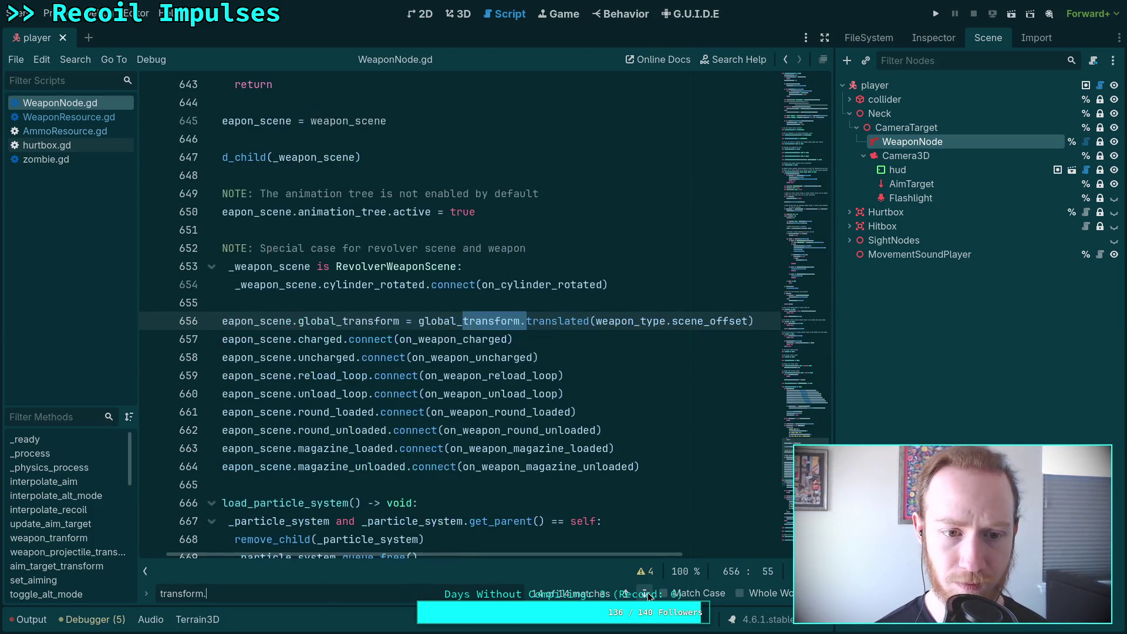
left_click(645, 593)
left_click(626, 593)
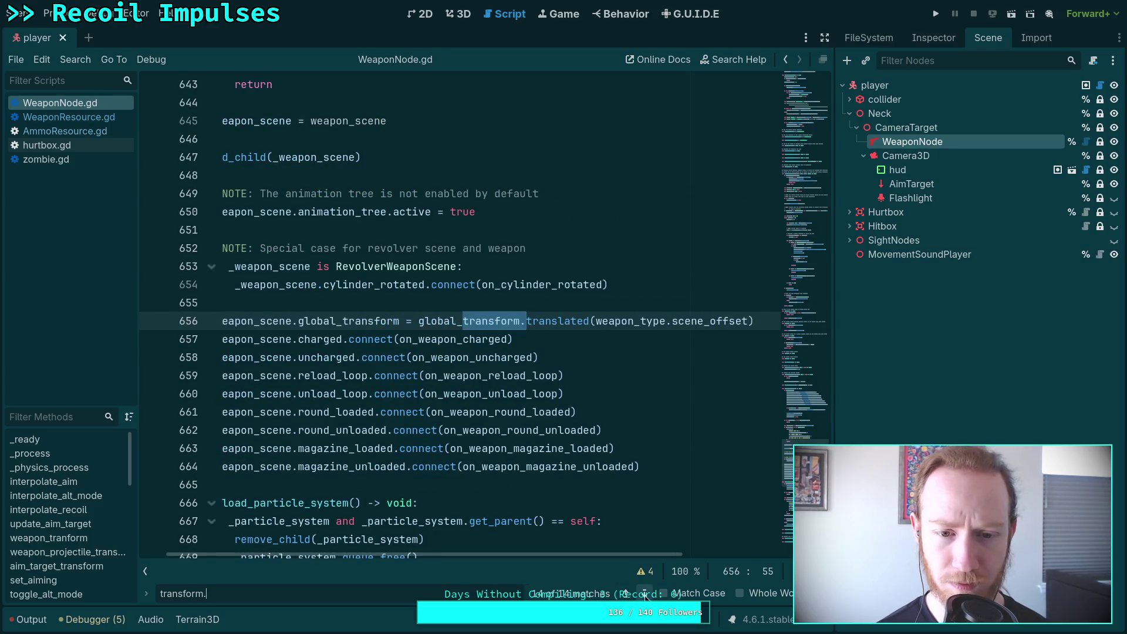
left_click_drag(625, 552, 585, 557)
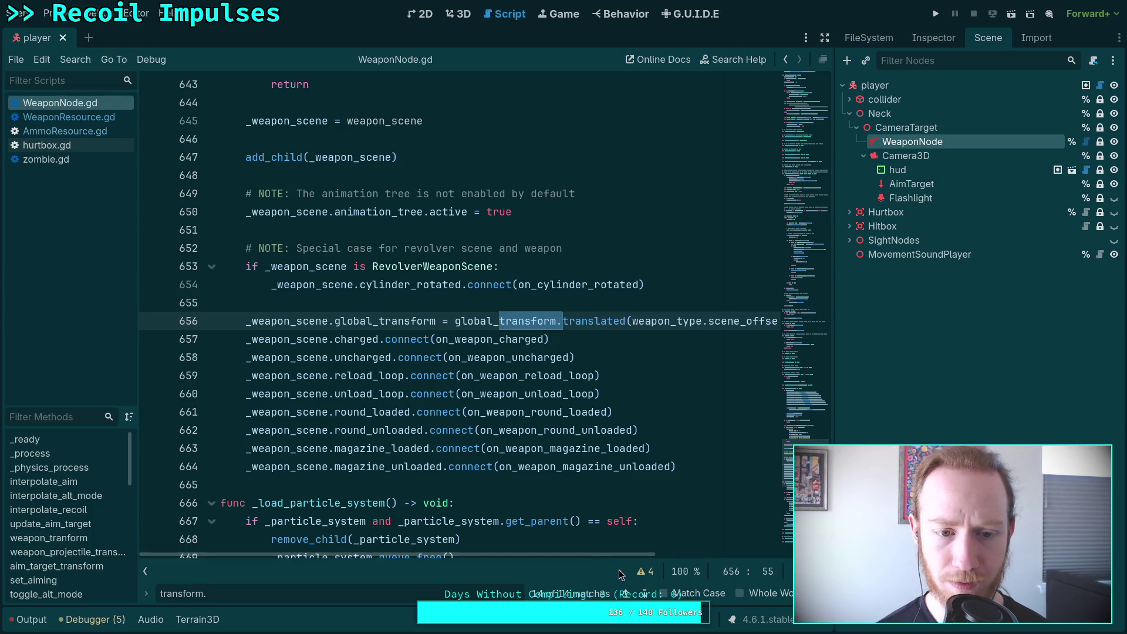
left_click(644, 594)
left_click(645, 594)
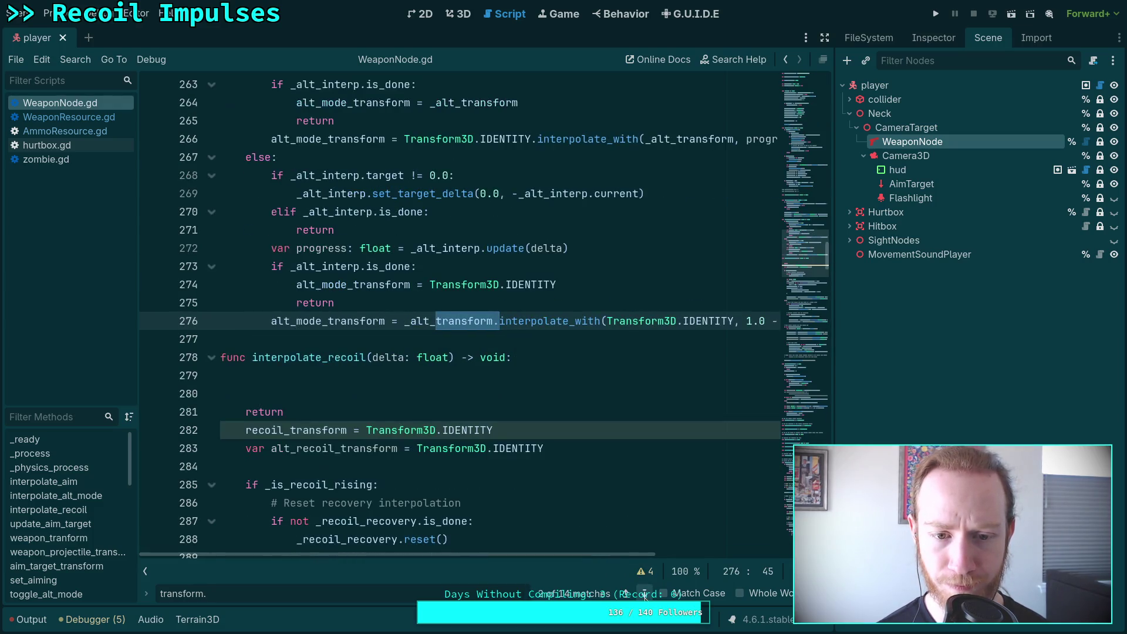
left_click(644, 593)
left_click(644, 594)
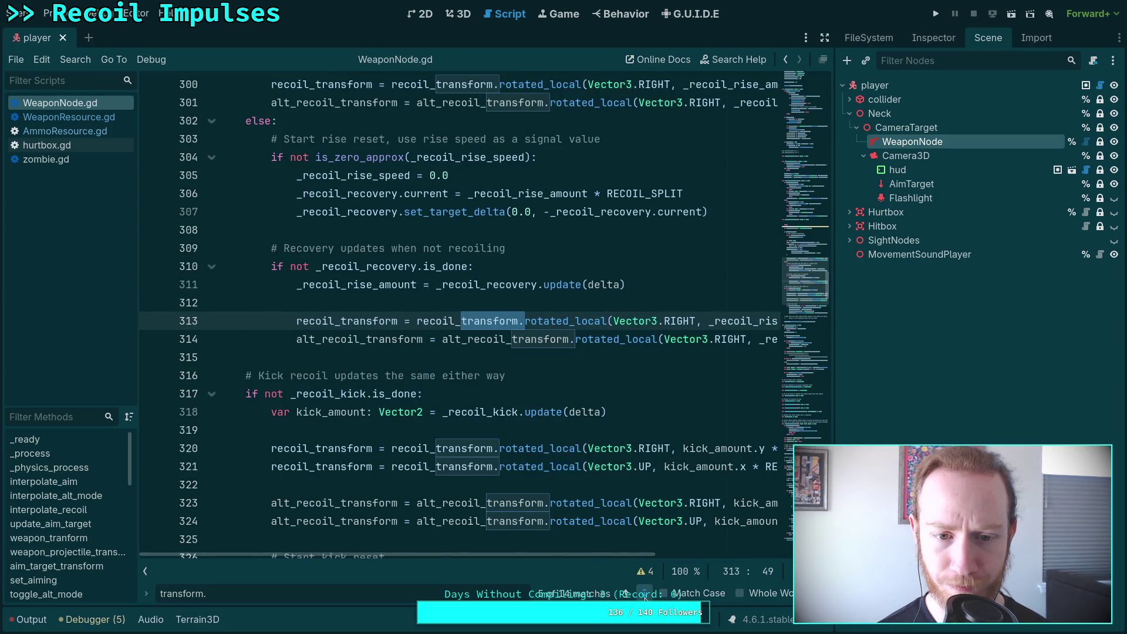
left_click(644, 593)
left_click(644, 594)
left_click(645, 593)
left_click(645, 593)
left_click(644, 594)
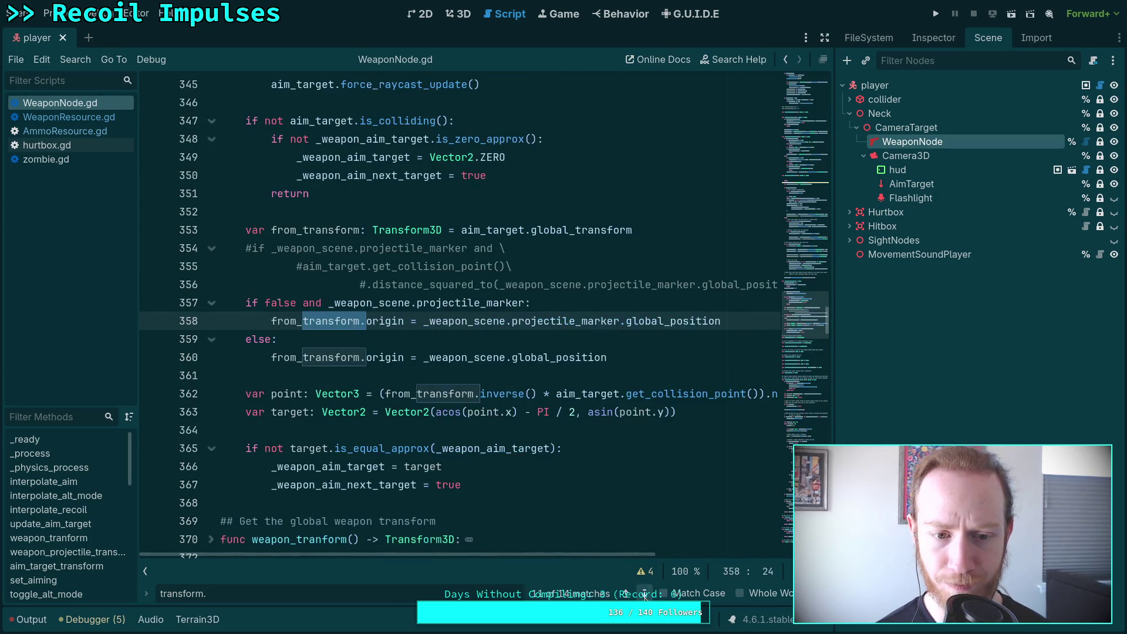
left_click(644, 594)
mouse_move(804, 317)
left_mouse_down()
mouse_move(790, 250)
mouse_move(792, 82)
left_mouse_up()
left_click(199, 94)
left_click(197, 83)
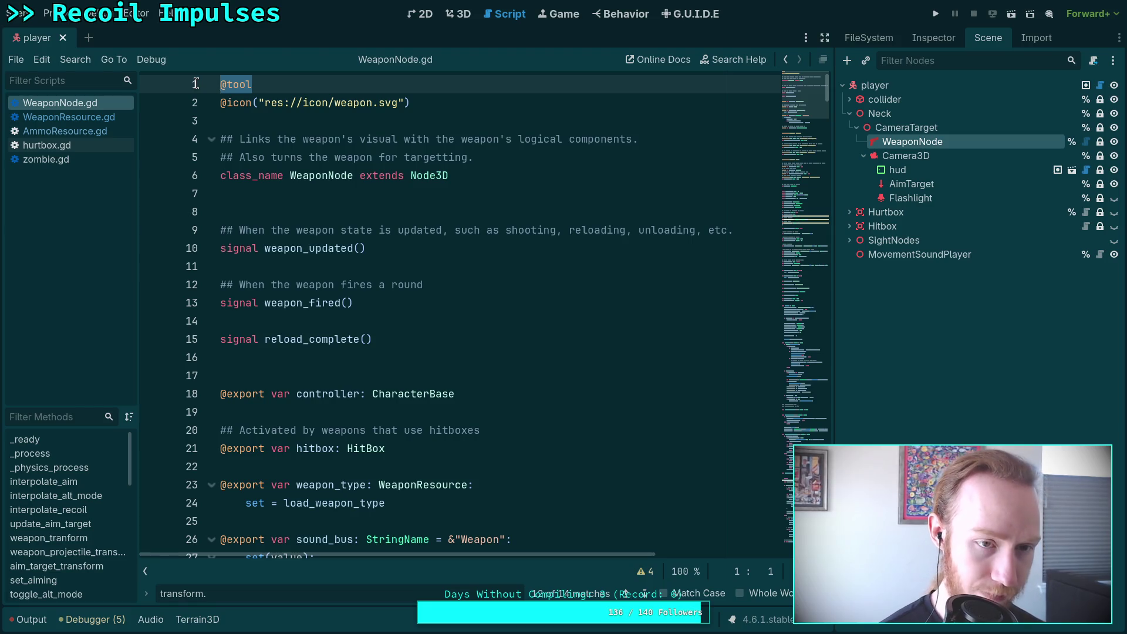
type("#")
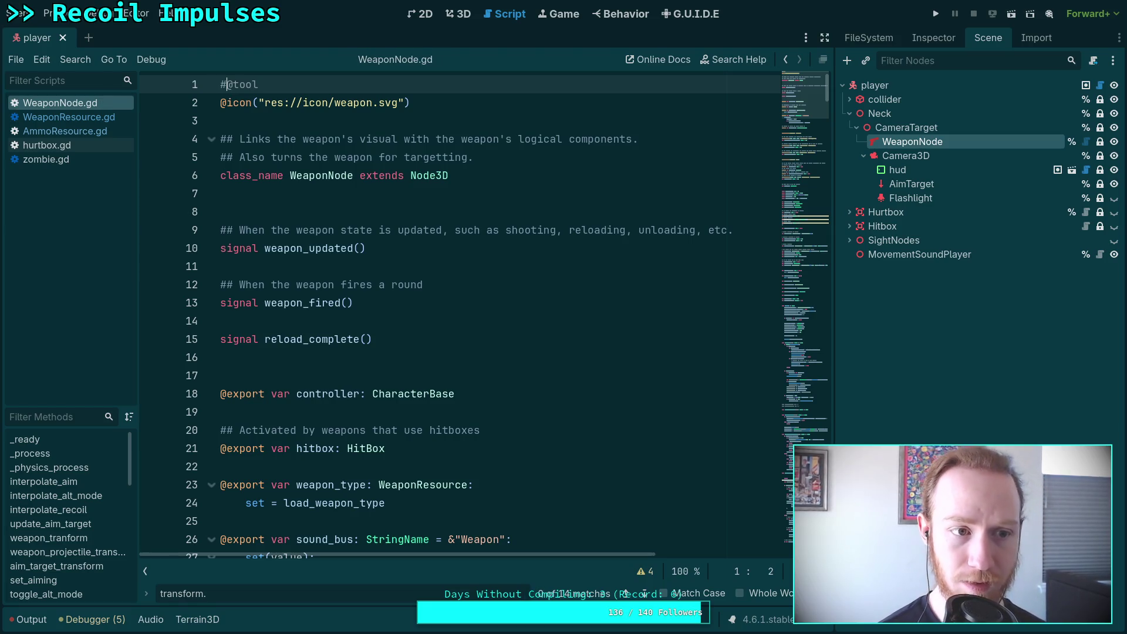
left_click(461, 13)
Try moving WeaponNode higher and directly under player, undo both moves, and save the scene
mouse_move(931, 142)
left_mouse_down()
mouse_move(883, 99)
mouse_move(867, 212)
left_mouse_up()
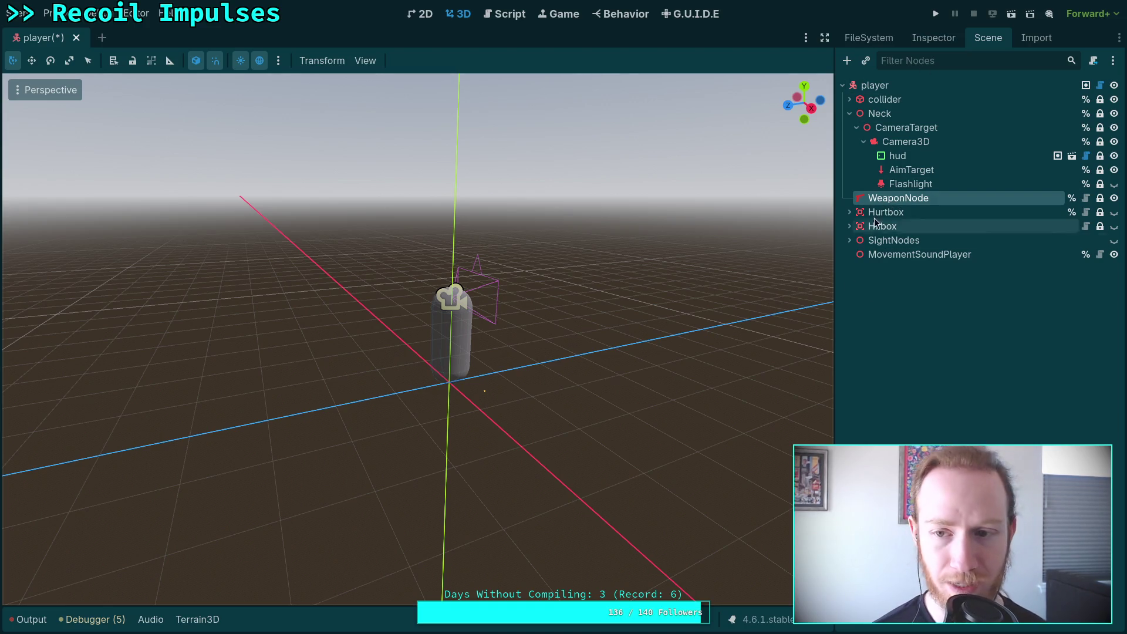
key("ctrl+z")
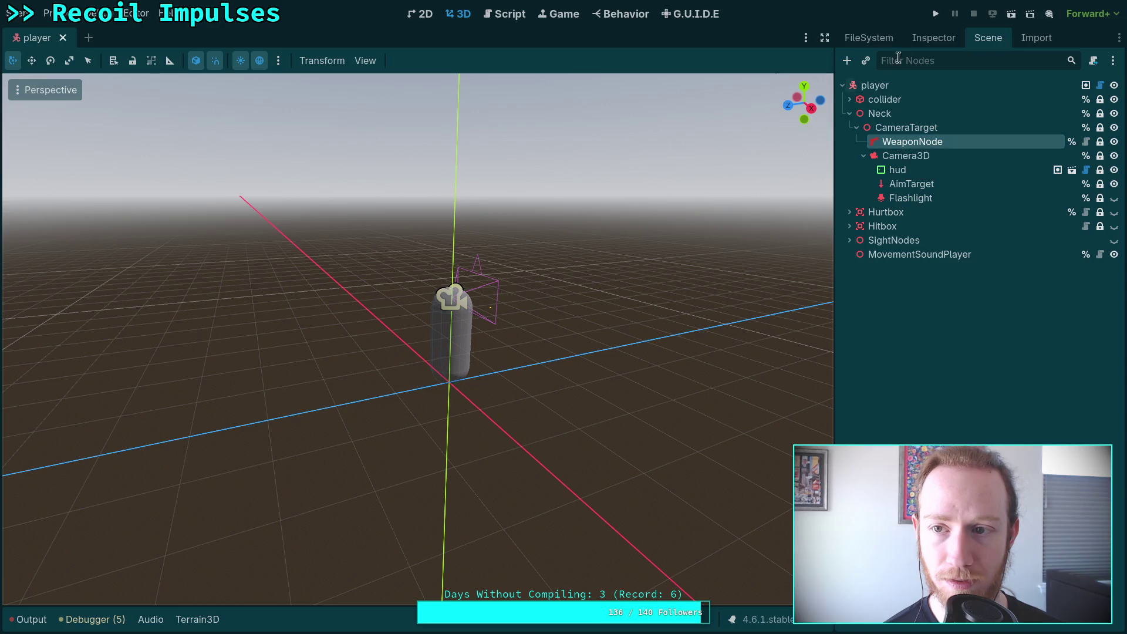
left_click(920, 41)
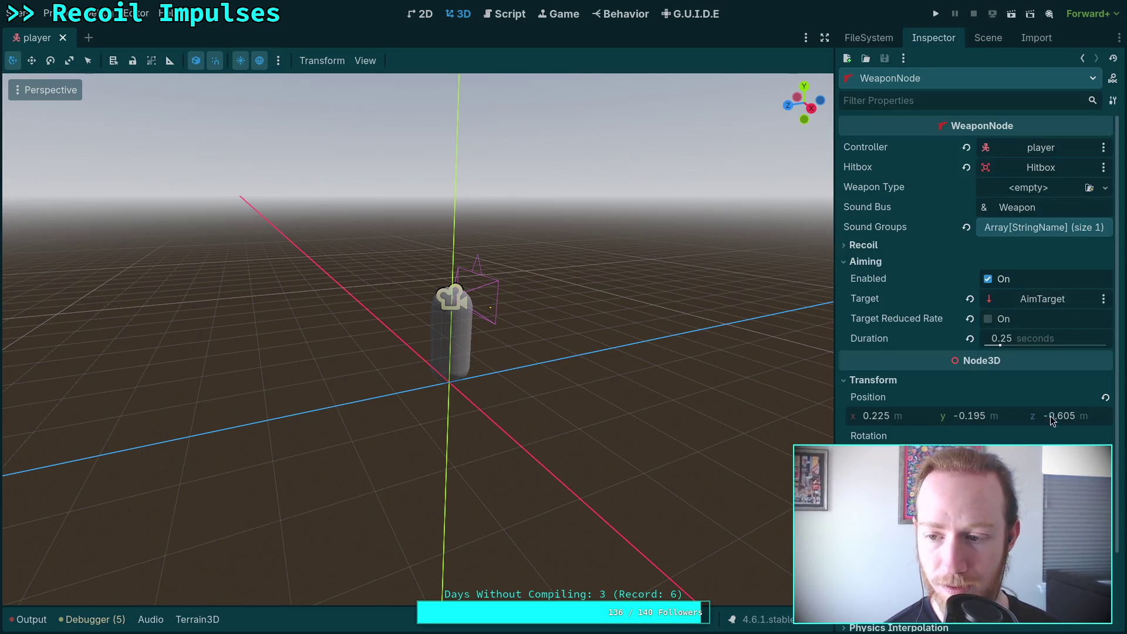
left_click(988, 38)
left_click_drag(882, 144, 861, 111)
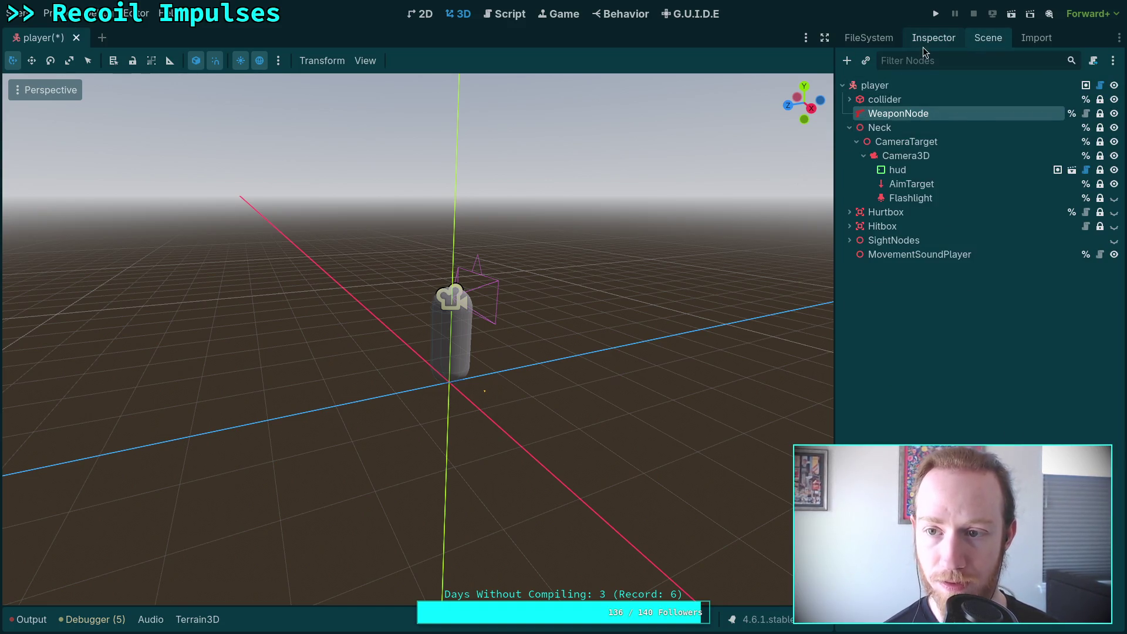
left_click(933, 37)
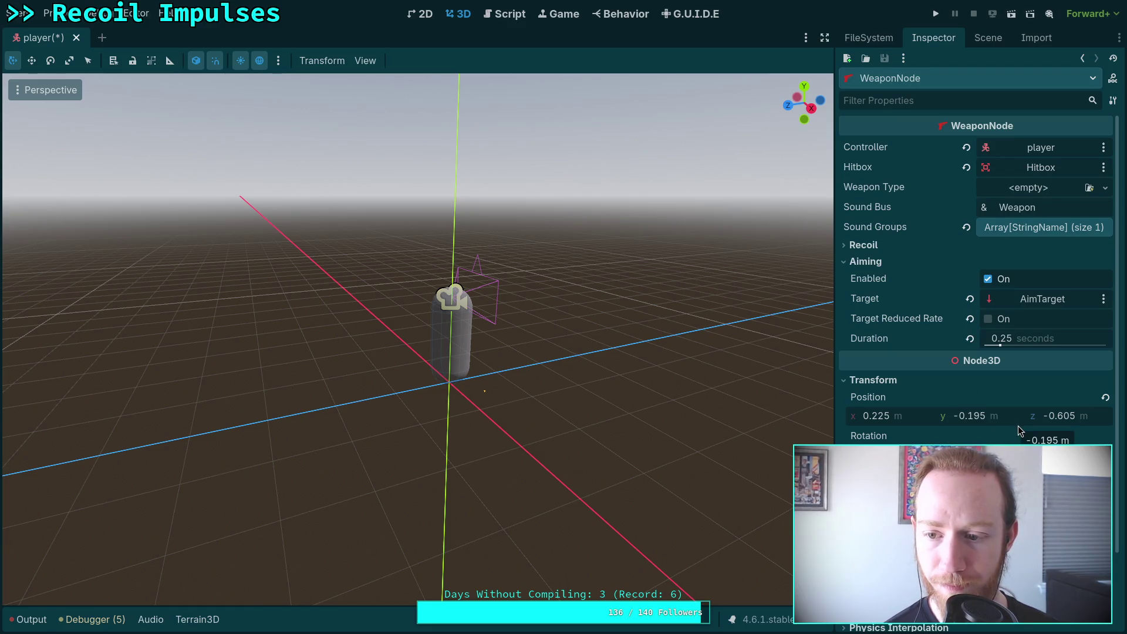
left_click(983, 38)
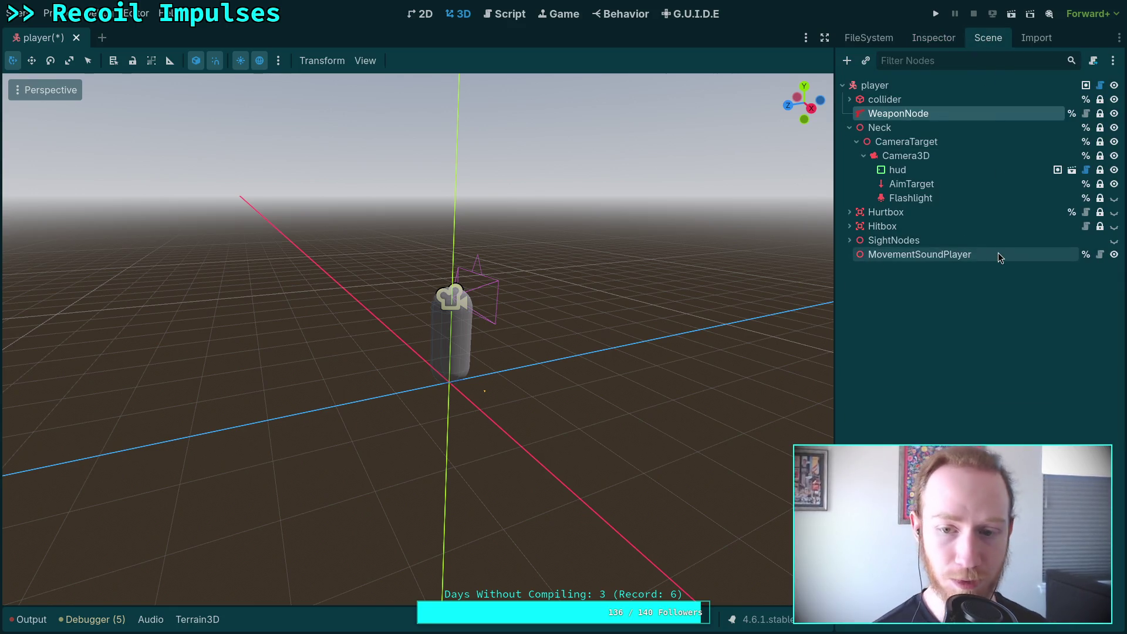
key("ctrl+z")
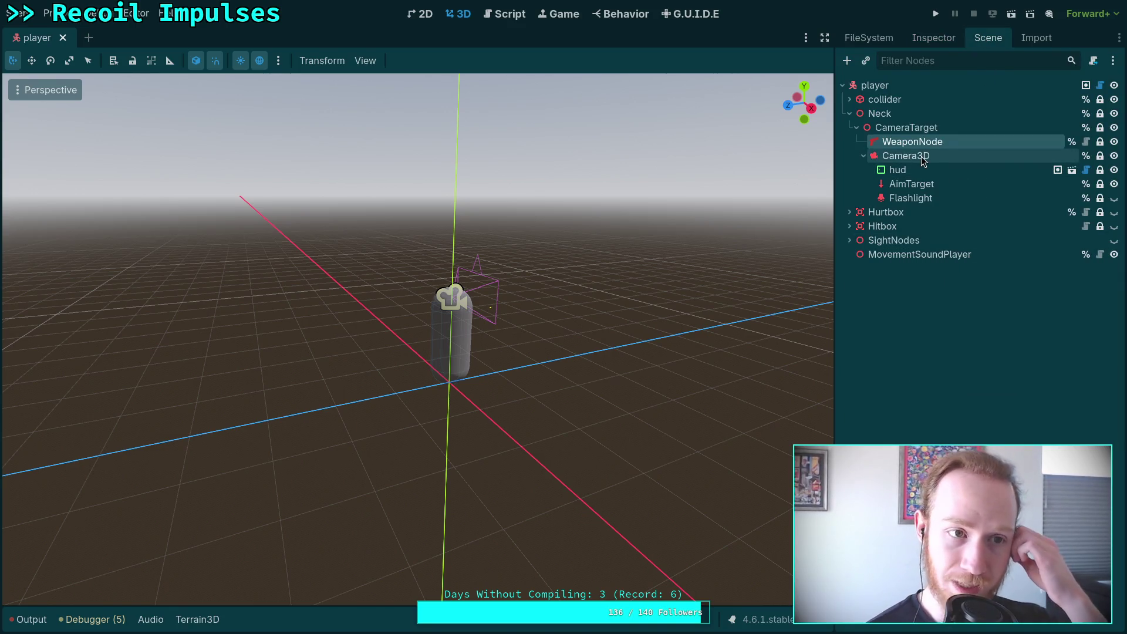
key("ctrl+s")
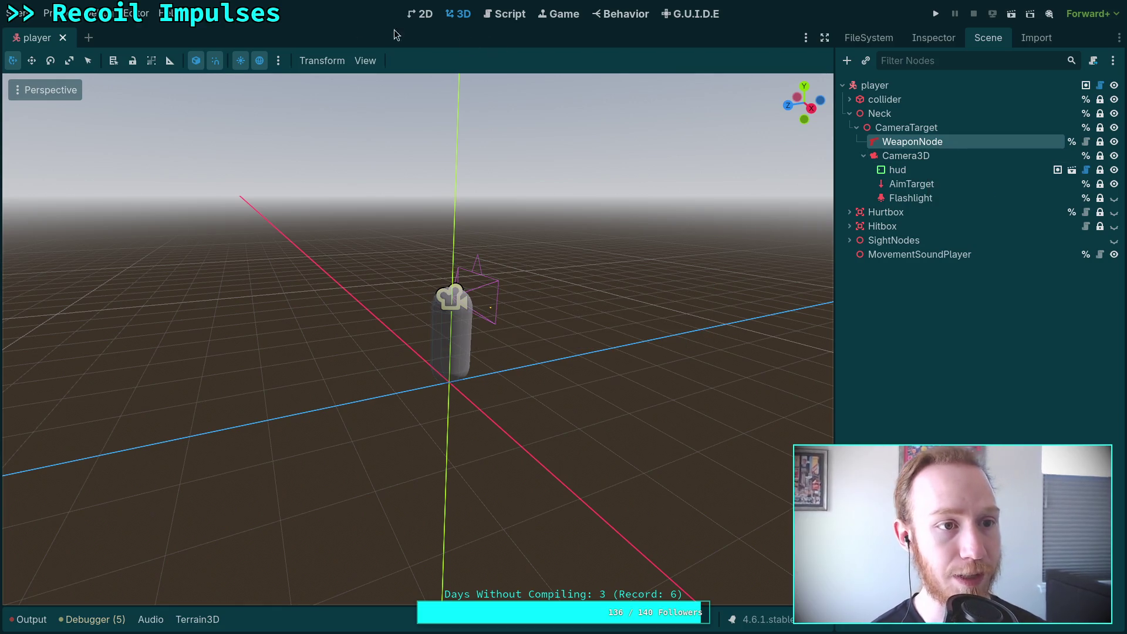
Reload the current project from the Project menu
left_click(50, 13)
left_click(109, 171)
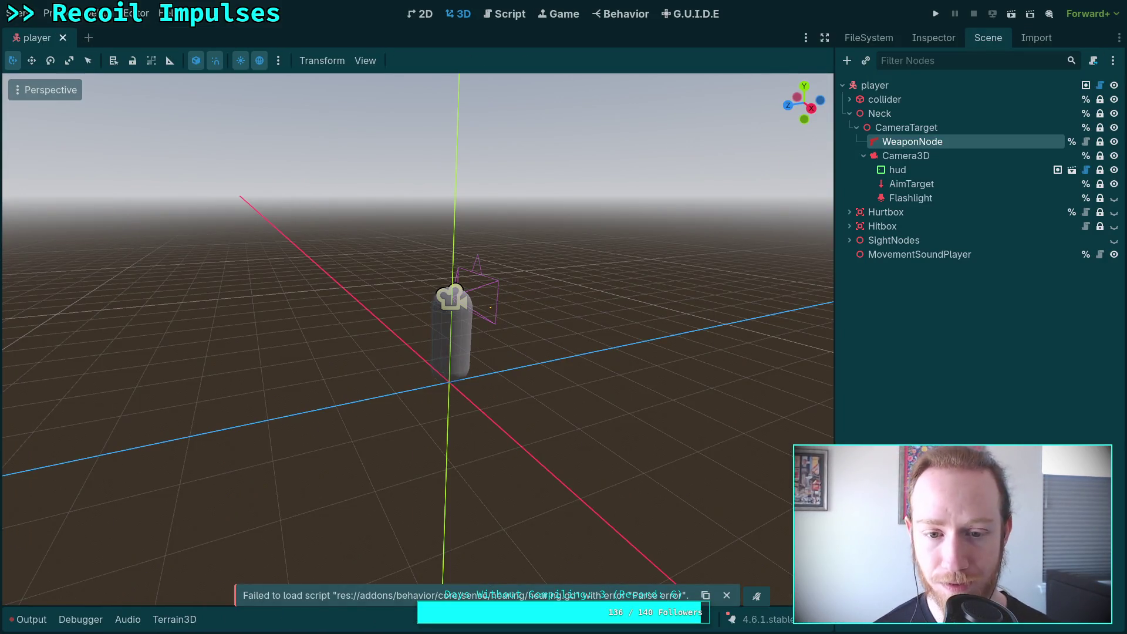
right_click(900, 143)
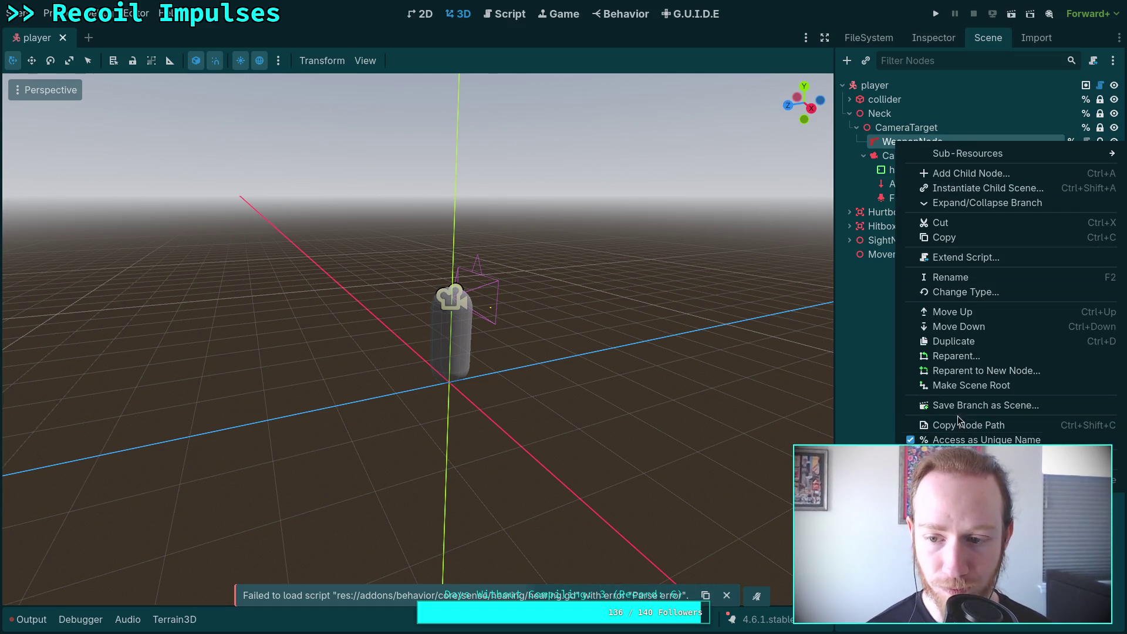
Reparent WeaponNode to player, undo it, and inspect CameraTarget's properties
left_click(980, 360)
left_click(517, 151)
left_click(606, 506)
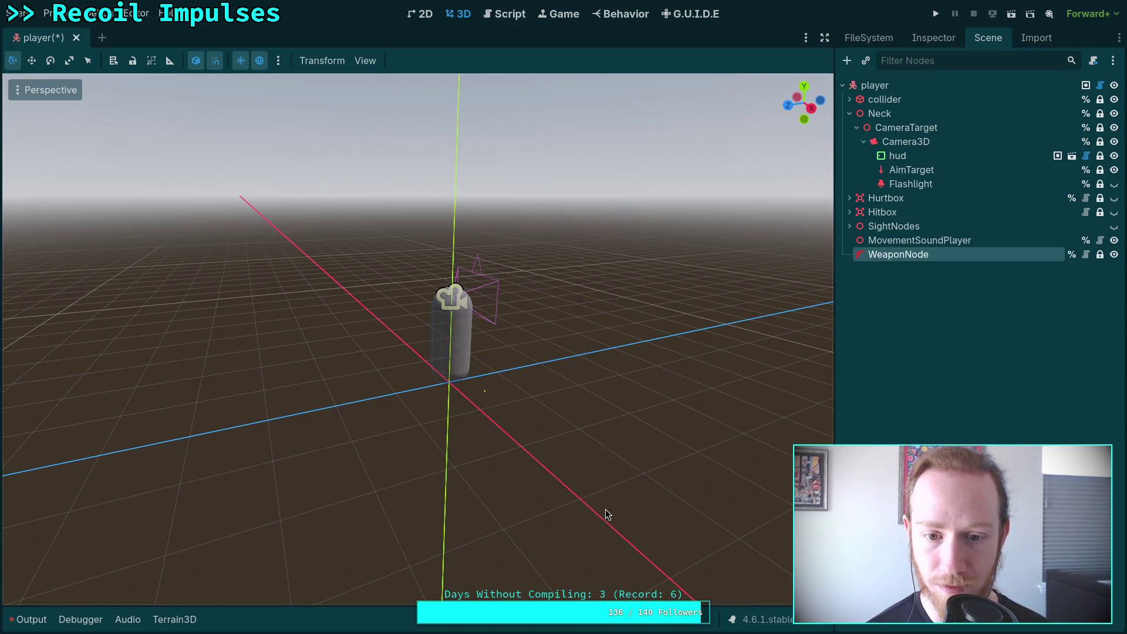
key("ctrl+z")
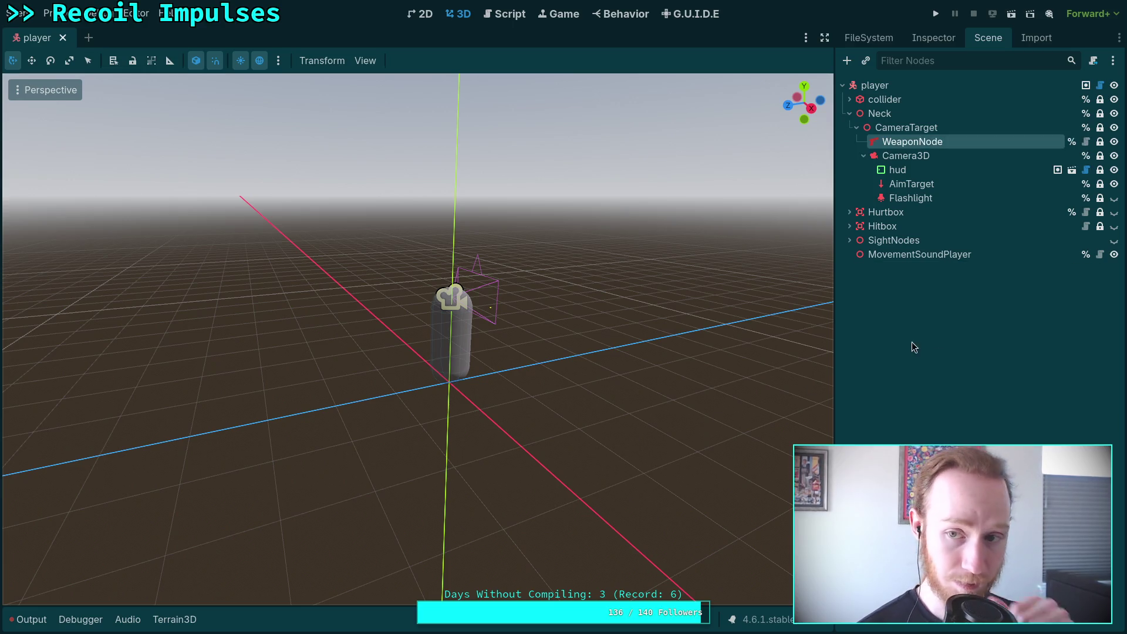
left_click(913, 124)
left_click(929, 45)
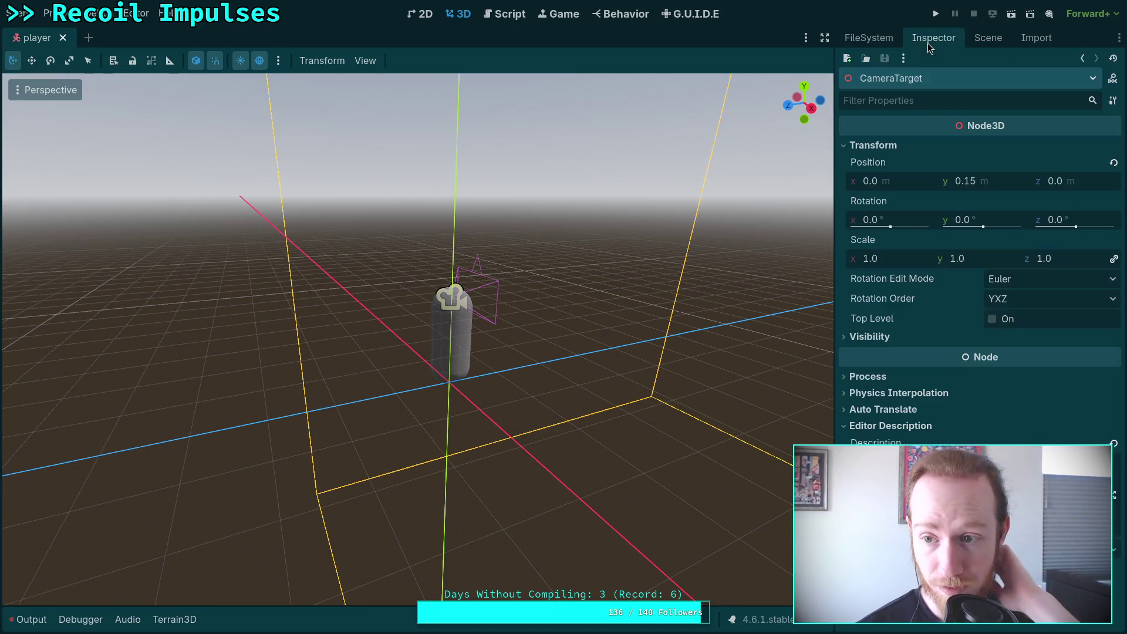
left_click(979, 41)
key("Down")
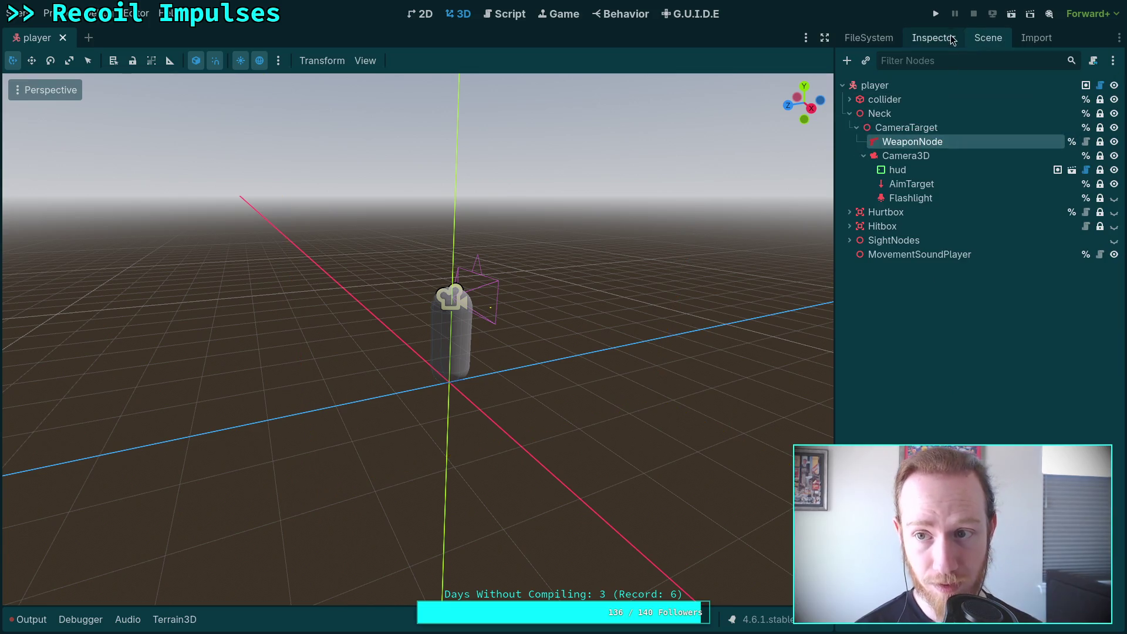
Try lowering WeaponNode's Position Y to -0.055; it reverts to -0.195
left_click(954, 41)
left_click(994, 416)
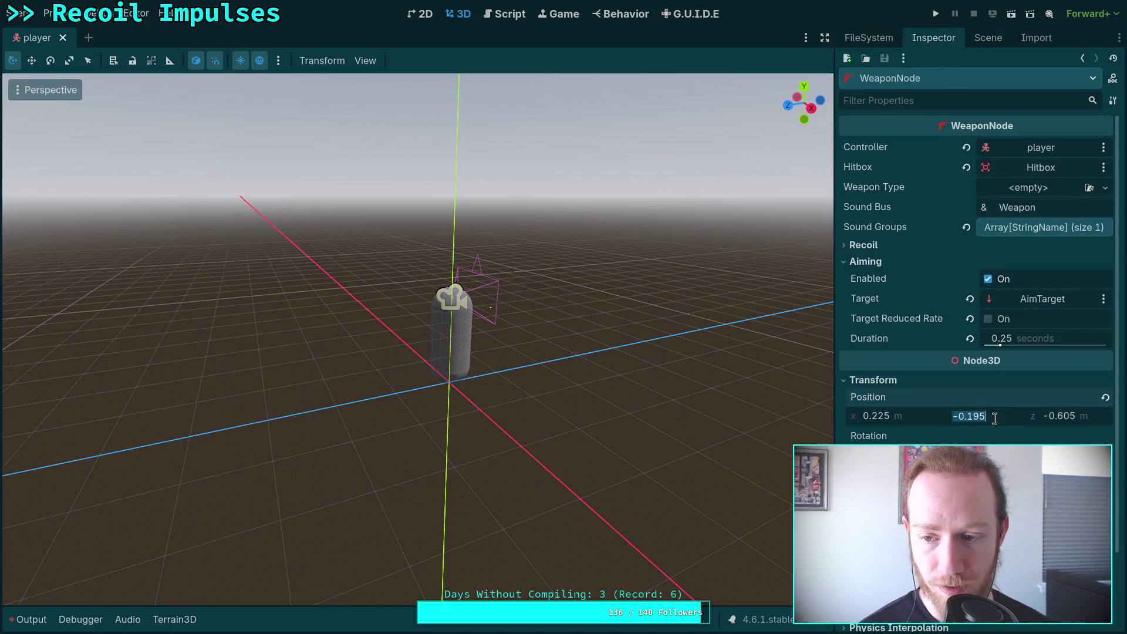
left_click(994, 417)
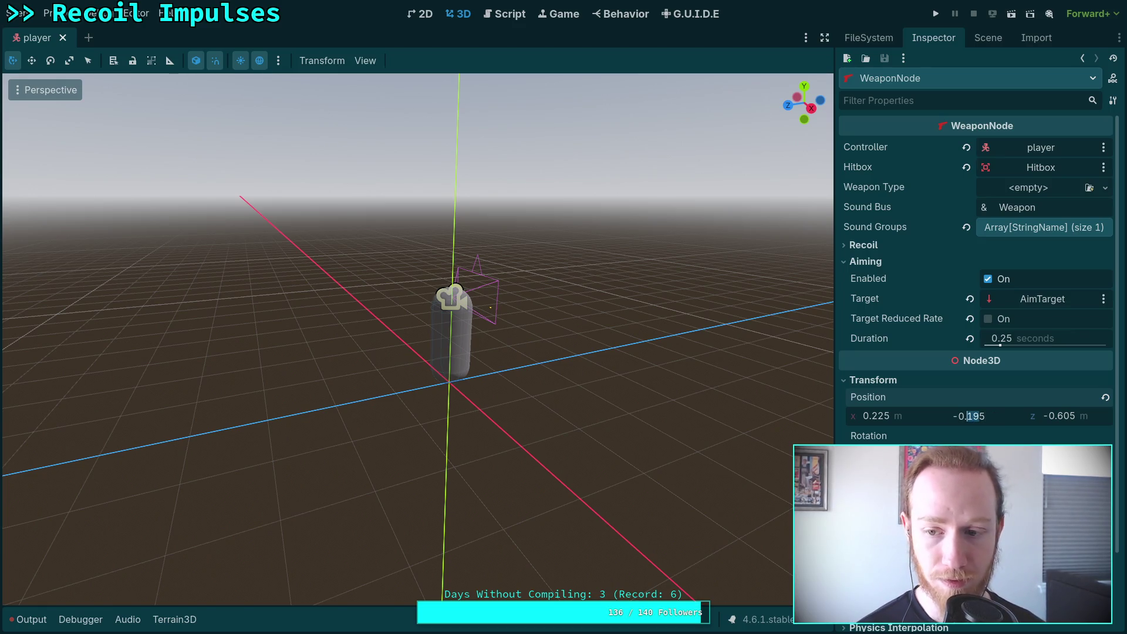
type("05")
key("Escape")
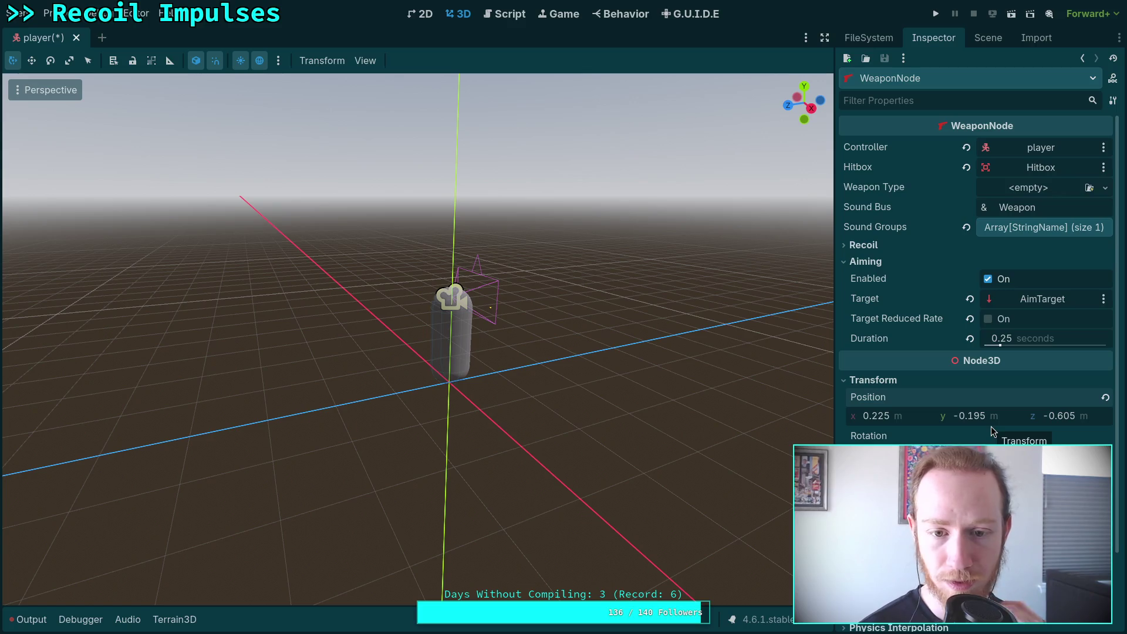
left_click(988, 37)
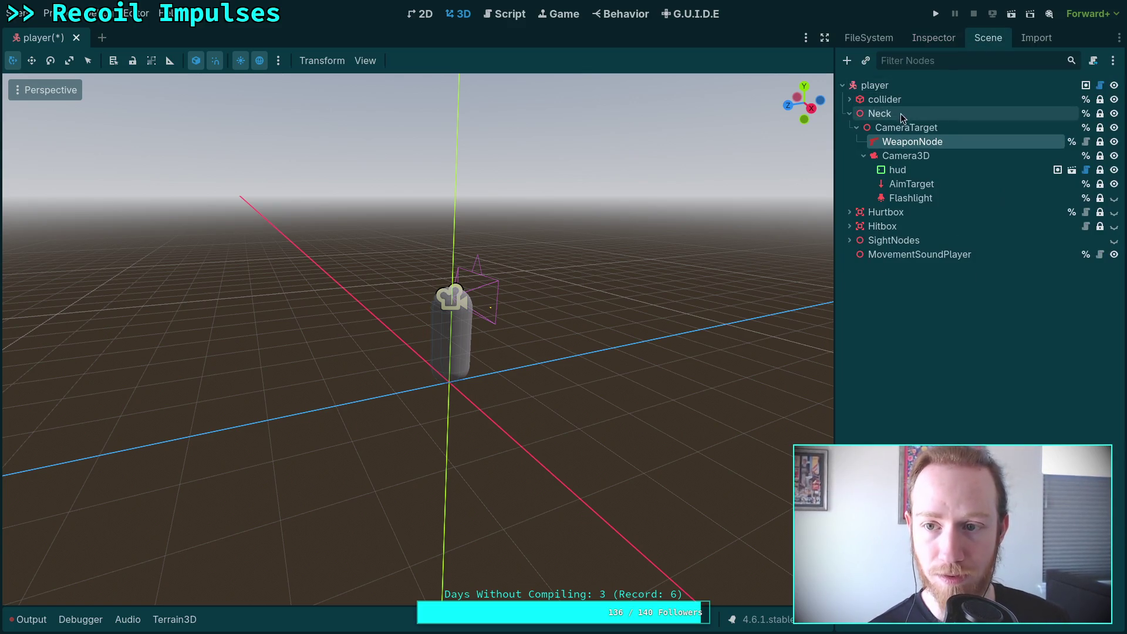
left_click(1100, 86)
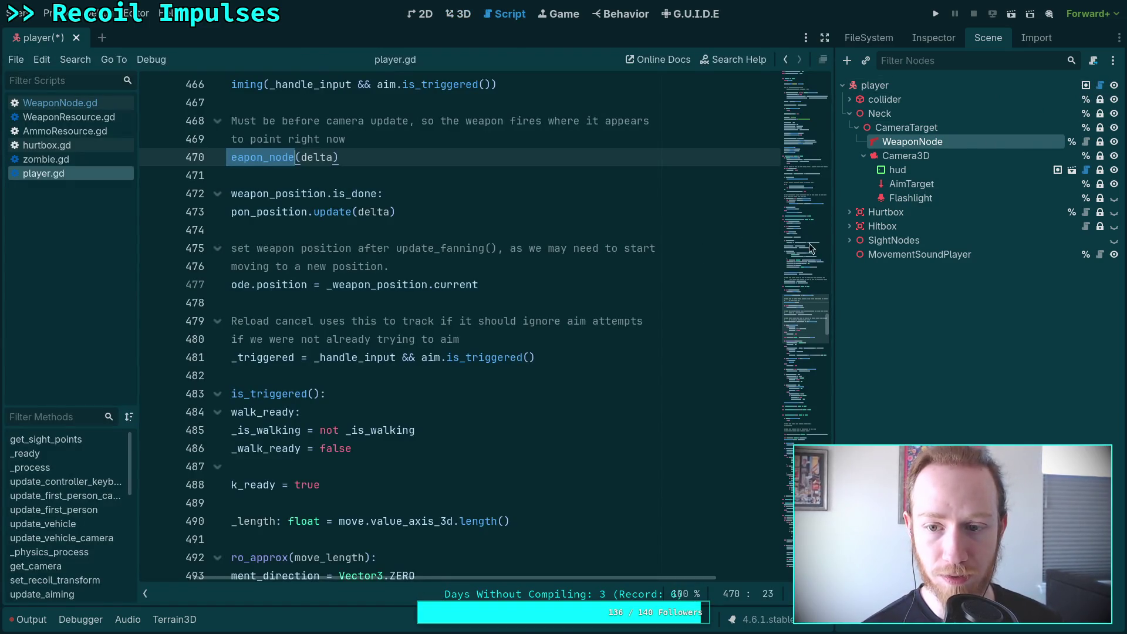
Find the '.position' matches in player.gd at lines 381 and 477, then select the player root
scroll(803, 226, "up", 1)
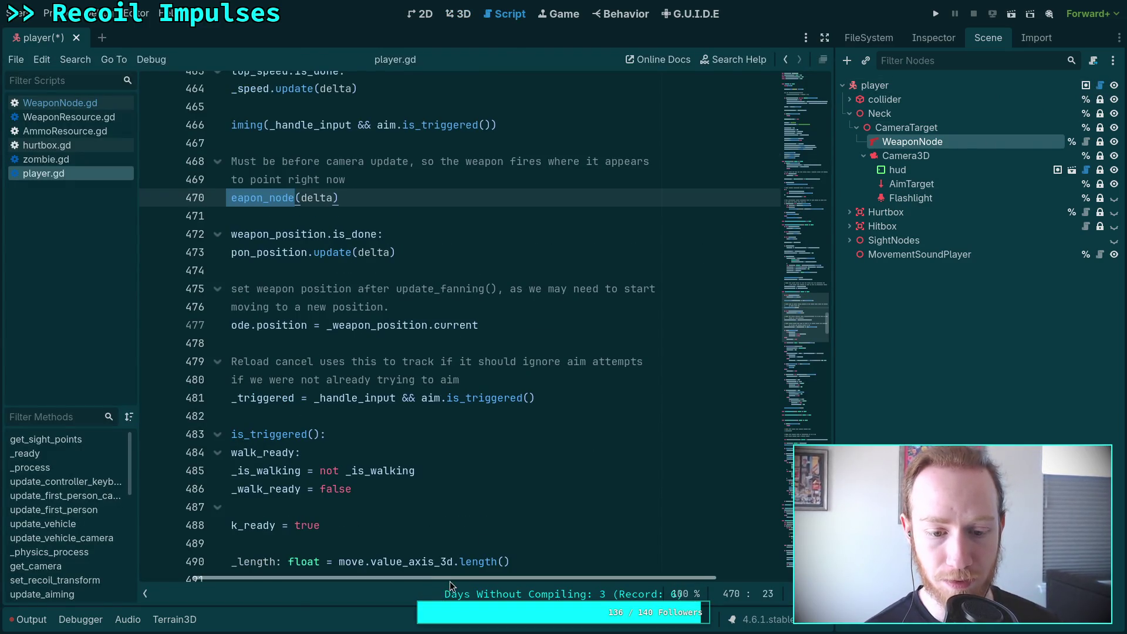
scroll(449, 581, "left", 3)
left_click(475, 417)
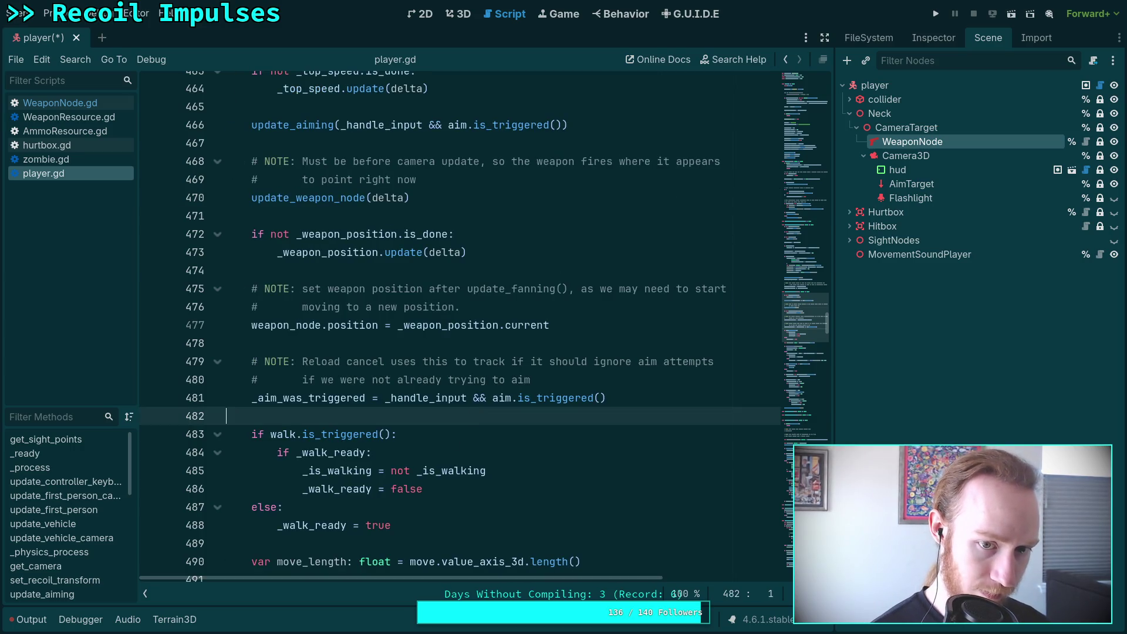
key("ctrl+f")
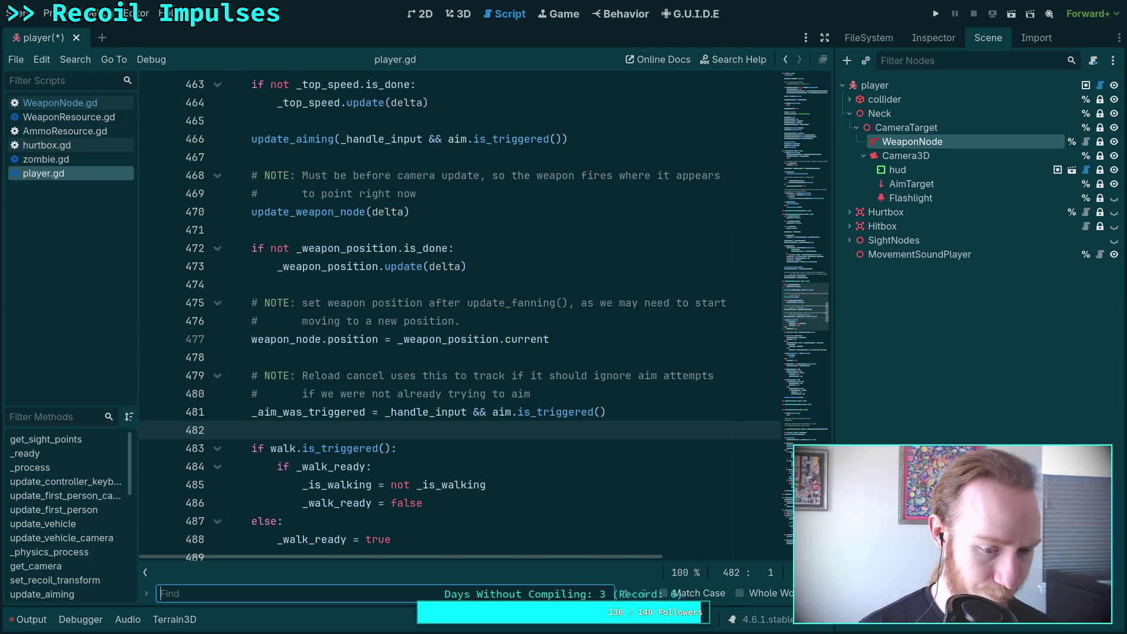
type(".posd")
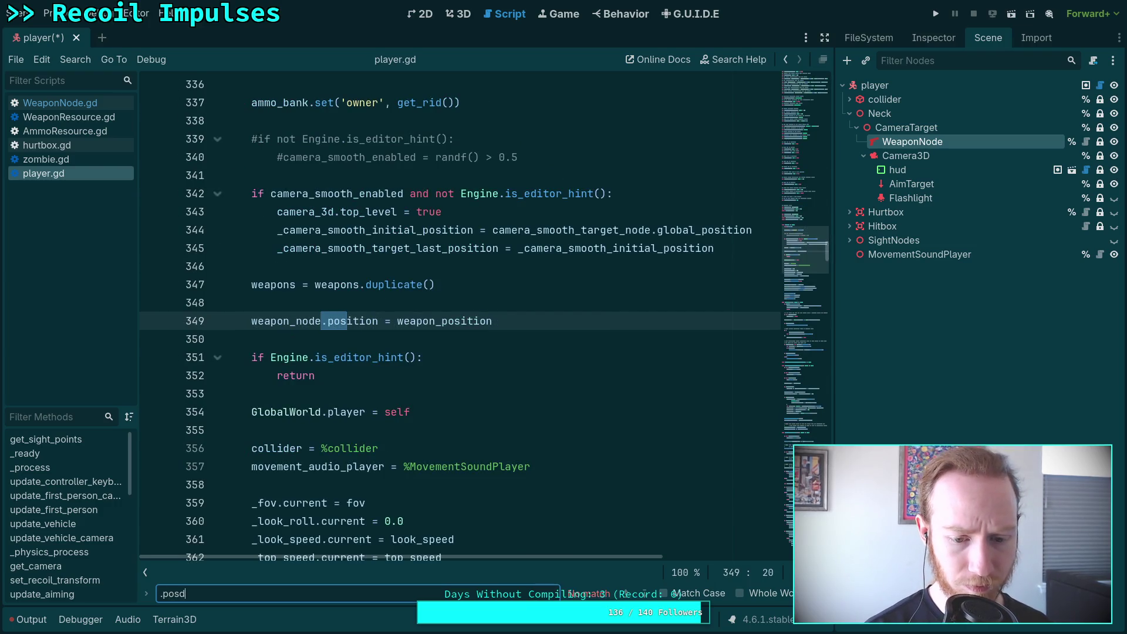
key("BackSpace")
type("ition")
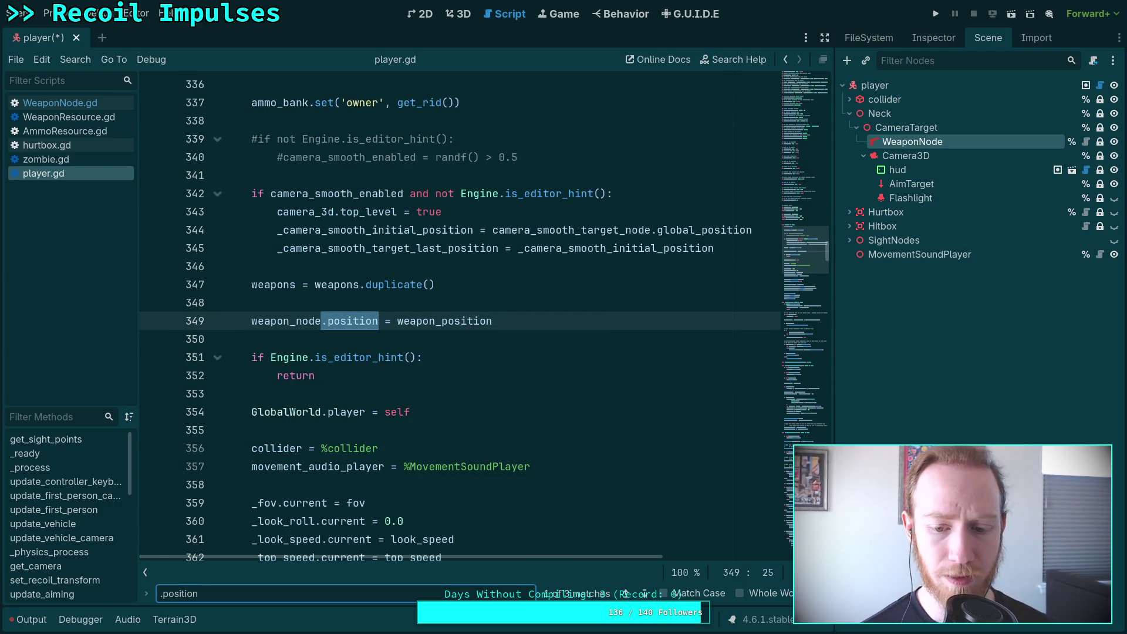
key("Return")
key("Return")
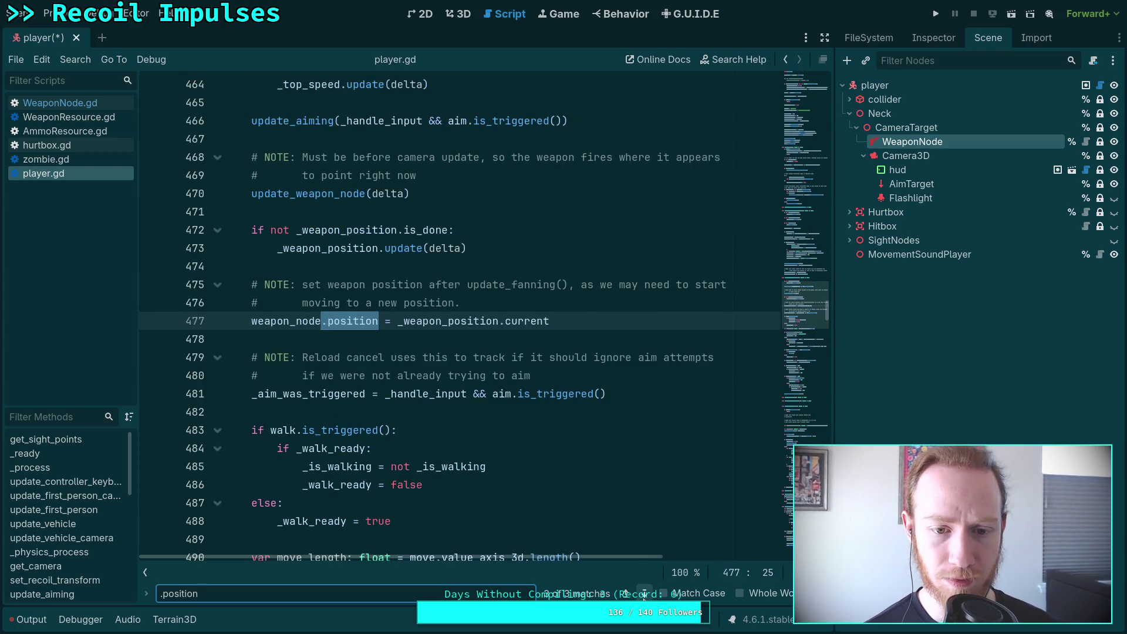
left_click(645, 595)
left_click(646, 596)
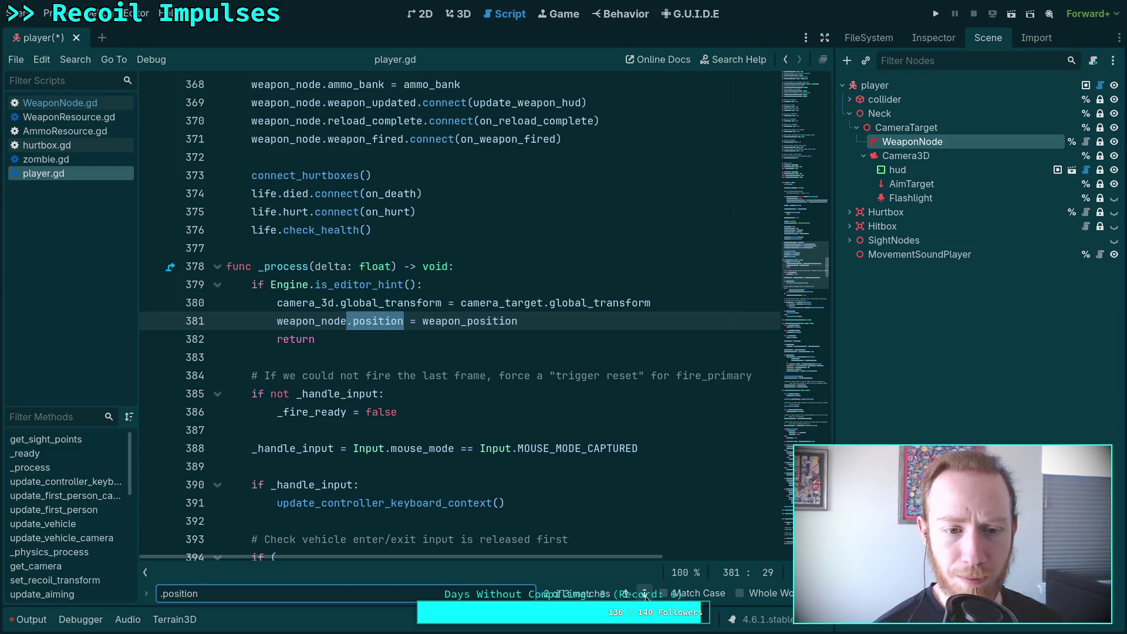
left_click(645, 595)
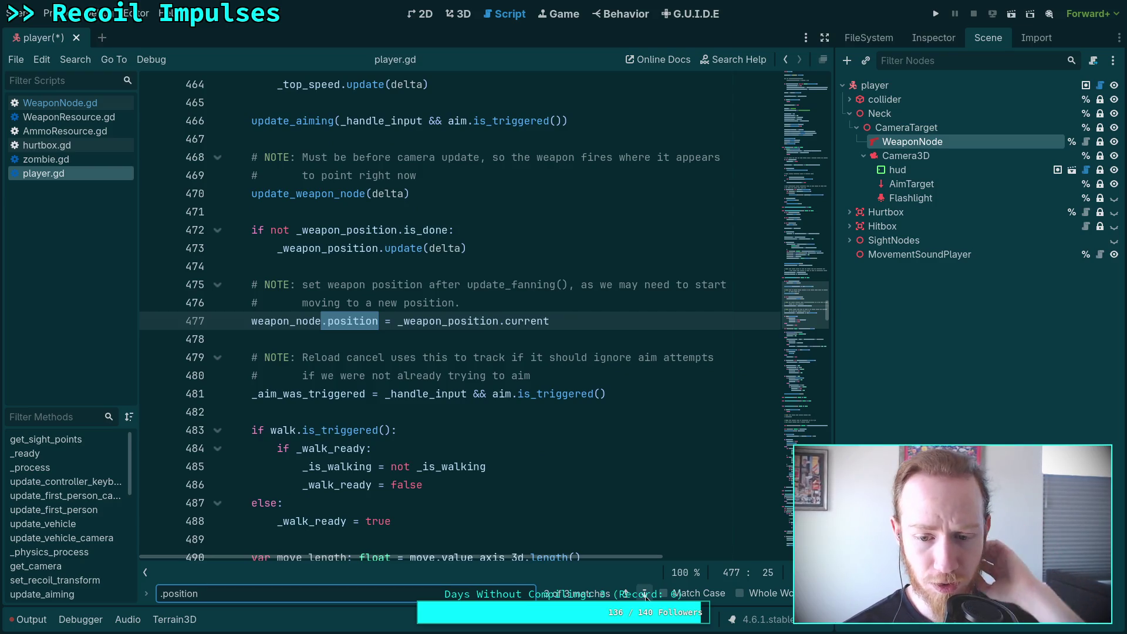
left_click(626, 594)
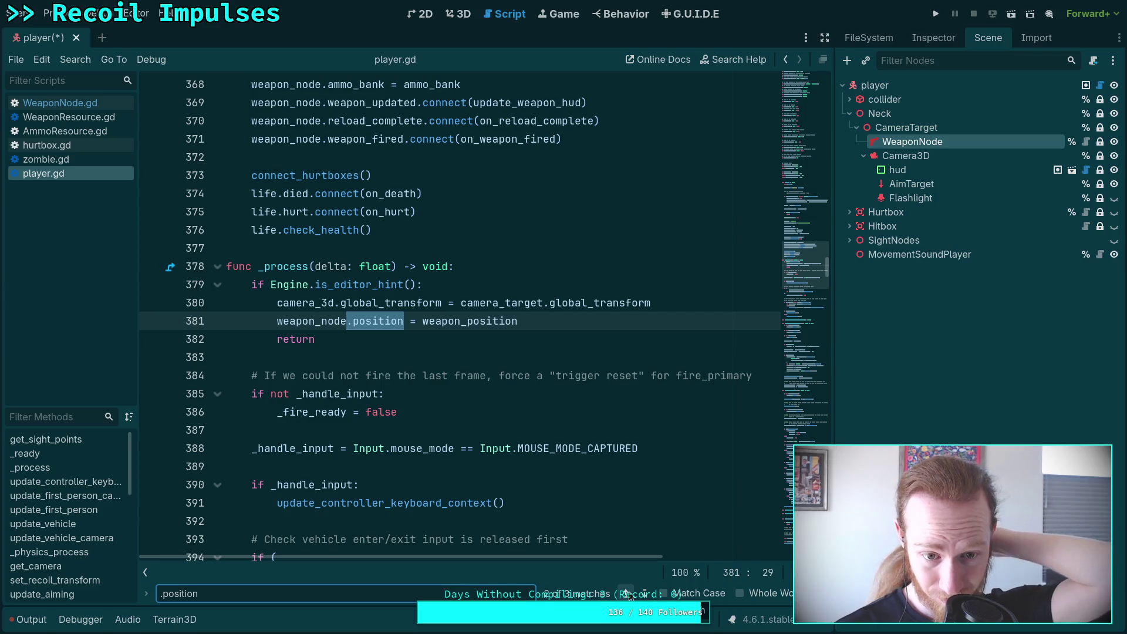
left_click(897, 82)
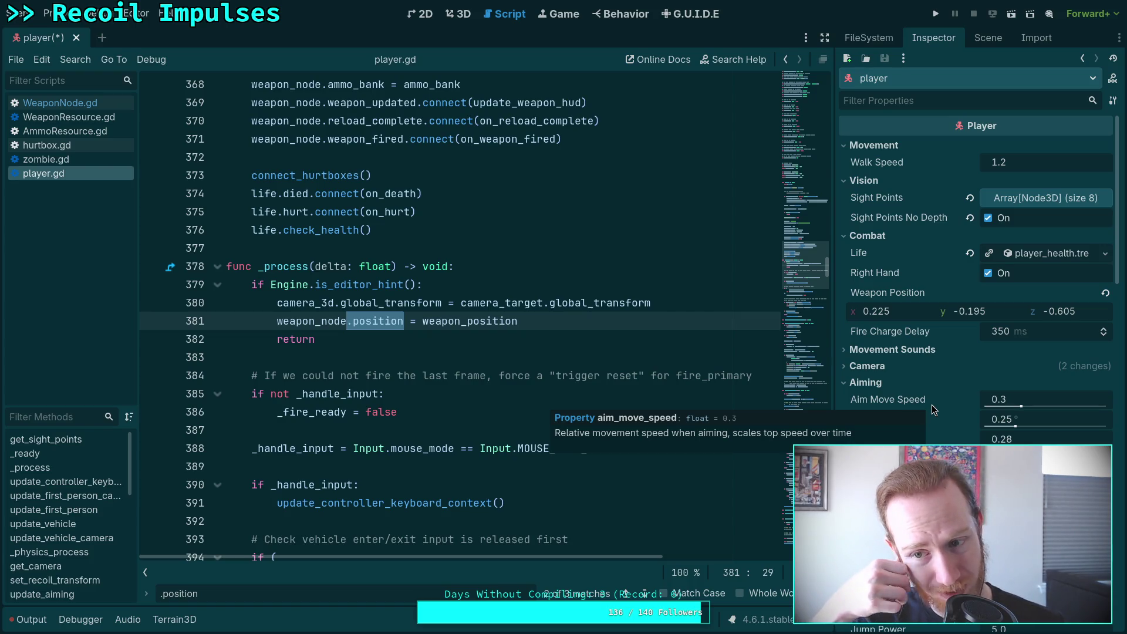
Drag WeaponNode from CameraTarget to below Neck under the player root and collapse Neck
left_click(994, 44)
mouse_move(911, 145)
left_mouse_down()
mouse_move(915, 121)
mouse_move(861, 210)
left_mouse_up()
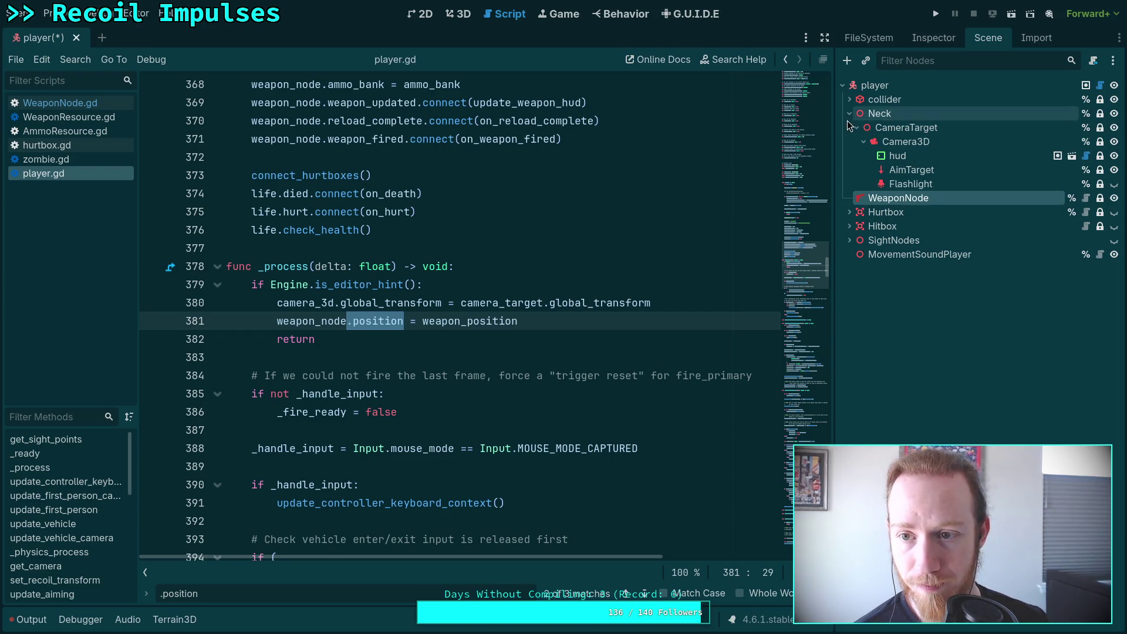
left_click(848, 115)
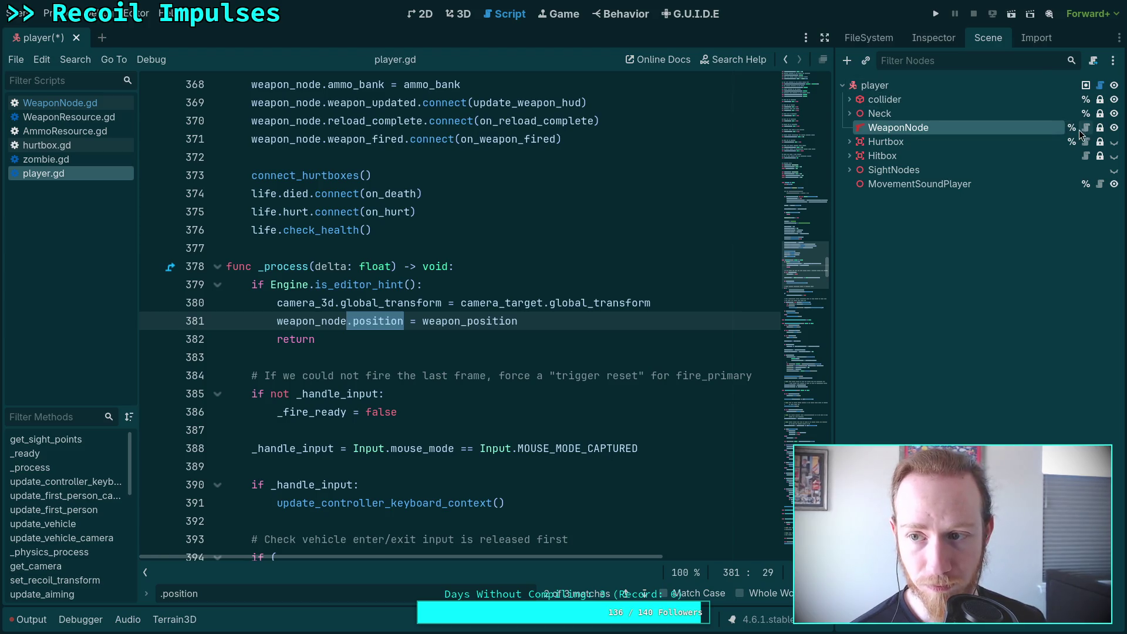
left_click(1085, 128)
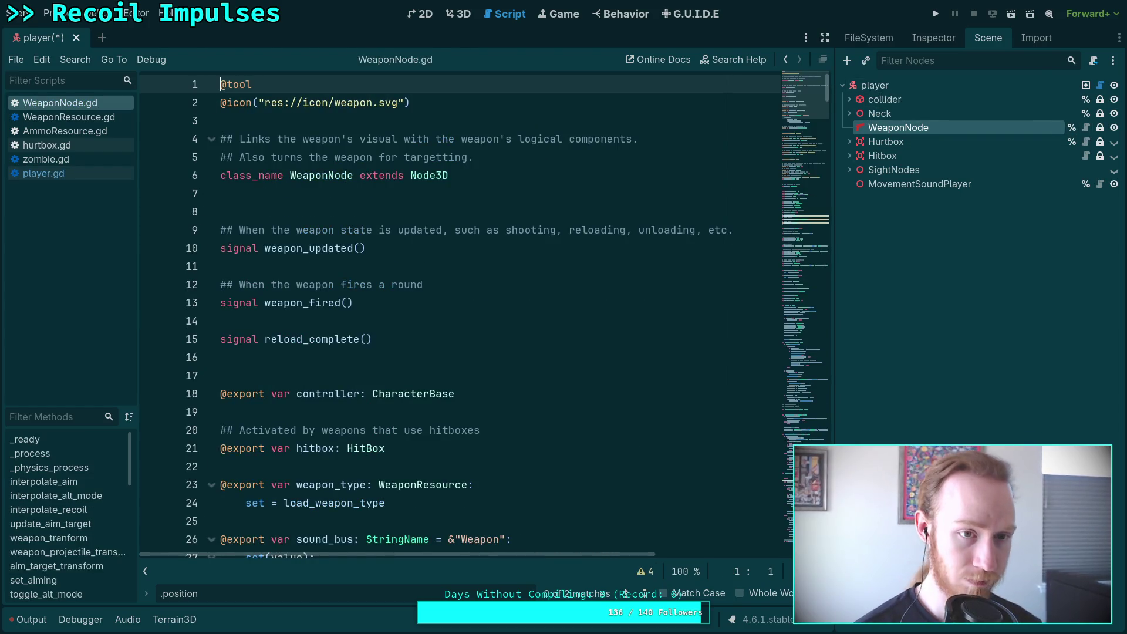
left_click(68, 179)
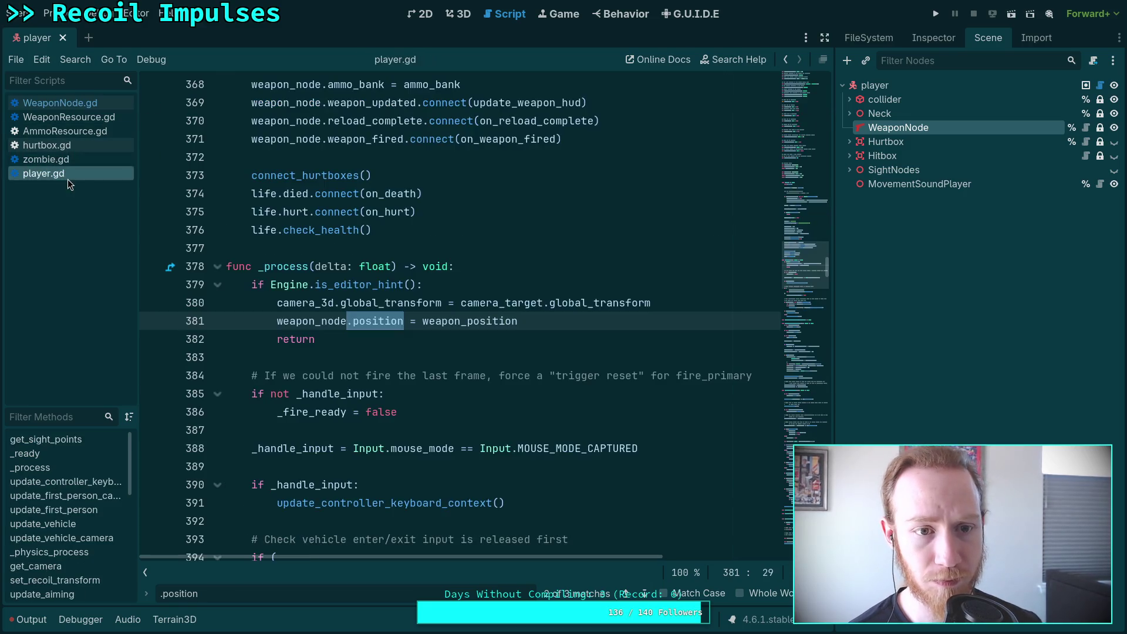
left_click(458, 14)
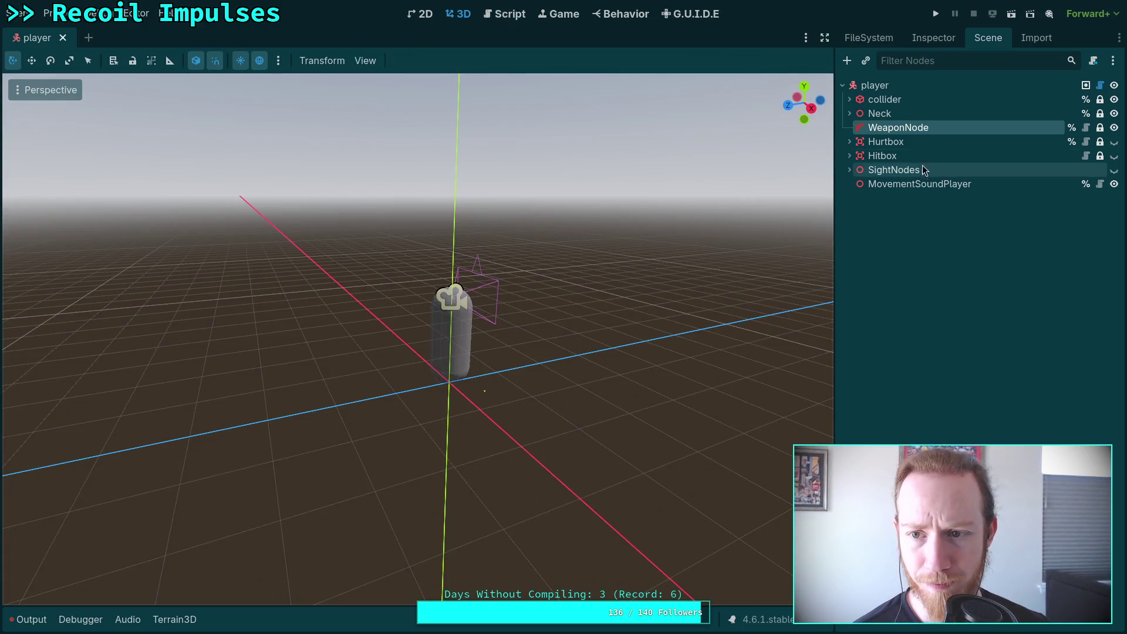
Assign pistol.tres as WeaponNode's Weapon Type via Quick Load
left_click(933, 37)
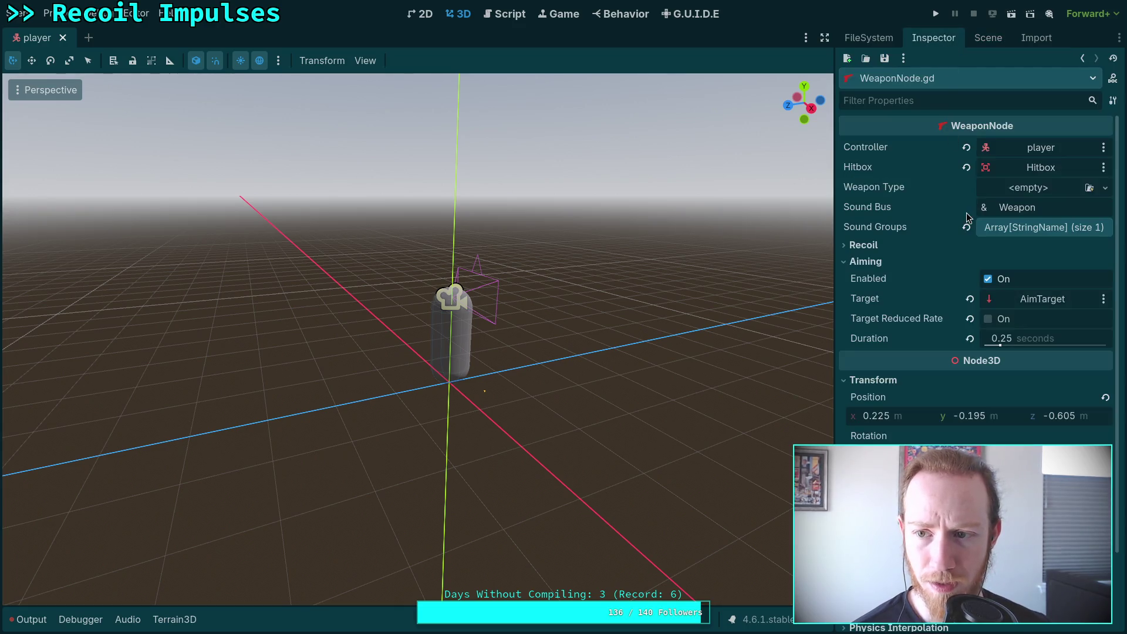
left_click(1051, 192)
left_click(1039, 259)
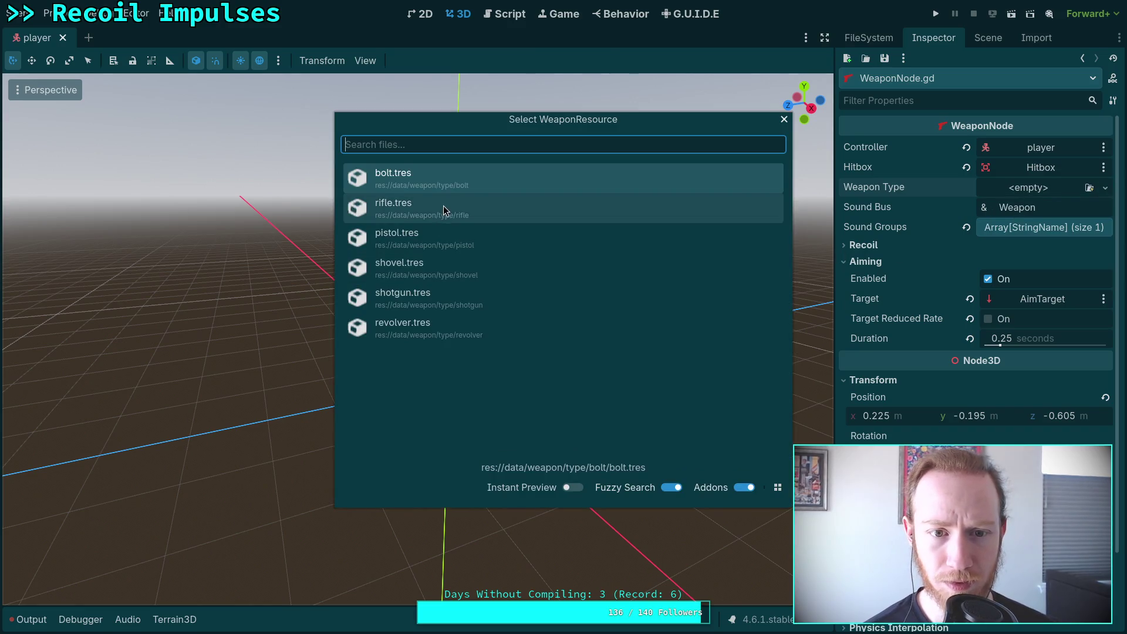
double_click(448, 240)
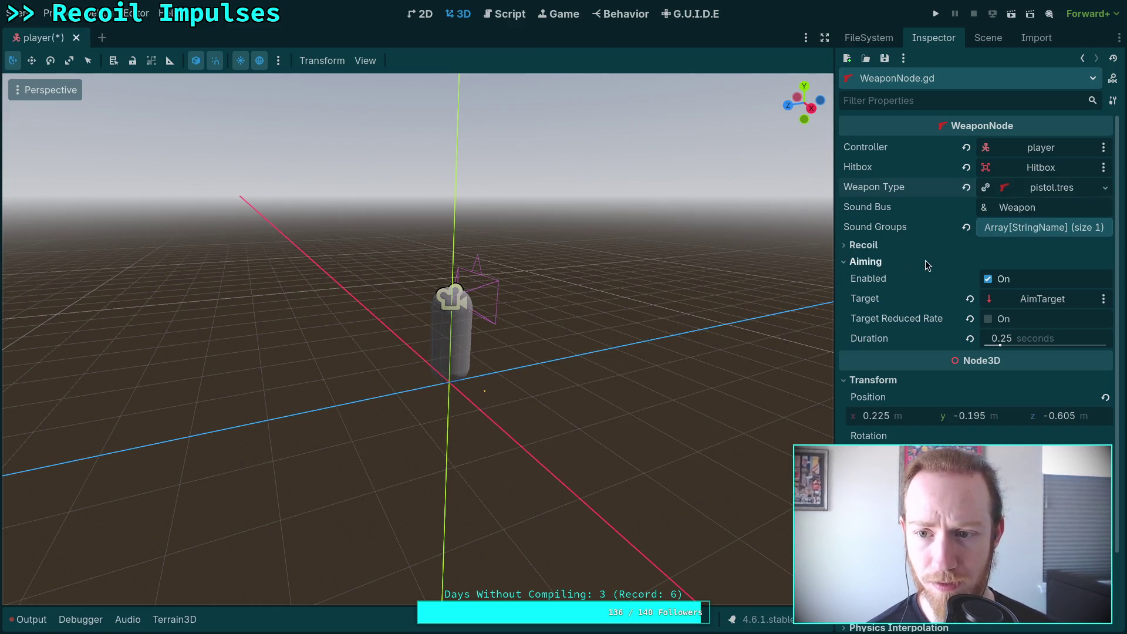
mouse_move(669, 275)
left_mouse_down()
mouse_move(575, 269)
mouse_move(536, 376)
left_mouse_up()
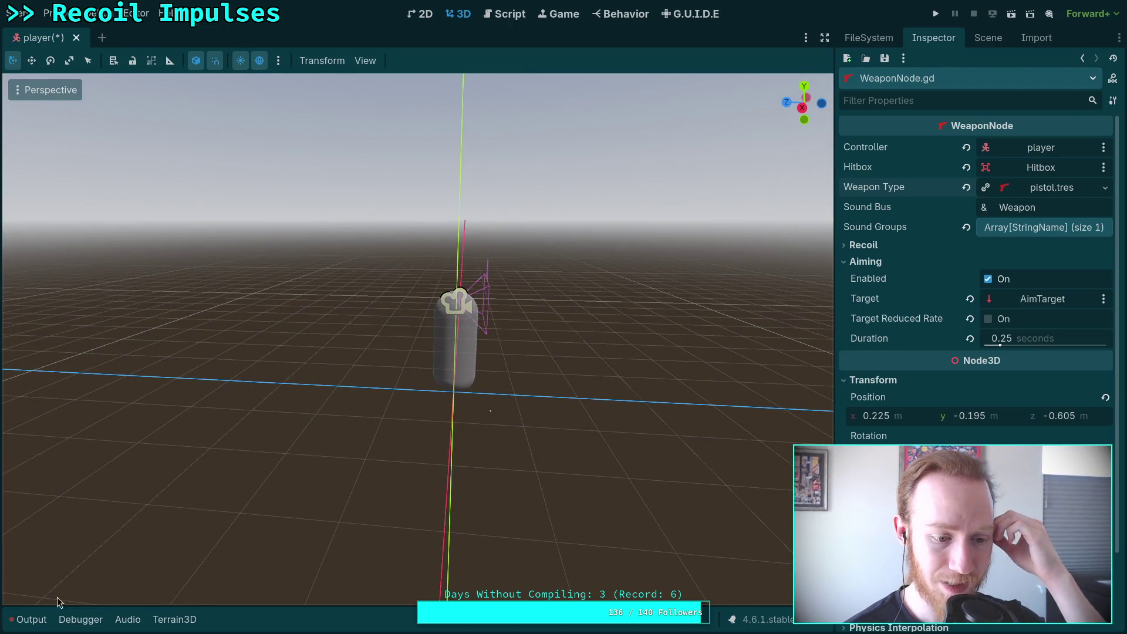
Clear the Output log, save the player scene, and reload it from disk
left_click(28, 619)
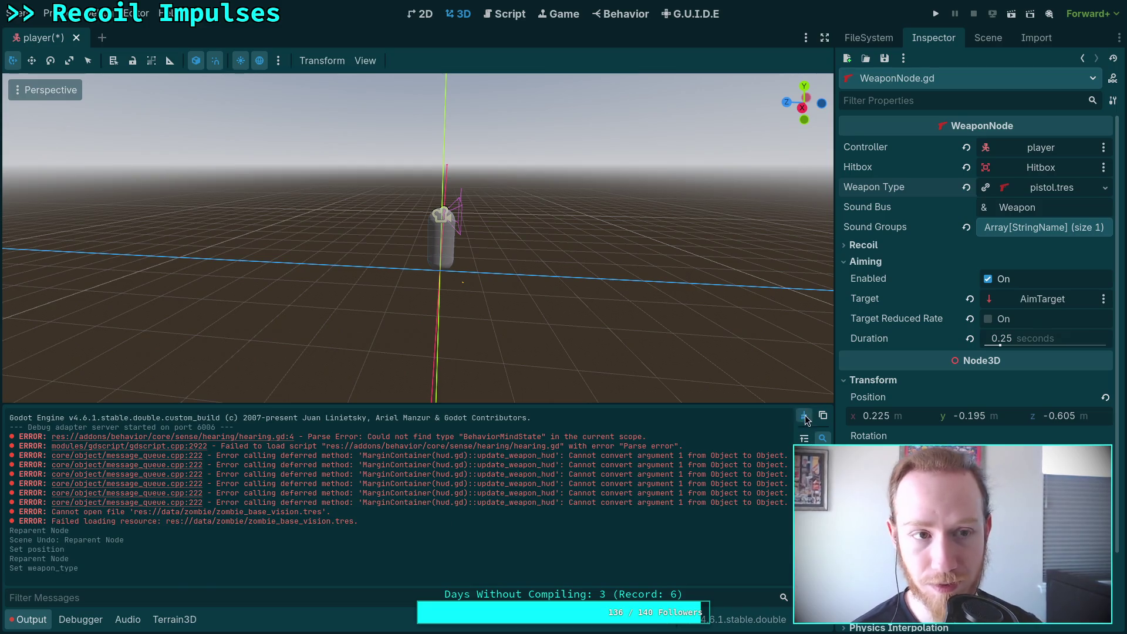
left_click(804, 415)
key("ctrl+s")
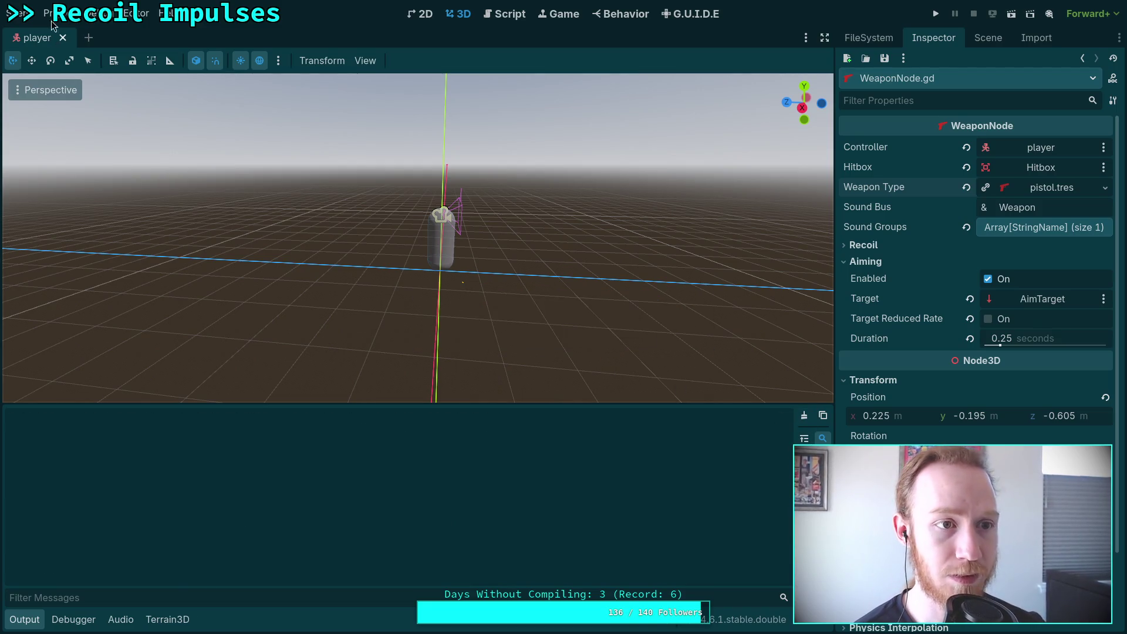
left_click(27, 13)
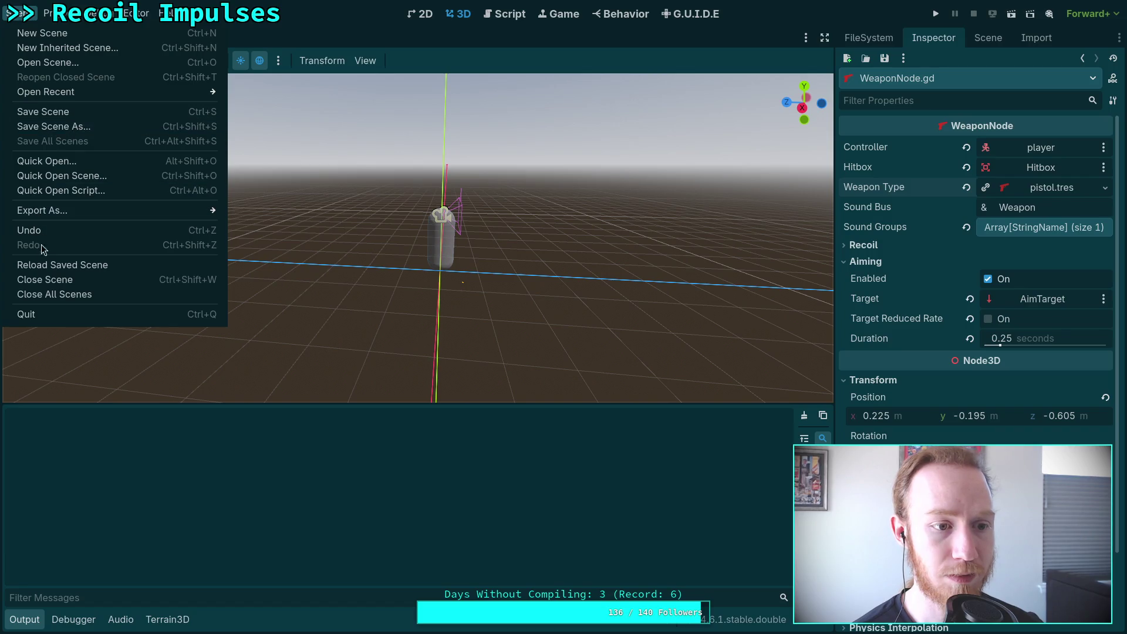
left_click(52, 266)
left_click_drag(298, 373, 353, 349)
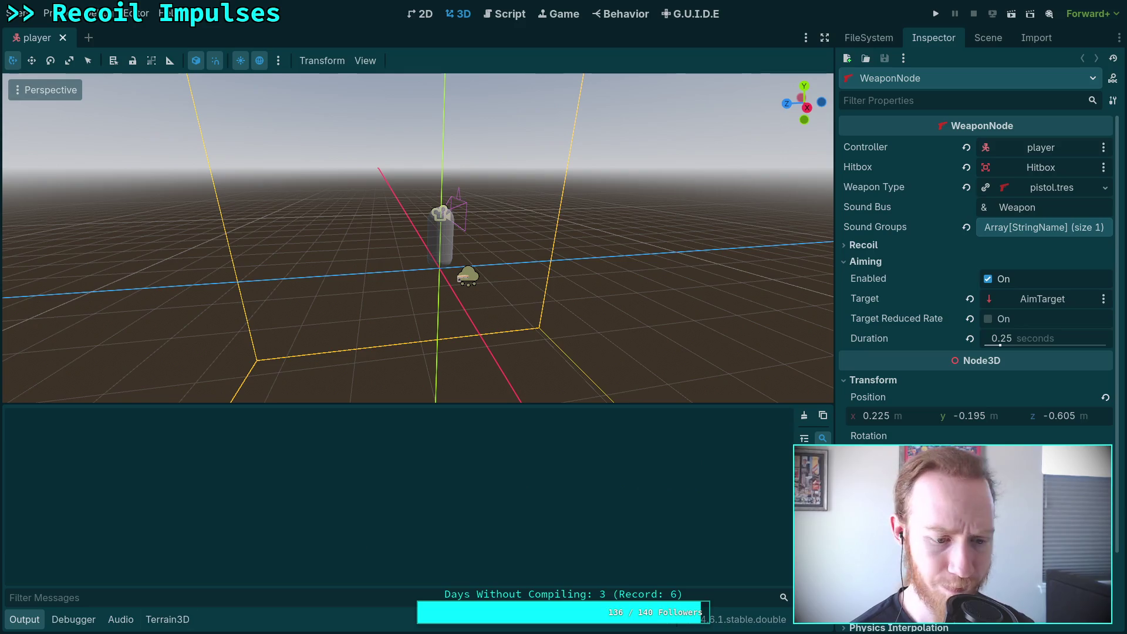
left_click(27, 620)
scroll(418, 341, "up", 3)
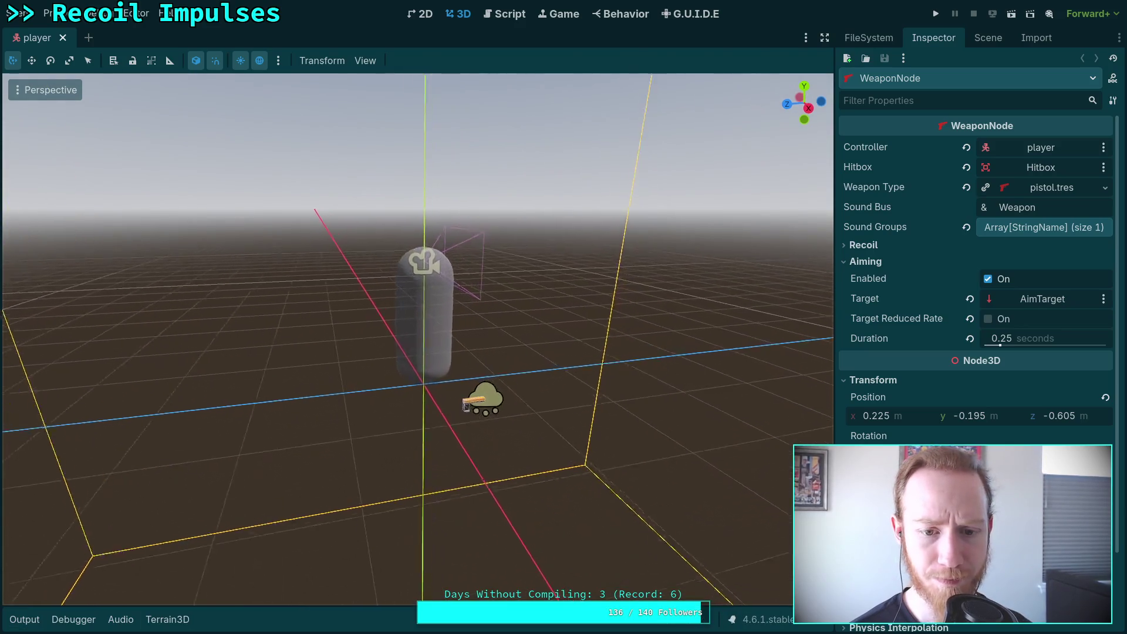
key("w")
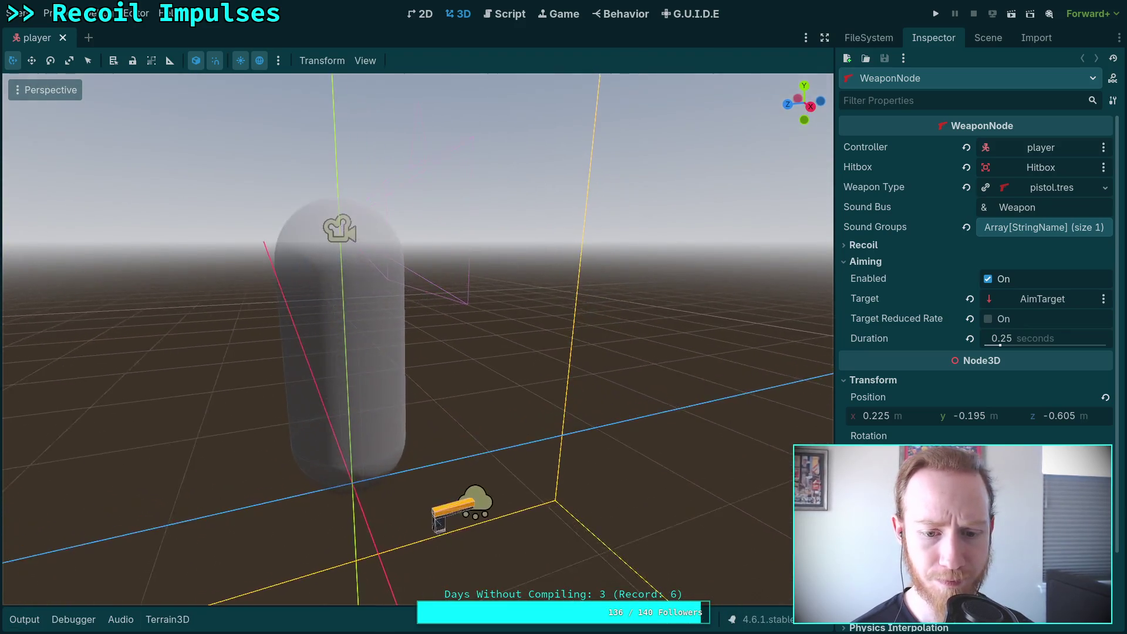
key("a")
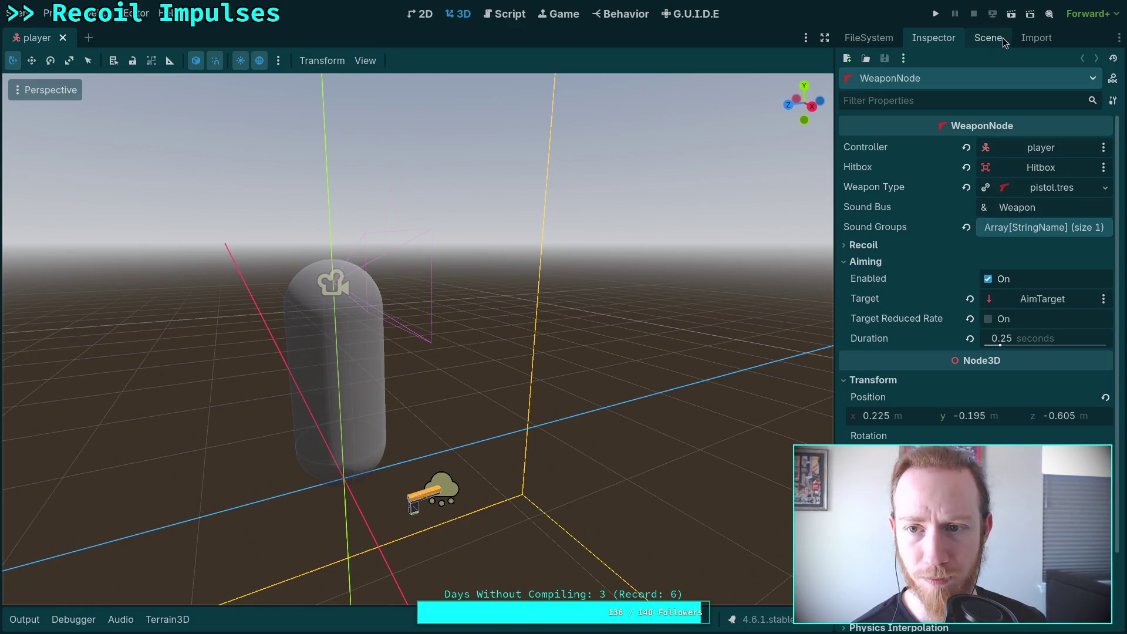
left_click(986, 38)
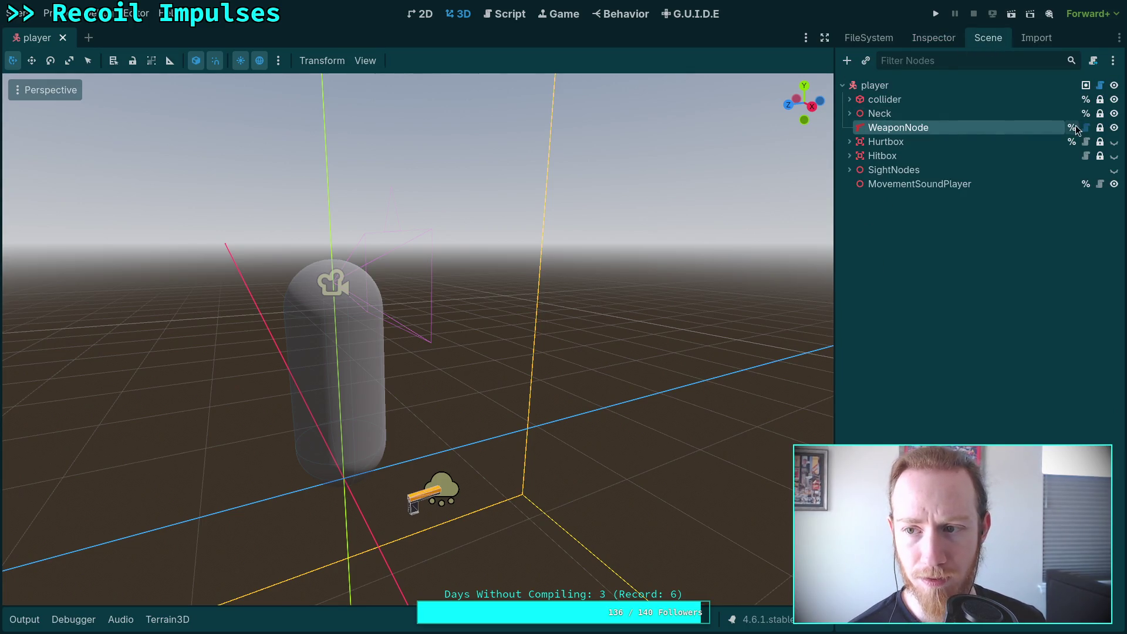
left_click(869, 37)
scroll(937, 302, "down", 10)
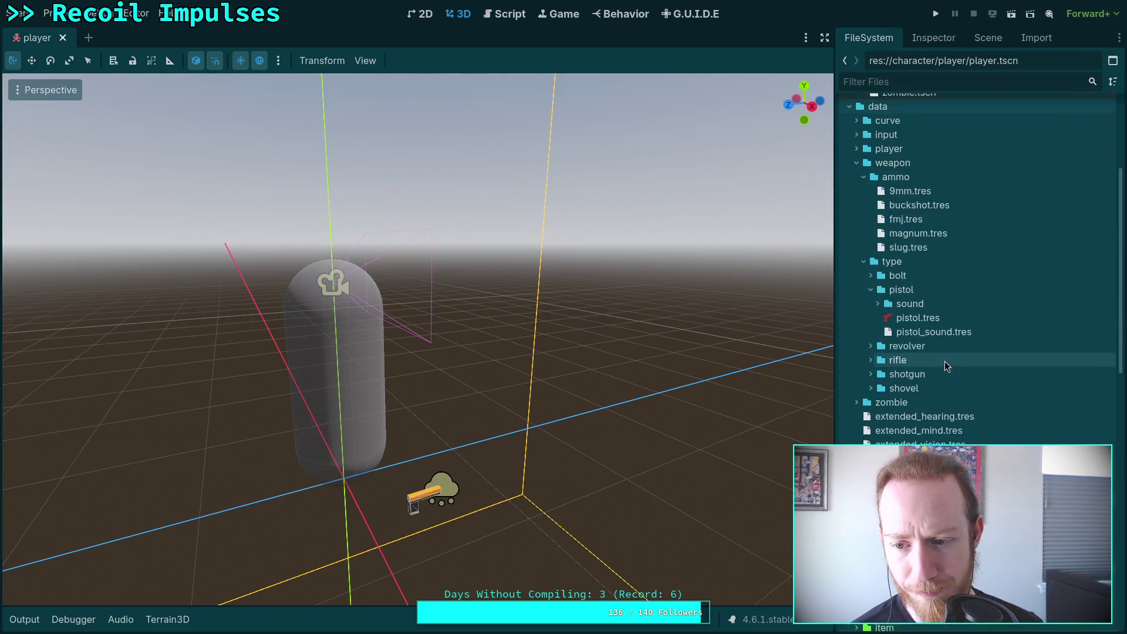
double_click(915, 359)
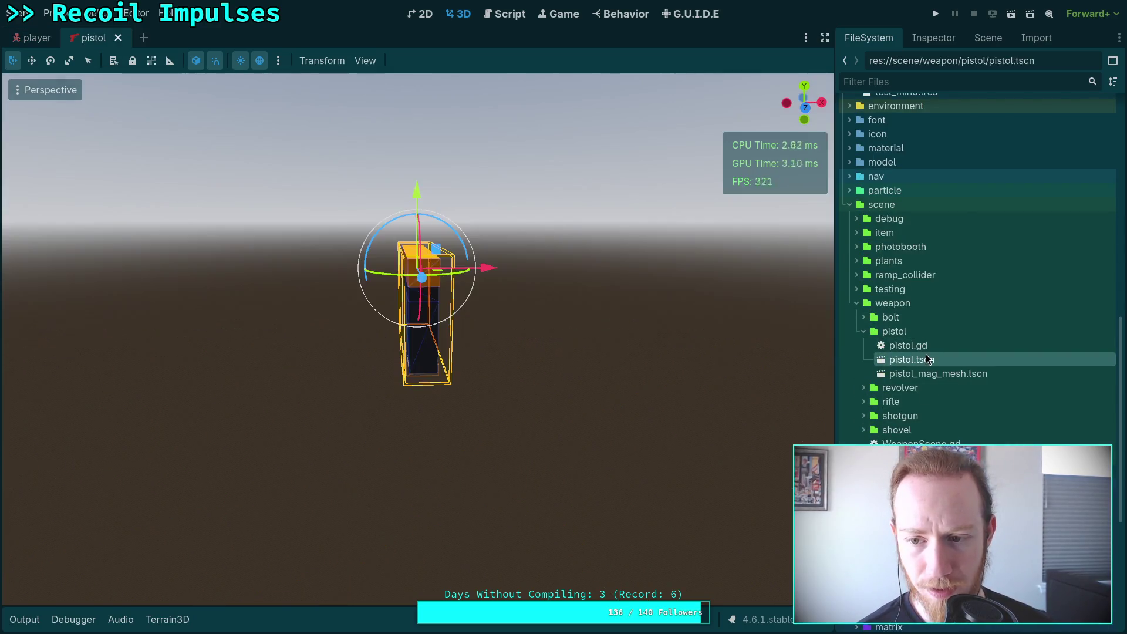
scroll(702, 303, "up", 3)
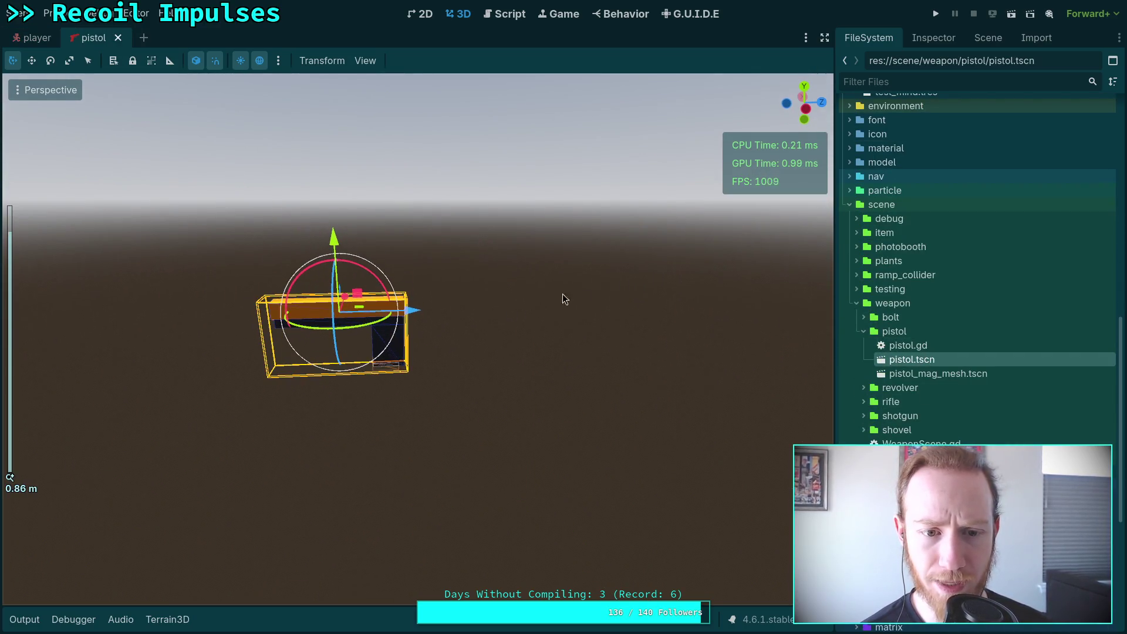
left_click(987, 38)
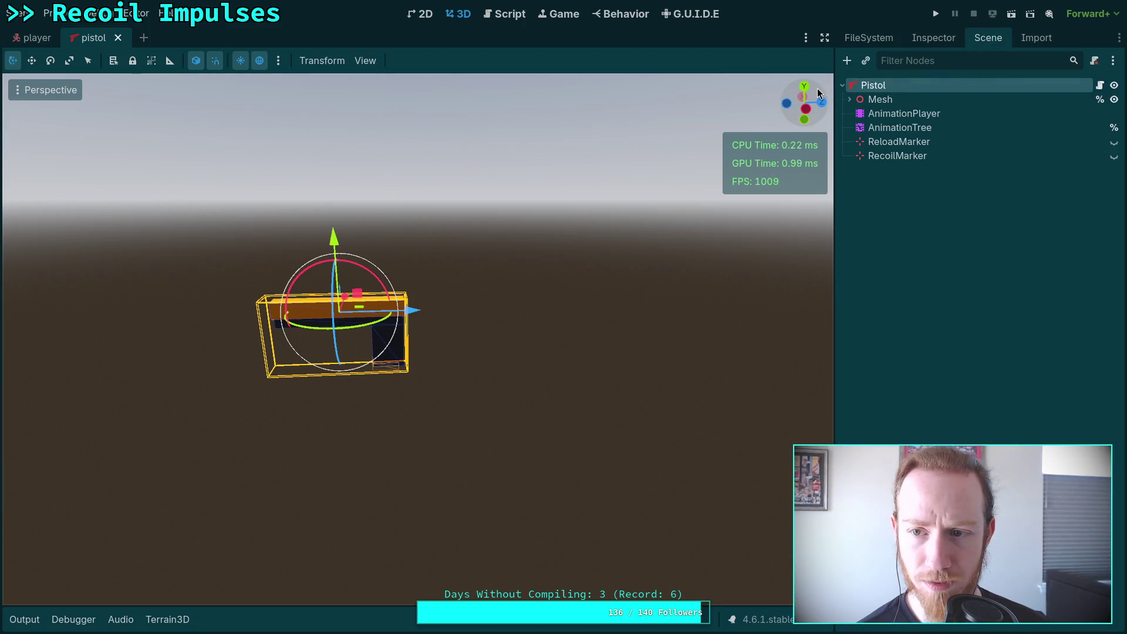
left_click(118, 38)
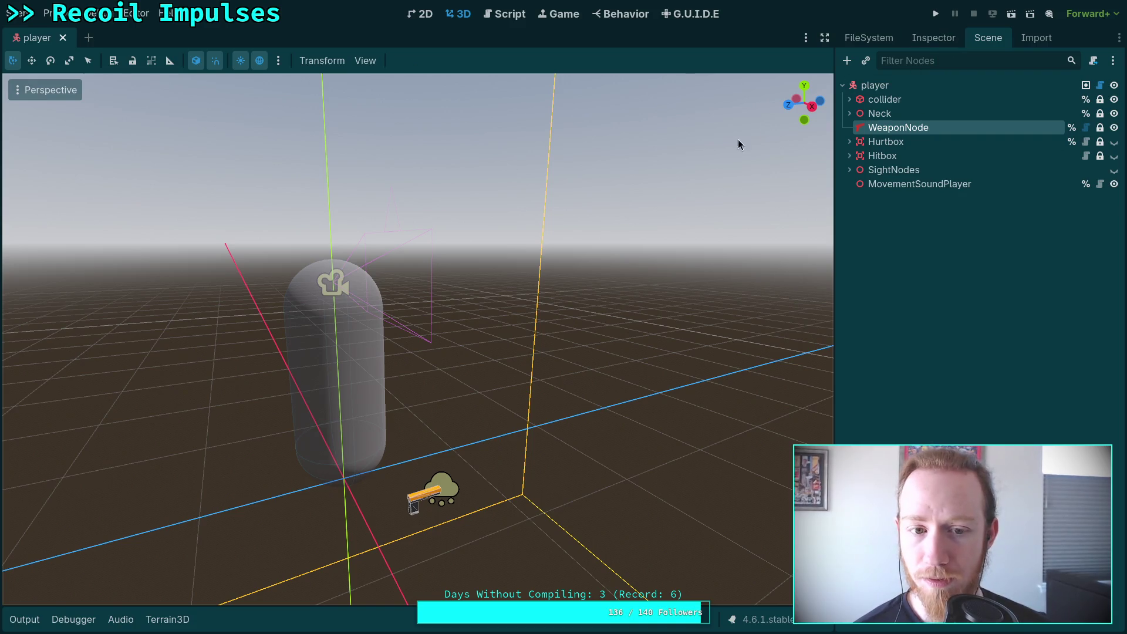
Expand Neck and preview the player scene through its Camera3D
left_click(849, 114)
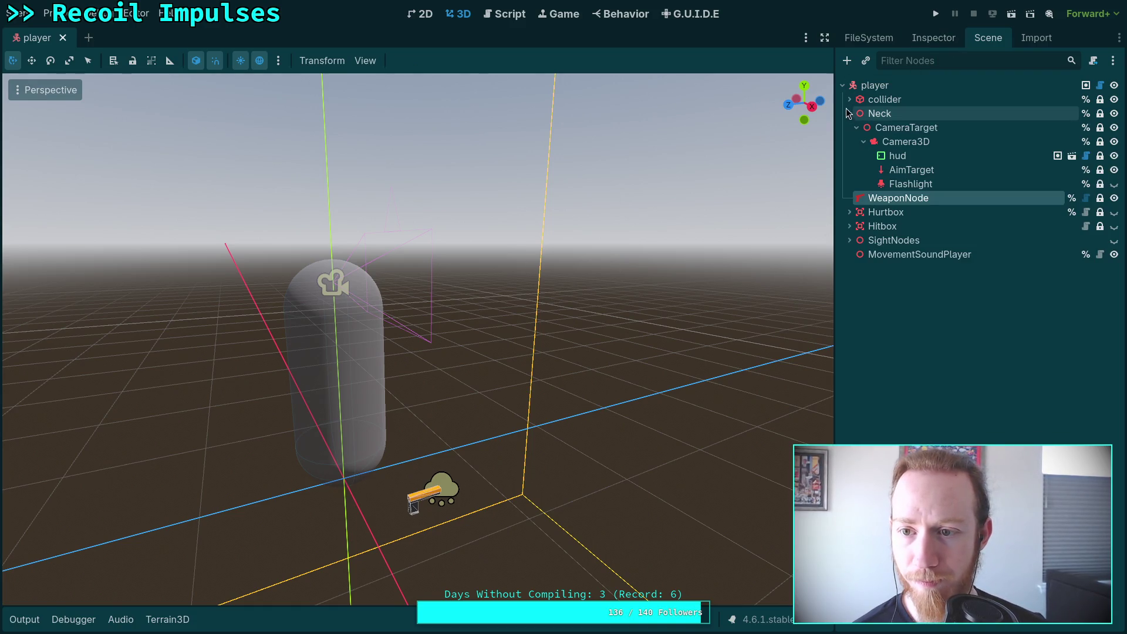
left_click(939, 142)
left_click(19, 114)
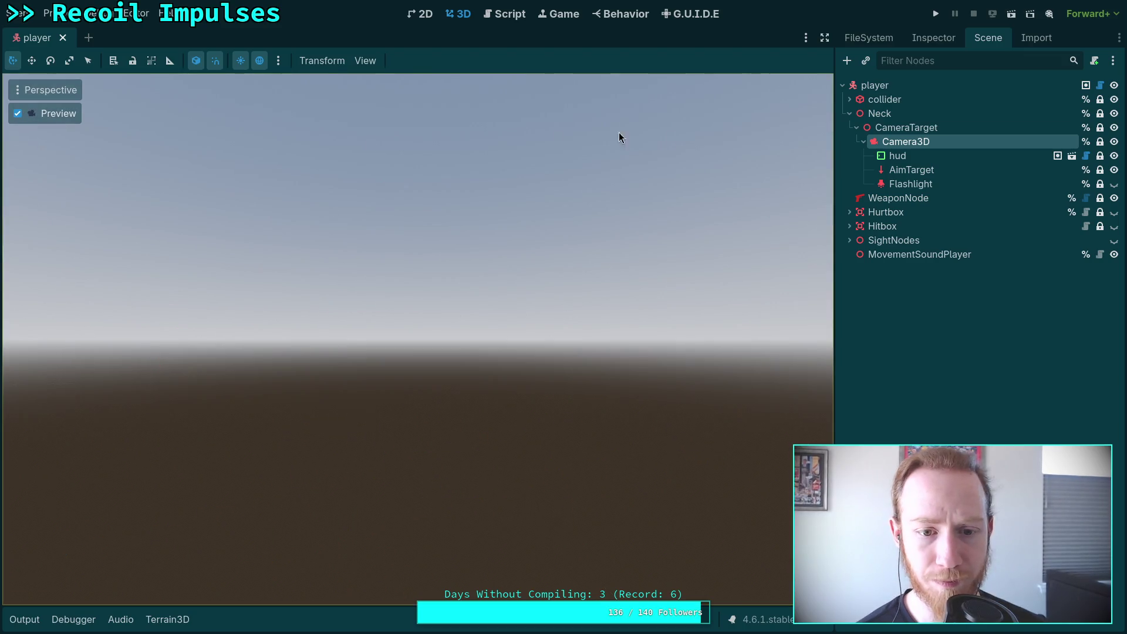
Try setting the player's Weapon Position y to 0 and higher, then undo and reselect Camera3D
left_click(887, 87)
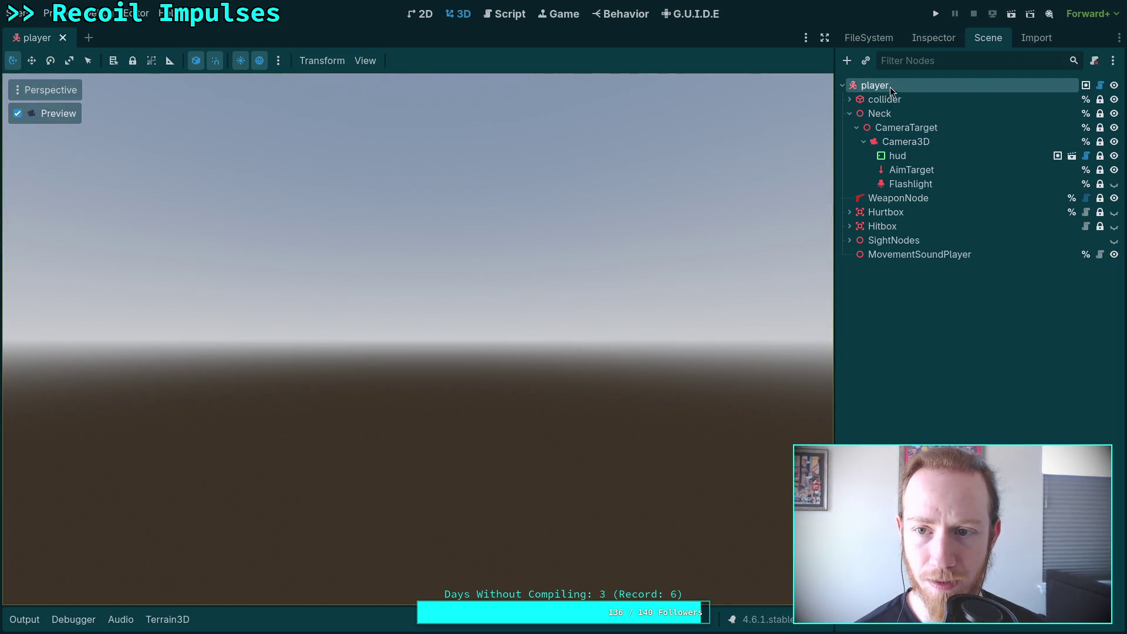
left_click(933, 38)
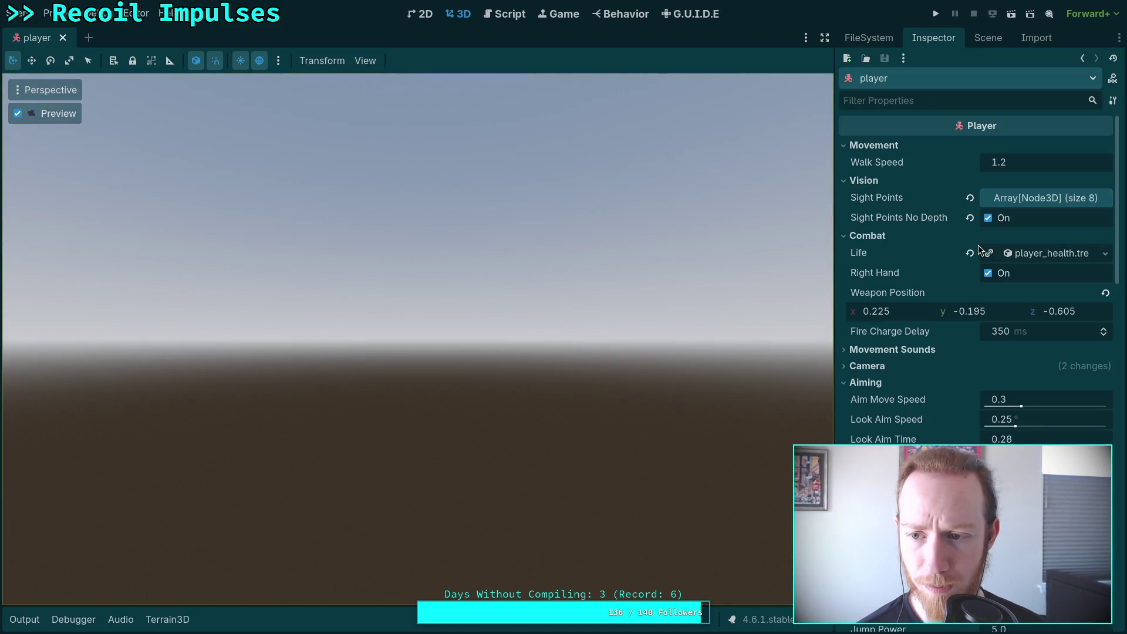
left_click(1002, 317)
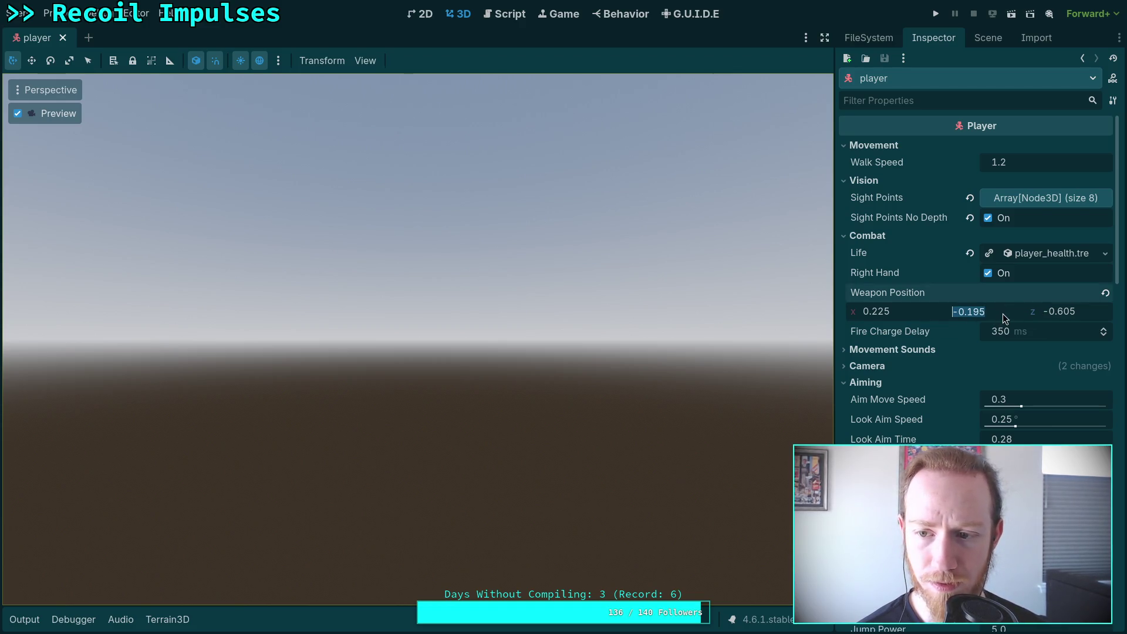
type("0")
key("Return")
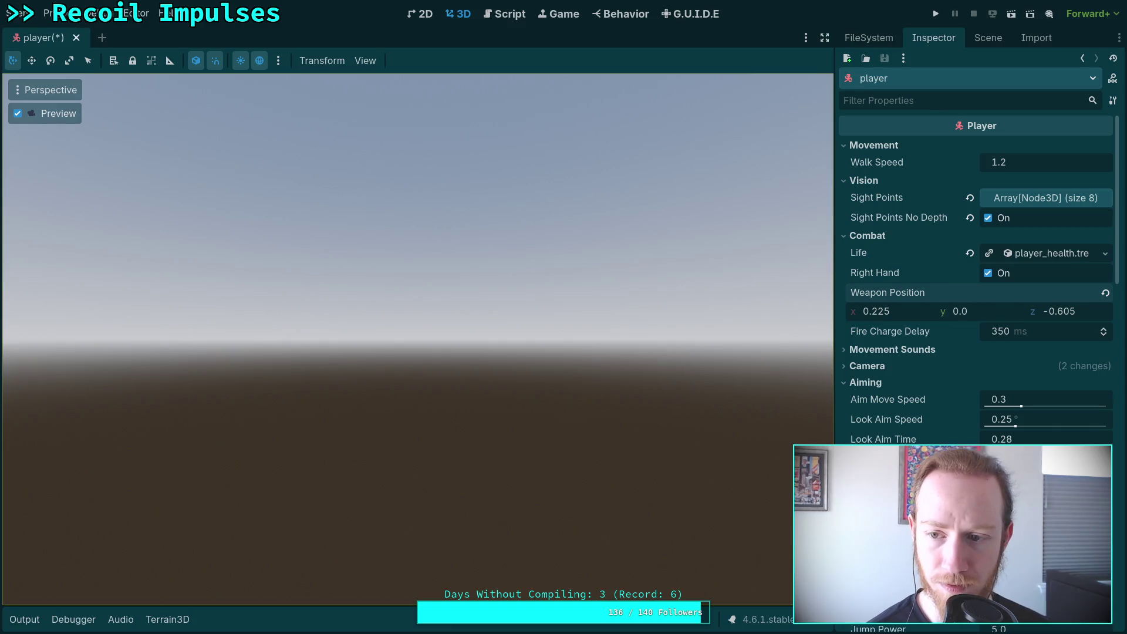
left_click_drag(993, 317, 1075, 317)
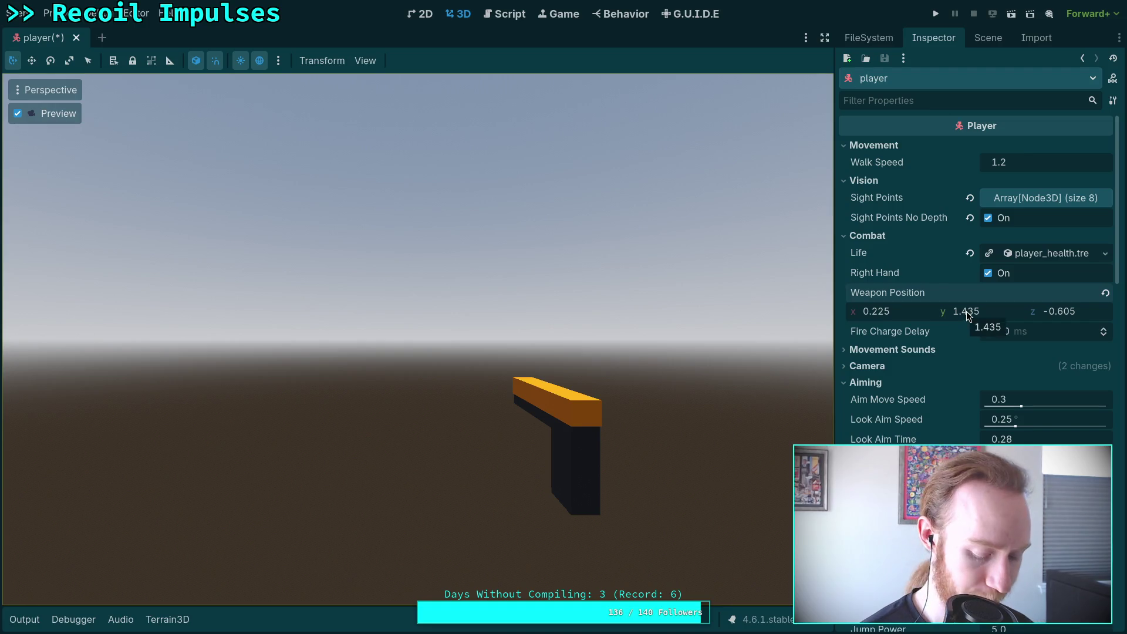
key("ctrl+z")
key("ctrl+z")
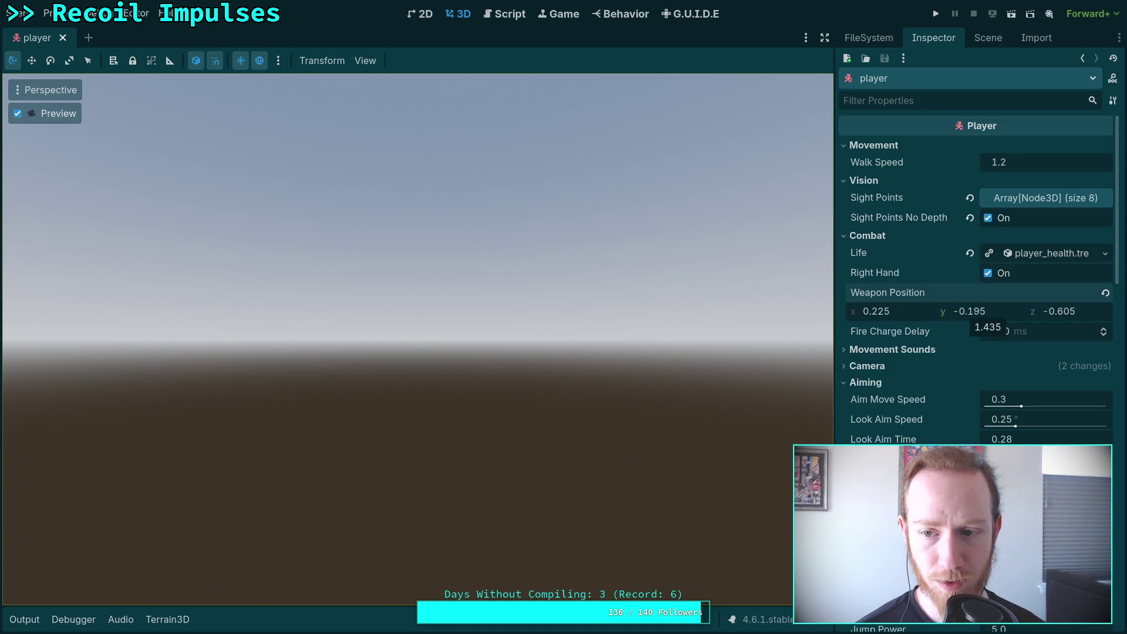
left_click(975, 46)
left_click(931, 142)
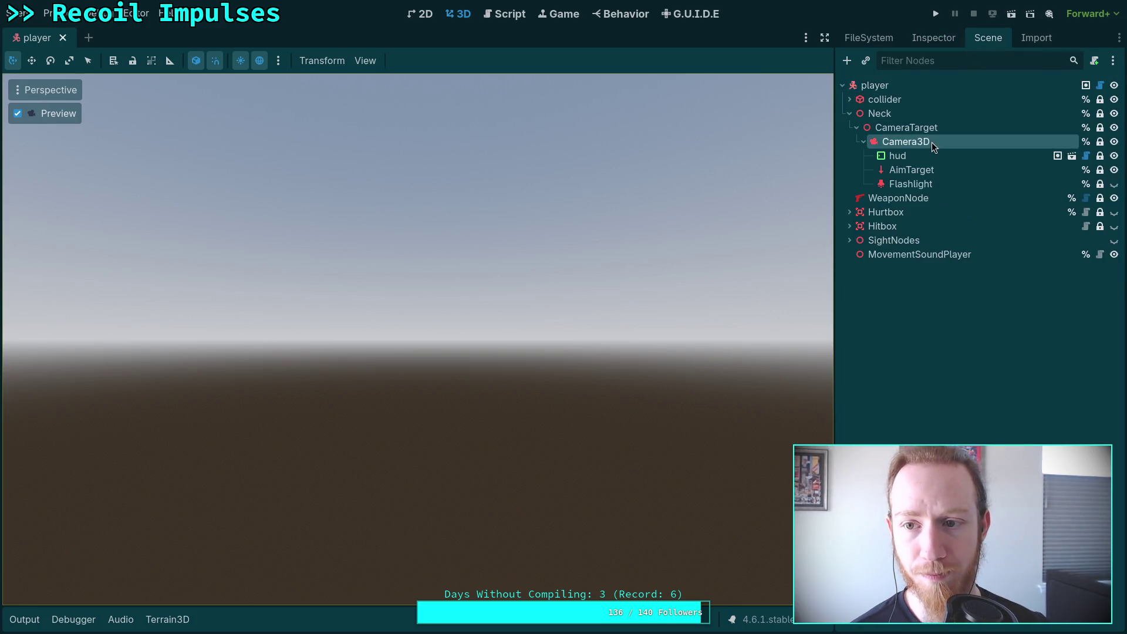
Inspect the properties of Camera3D and CameraTarget under Neck
left_click(947, 46)
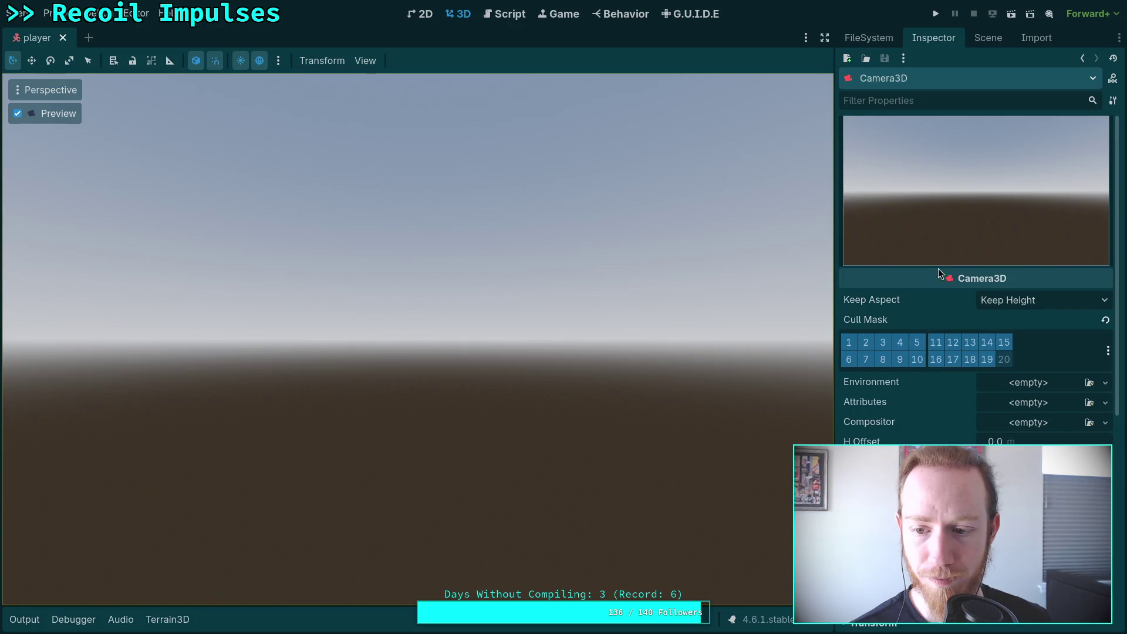
scroll(939, 267, "down", 5)
scroll(929, 203, "up", 5)
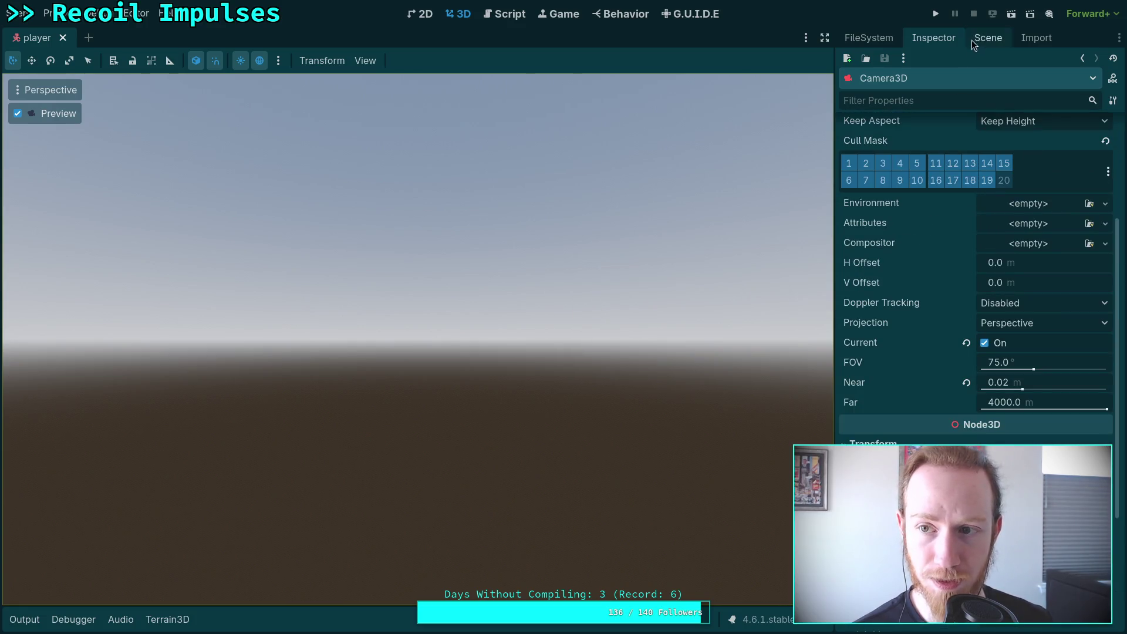
left_click(988, 37)
left_click(910, 114)
left_click(906, 128)
left_click(945, 37)
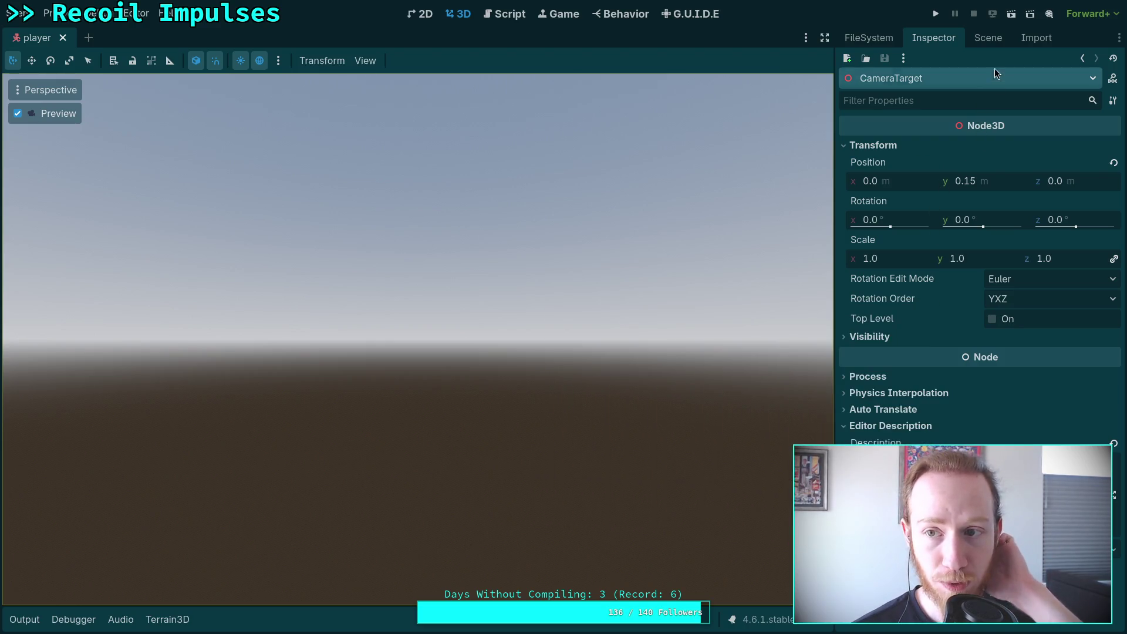
left_click(989, 39)
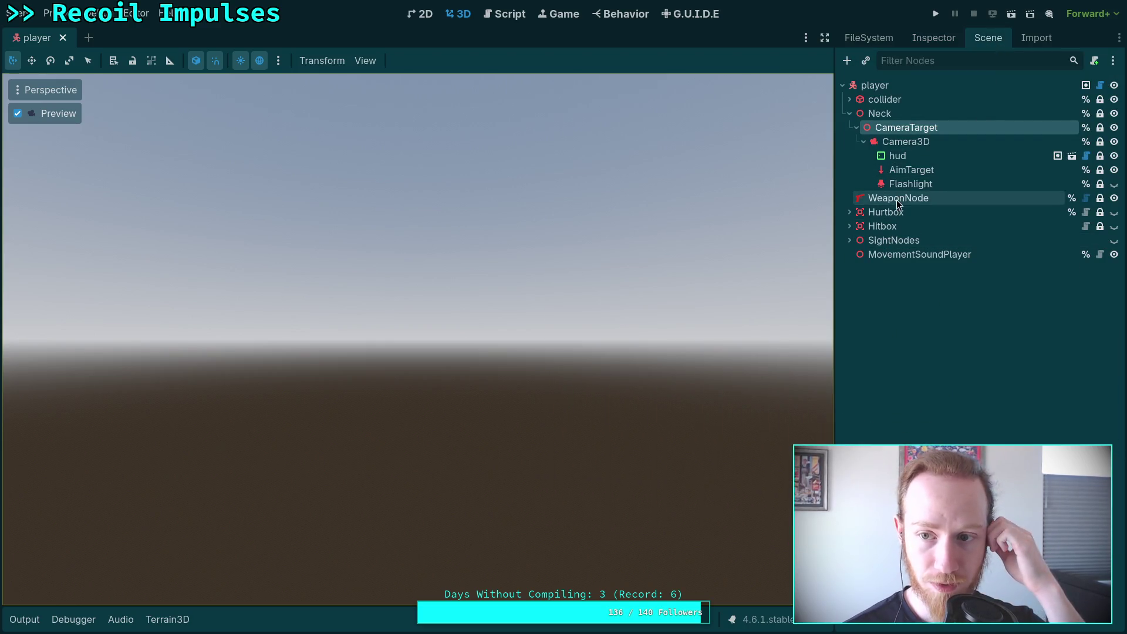
Set the player's Weapon Position y to -0.045, then check Neck's position y of 1.395
left_click(901, 84)
left_click(922, 37)
left_click(980, 311)
left_click(980, 311)
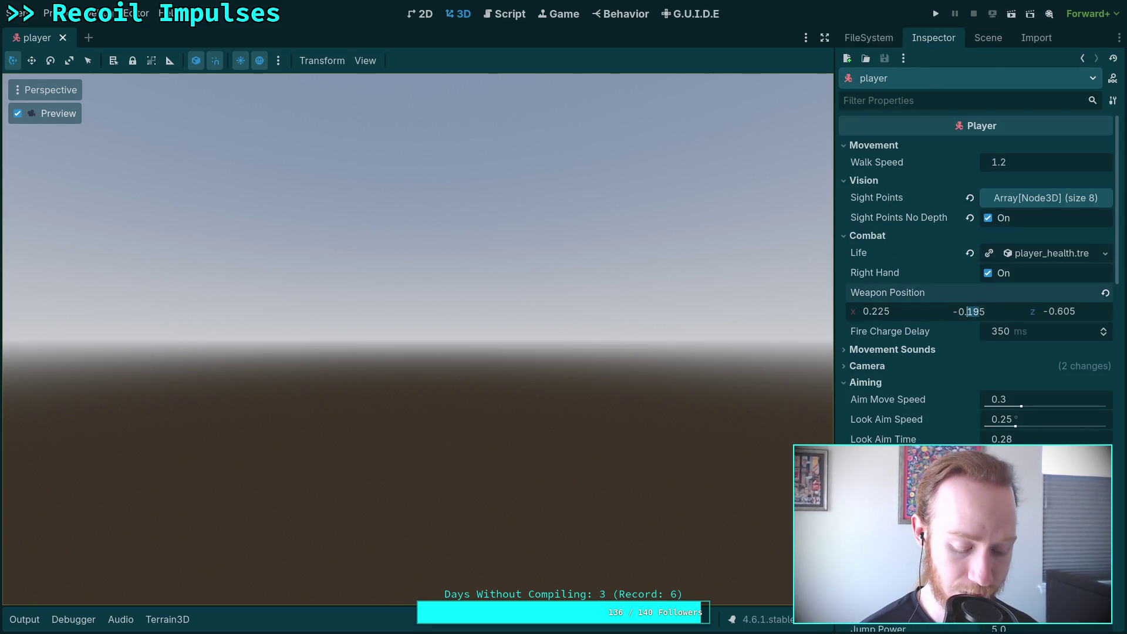
type("04")
key("Return")
left_click(986, 39)
left_click(916, 114)
left_click(933, 38)
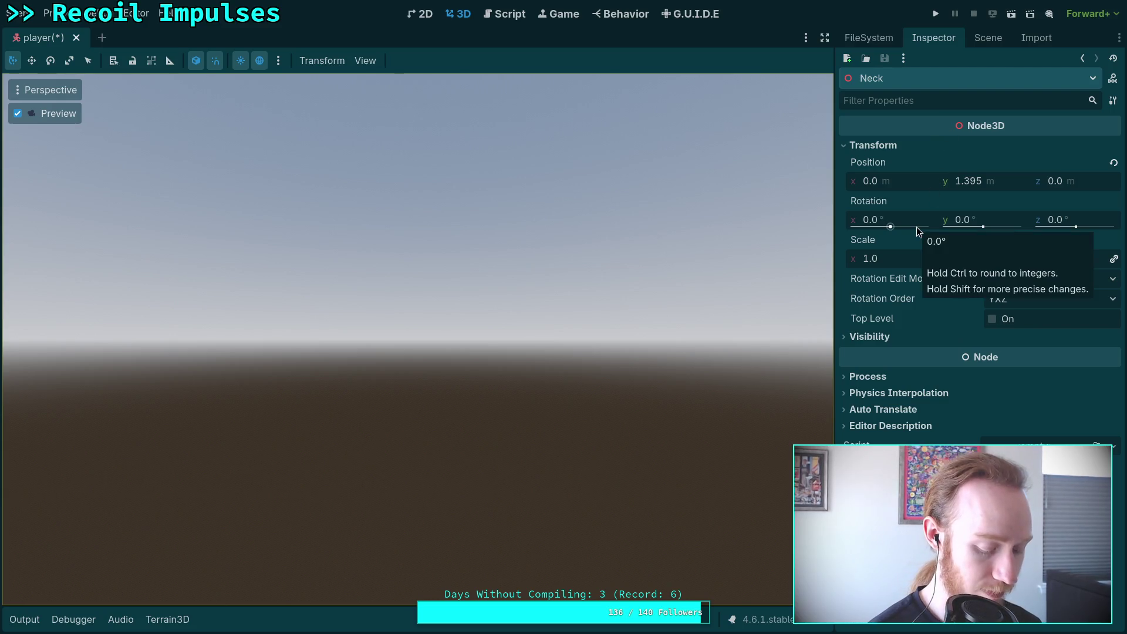
Subtract 0.045 from the neck height in the Python REPL, getting 1.35, then return to Godot
key("super+1")
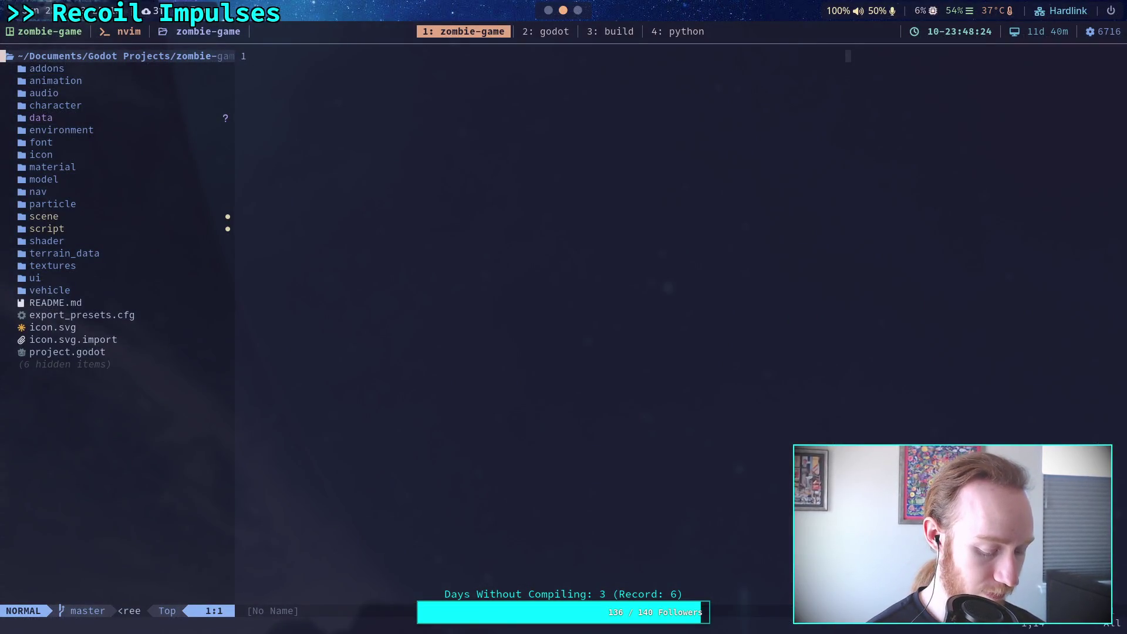
key("super+4")
type("1.")
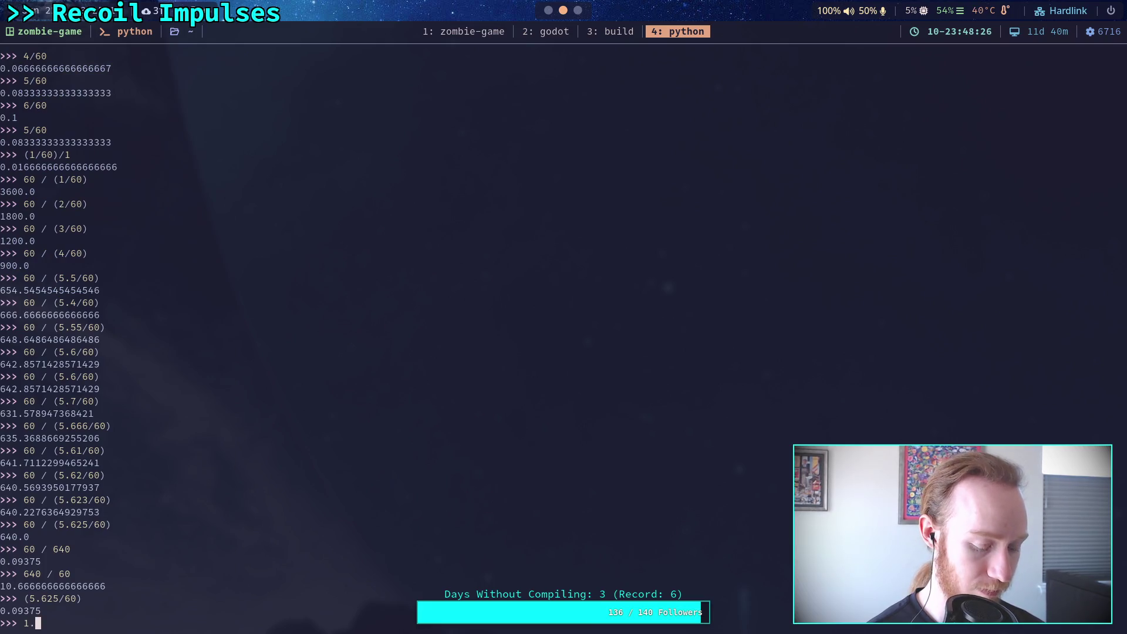
type("396-")
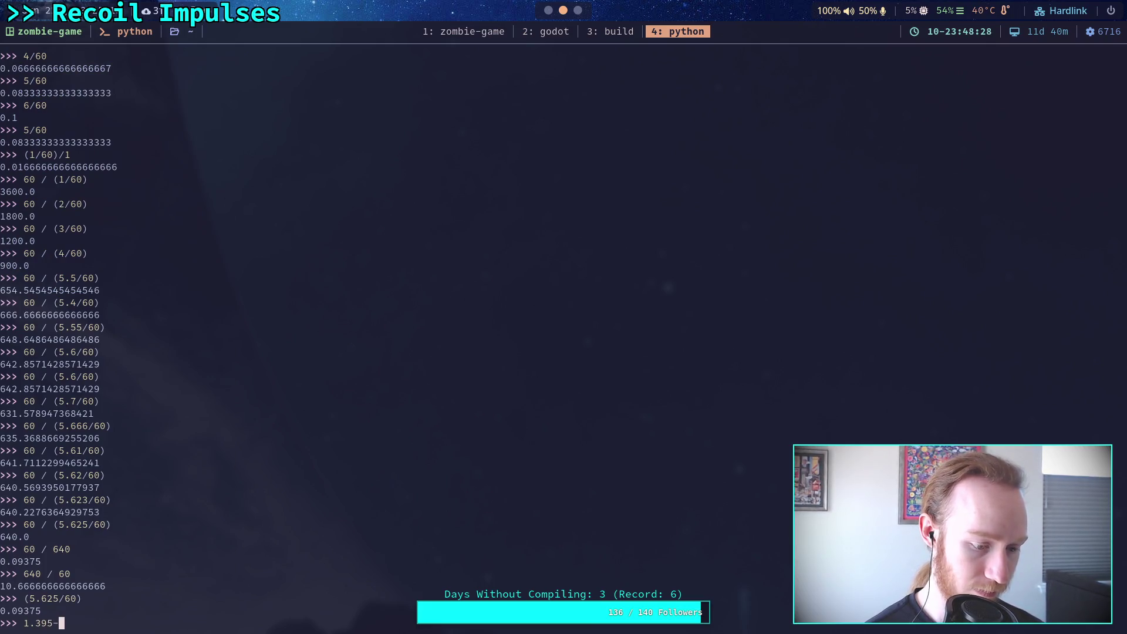
type(".045")
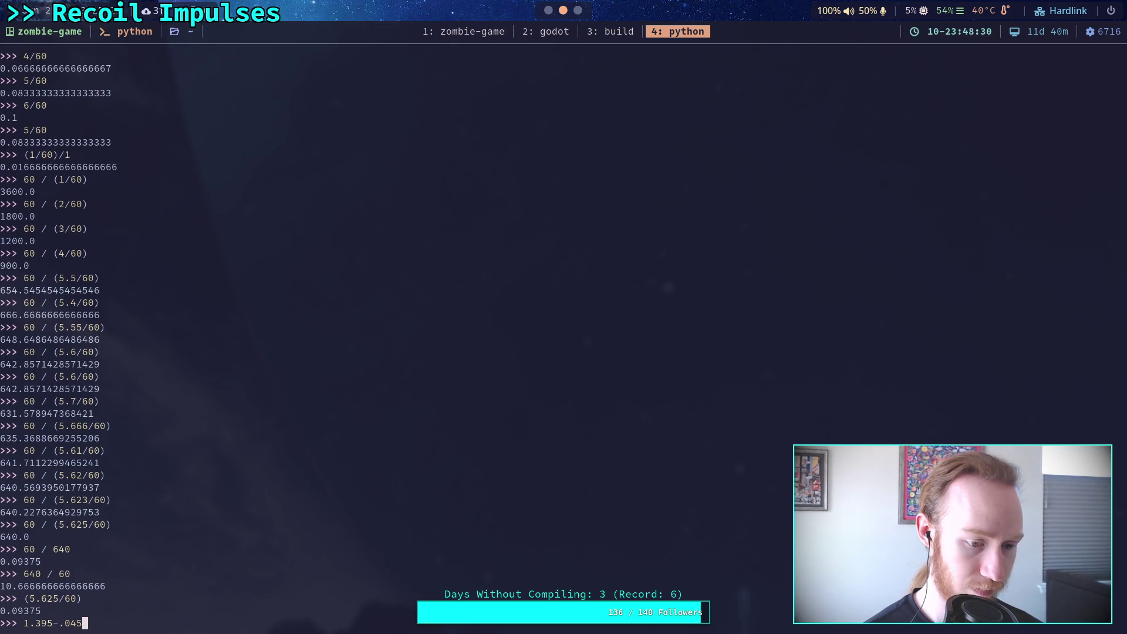
key("Return")
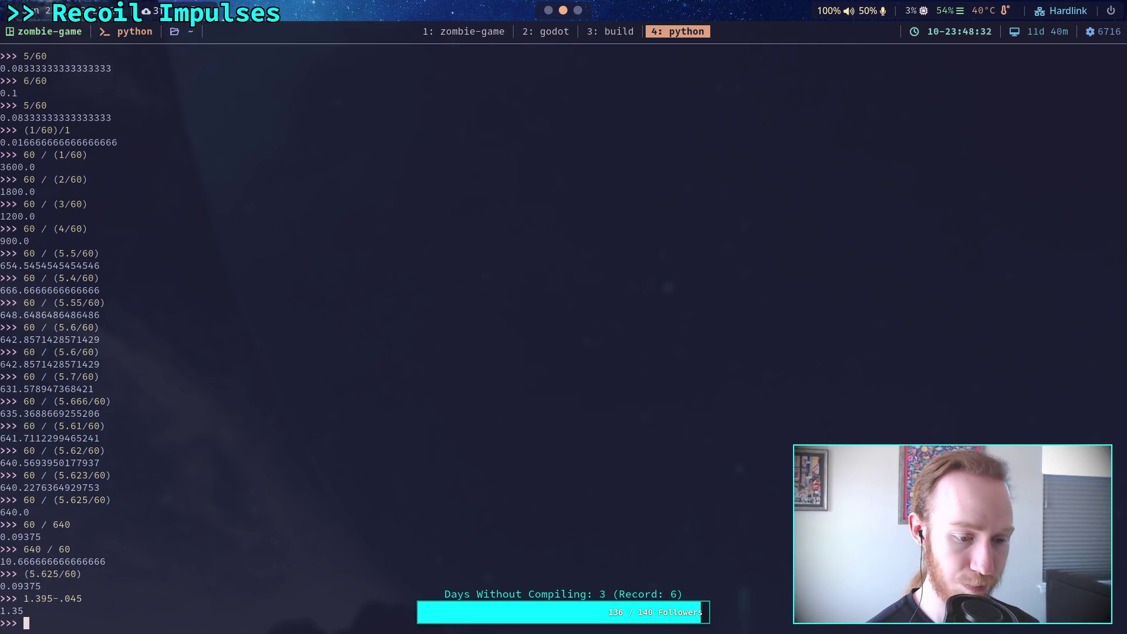
key("super+2")
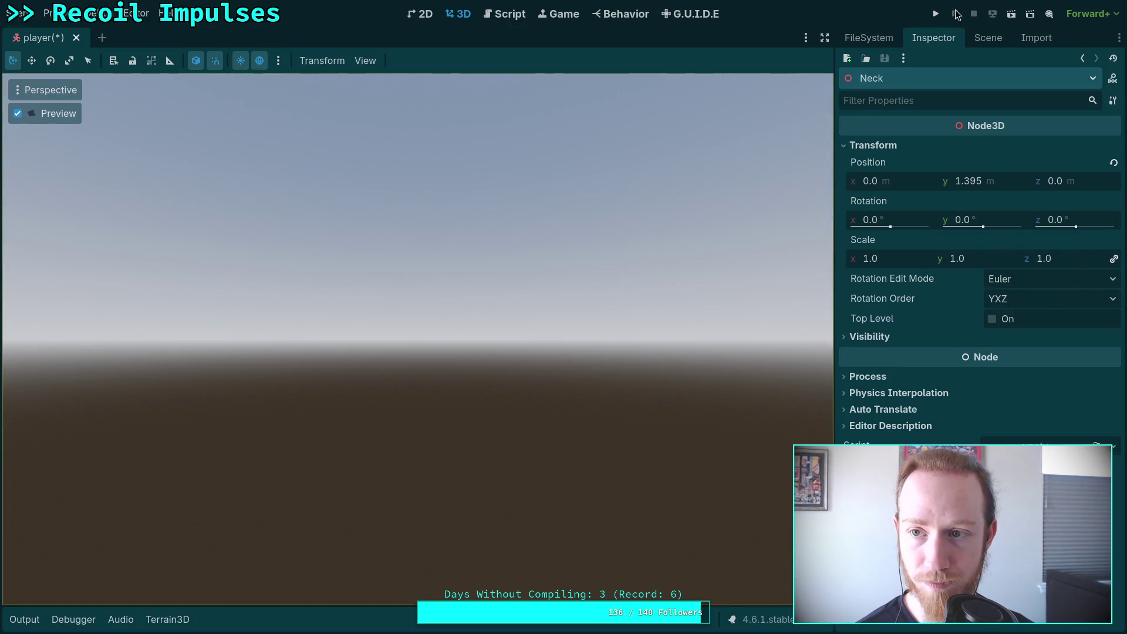
Set the player's Weapon Position y to 1.35, save the scene, and run the game
left_click(988, 37)
left_click(886, 85)
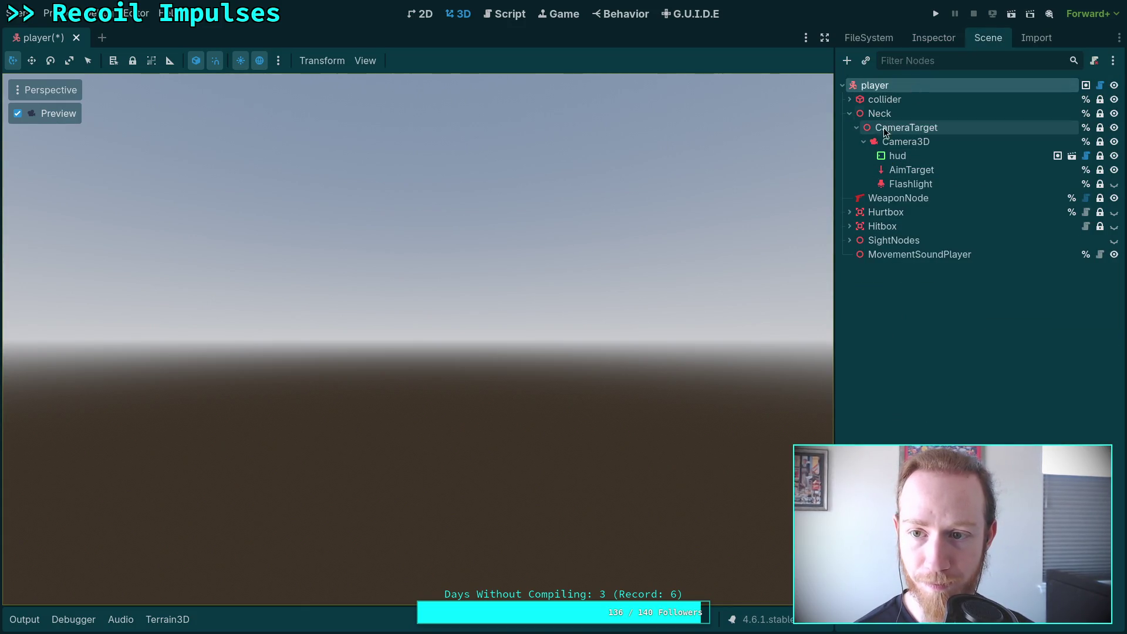
left_click(934, 38)
left_click(997, 312)
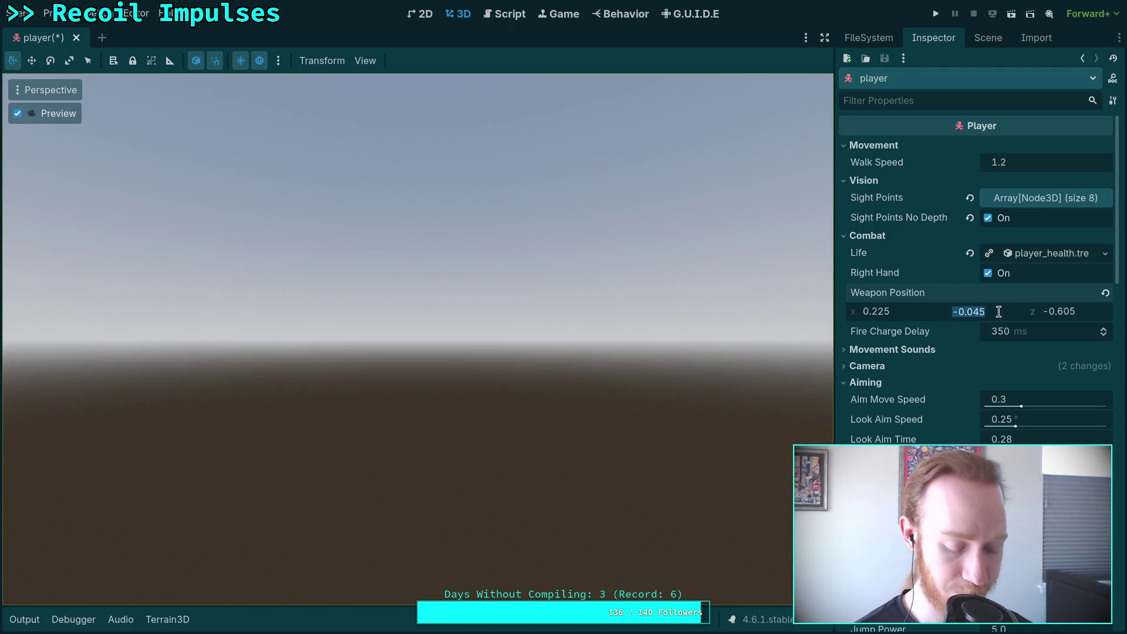
type("1.35")
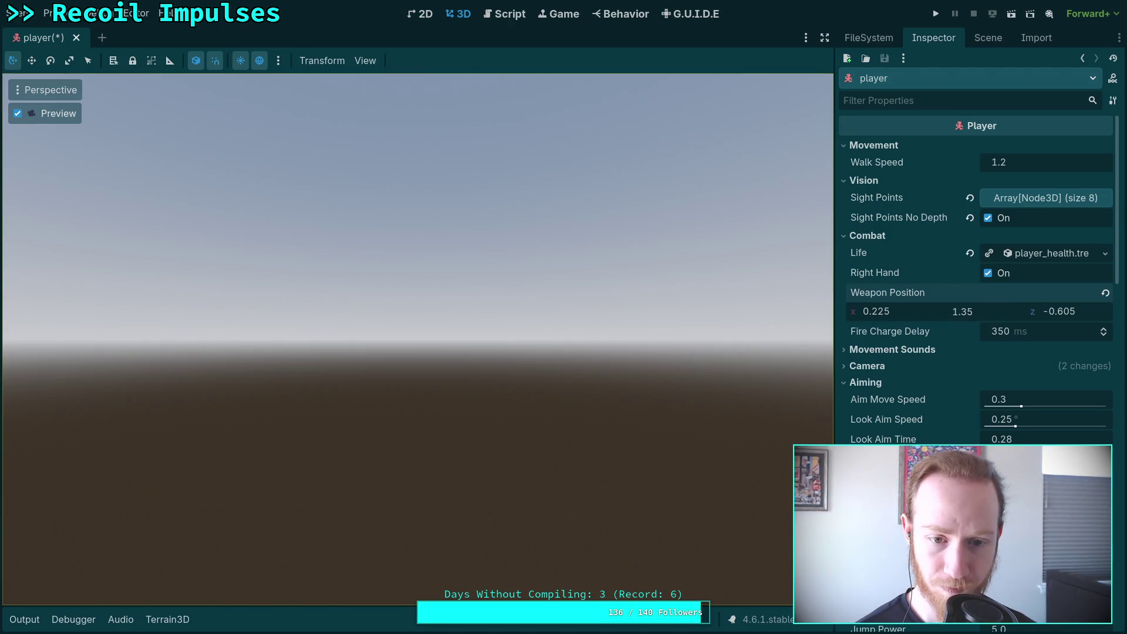
key("Return")
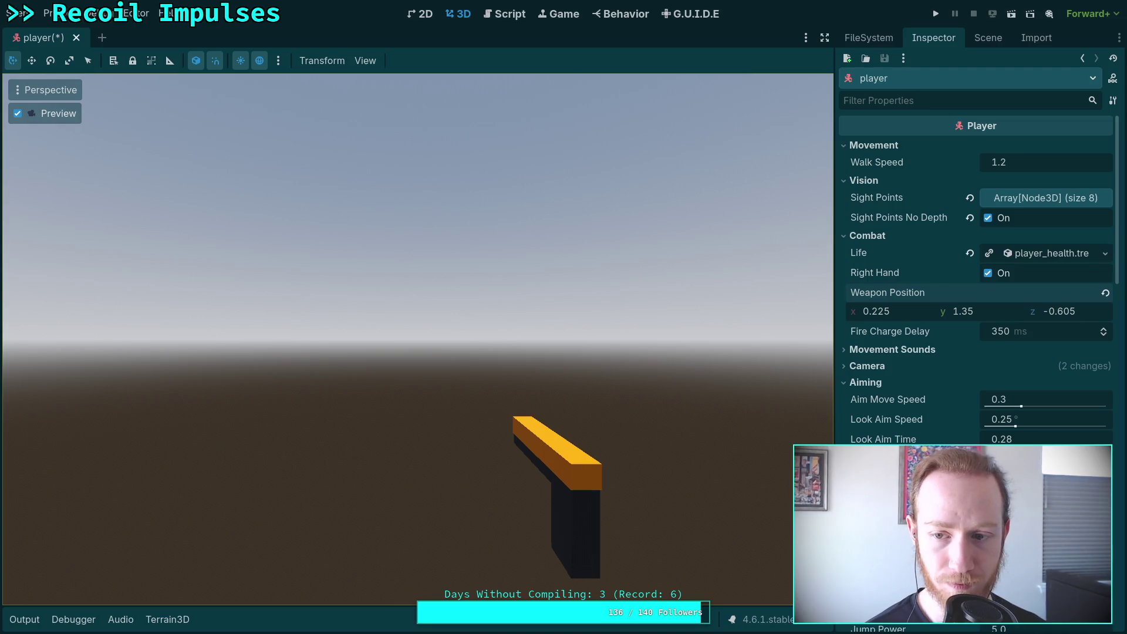
key("ctrl+s")
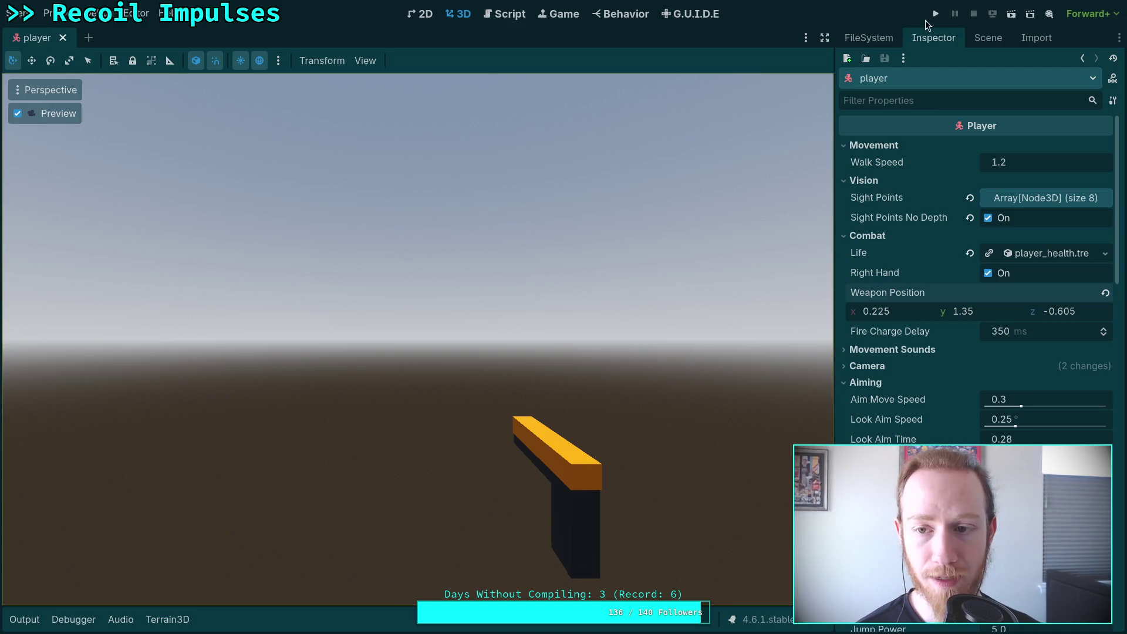
left_click(935, 17)
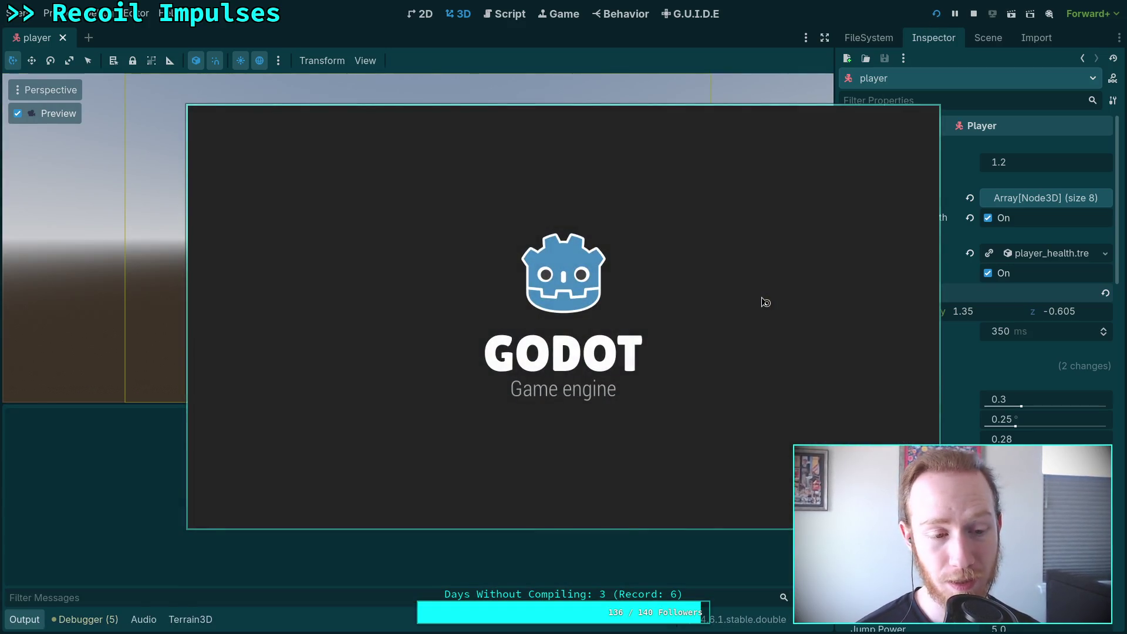
Close the crashed game and list the Debugger errors, including WeaponNode.gd line 650
left_click(973, 13)
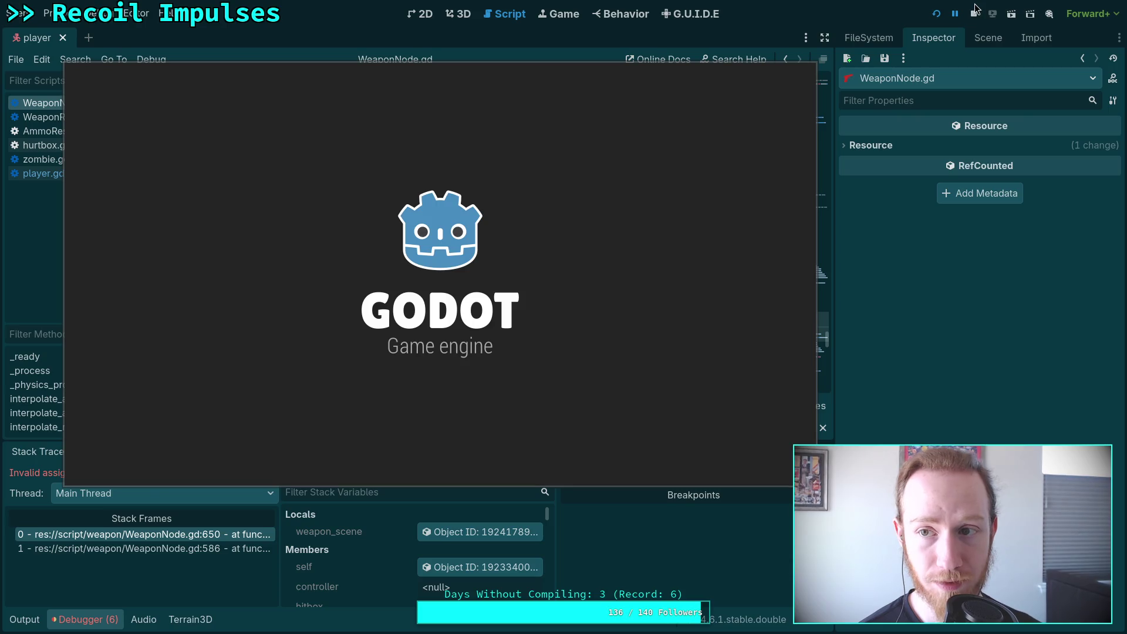
left_click(111, 450)
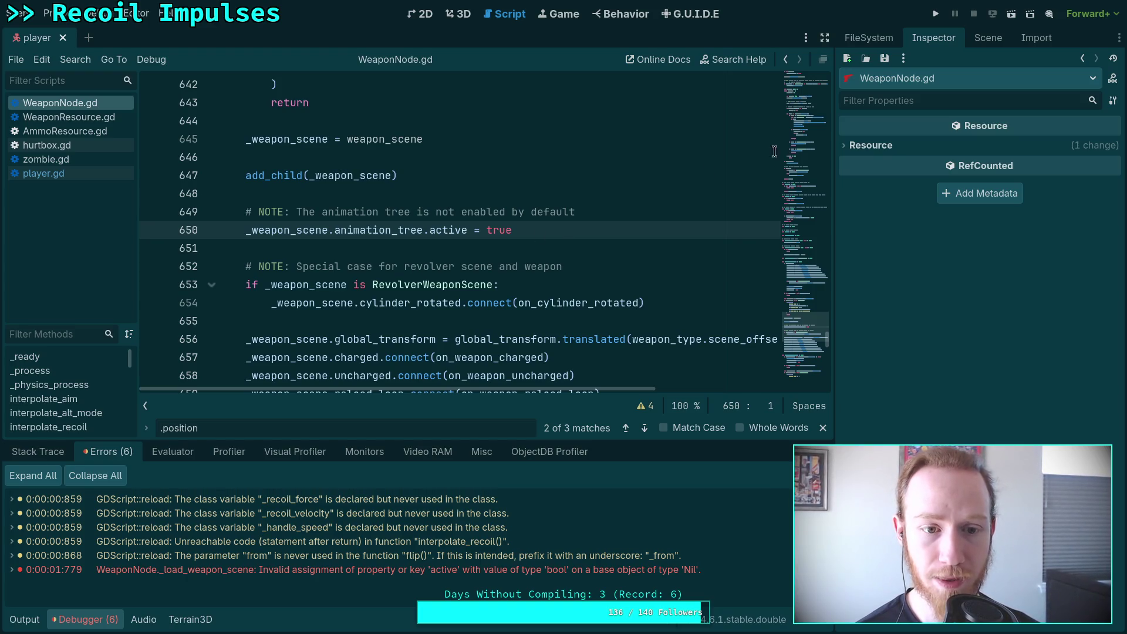
Examine animation_tree and _weapon_scene uses around line 650 of WeaponNode.gd
double_click(372, 231)
left_click(306, 228)
double_click(307, 229)
scroll(416, 179, "up", 2)
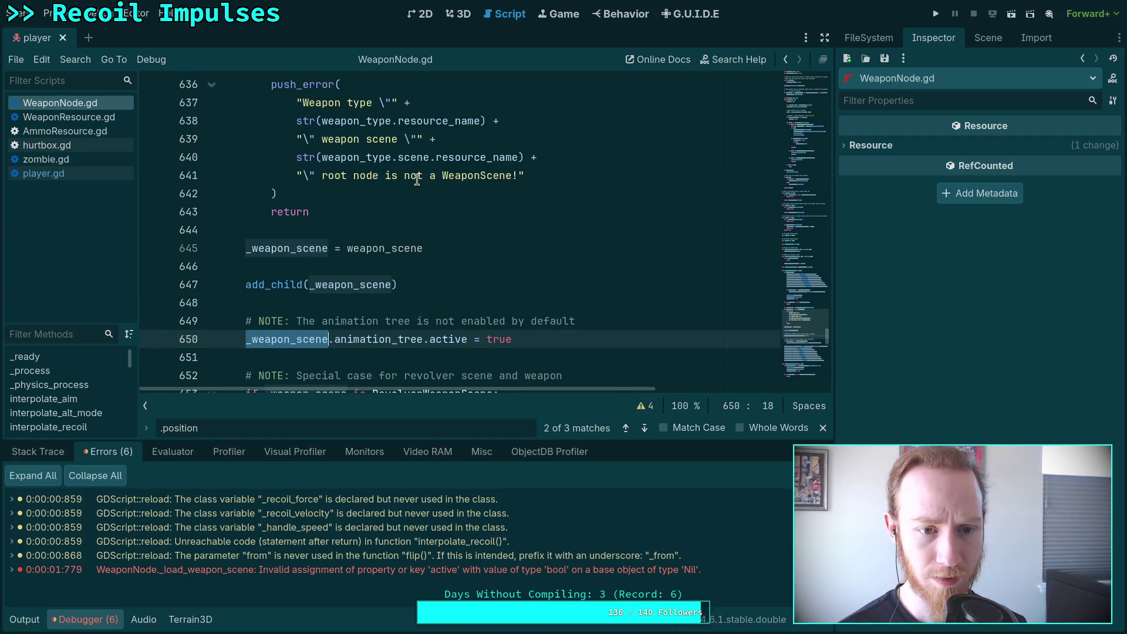
scroll(416, 180, "up", 8)
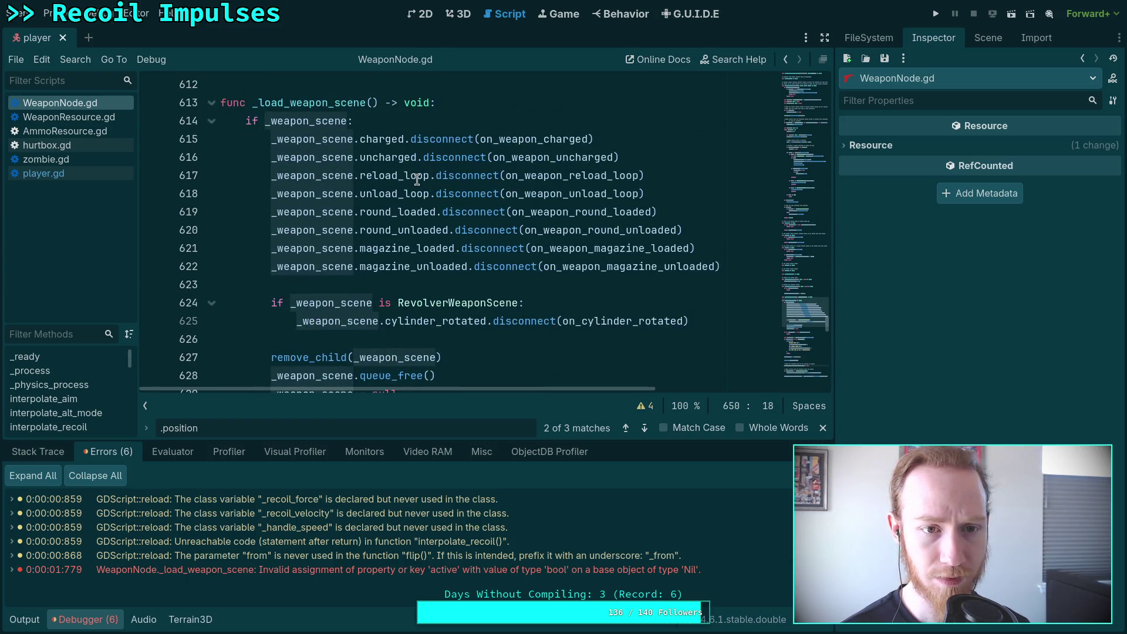
scroll(417, 179, "down", 2)
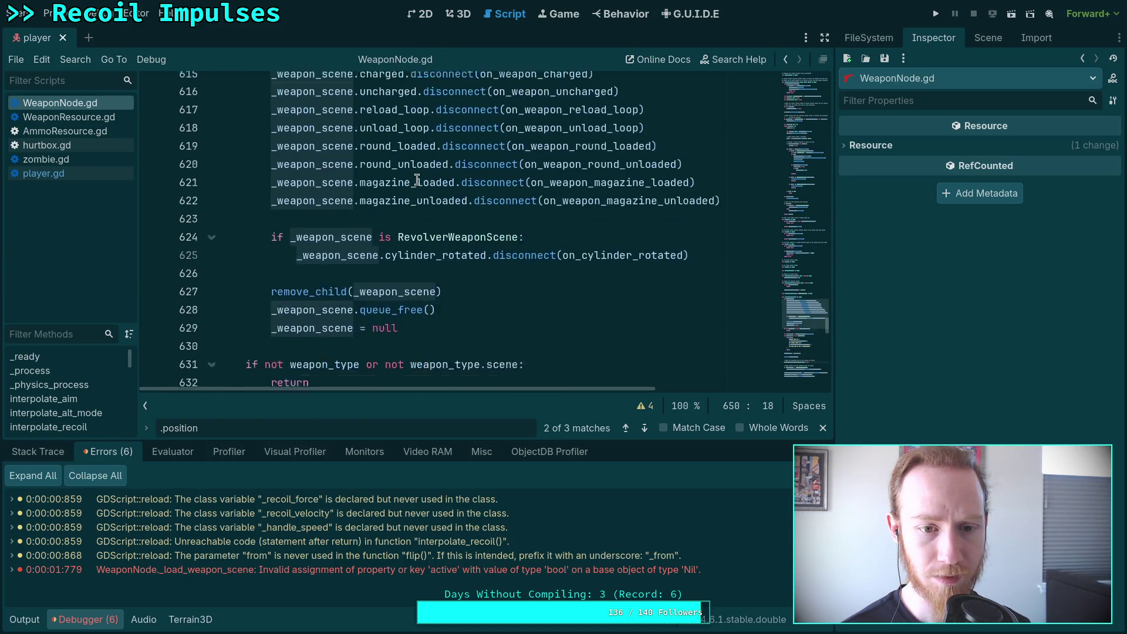
scroll(417, 180, "down", 4)
scroll(416, 179, "down", 2)
scroll(417, 180, "up", 2)
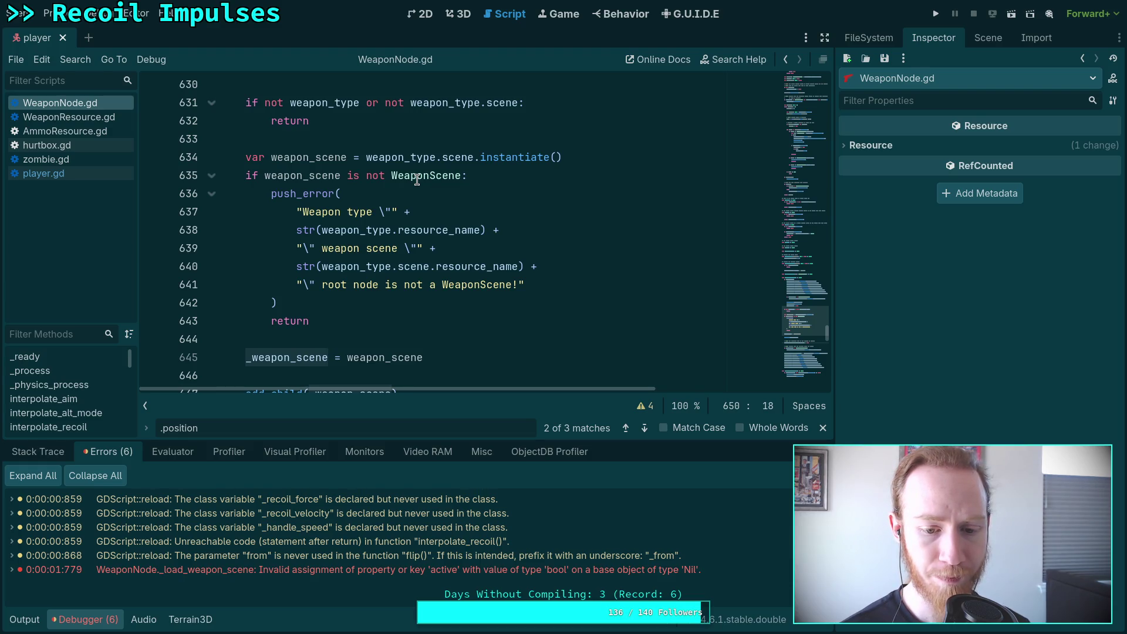
scroll(416, 179, "down", 4)
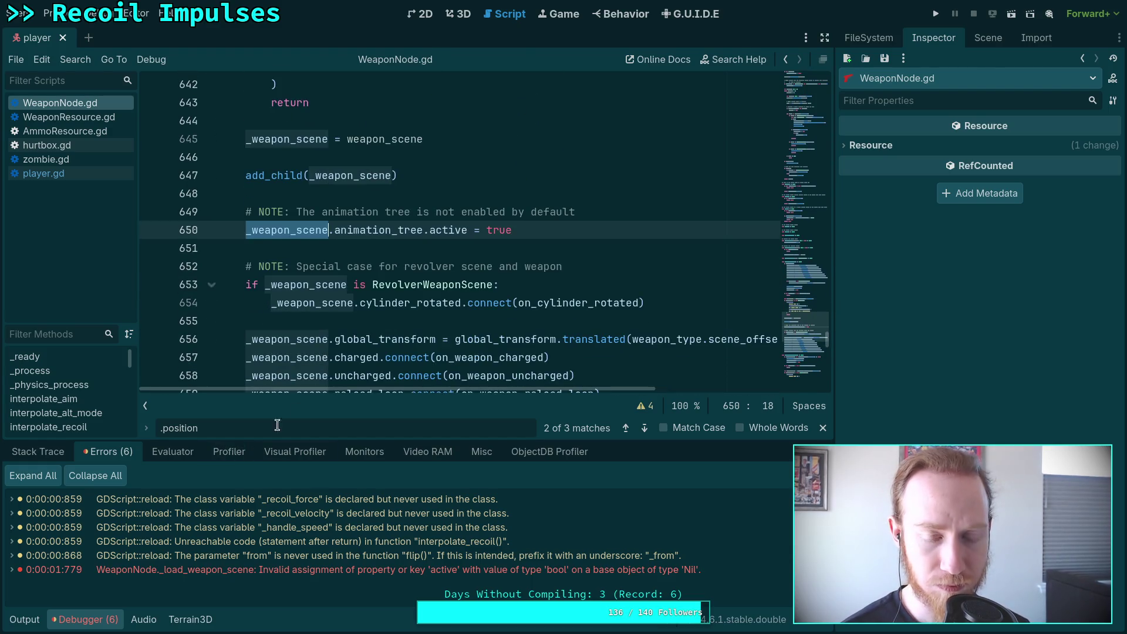
mouse_move(395, 228)
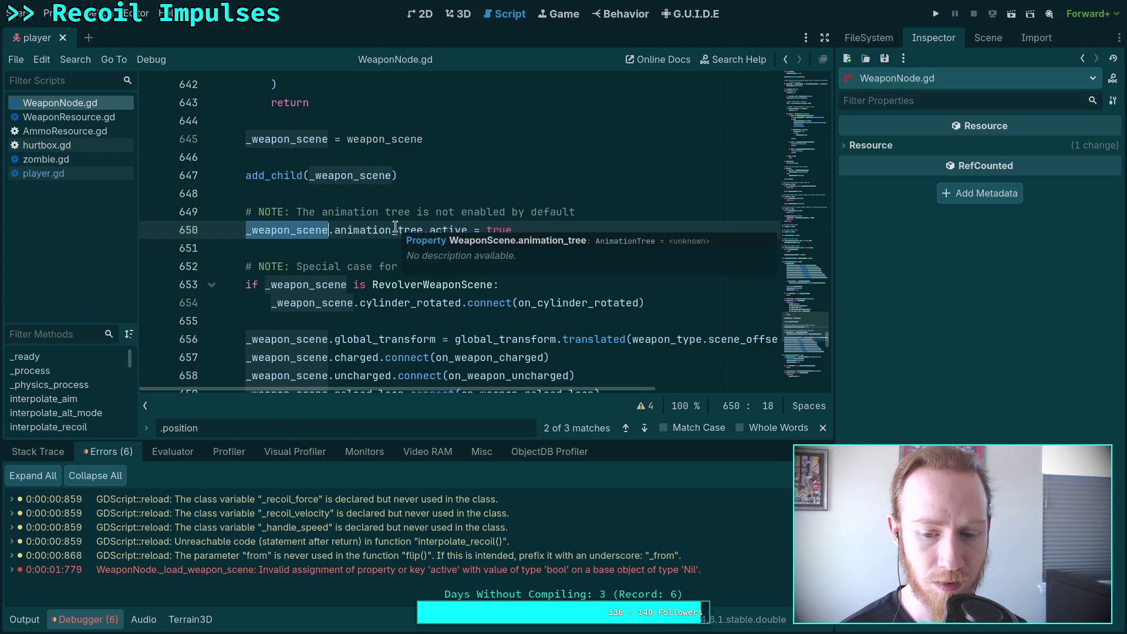
double_click(396, 228)
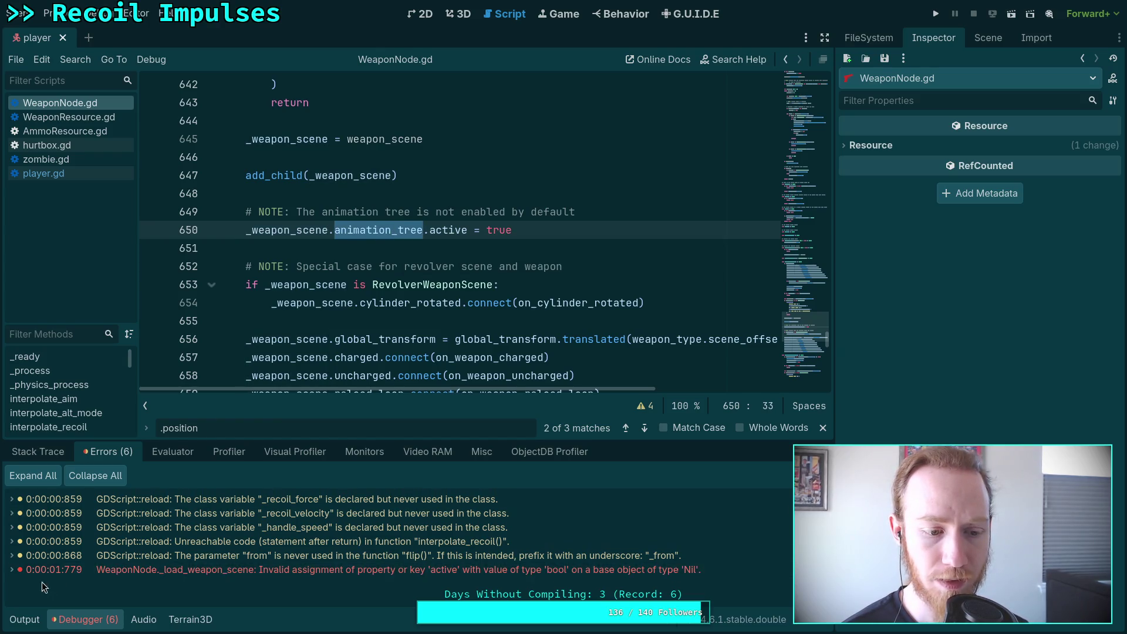
Expand the WeaponNode error to show its stack trace through _load_weapon_scene and load_weapon_type
left_click(11, 570)
scroll(211, 575, "down", 1)
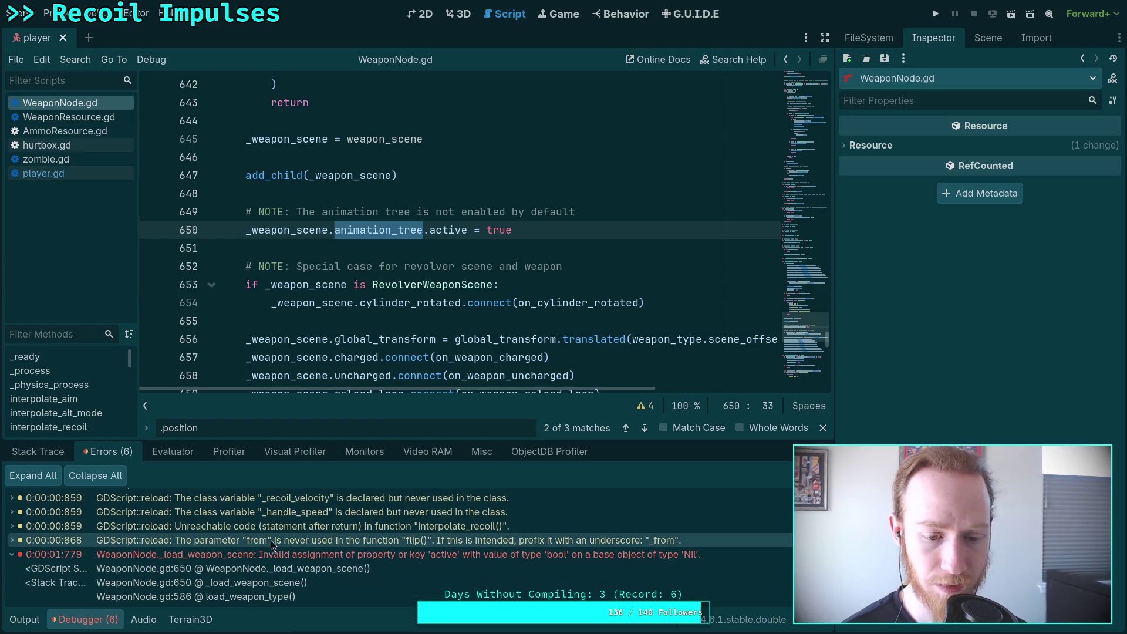
scroll(327, 287, "up", 3)
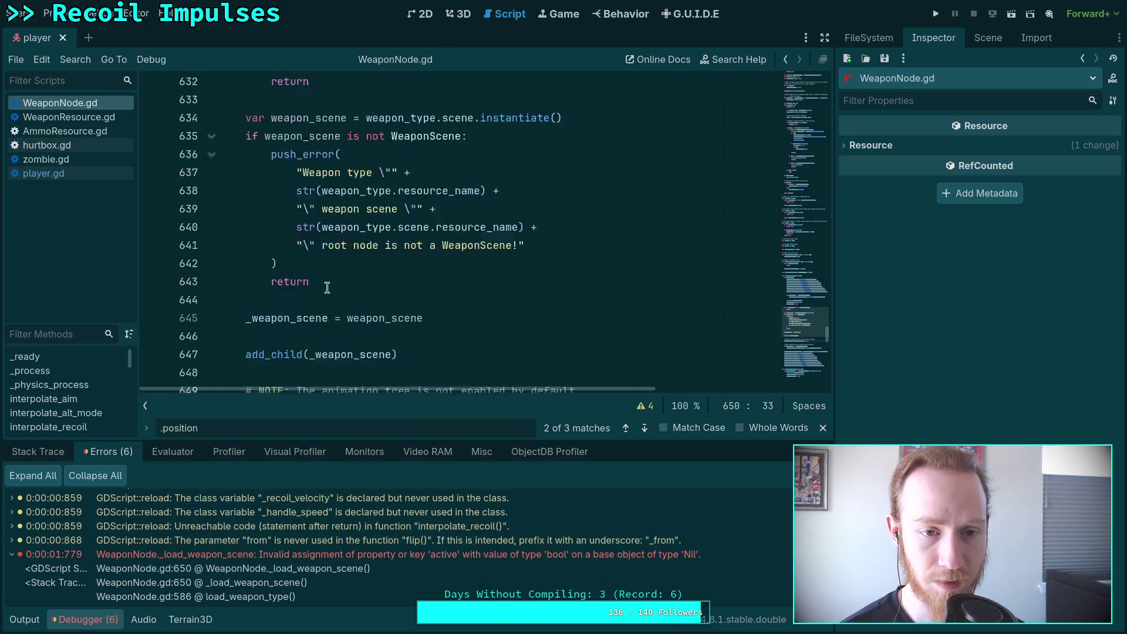
scroll(327, 287, "up", 5)
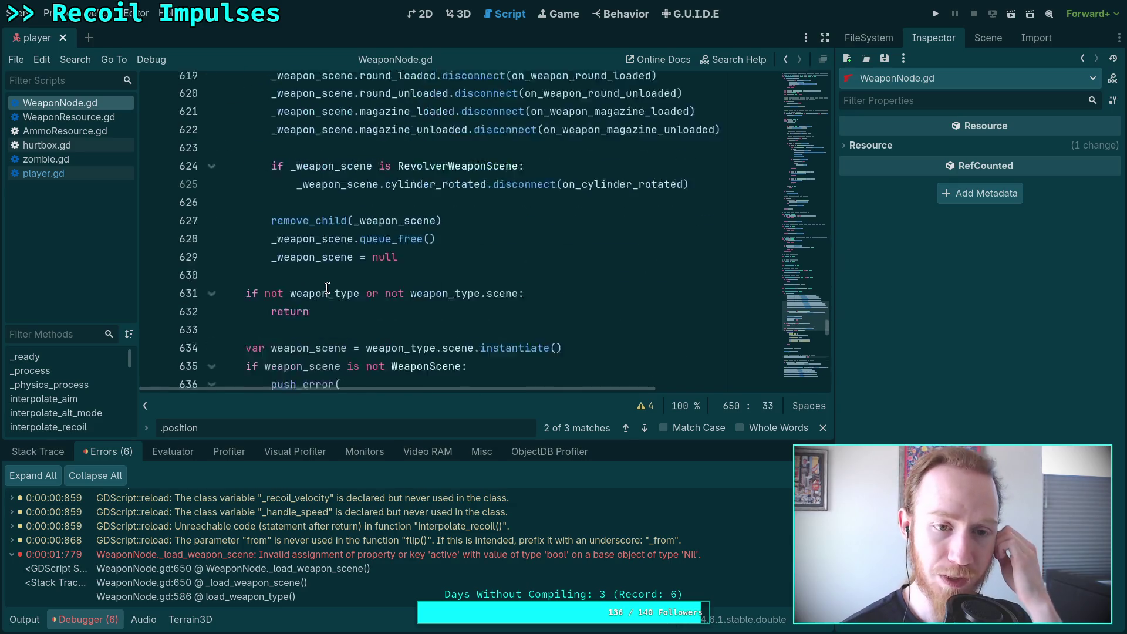
scroll(327, 287, "down", 6)
scroll(326, 287, "up", 10)
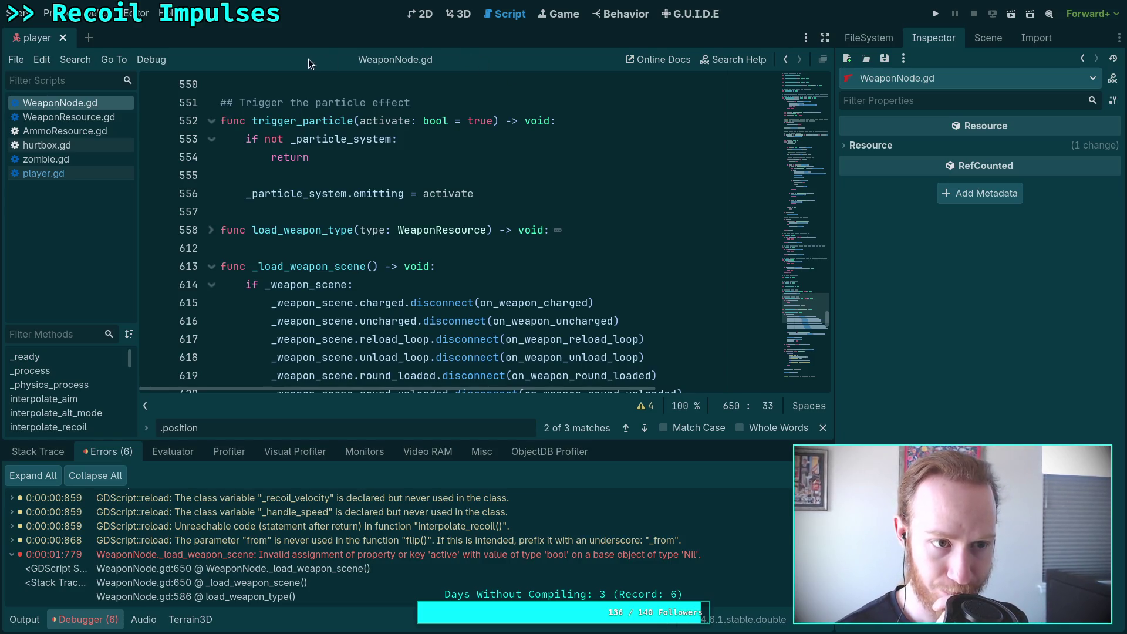
left_click(989, 37)
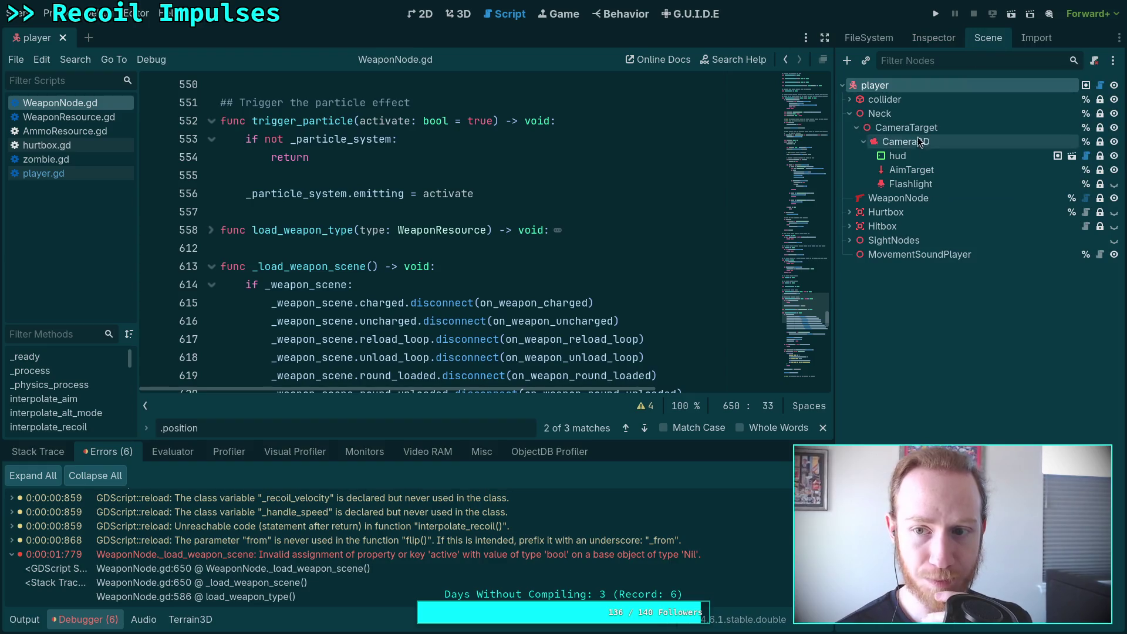
Clear WeaponNode's Weapon Type from pistol.tres, save the player scene, and relaunch the game
left_click(896, 199)
left_click(929, 35)
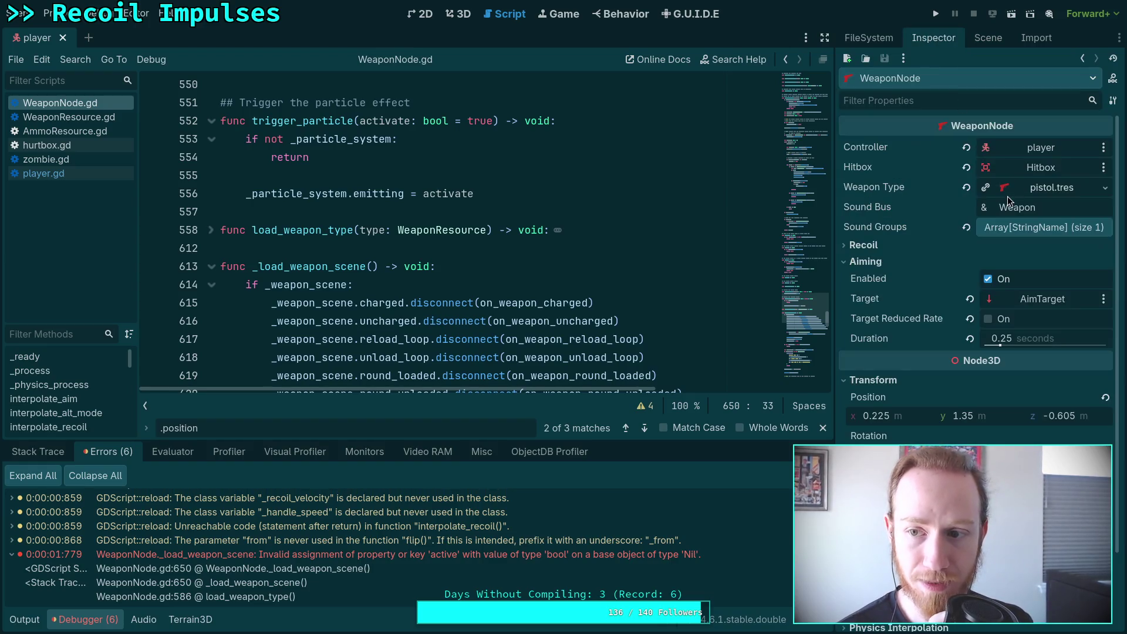
left_click(966, 193)
key("ctrl+s")
left_click(936, 14)
Walk forward to pick up the pistol, then exit to desktop from the pause menu
left_click_drag(451, 388, 403, 371)
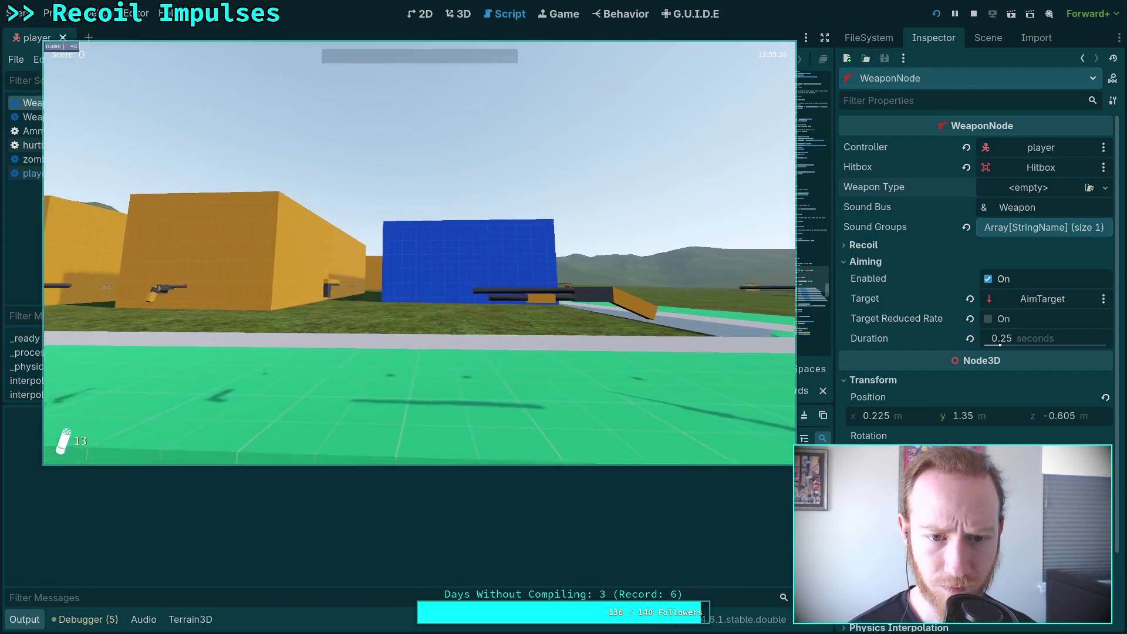
key("w")
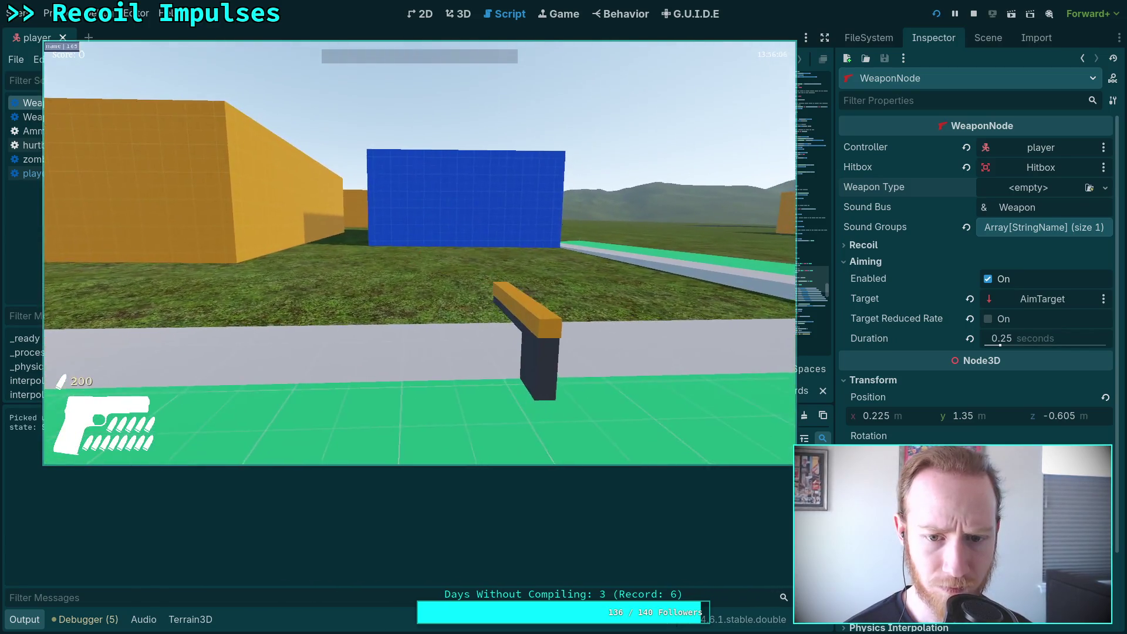
key("w")
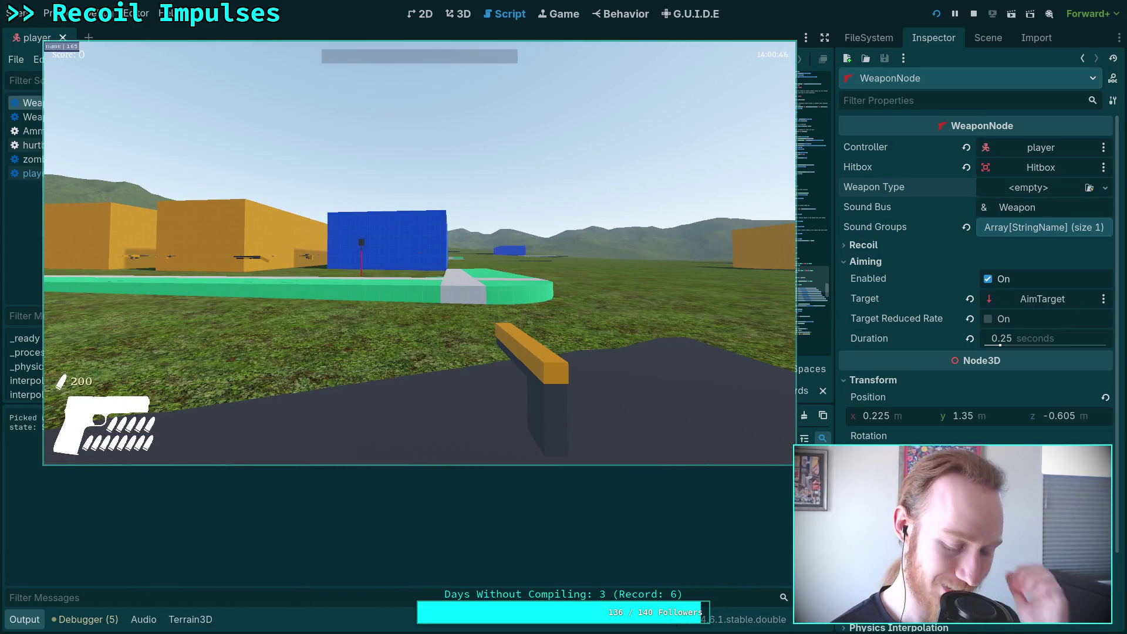
key("Escape")
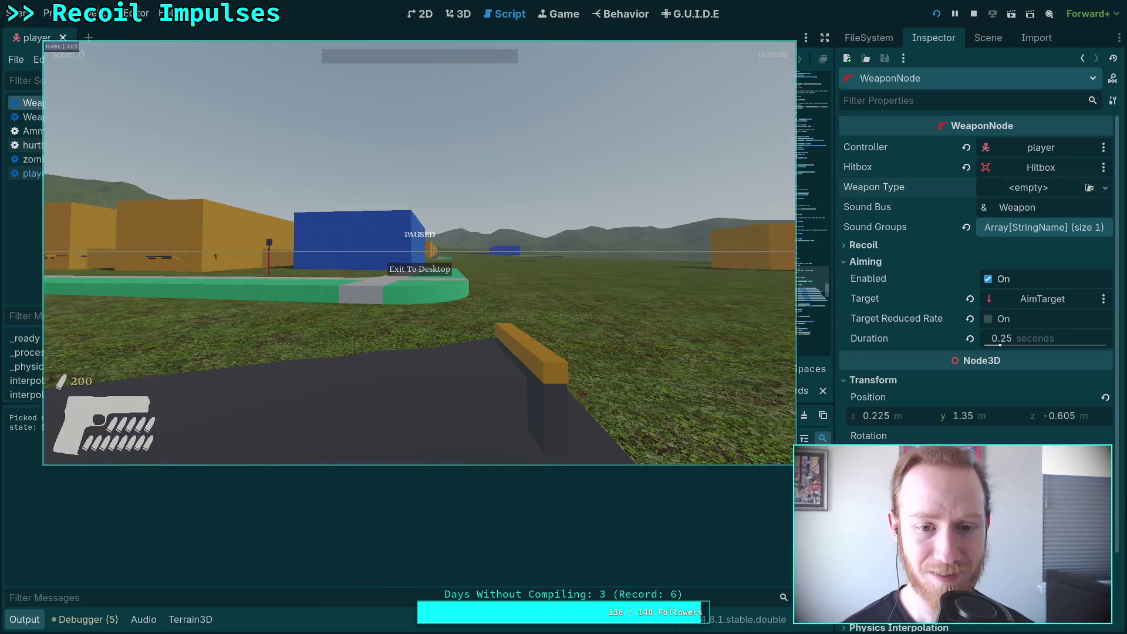
left_click(418, 269)
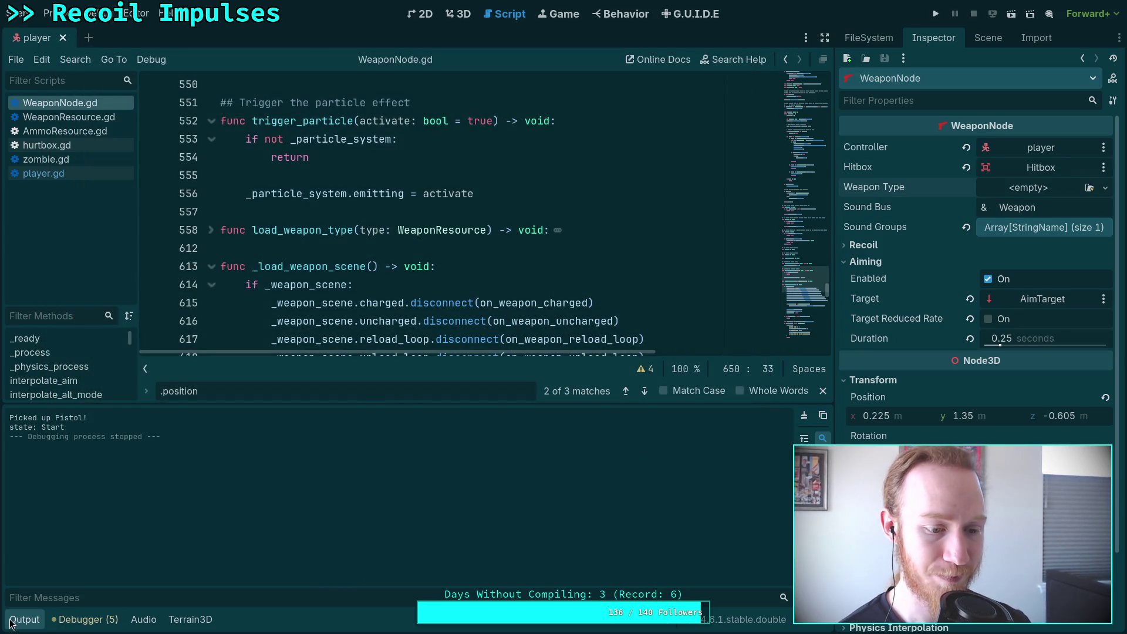
Collapse the output panel, open player.gd, and step through its .position matches
left_click(13, 621)
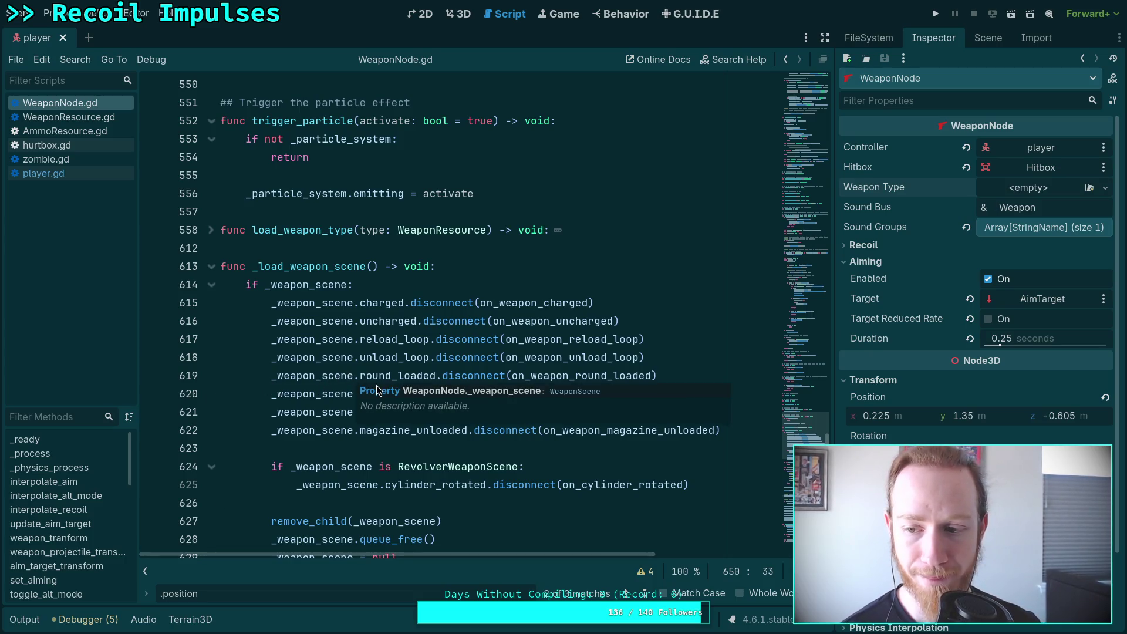
left_click(68, 174)
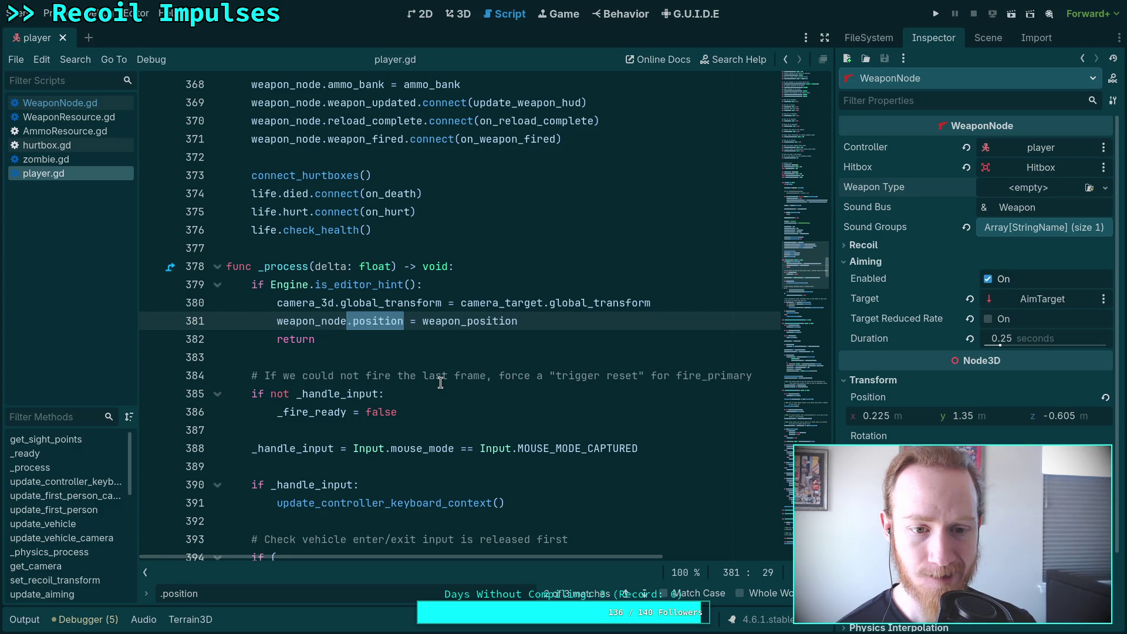
scroll(440, 382, "down", 3)
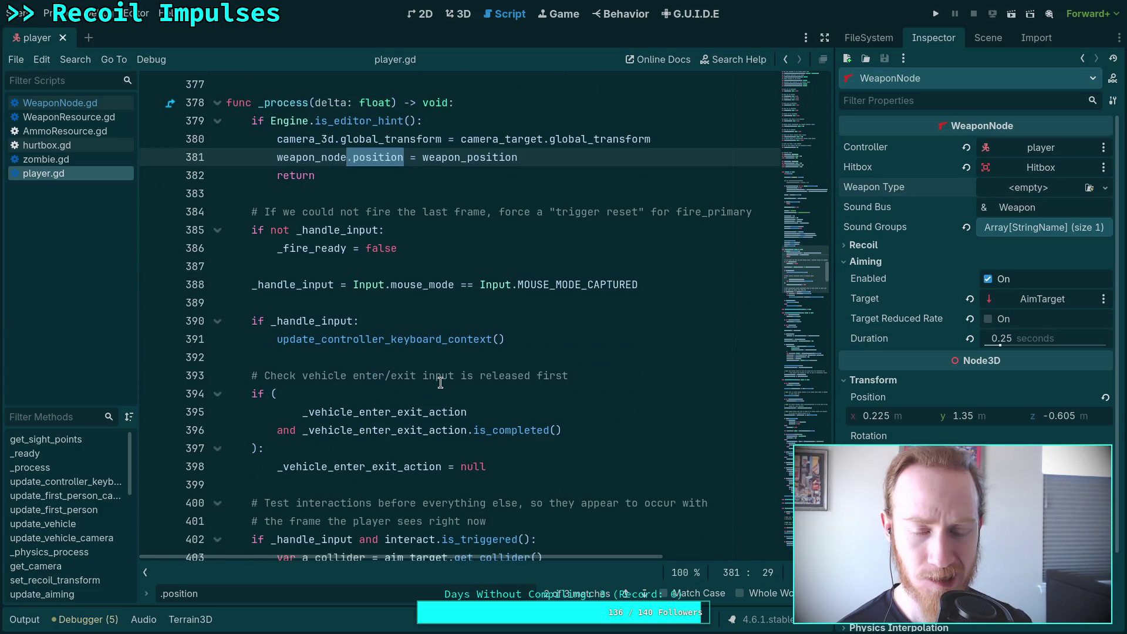
scroll(439, 379, "down", 7)
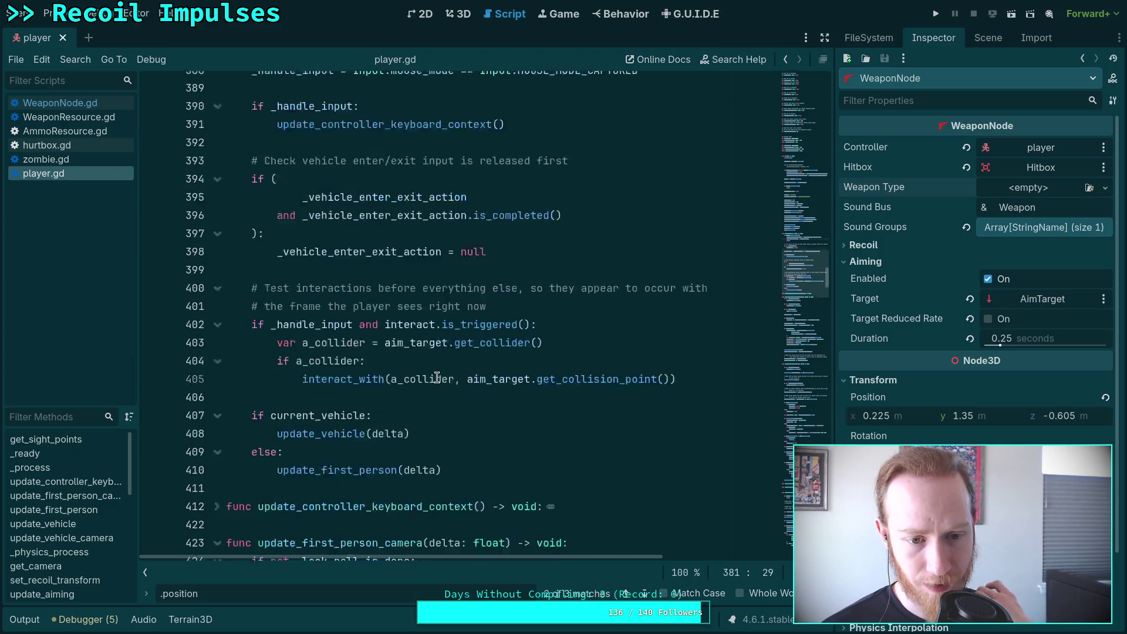
left_click(638, 590)
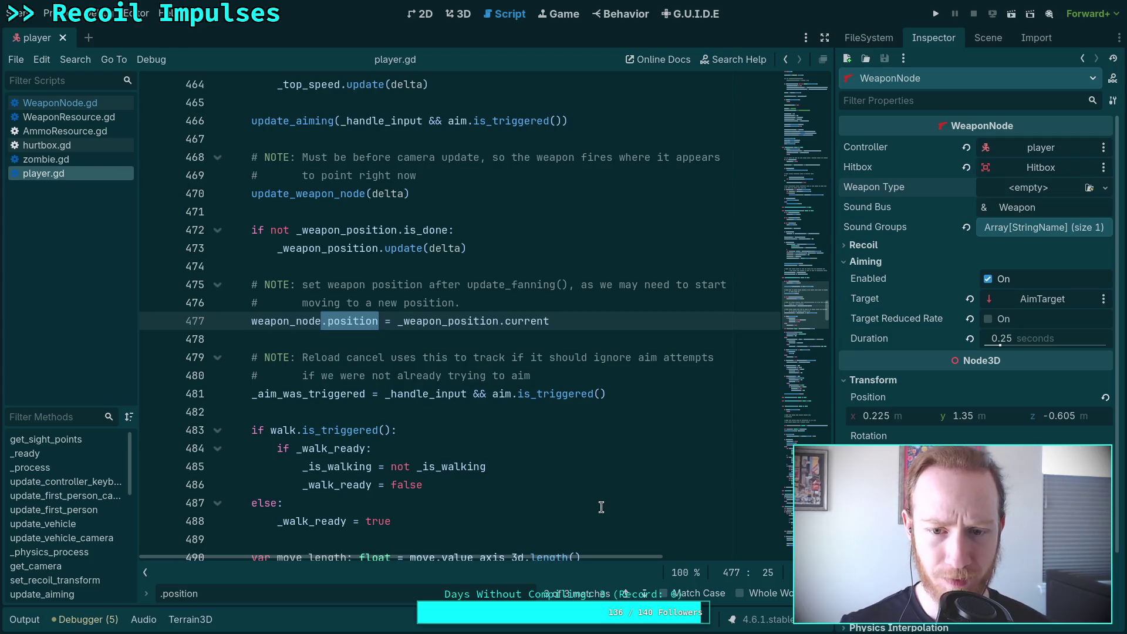
scroll(601, 507, "up", 4)
scroll(601, 507, "down", 2)
scroll(491, 502, "down", 2)
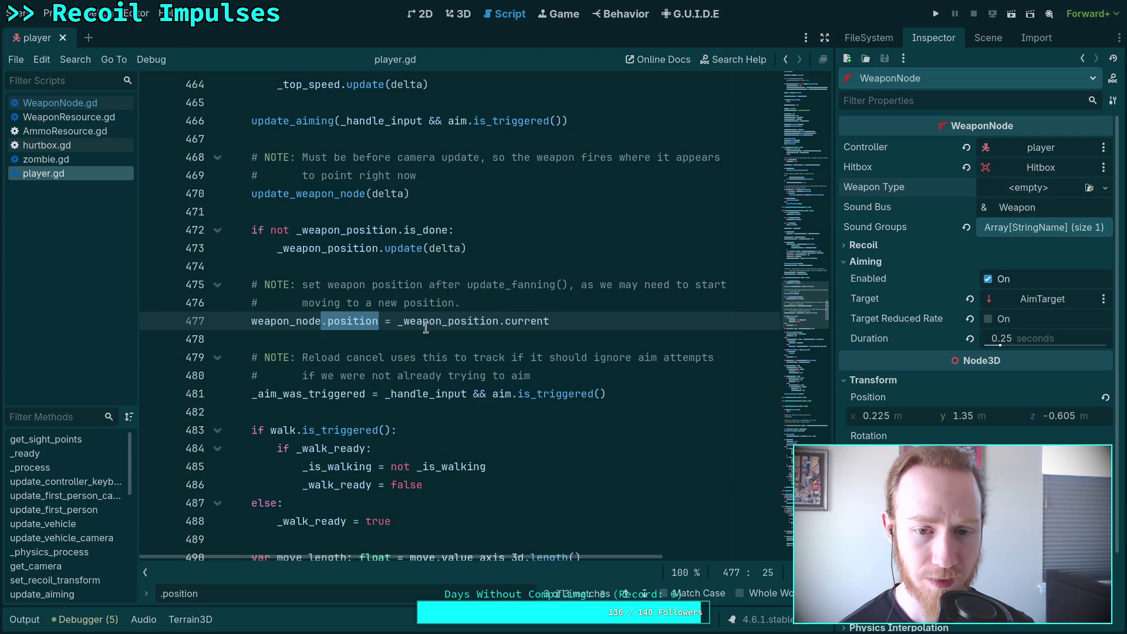
Search player.gd for _weapon_position to reach the aim-start code at line 826
double_click(445, 325)
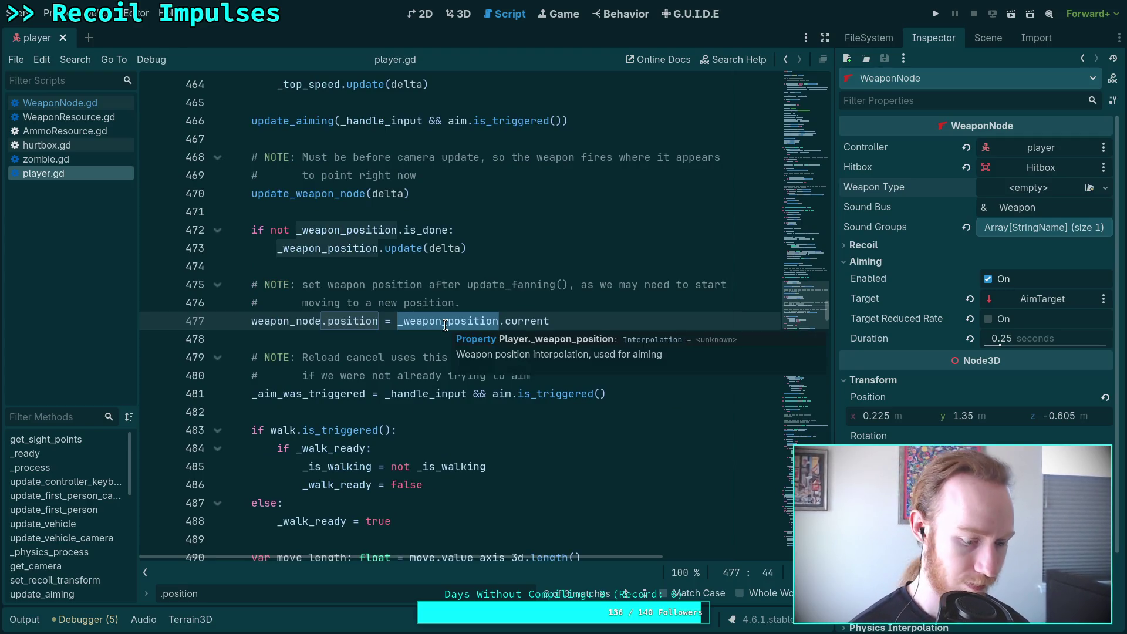
key("ctrl+f")
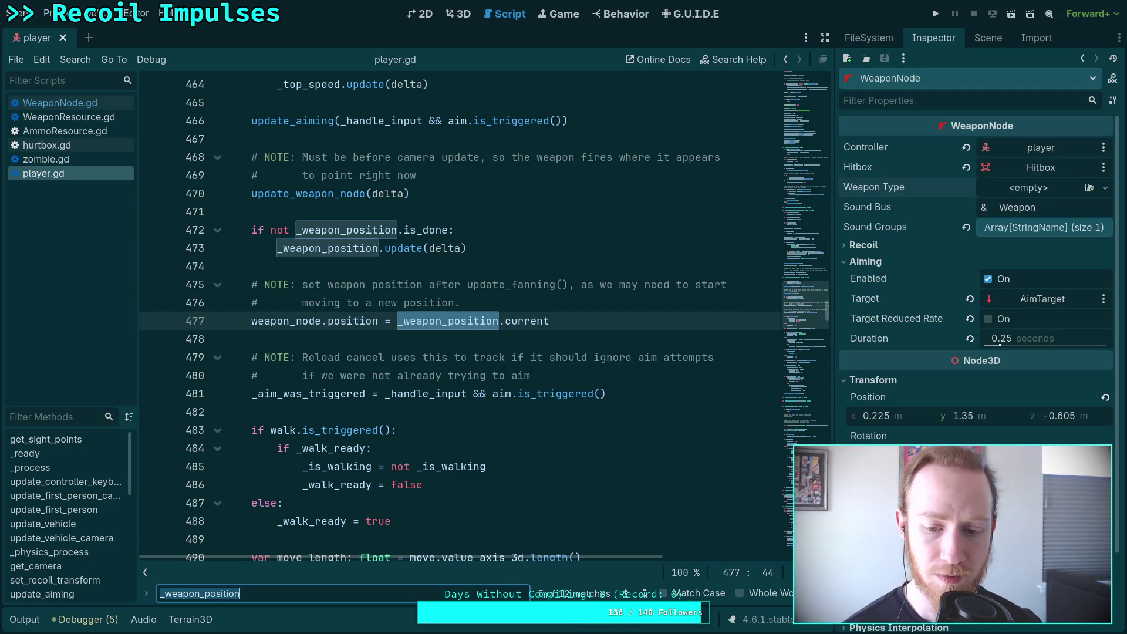
left_click(644, 594)
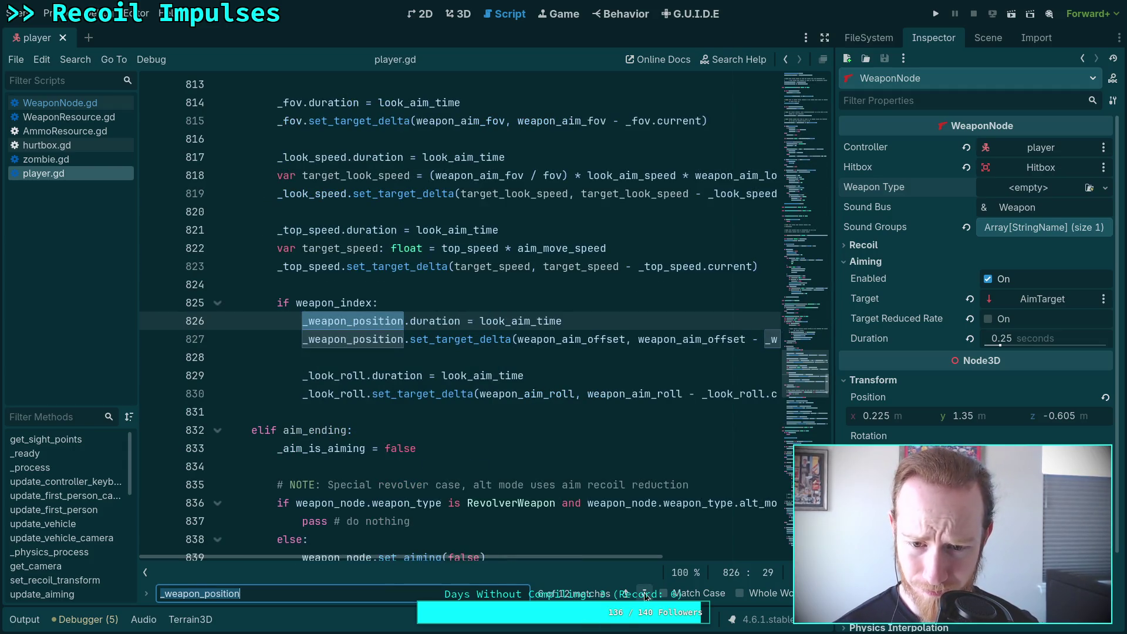
left_click_drag(653, 554, 549, 558)
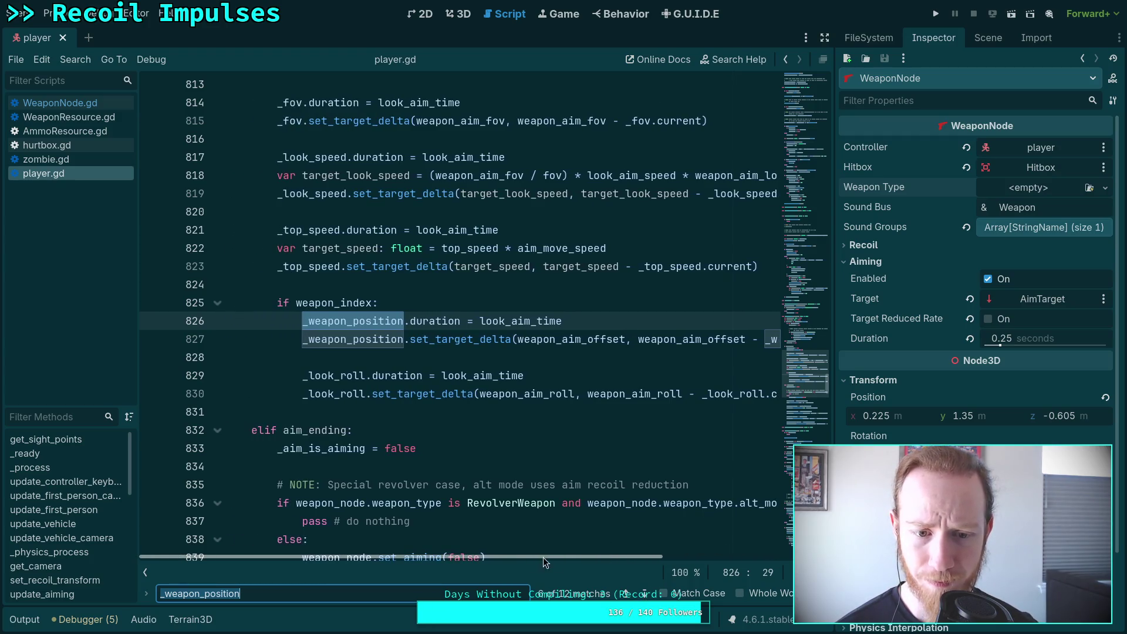
scroll(587, 529, "up", 2)
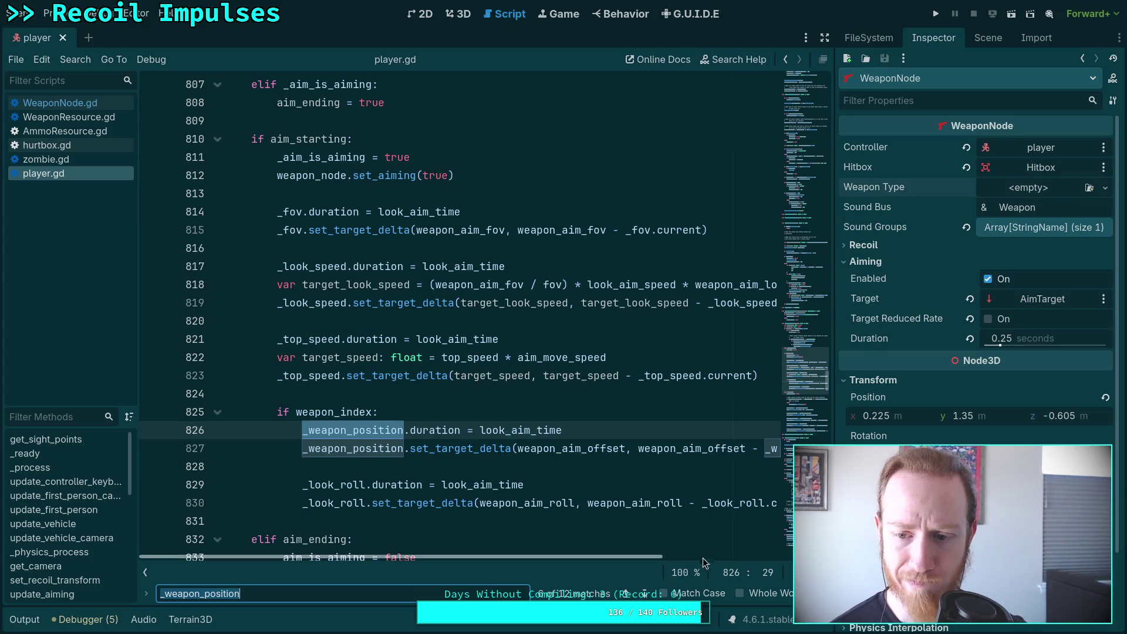
scroll(890, 207, "down", 1)
scroll(891, 207, "up", 1)
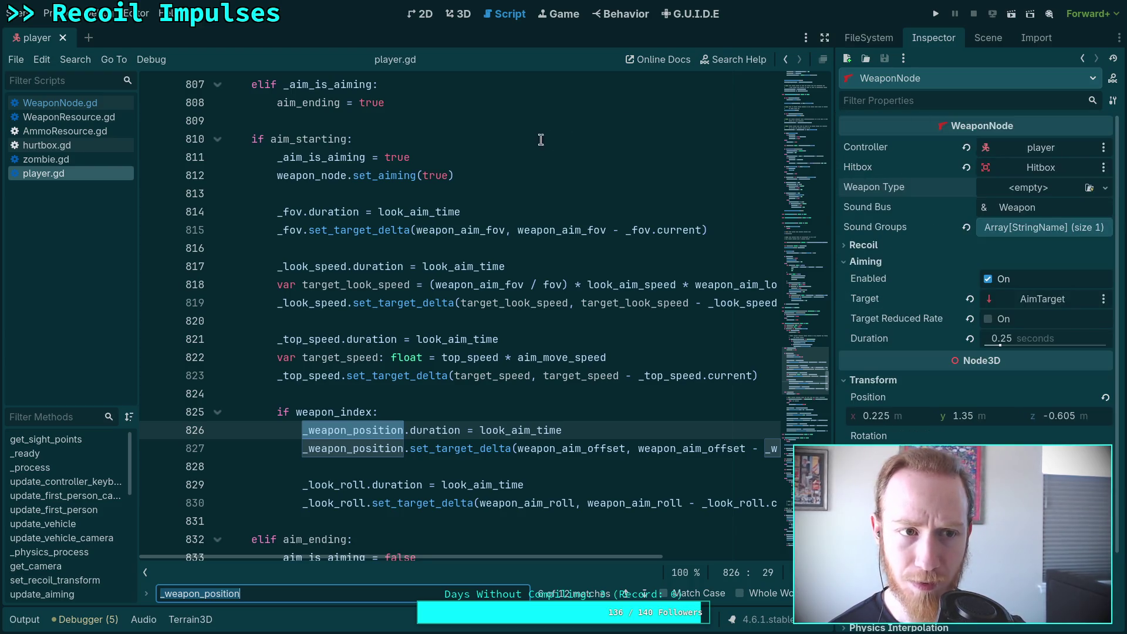
left_click(988, 38)
Show the player node's Weapon Position property, close the find bar, and switch to WeaponNode.gd
left_click(913, 85)
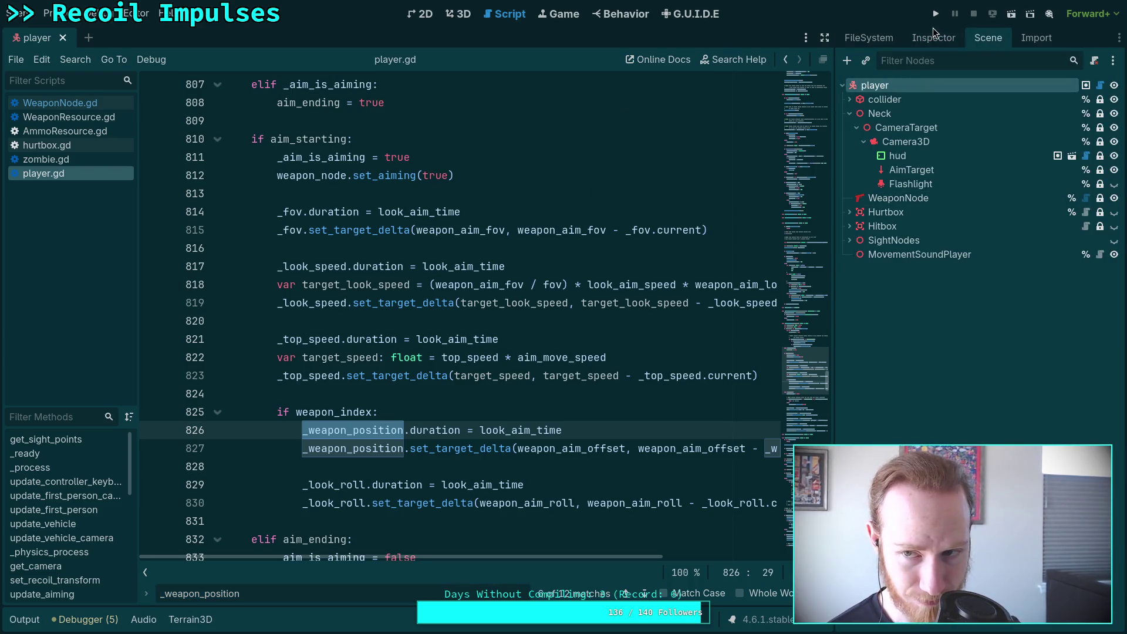
left_click(933, 38)
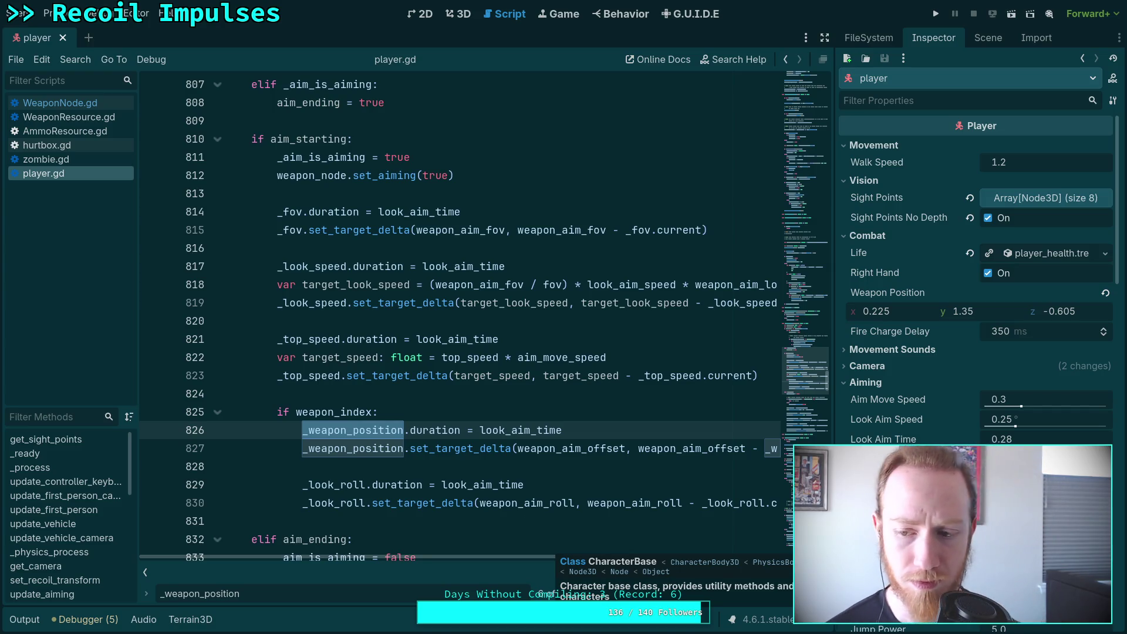
scroll(493, 417, "down", 2)
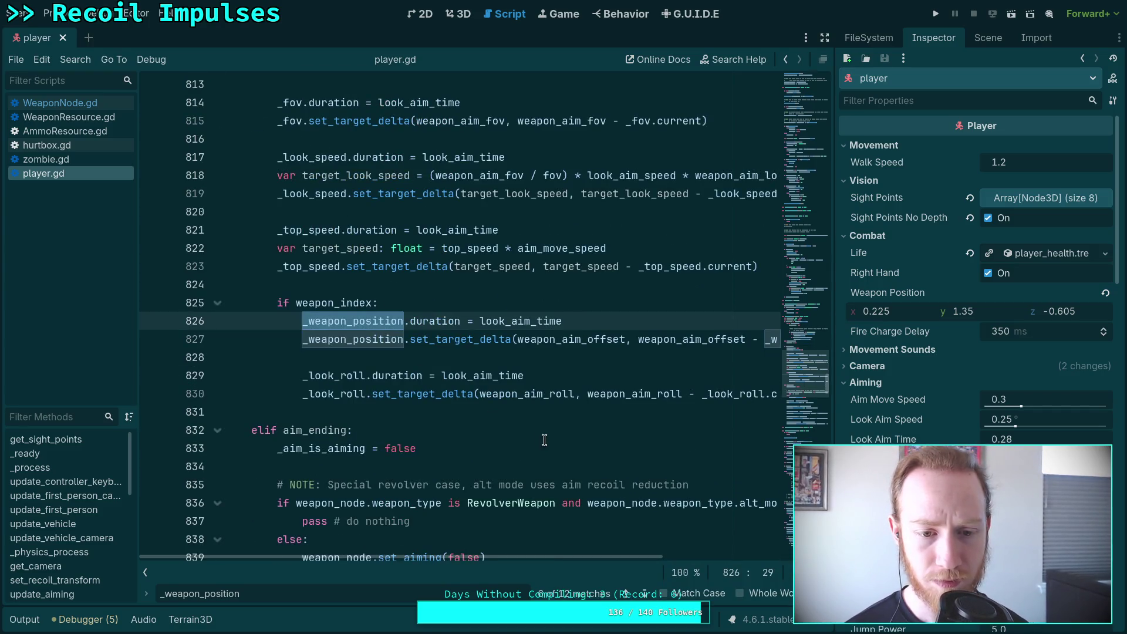
key("Escape")
left_click(399, 412)
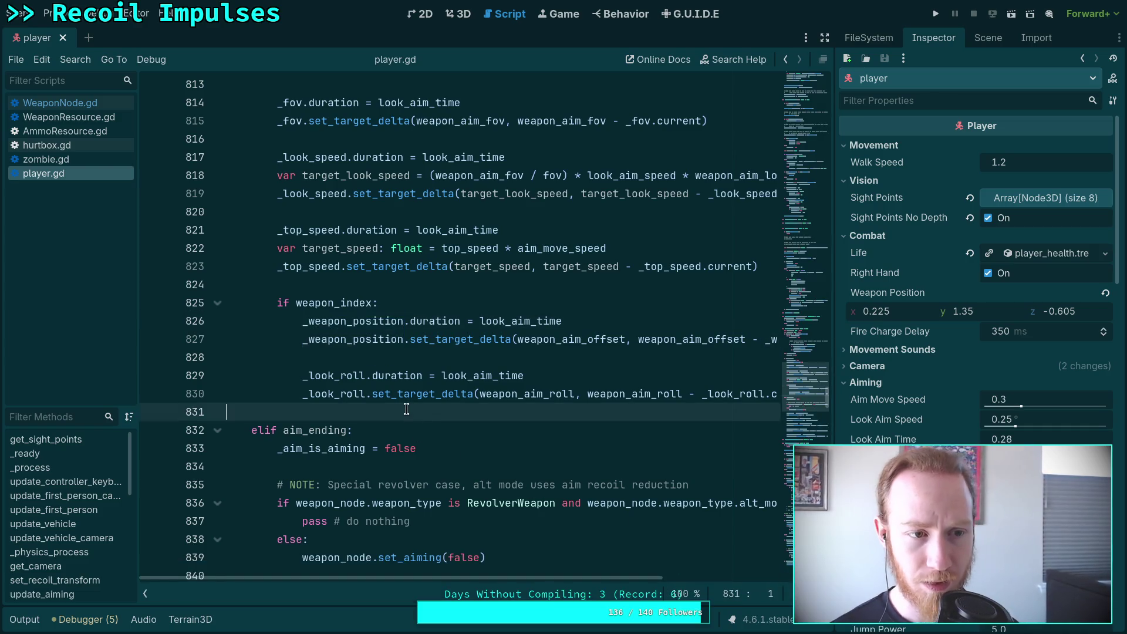
left_click(87, 105)
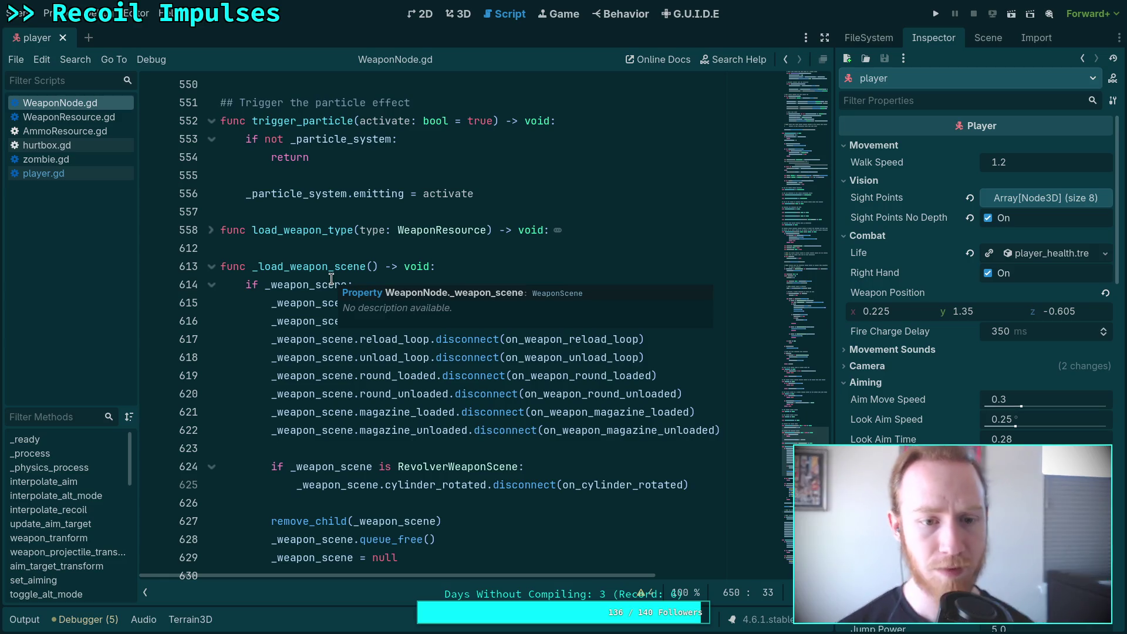
Fold _load_particle_system, _load_weapon_scene, trigger_particle and trigger_sound in WeaponNode.gd
scroll(358, 375, "down", 10)
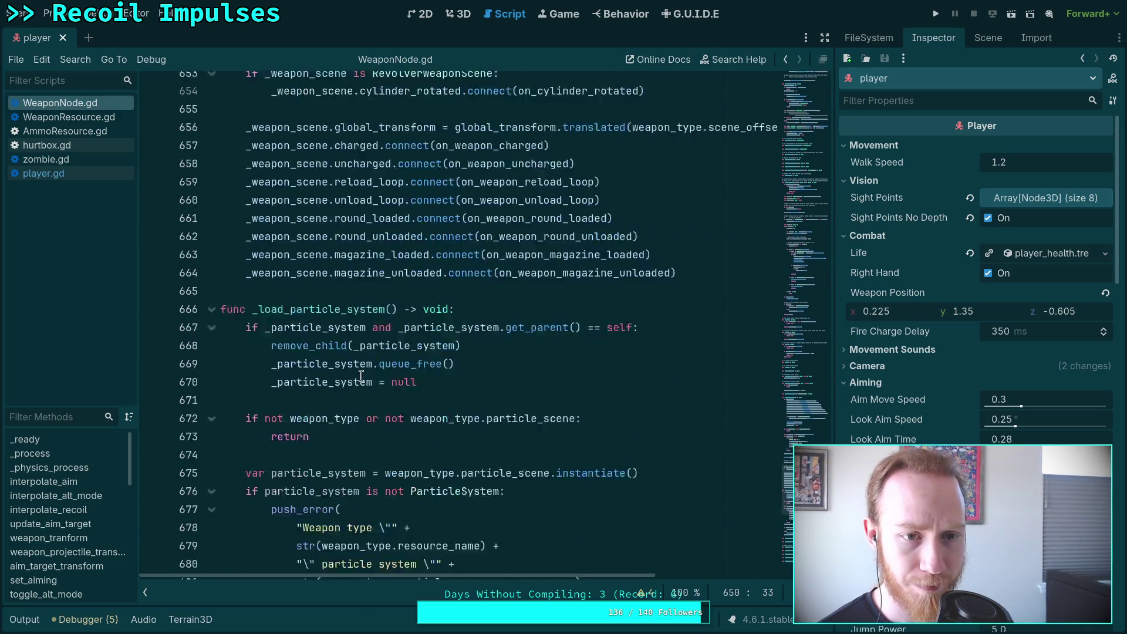
scroll(213, 173, "up", 5)
left_click(212, 141)
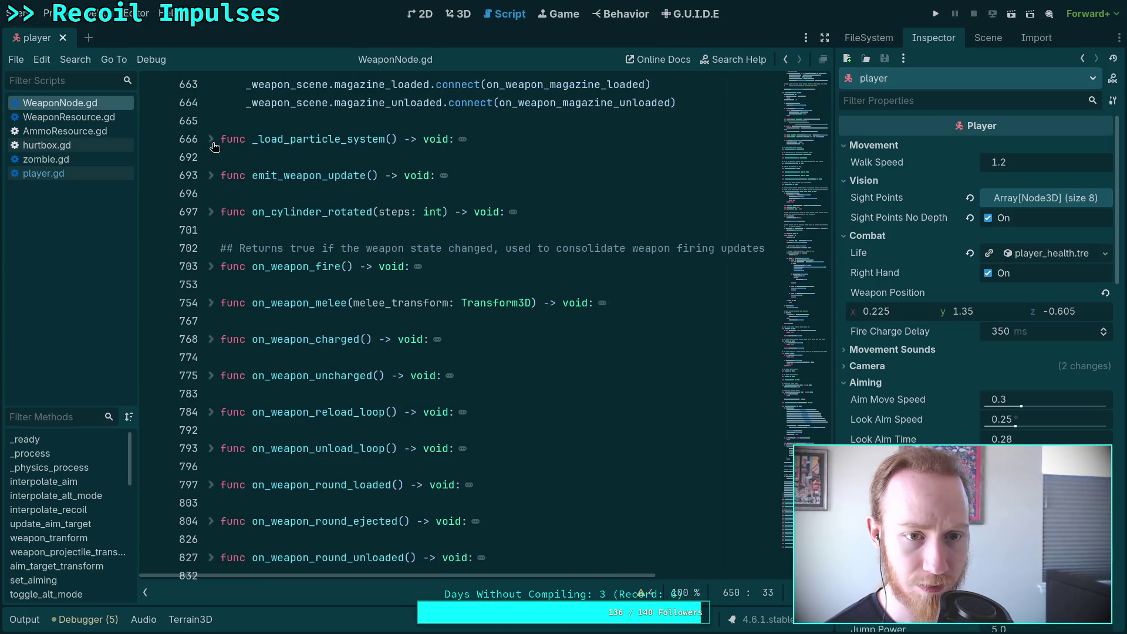
scroll(294, 366, "up", 13)
scroll(294, 367, "down", 7)
scroll(294, 367, "down", 8)
scroll(294, 367, "up", 13)
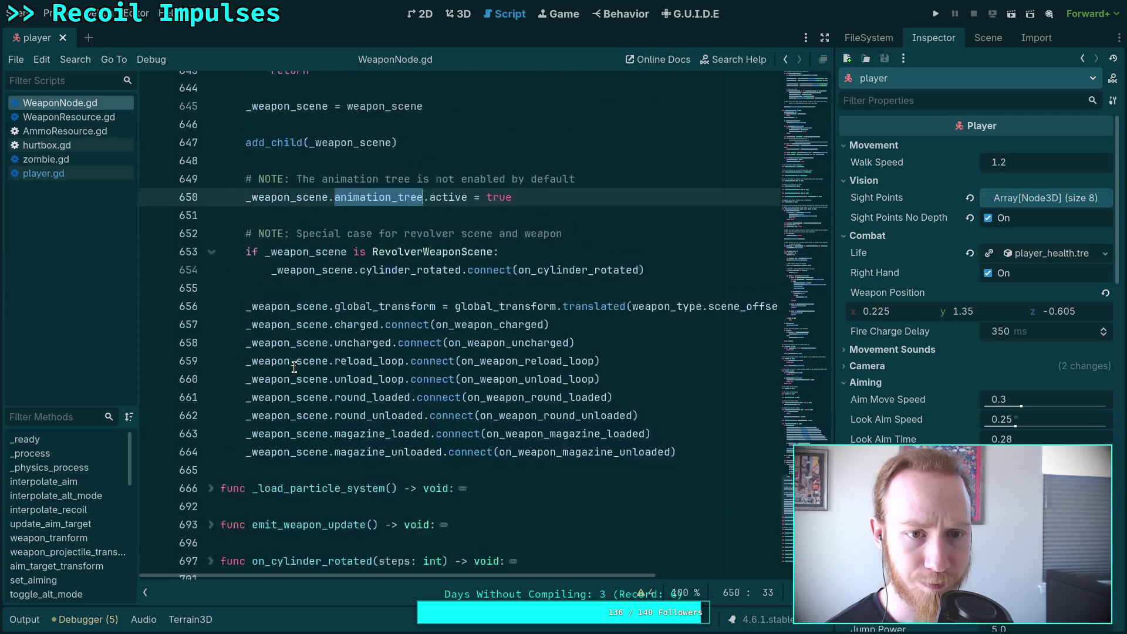
scroll(294, 367, "up", 8)
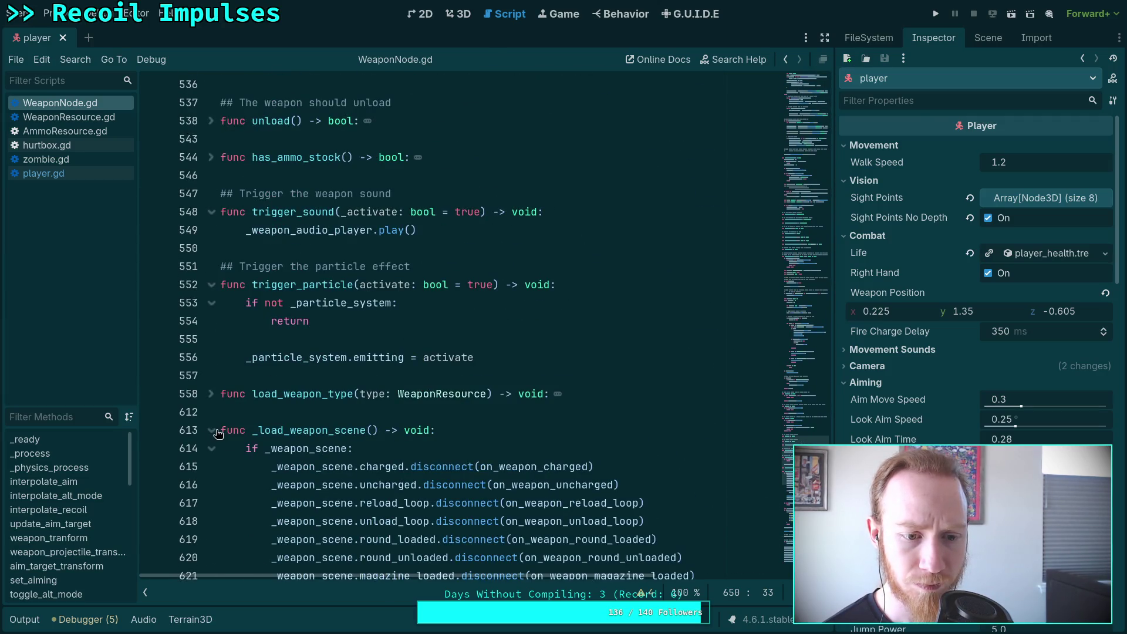
left_click(217, 433)
scroll(228, 416, "up", 3)
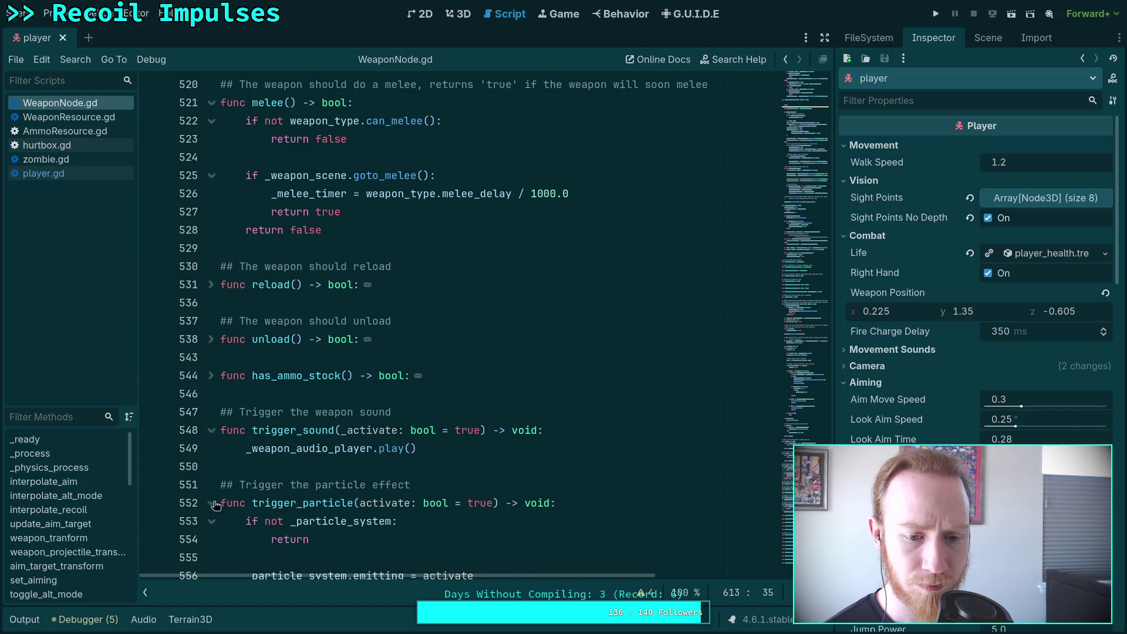
left_click(211, 503)
left_click(212, 430)
Fold the melee, charge and can_aim functions, leaving update_trigger expanded
scroll(229, 427, "up", 4)
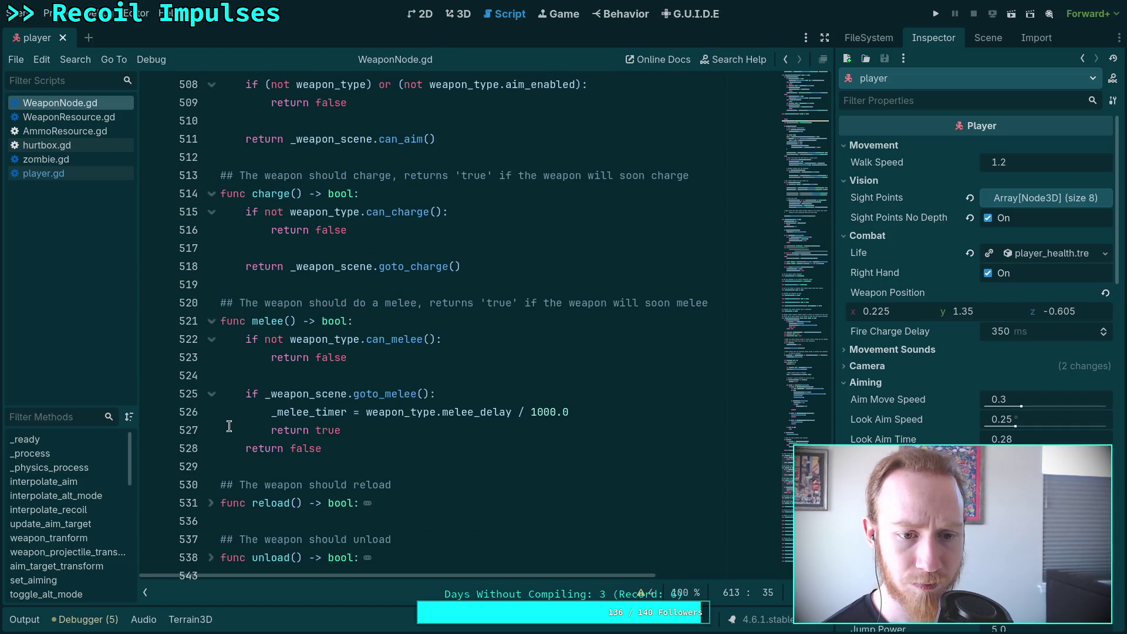
left_click(211, 321)
left_click(212, 194)
scroll(288, 382, "up", 3)
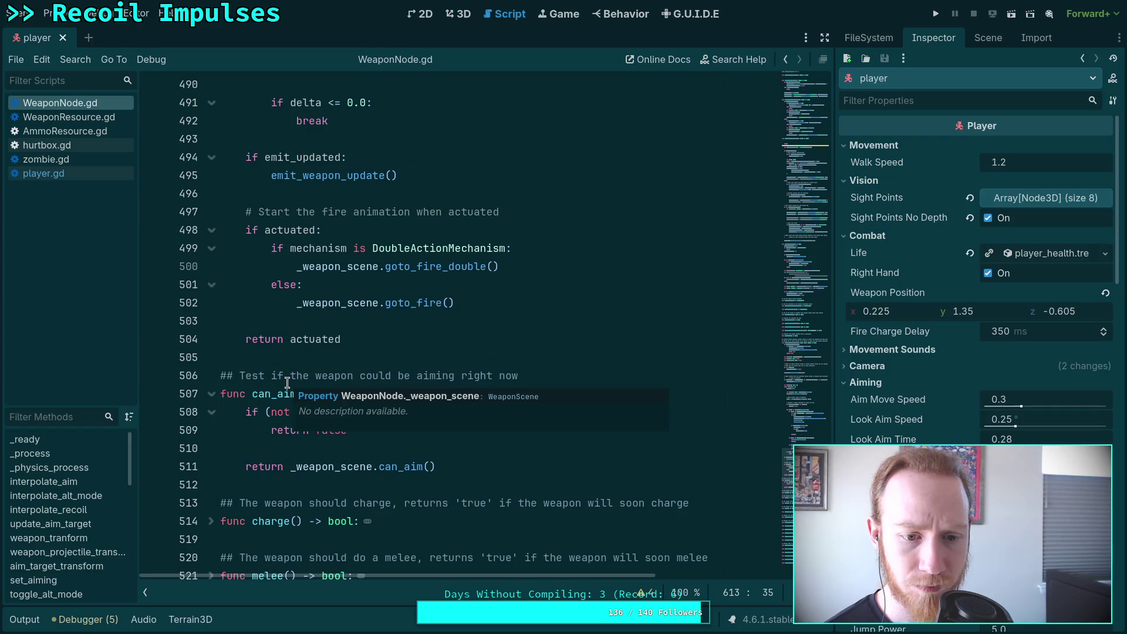
left_click(219, 396)
scroll(323, 412, "up", 10)
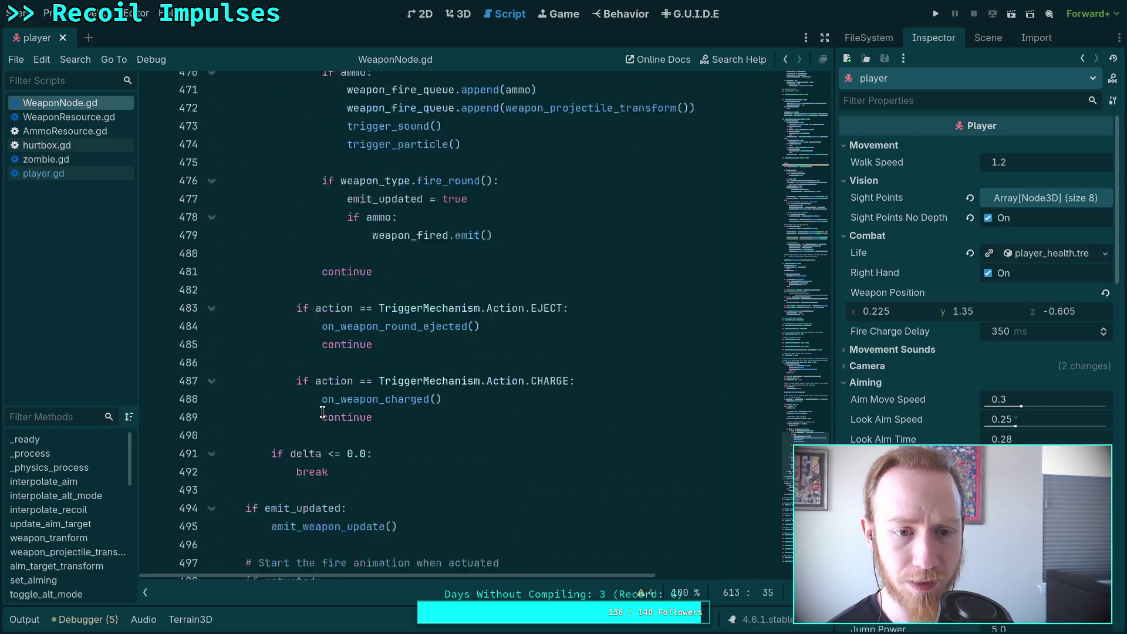
scroll(323, 412, "up", 9)
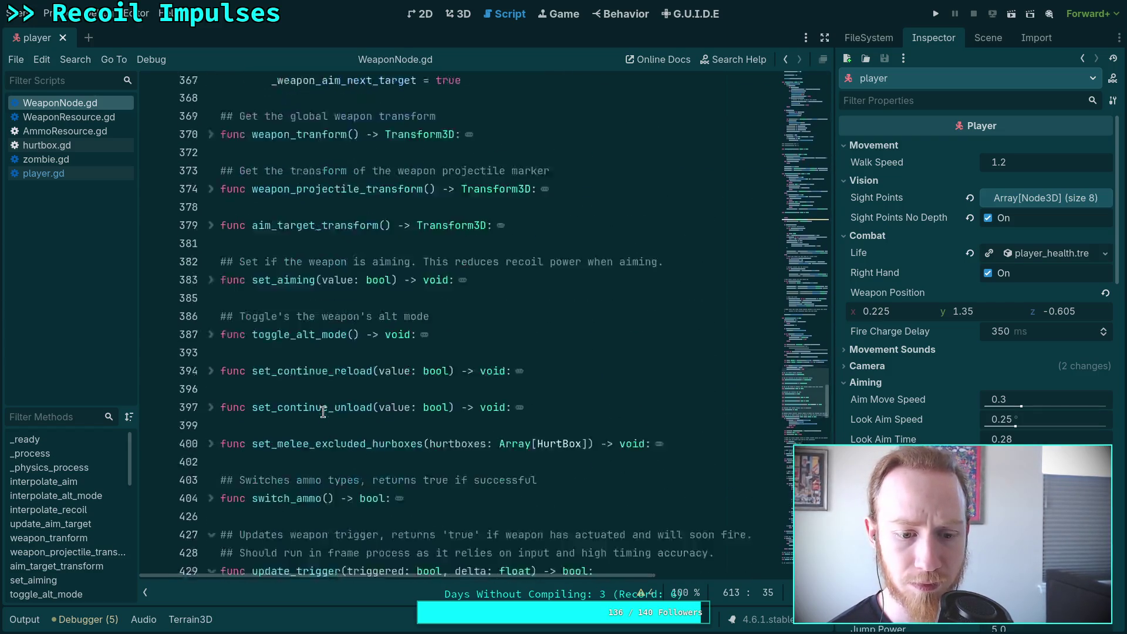
scroll(223, 408, "down", 4)
left_click(210, 397)
left_click(209, 397)
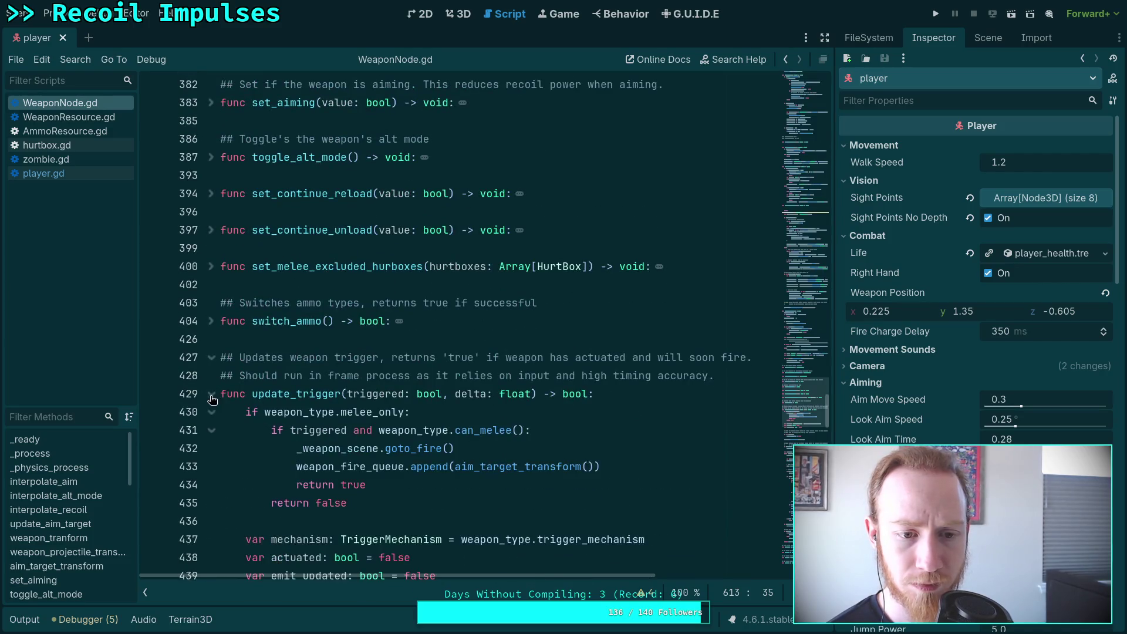
Delete the early return on line 281 of interpolate_recoil and save the scene and script
scroll(358, 411, "up", 10)
scroll(357, 411, "up", 4)
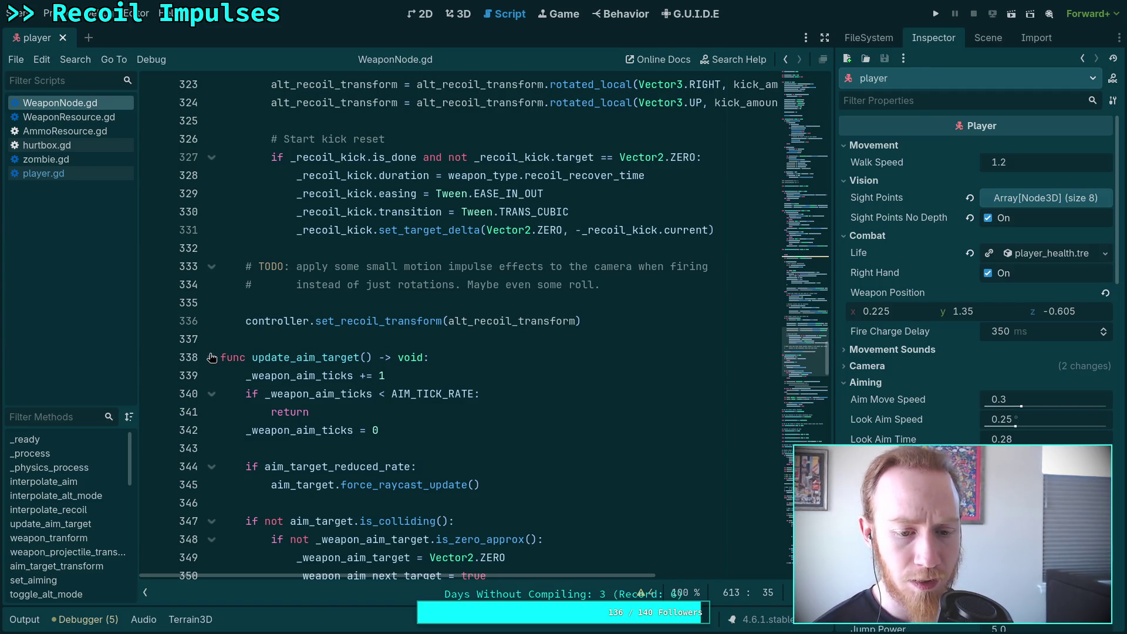
scroll(382, 381, "down", 5)
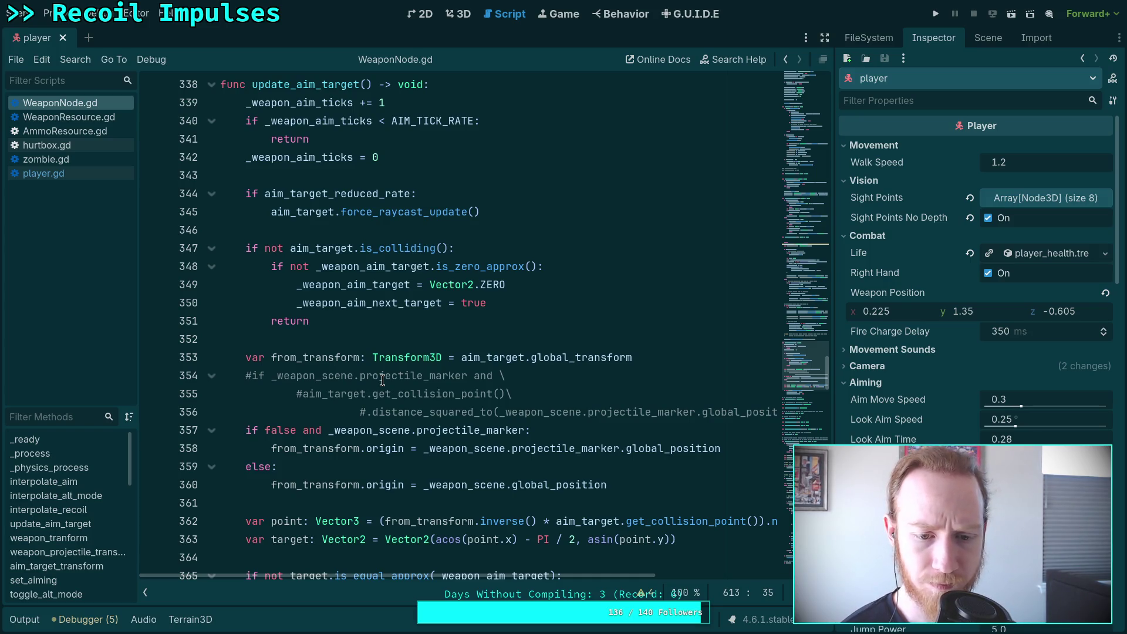
scroll(382, 380, "down", 4)
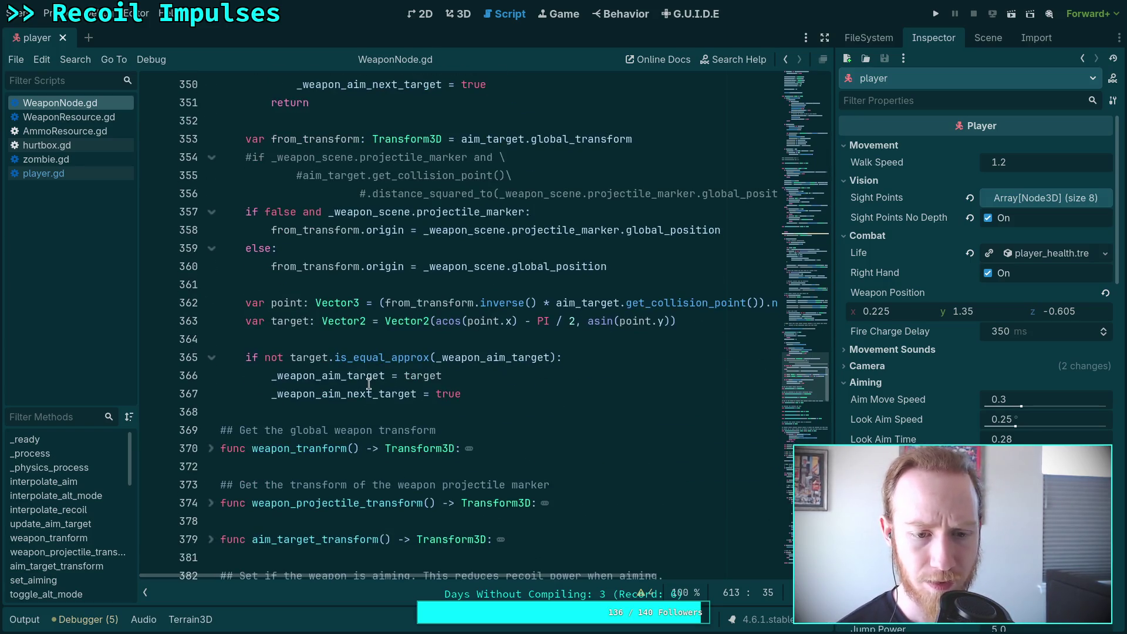
scroll(362, 378, "up", 17)
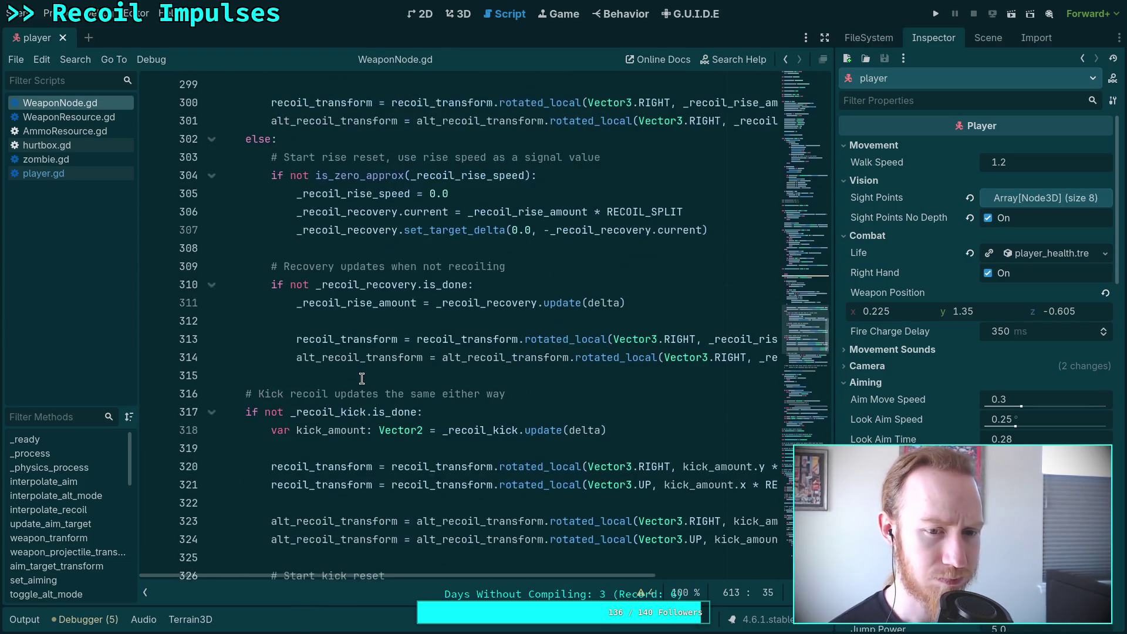
scroll(356, 379, "up", 10)
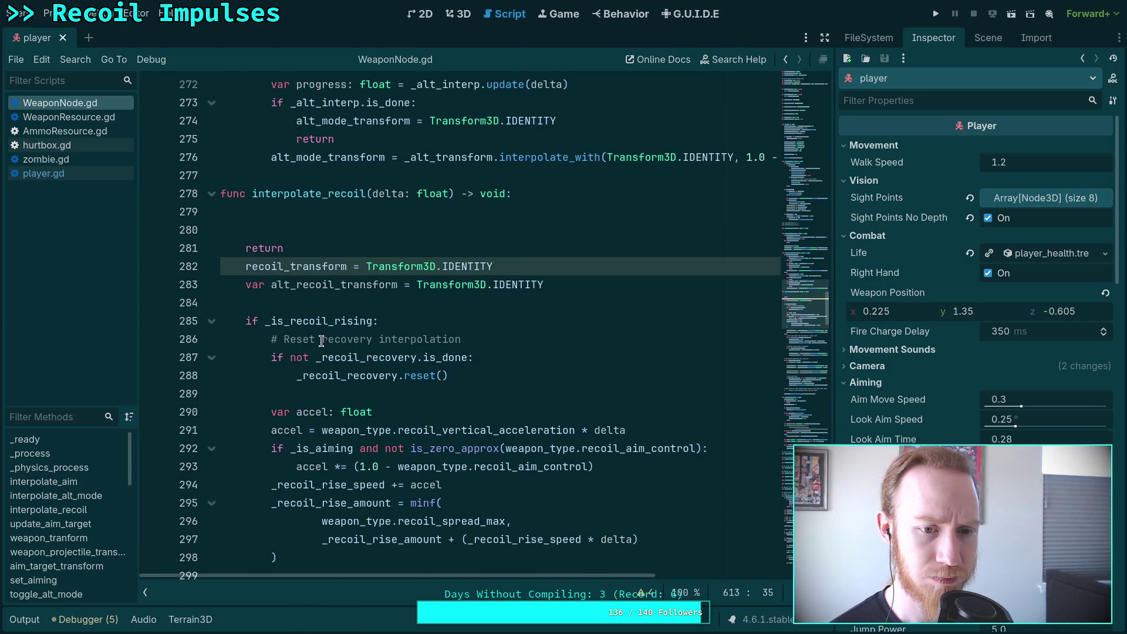
left_click_drag(283, 302, 229, 296)
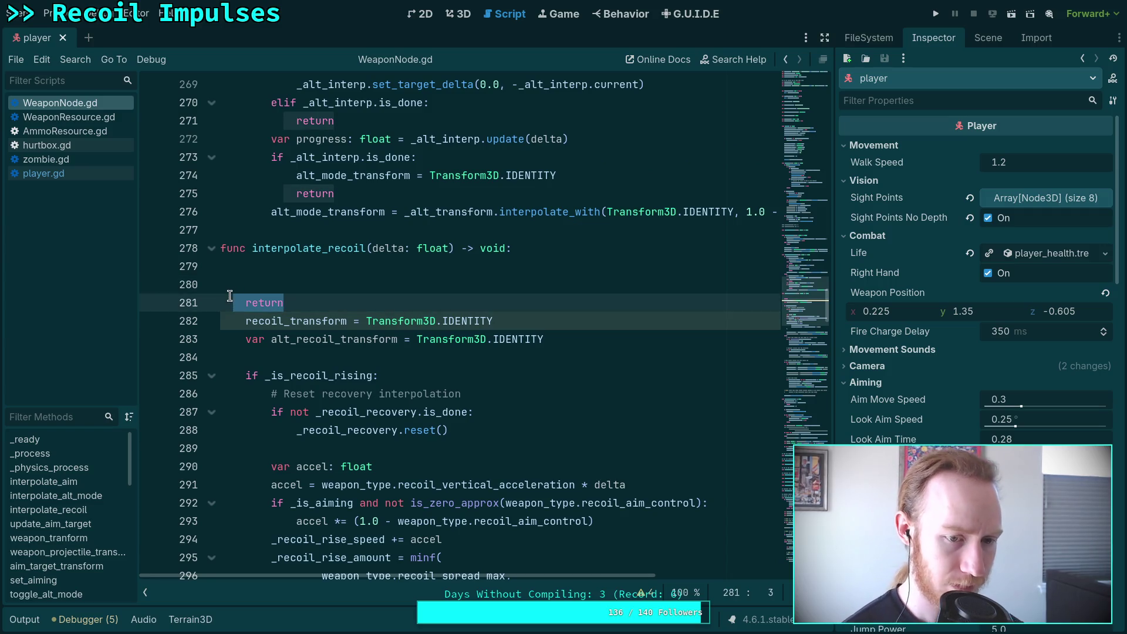
key("BackSpace")
key("BackSpace")
key("BackSpace")
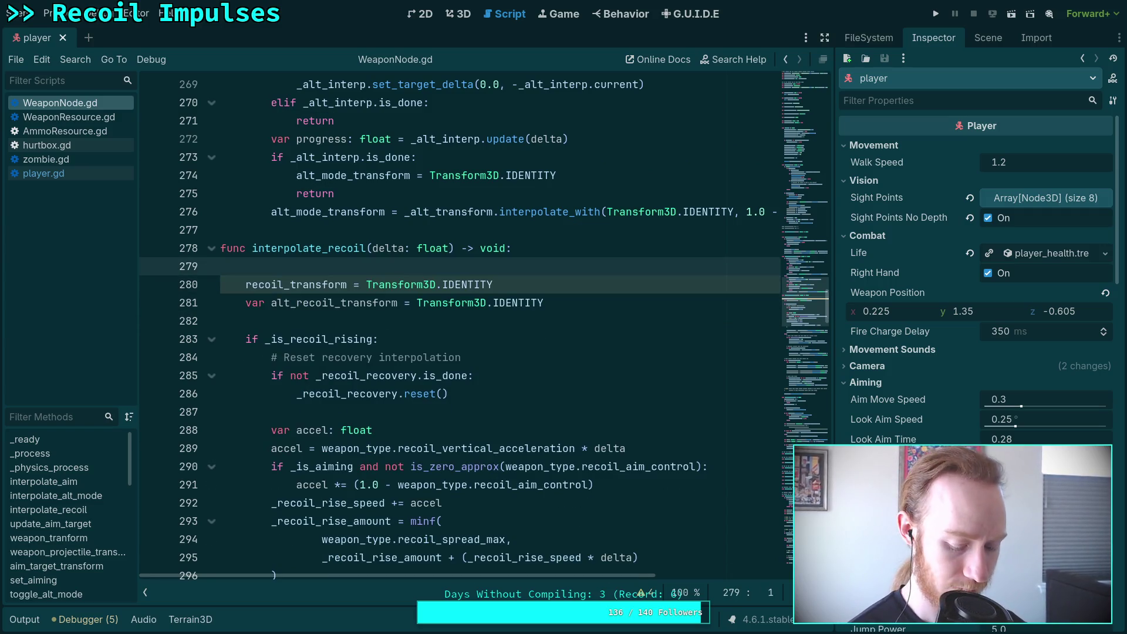
key("ctrl+s")
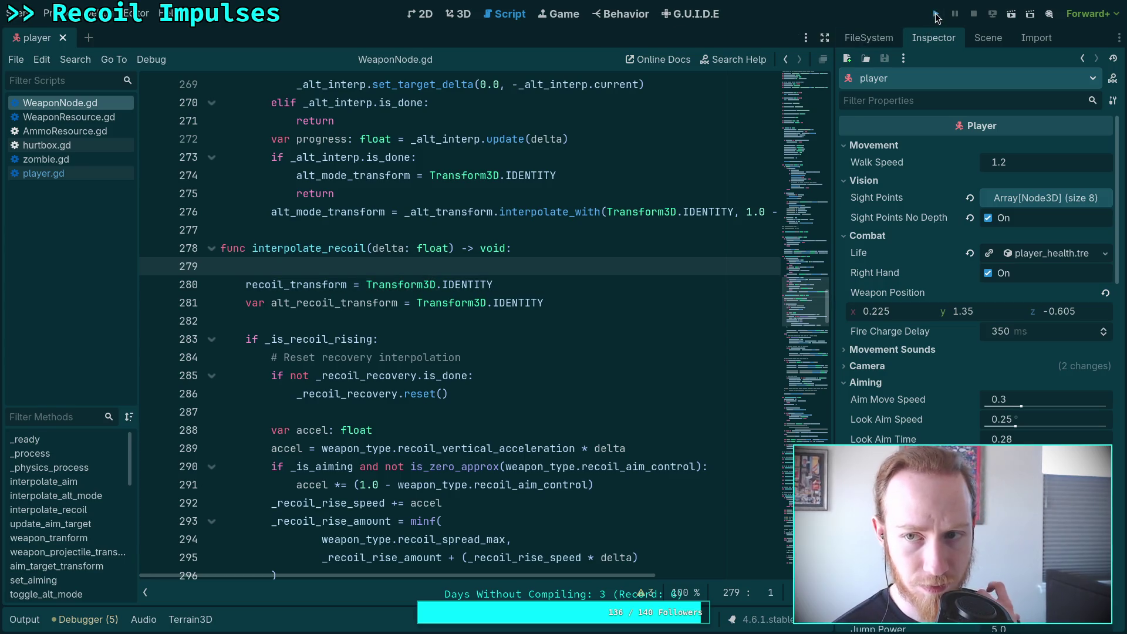
Playtest the game, walk forward to pick up the pistol onto the asphalt road, then stop it
left_click(936, 14)
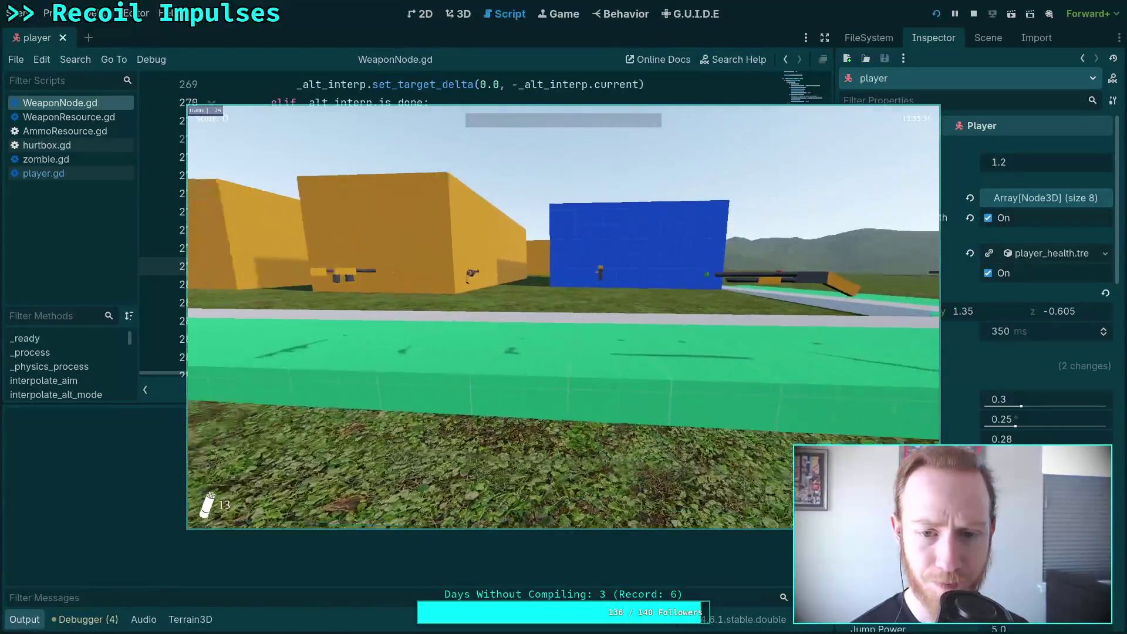
key("w")
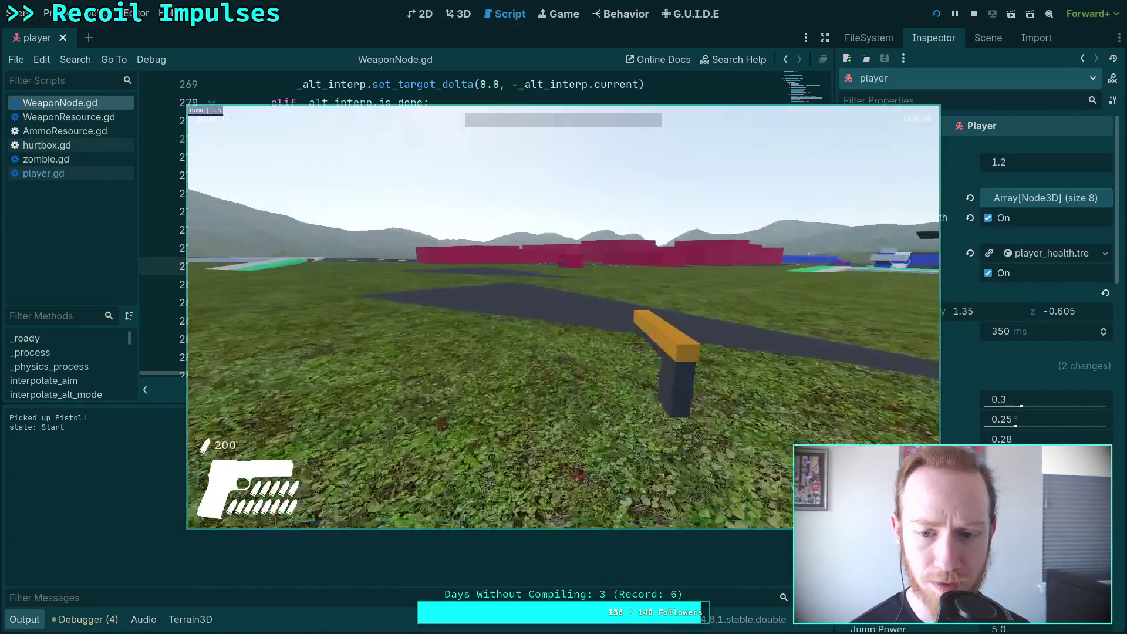
key("w")
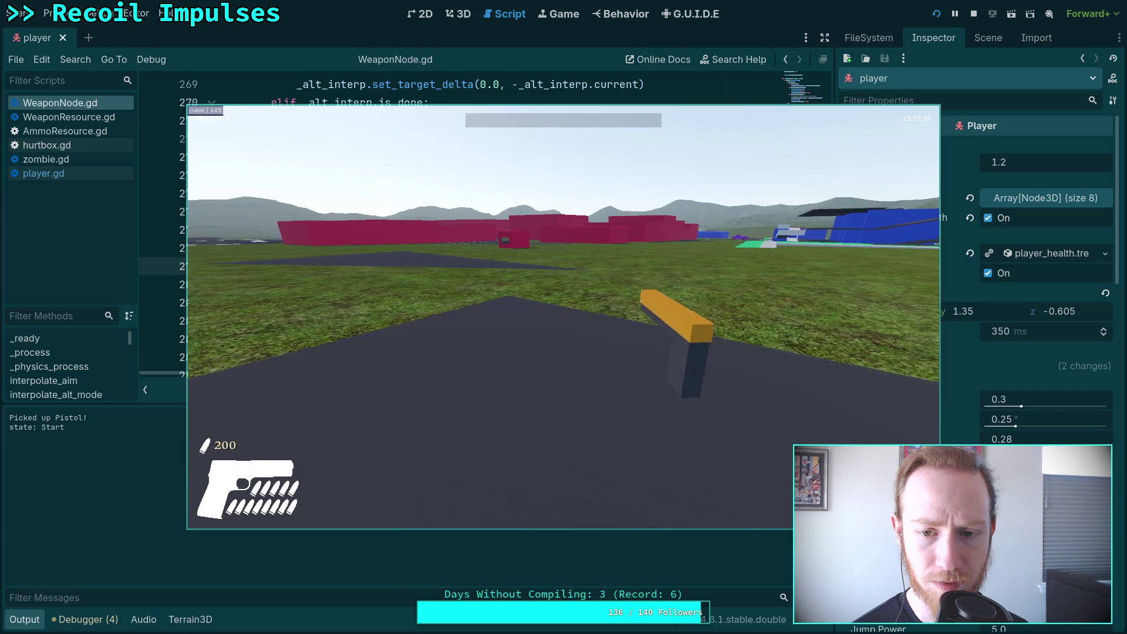
key("Escape")
left_click(561, 334)
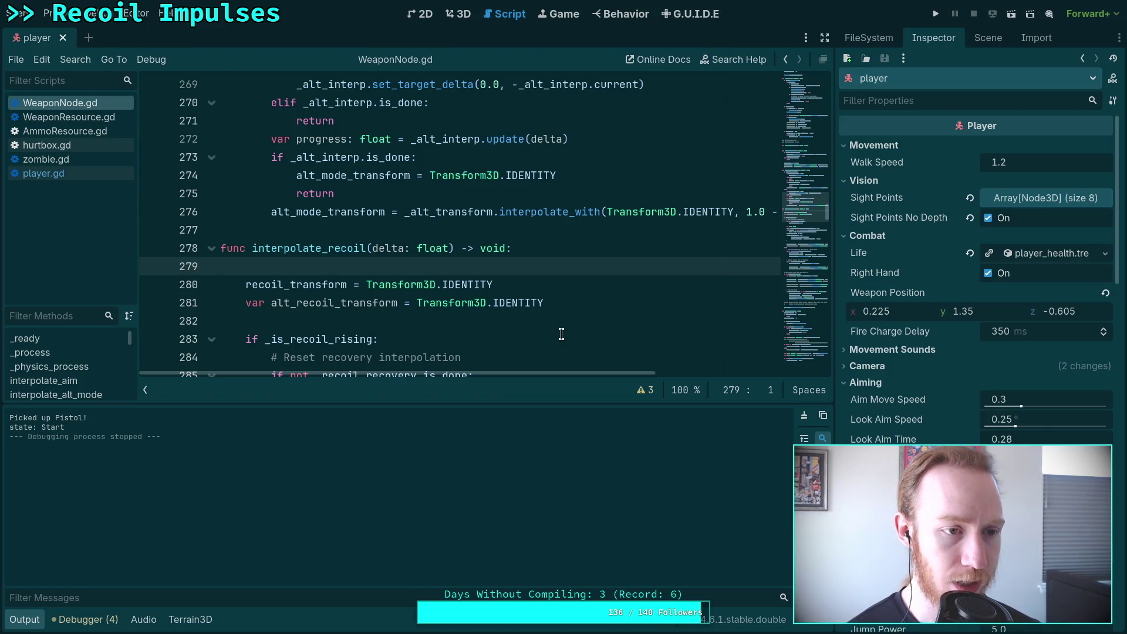
Hide the Output log, put the cursor on line 282, and switch to player.gd
left_click(19, 621)
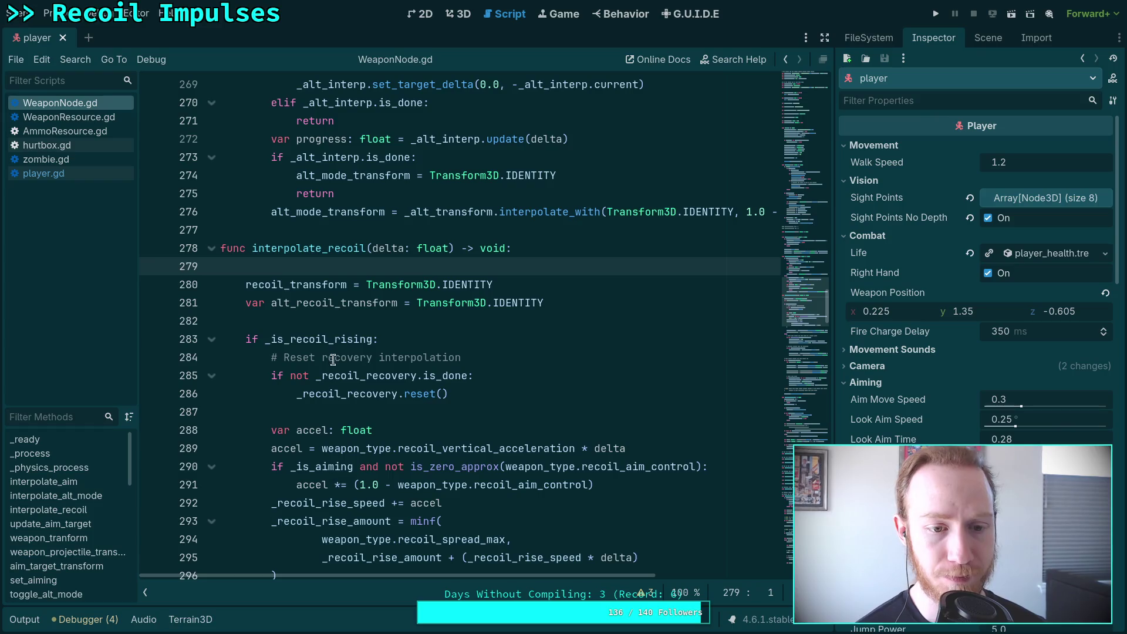
left_click(355, 322)
scroll(437, 346, "up", 3)
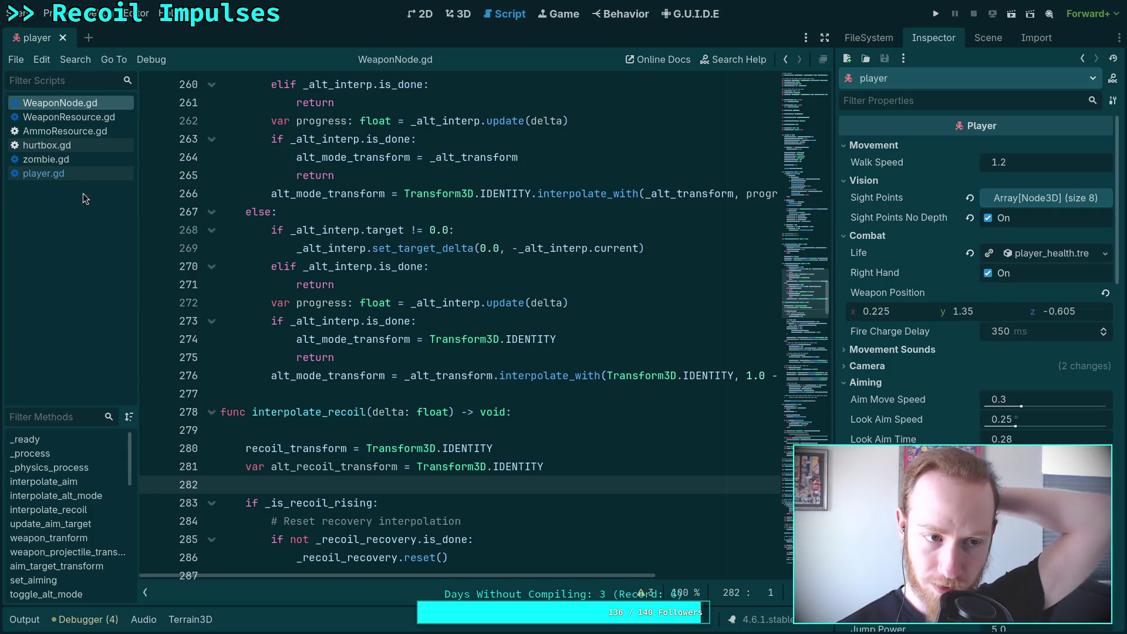
left_click(43, 173)
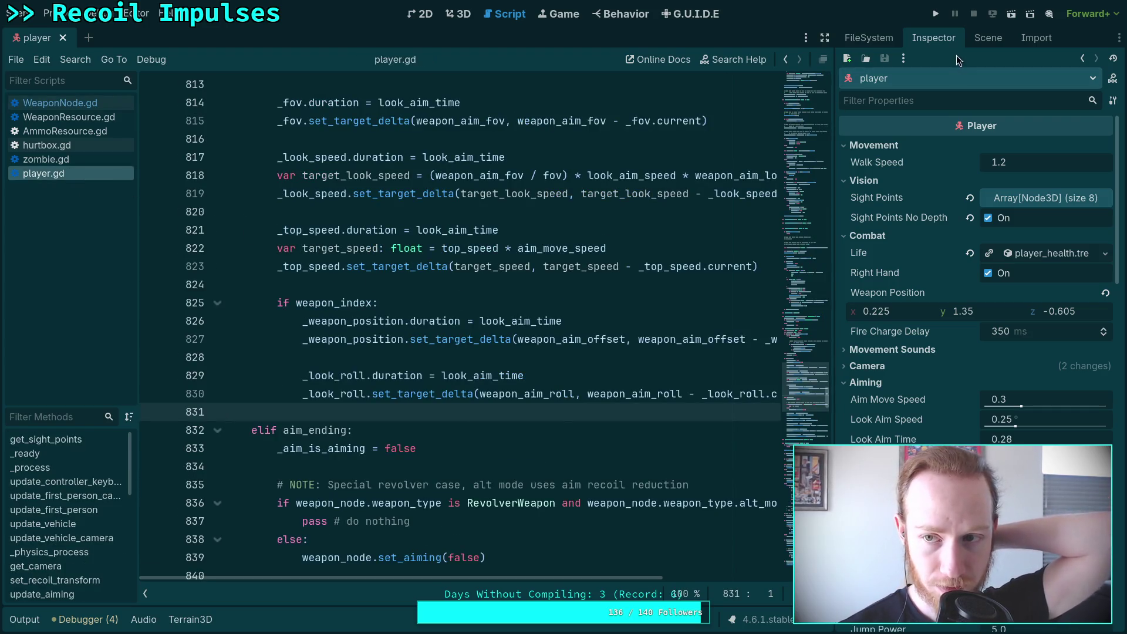
Show the Scene tree, select Camera3D, and search player.gd from line 826 for _weapon_position
left_click(975, 39)
left_click(907, 141)
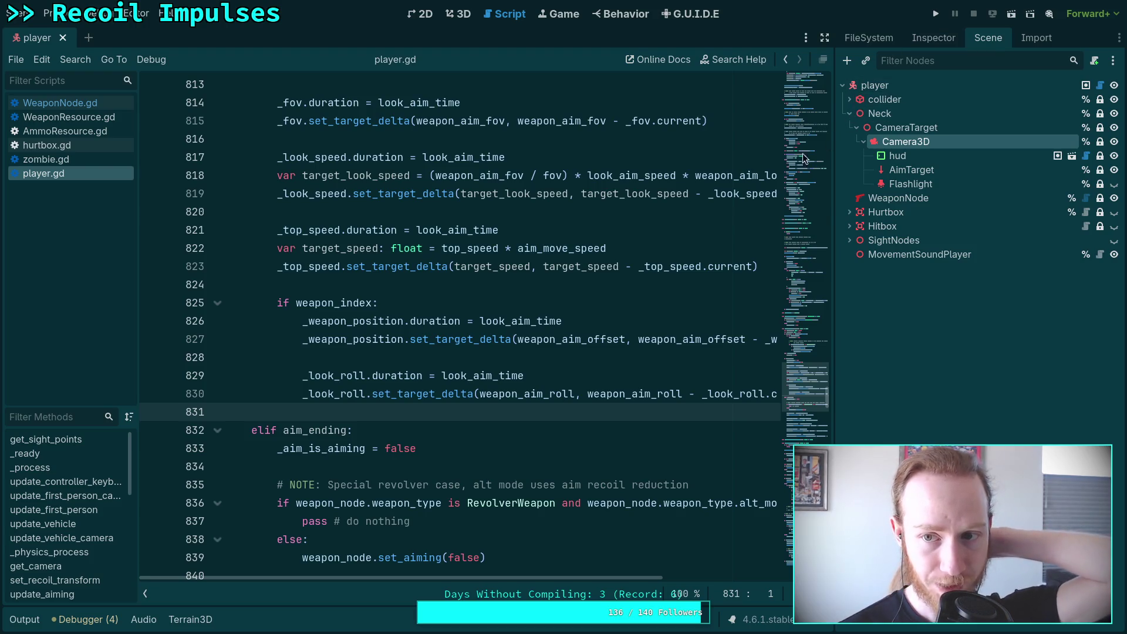
left_click(666, 320)
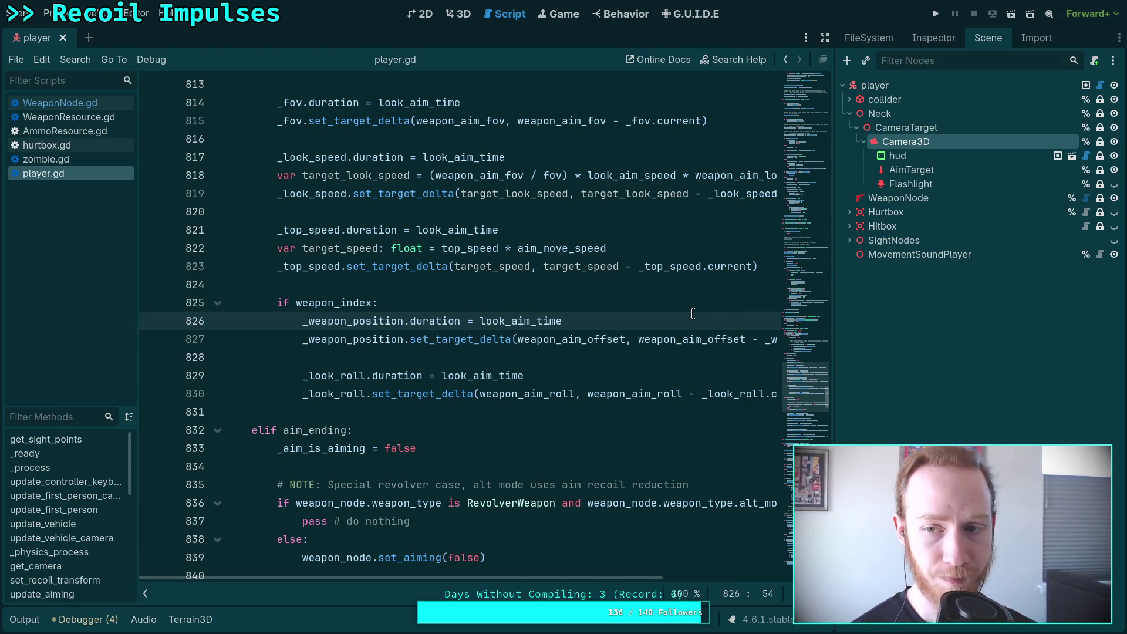
key("ctrl+f")
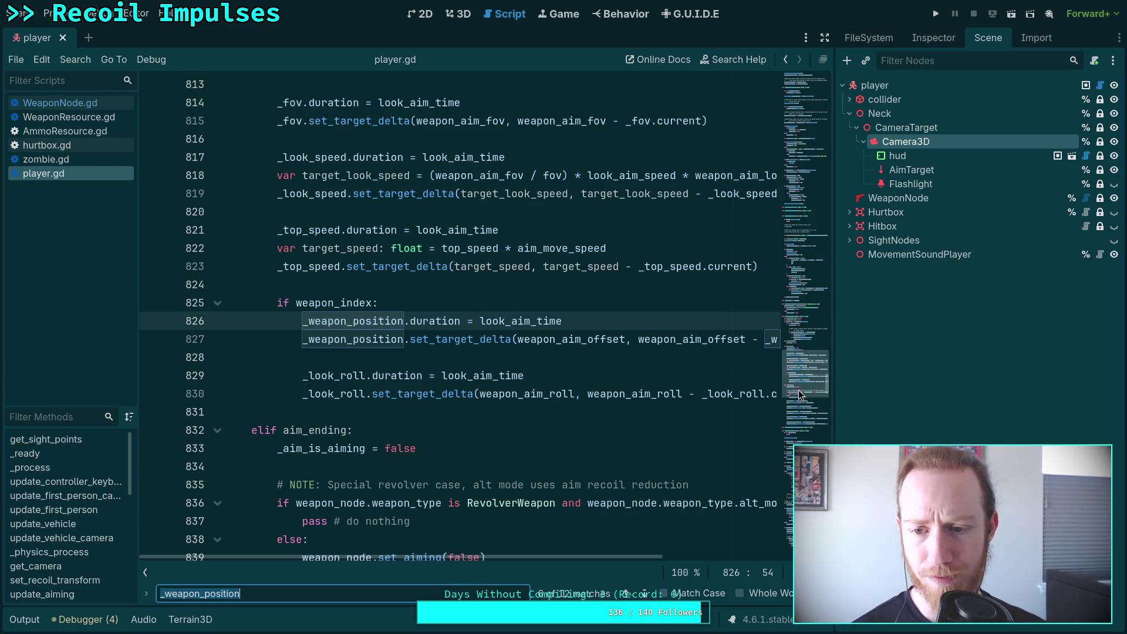
Find camera_3d in player.gd, step through matches to line 343, then select the player root node
left_click_drag(805, 375, 806, 83)
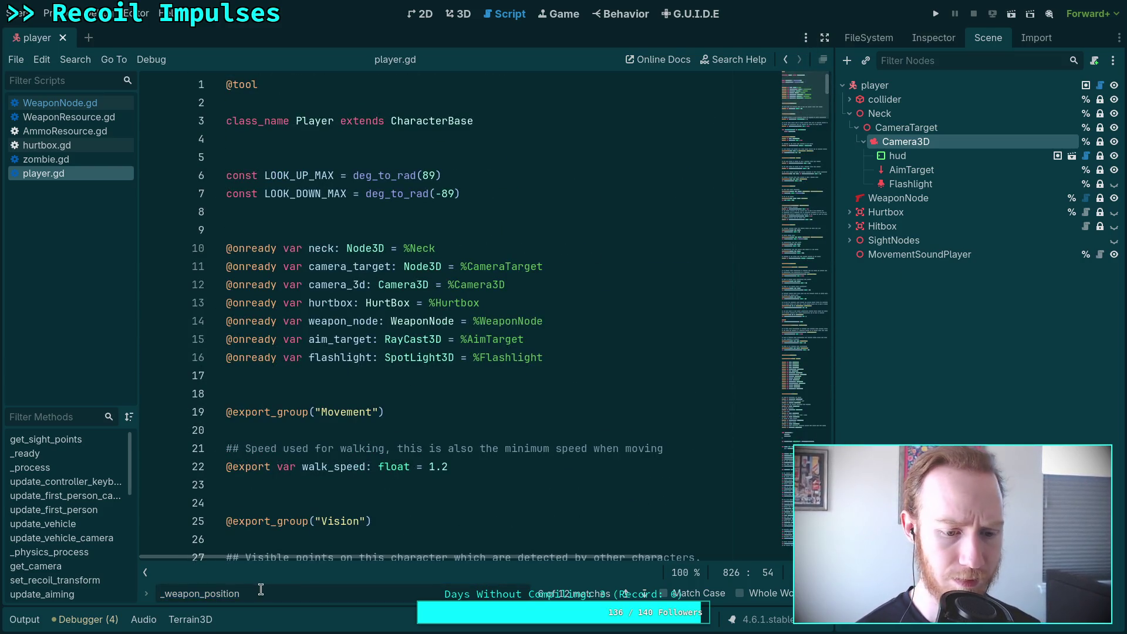
left_click_drag(260, 589, 133, 588)
type("camera")
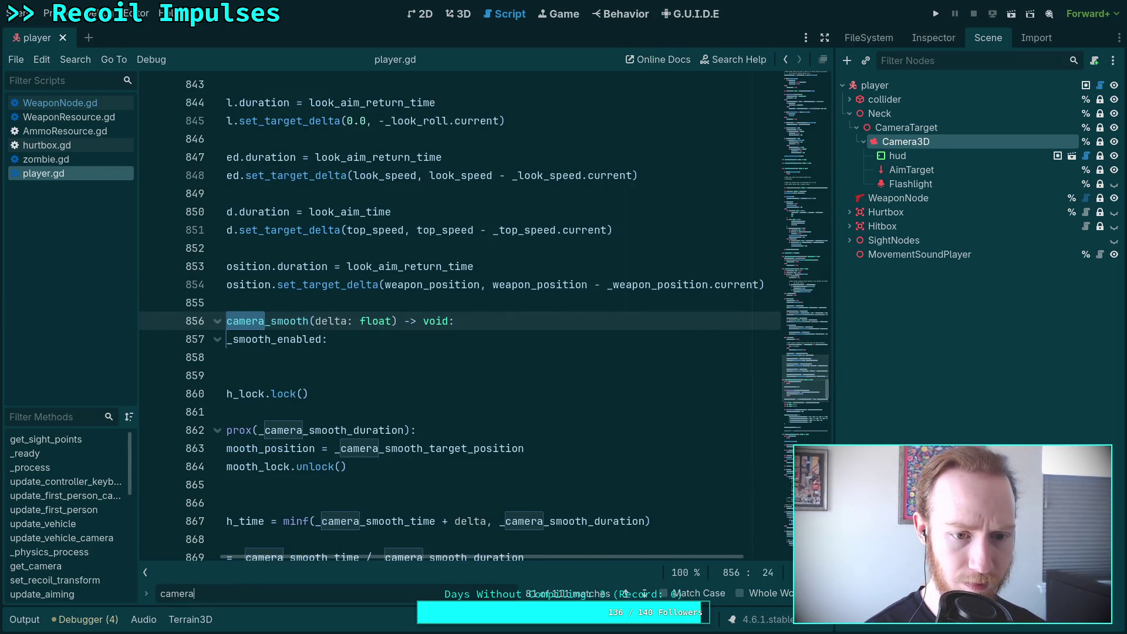
type("_3d")
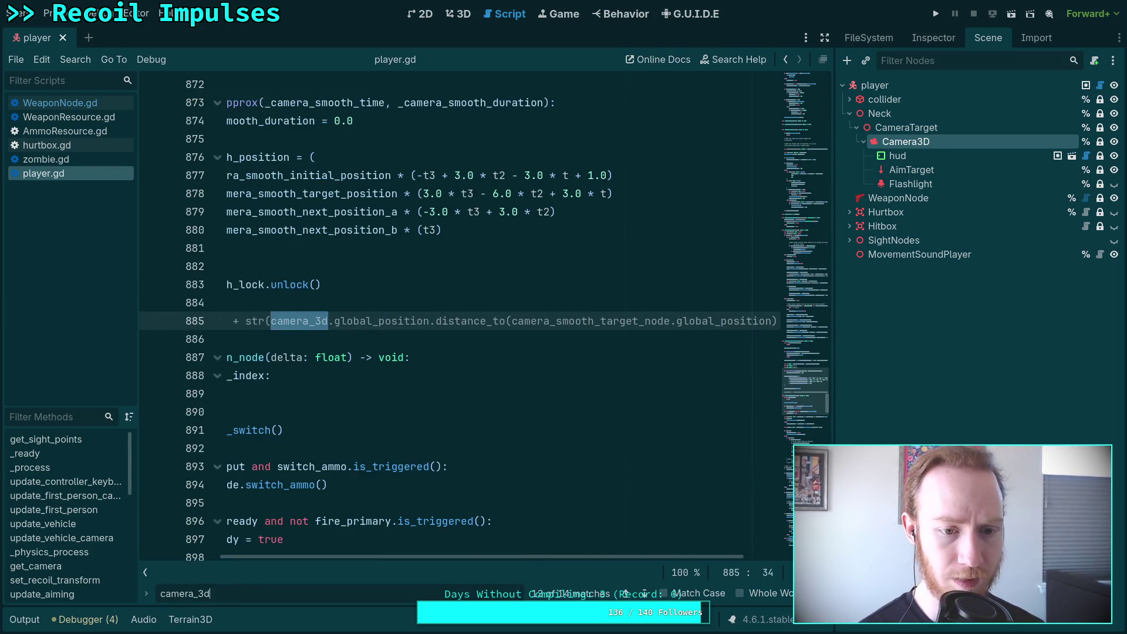
scroll(456, 554, "left", 3)
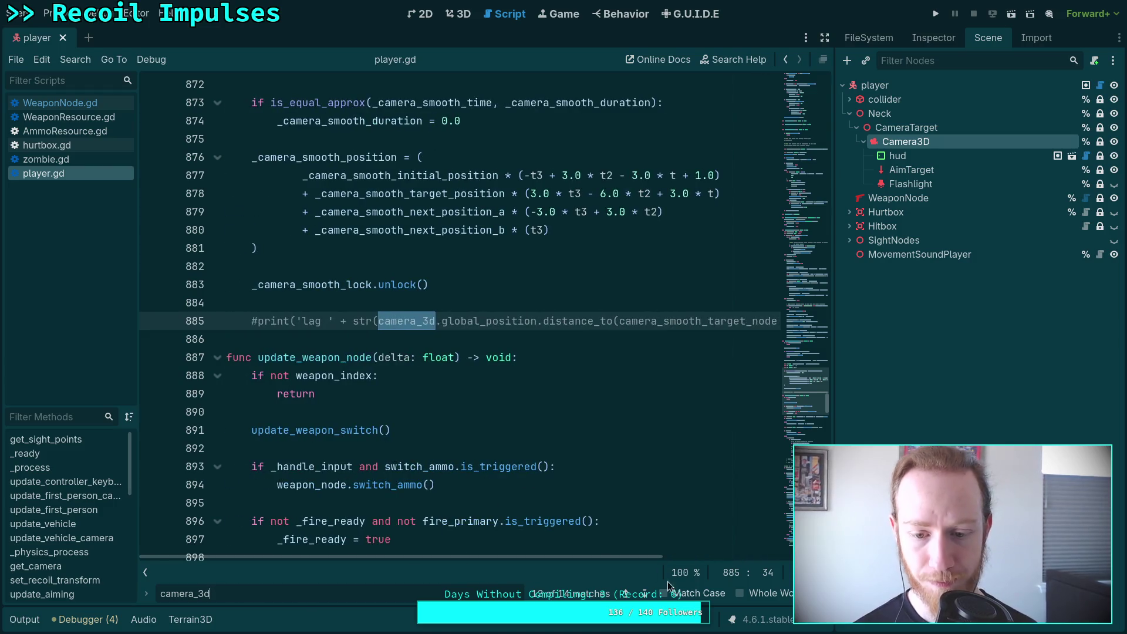
left_click(646, 594)
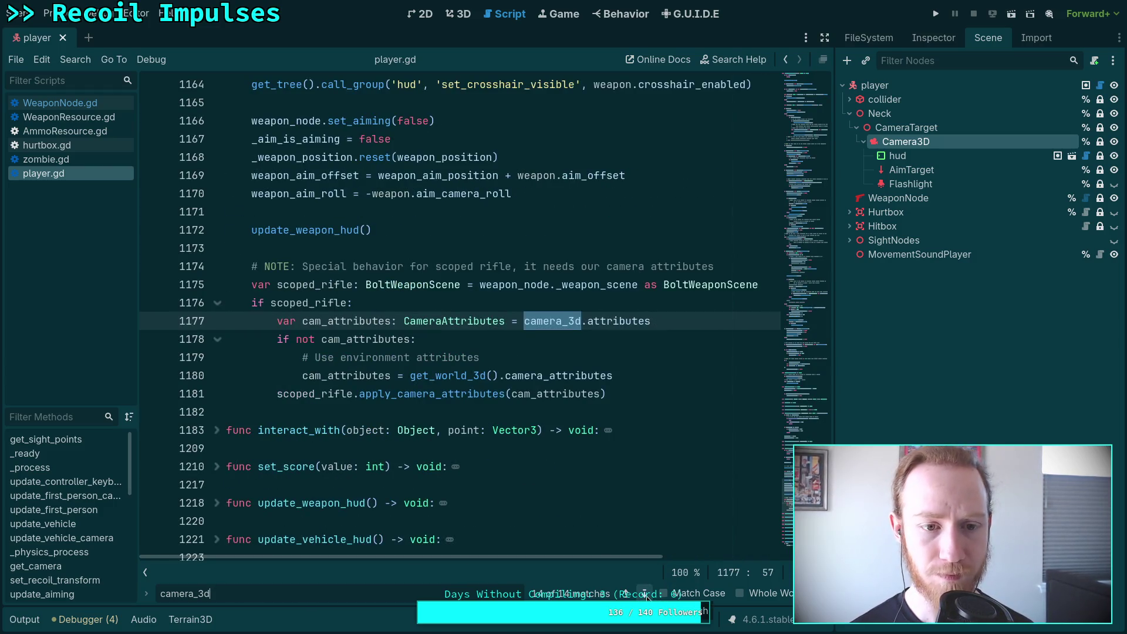
left_click(644, 593)
left_click(644, 592)
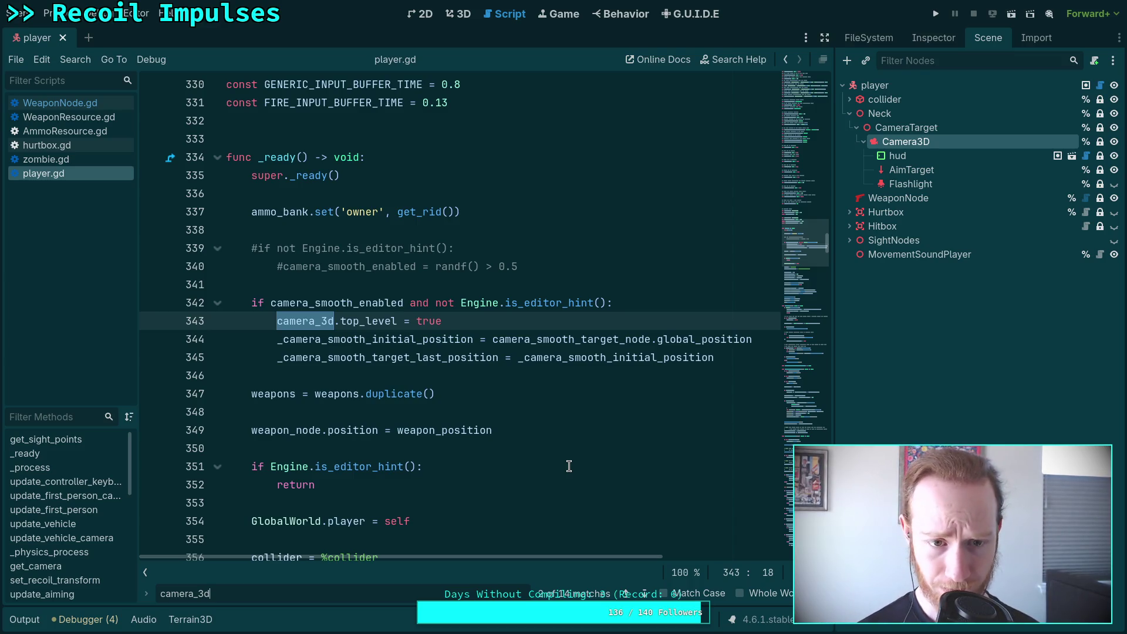
left_click(874, 85)
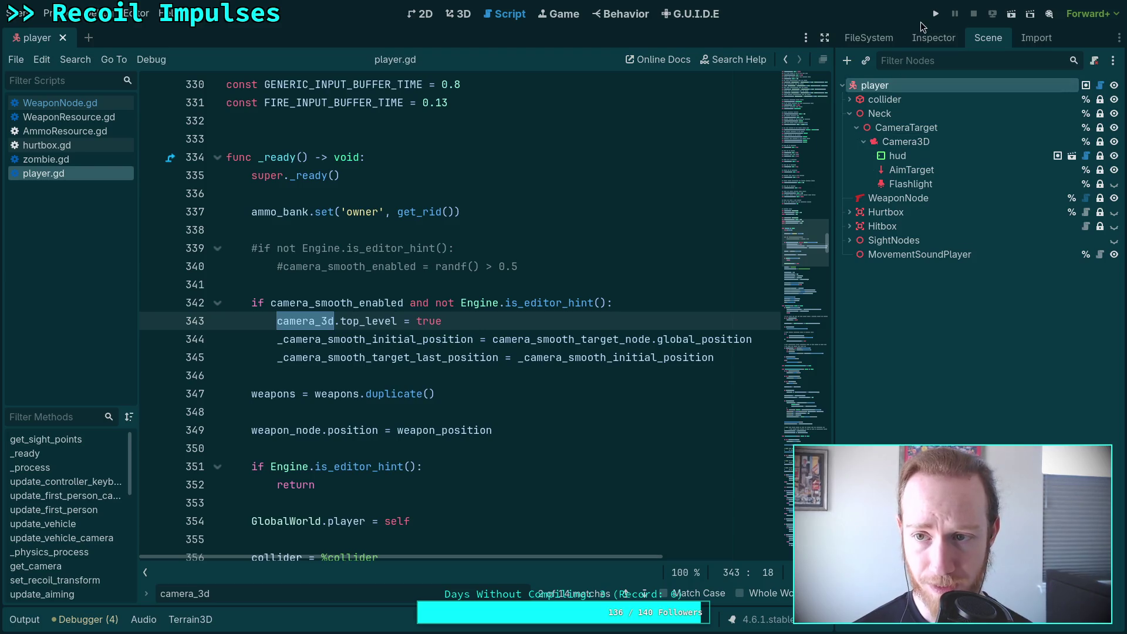
Check the player's Camera settings, then compare WeaponNode's position with the player's own Transform
left_click(933, 37)
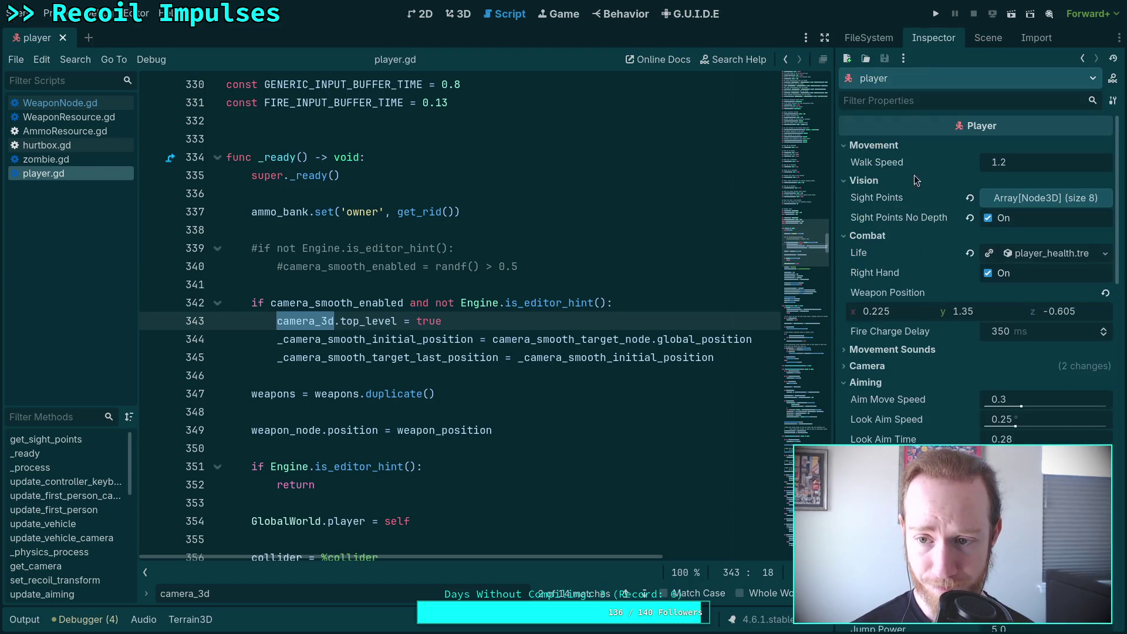
left_click(883, 368)
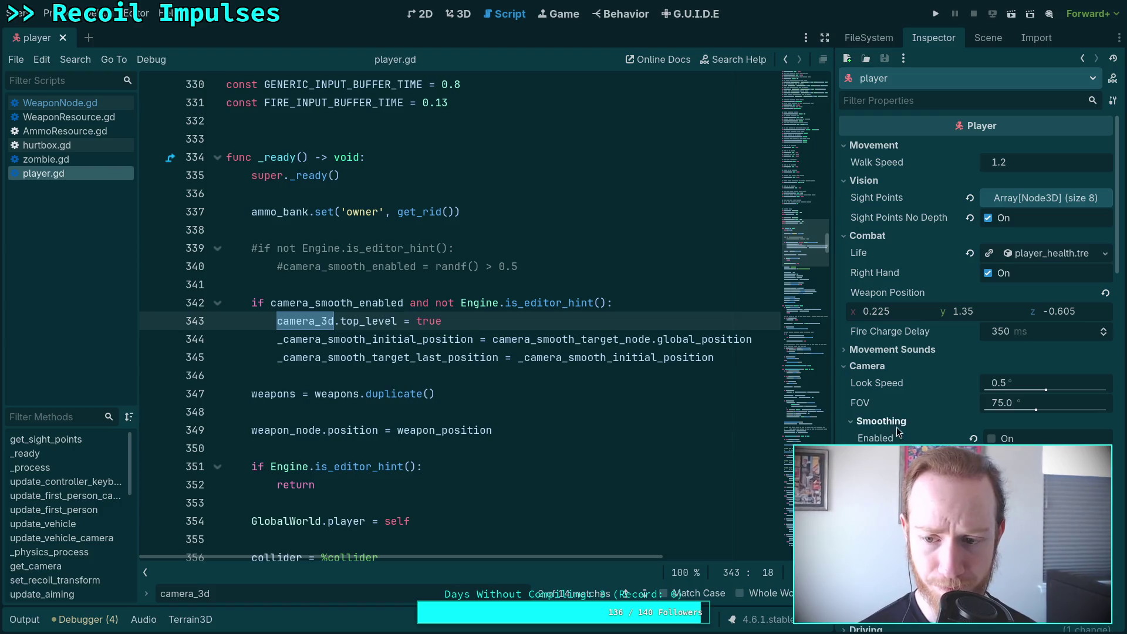
left_click(600, 423)
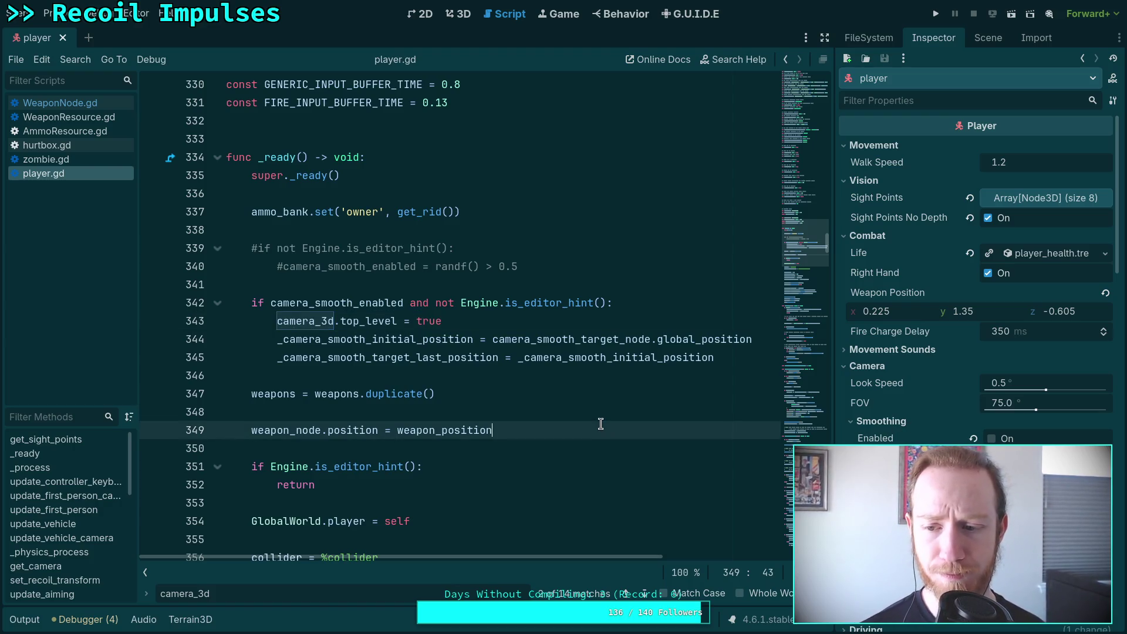
scroll(599, 422, "down", 1)
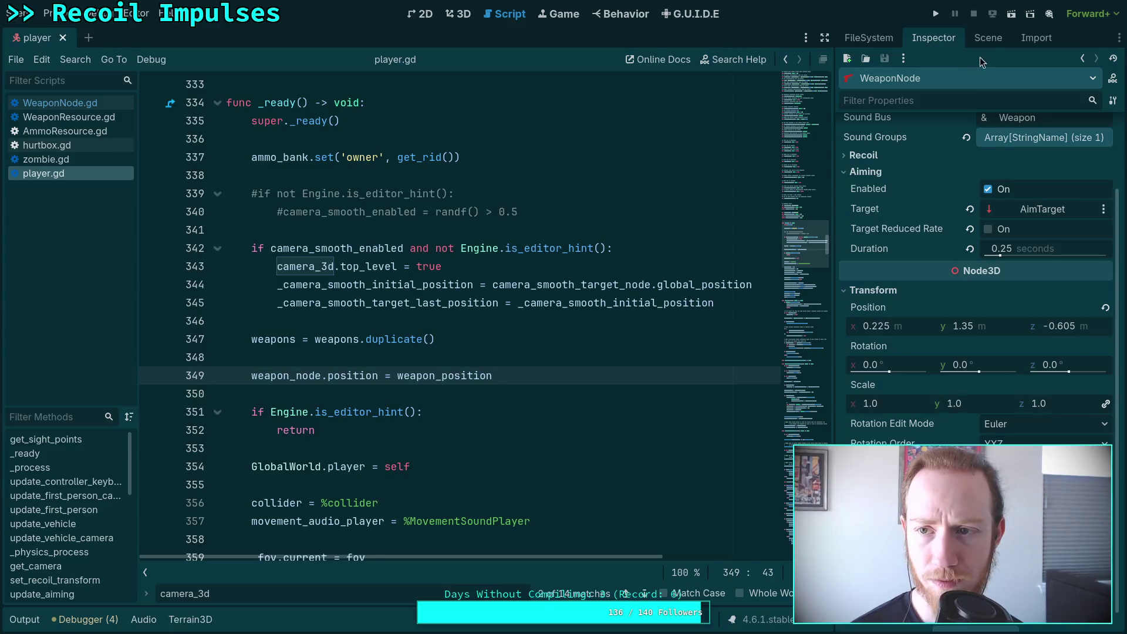
left_click(988, 37)
left_click(917, 46)
scroll(897, 309, "down", 15)
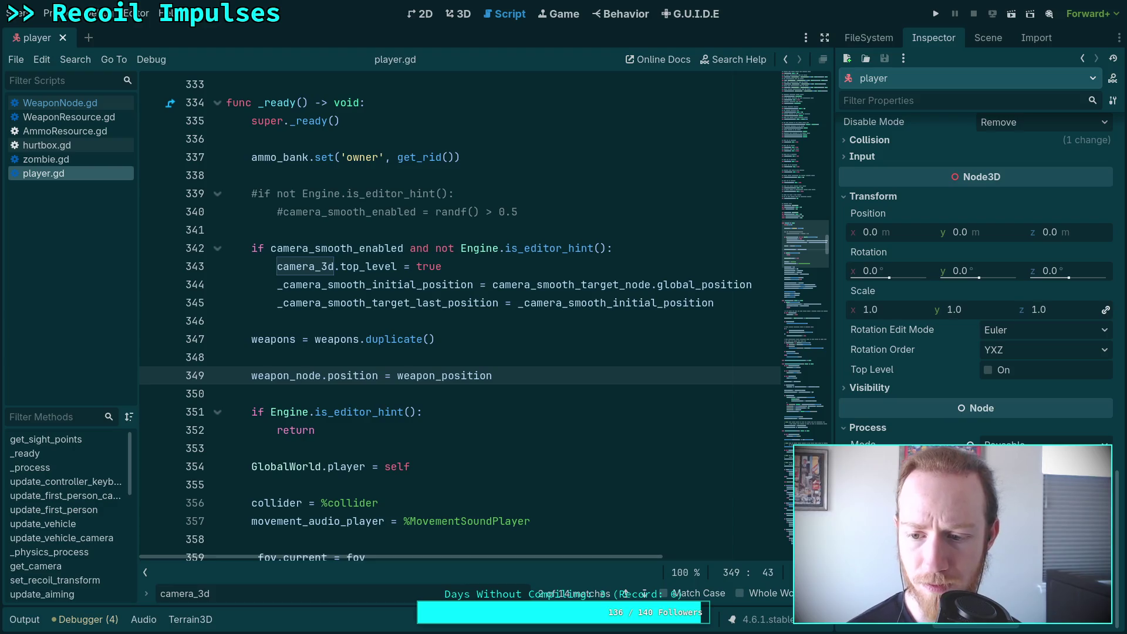
mouse_move(907, 511)
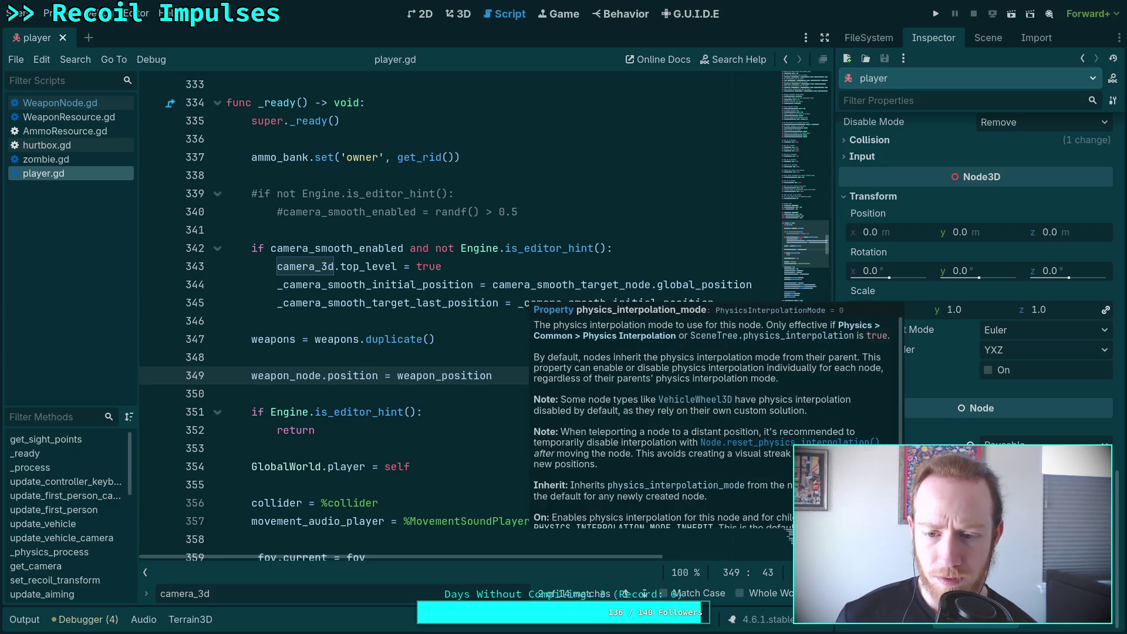
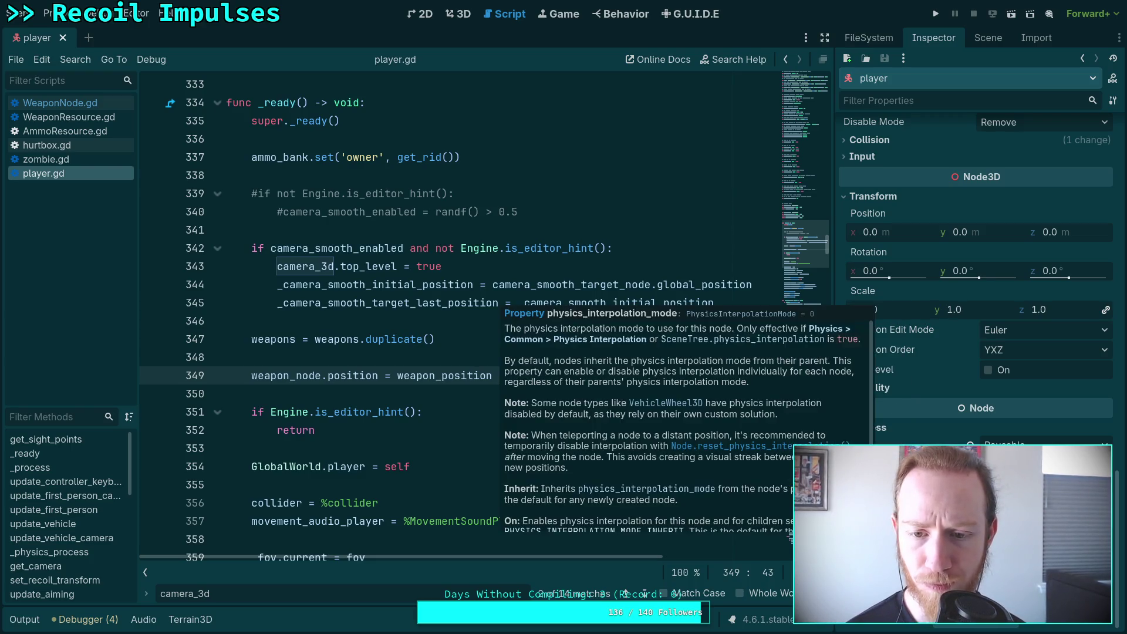
Review the common Physics settings in Project Settings, then close the dialog
scroll(784, 434, "down", 2)
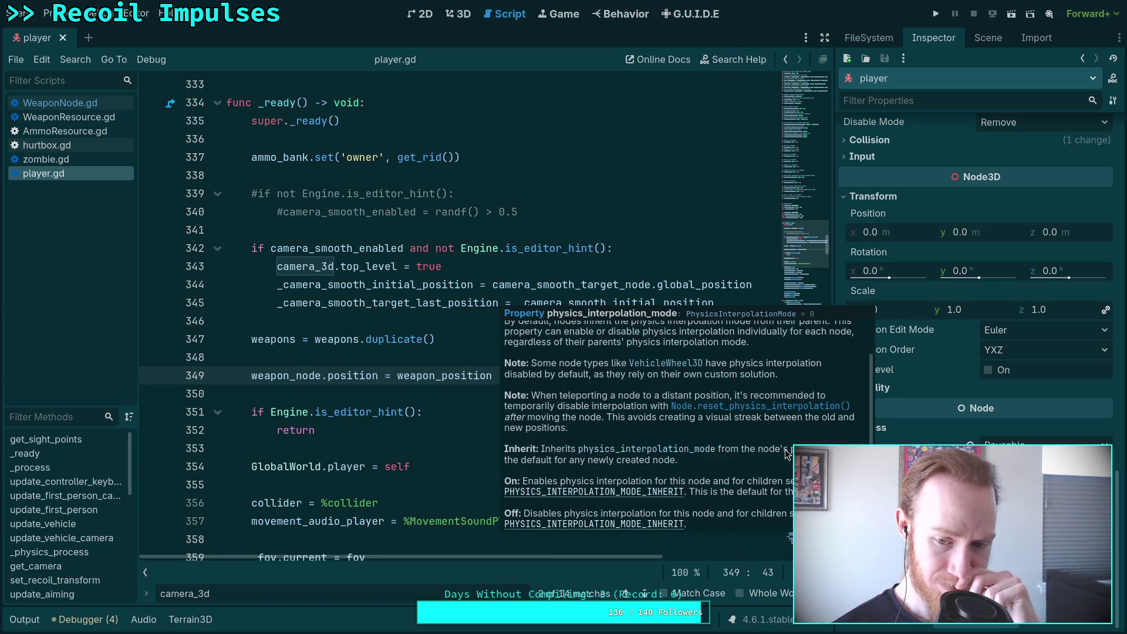
scroll(787, 457, "up", 2)
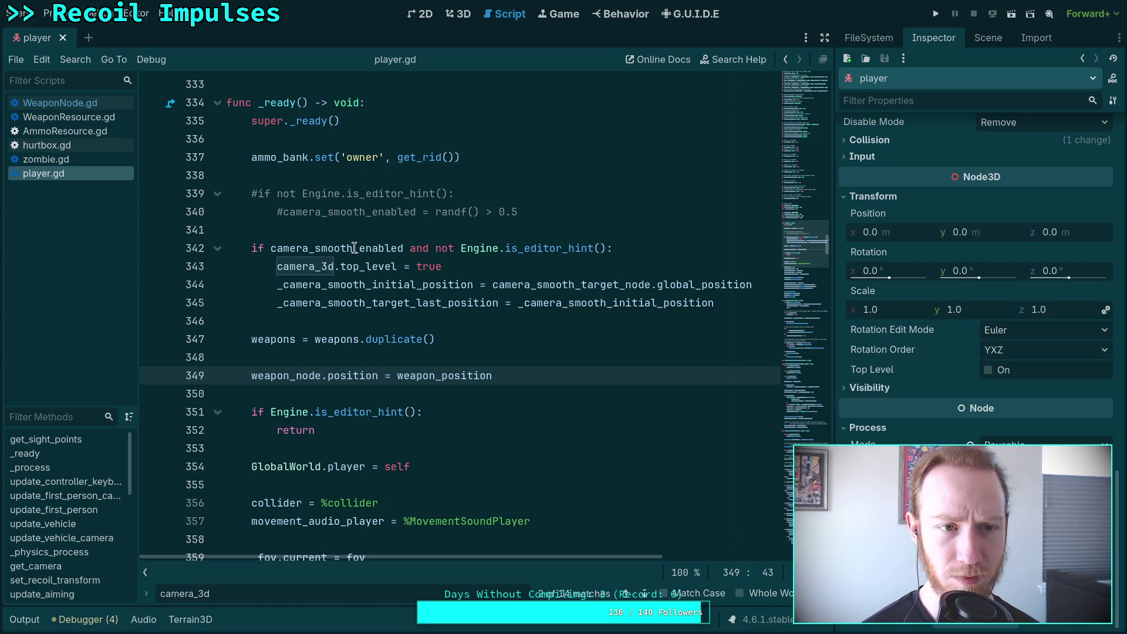
left_click(51, 13)
left_click(94, 32)
scroll(132, 328, "down", 15)
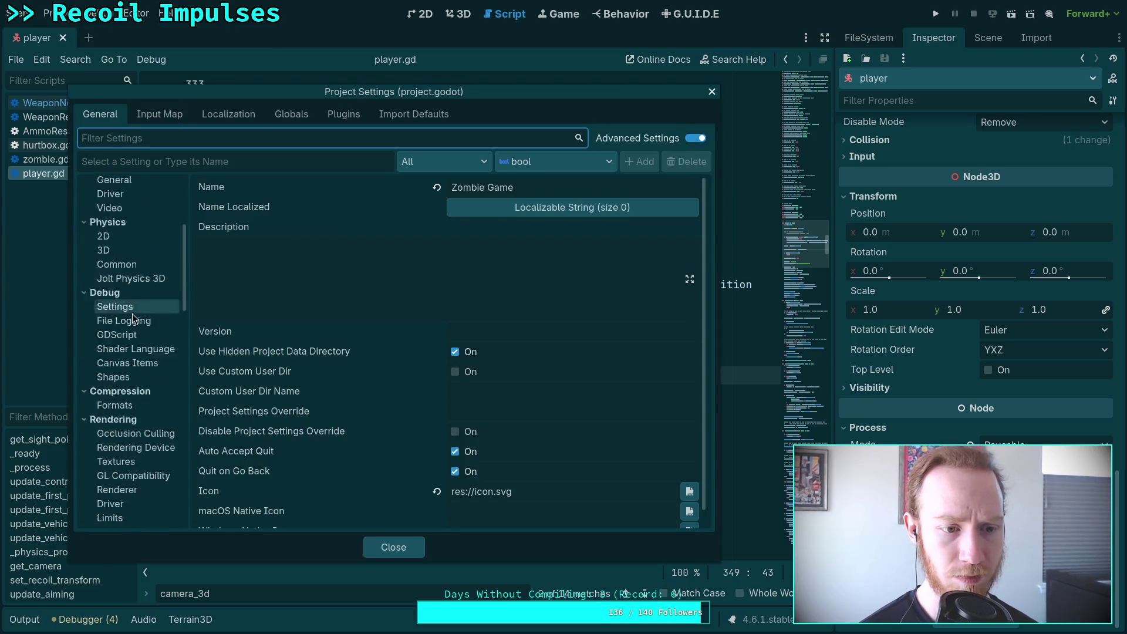
scroll(133, 328, "down", 8)
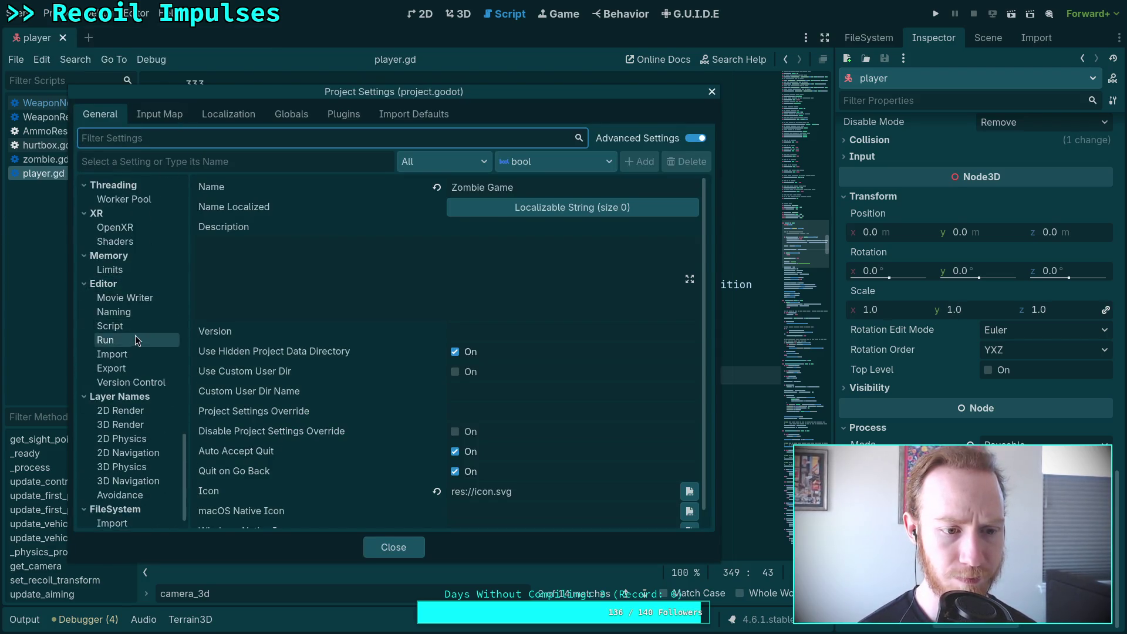
scroll(118, 294, "up", 9)
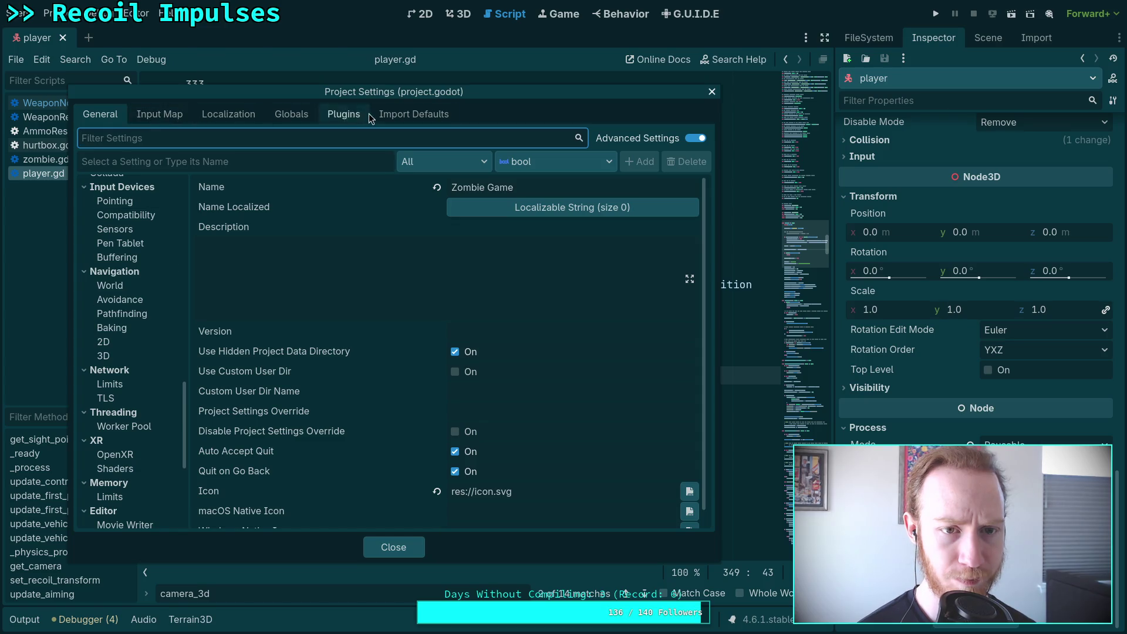
scroll(149, 338, "up", 5)
scroll(149, 339, "up", 10)
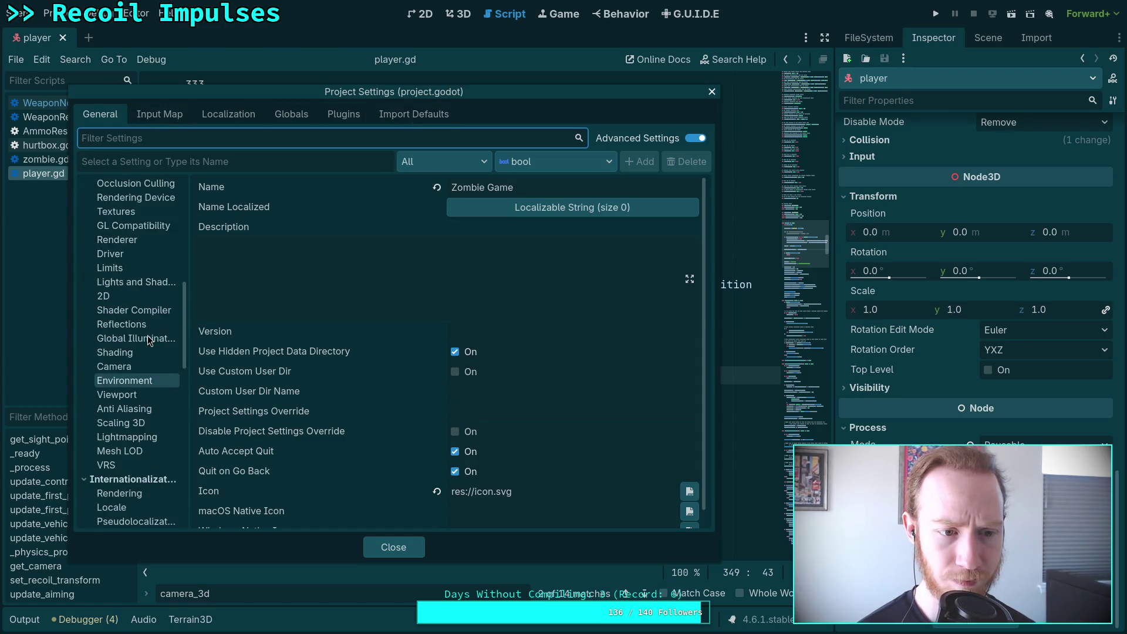
scroll(148, 339, "up", 5)
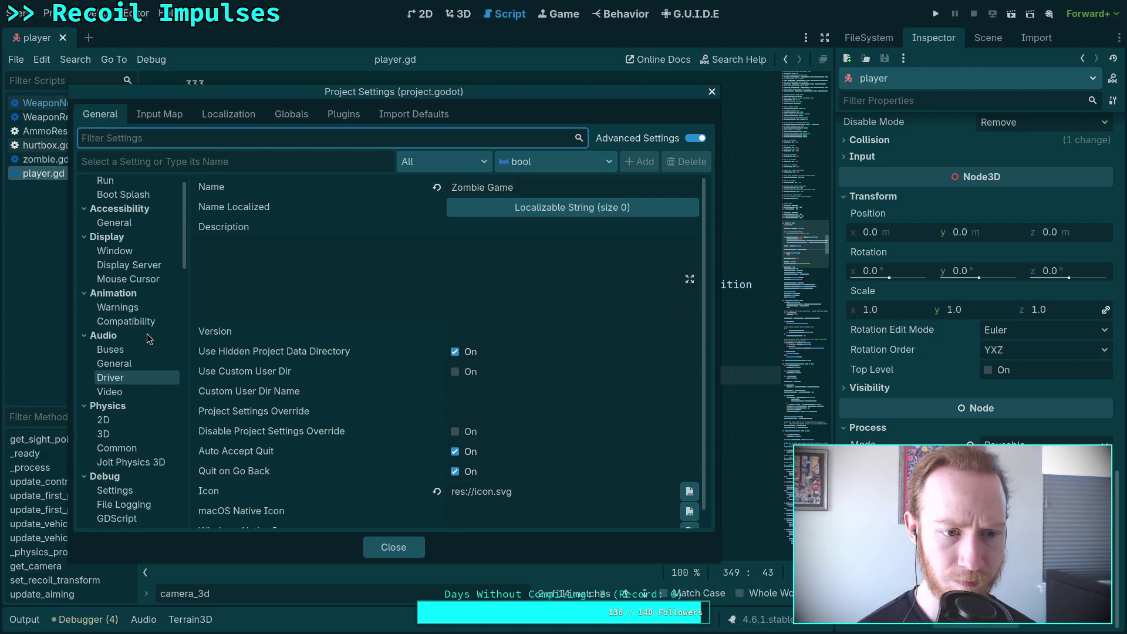
left_click(124, 448)
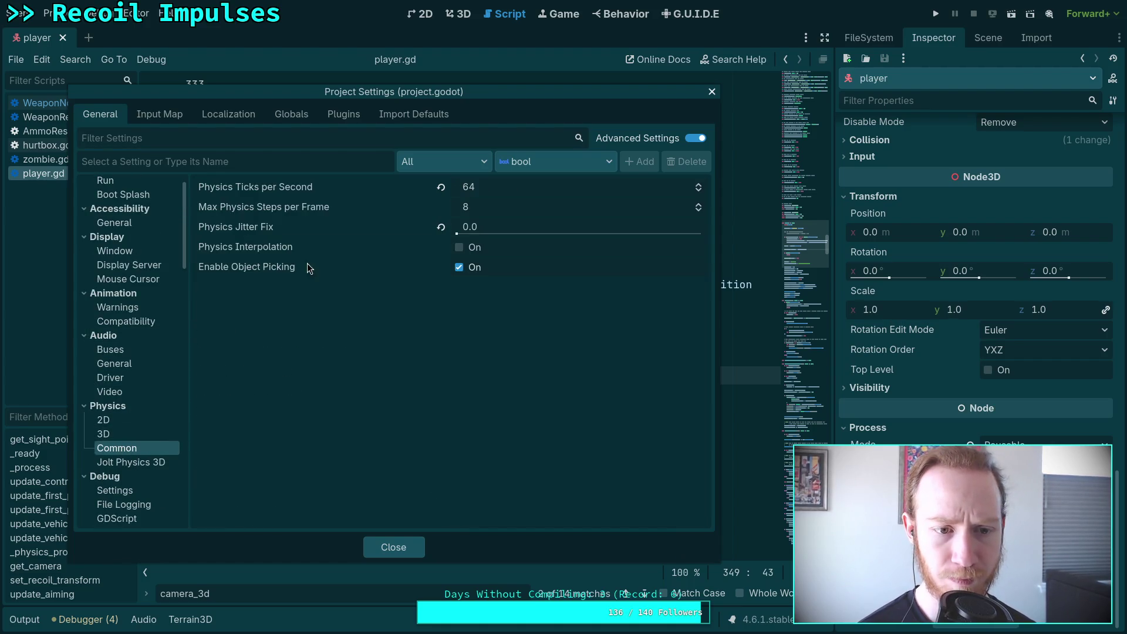
mouse_move(272, 250)
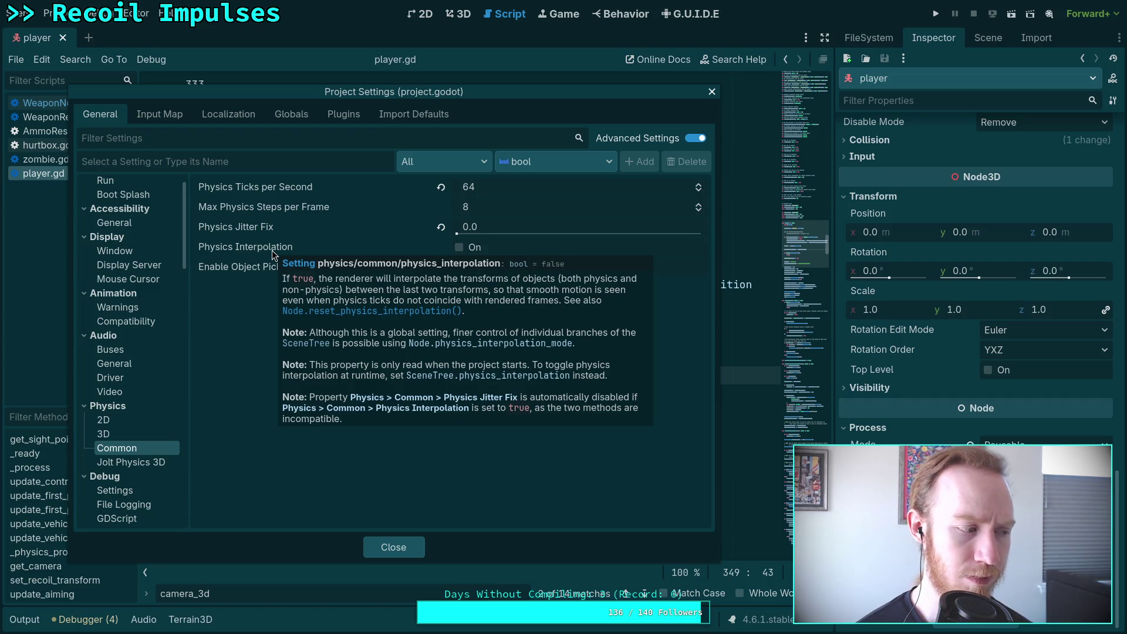
left_click(393, 547)
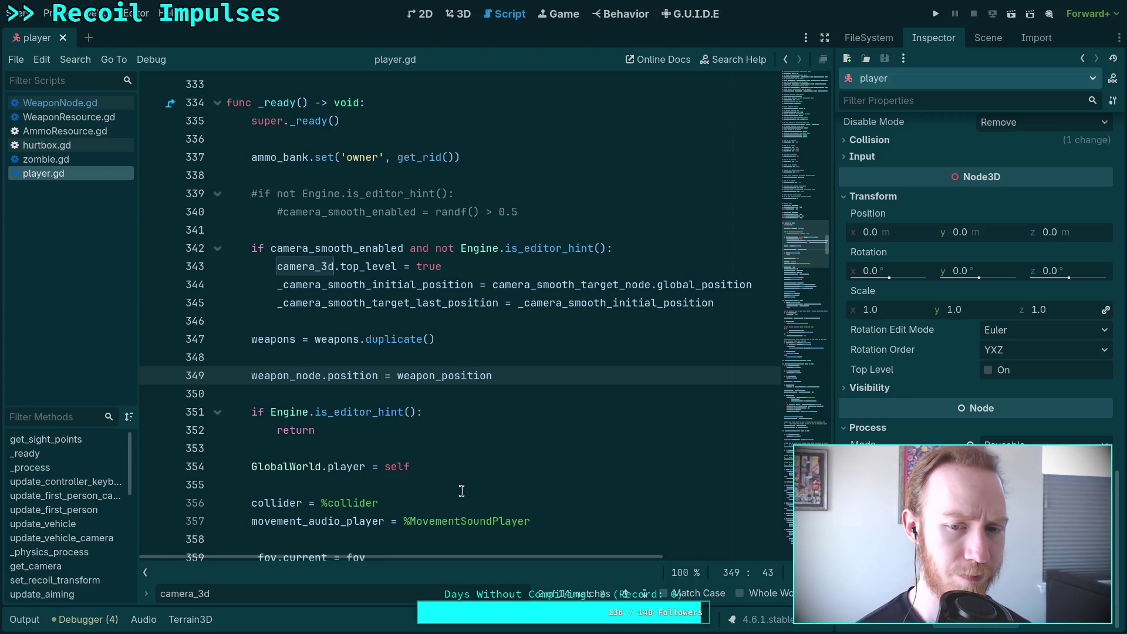
Step through camera_3d matches to line 453 and search for interpolate_camera_smooth
scroll(461, 490, "down", 4)
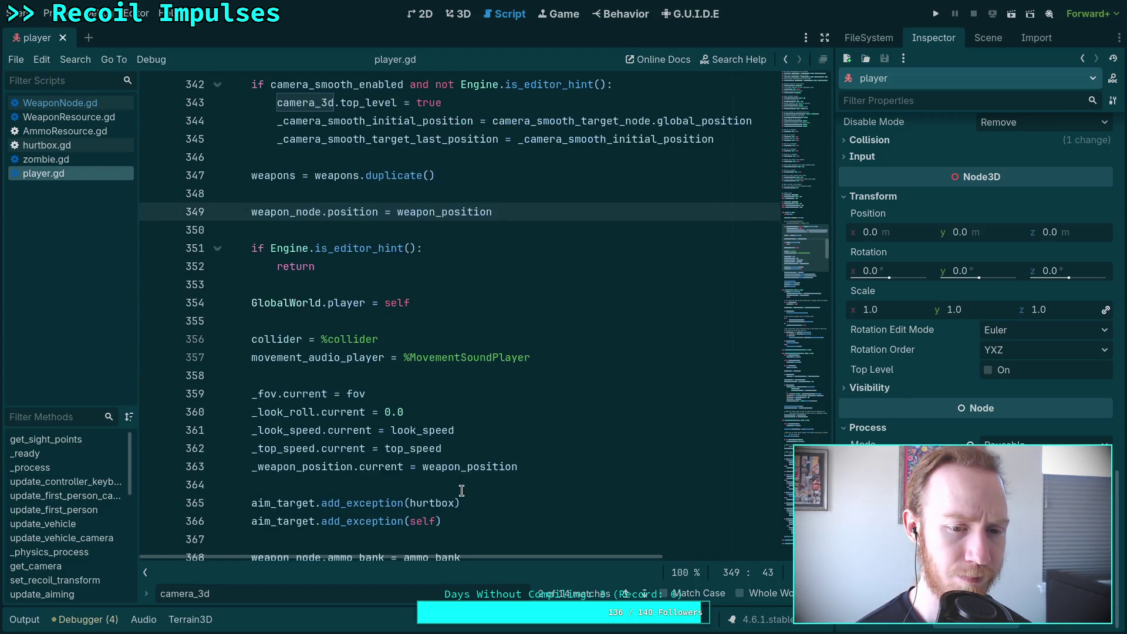
scroll(560, 536, "up", 3)
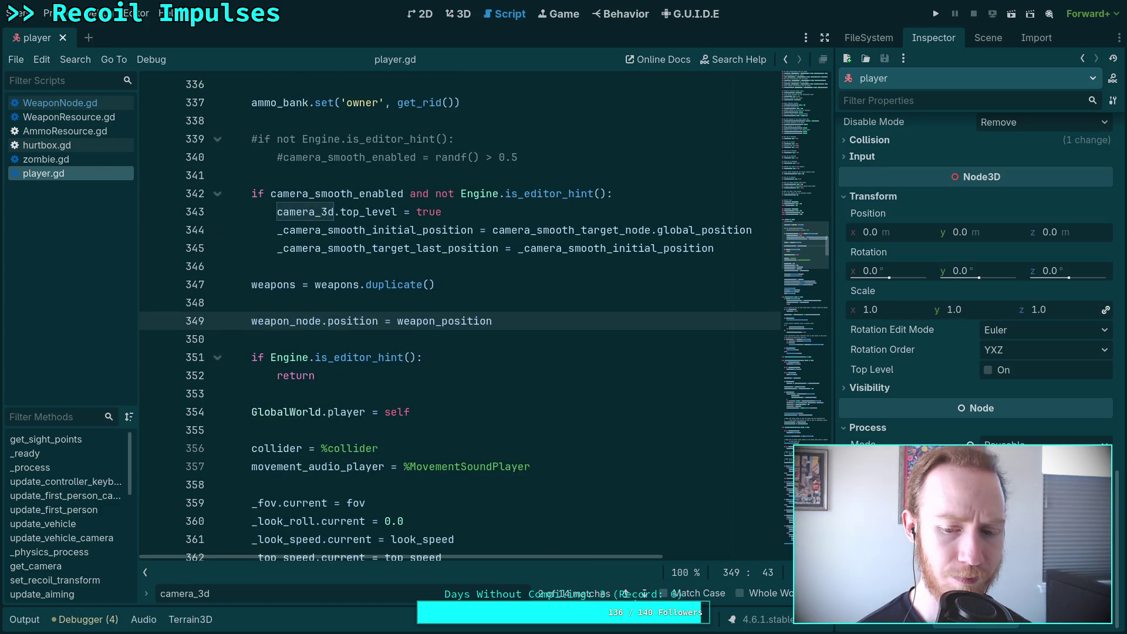
left_click(644, 594)
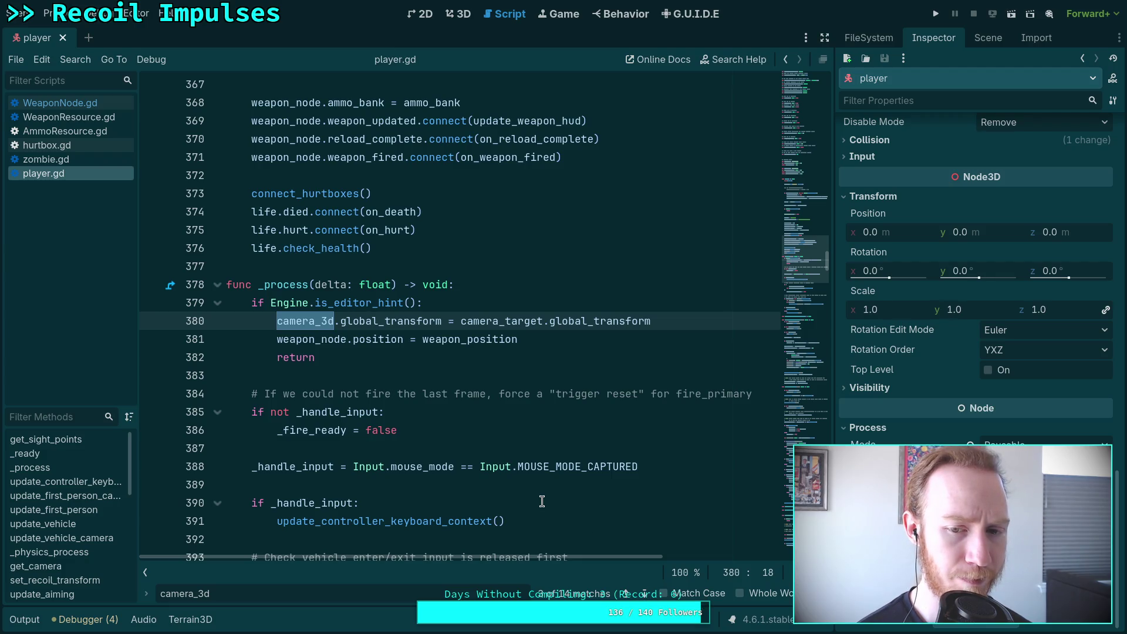
scroll(542, 501, "down", 7)
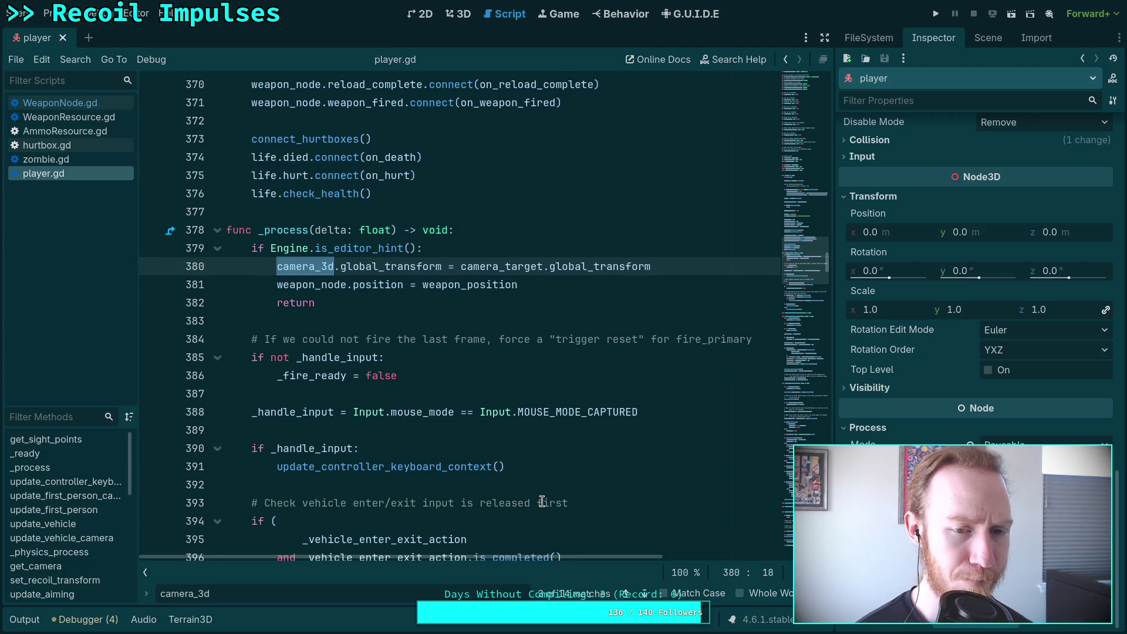
left_click(644, 594)
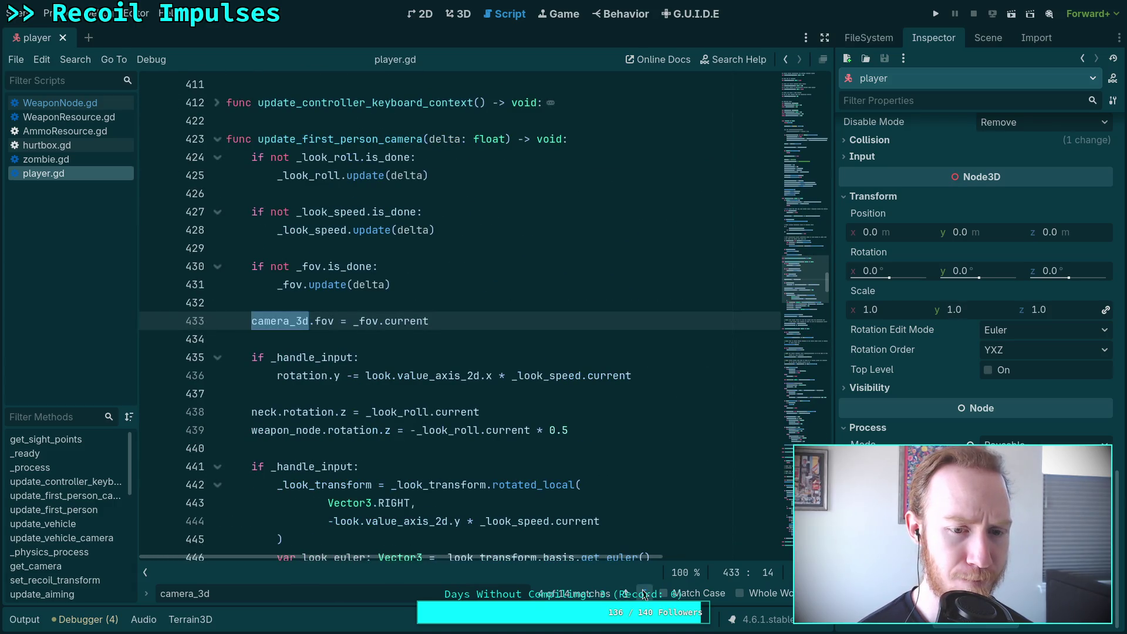
left_click(644, 593)
scroll(546, 500, "up", 2)
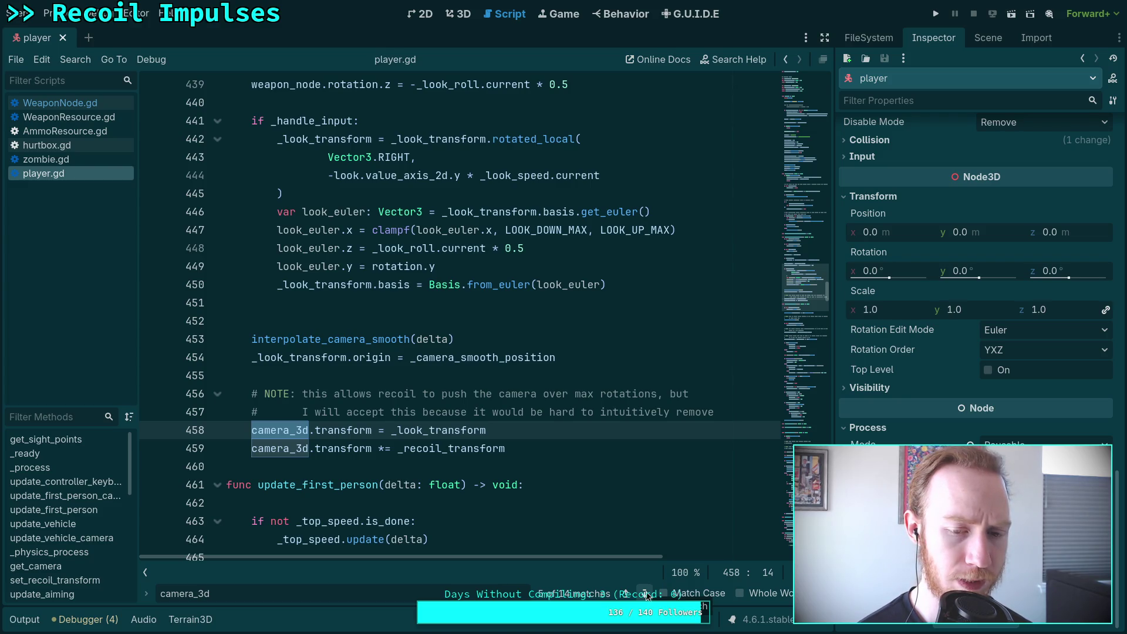
scroll(352, 388, "up", 10)
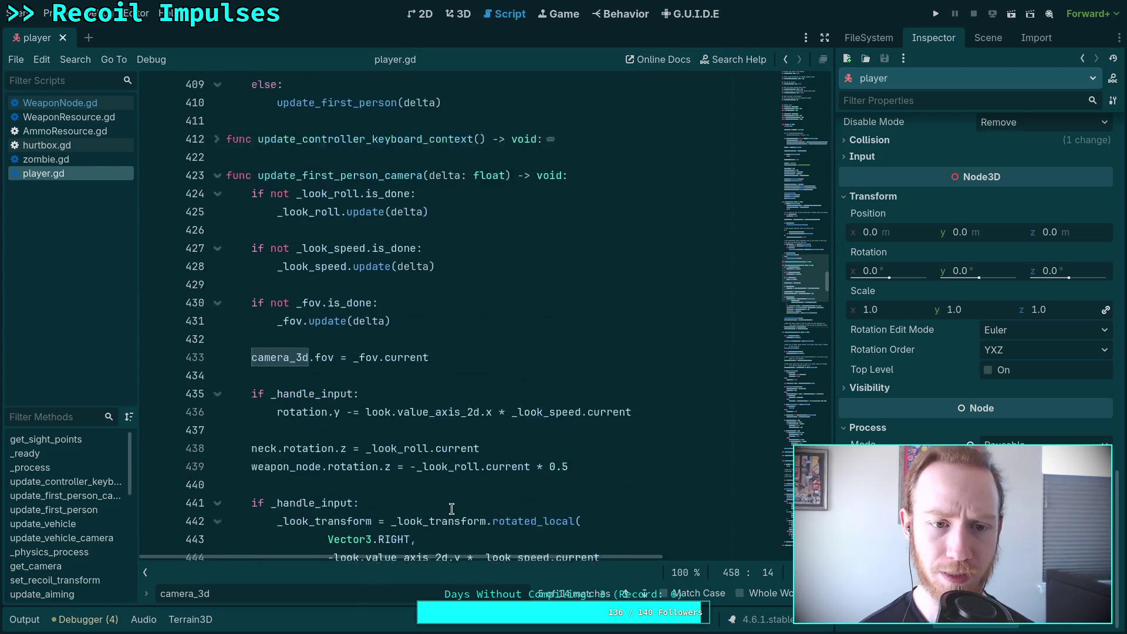
scroll(437, 498, "down", 10)
double_click(358, 338)
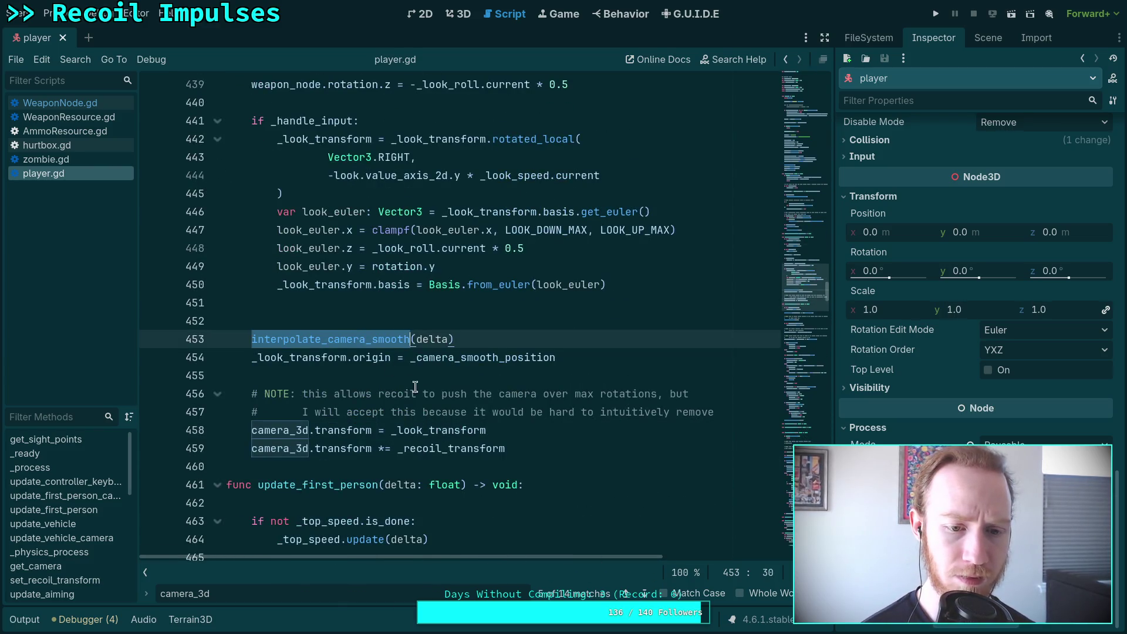
key("ctrl+f")
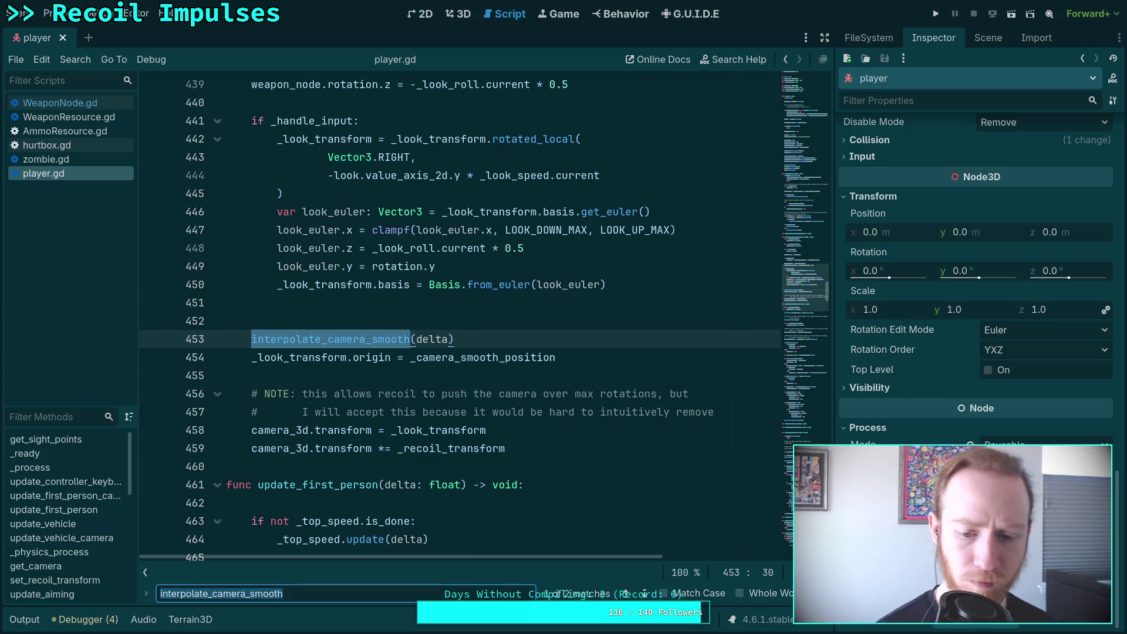
Look at the interpolate_camera_smooth definition, then return to its call
left_click(646, 594)
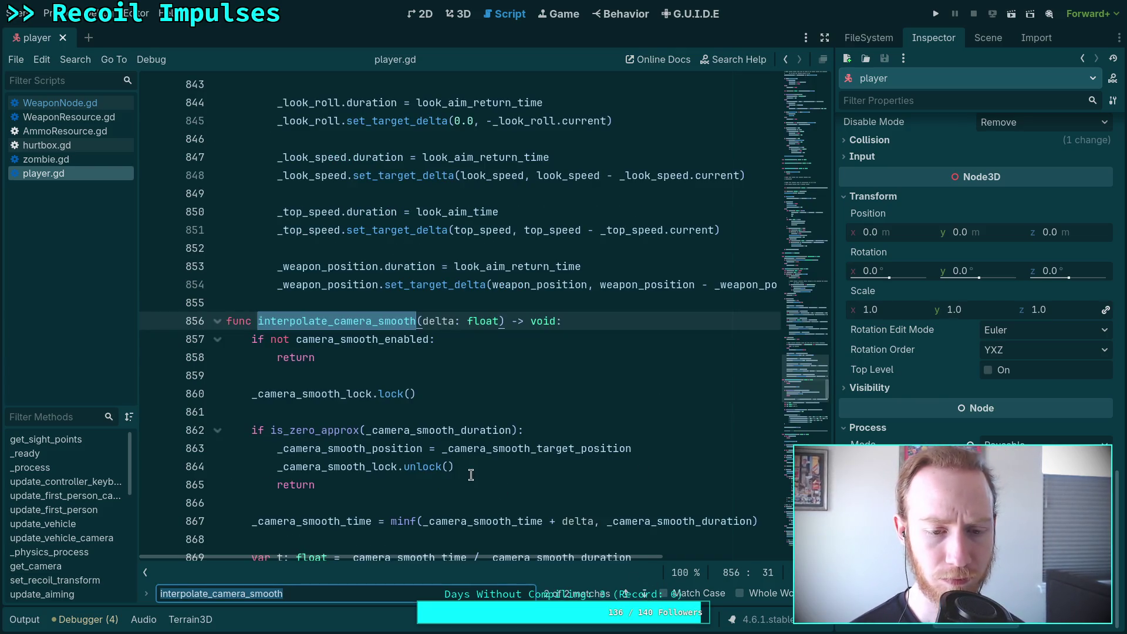
scroll(466, 464, "down", 2)
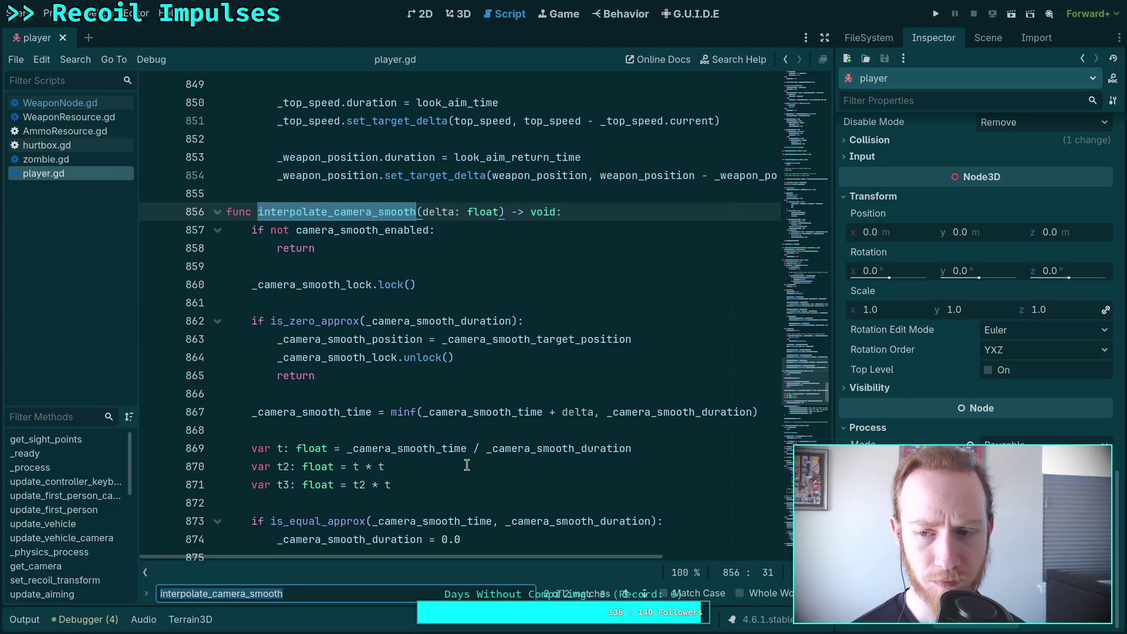
scroll(467, 464, "down", 2)
scroll(467, 464, "up", 7)
left_click(643, 594)
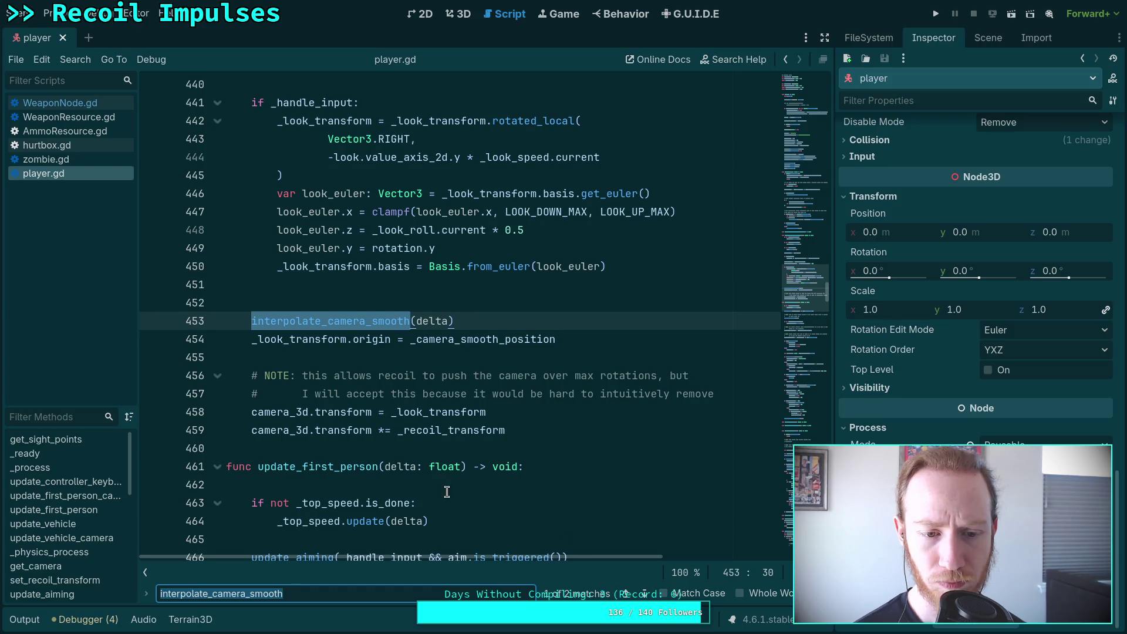
Search camera_3d again and cycle its matches, wrapping around to line 343
type("camera_3dd")
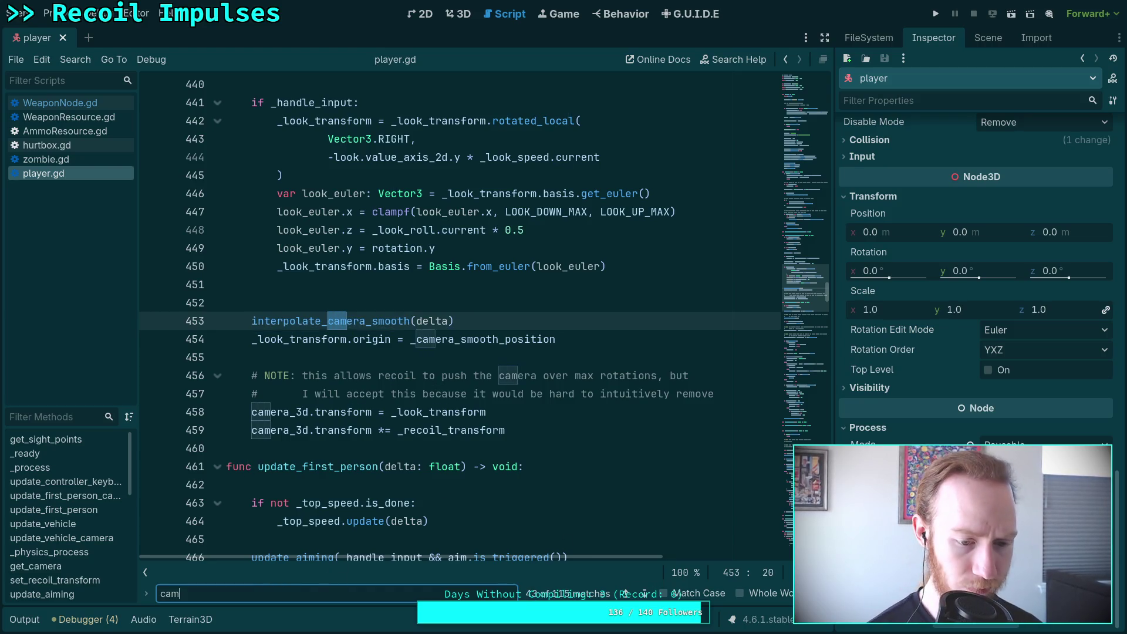
key("BackSpace")
left_click(644, 593)
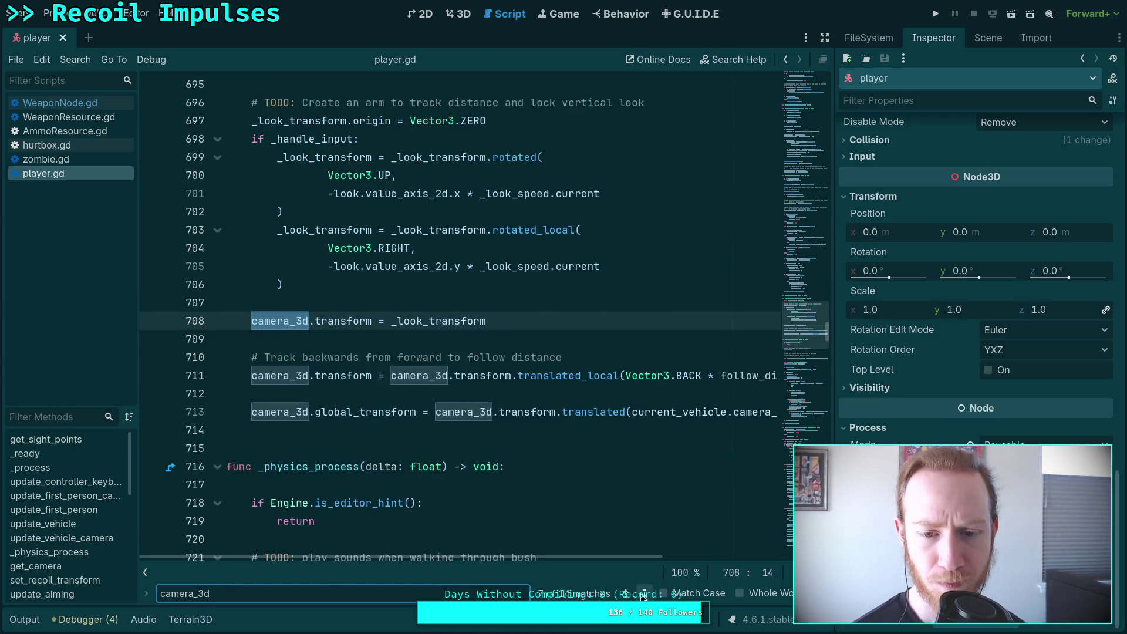
scroll(565, 486, "up", 2)
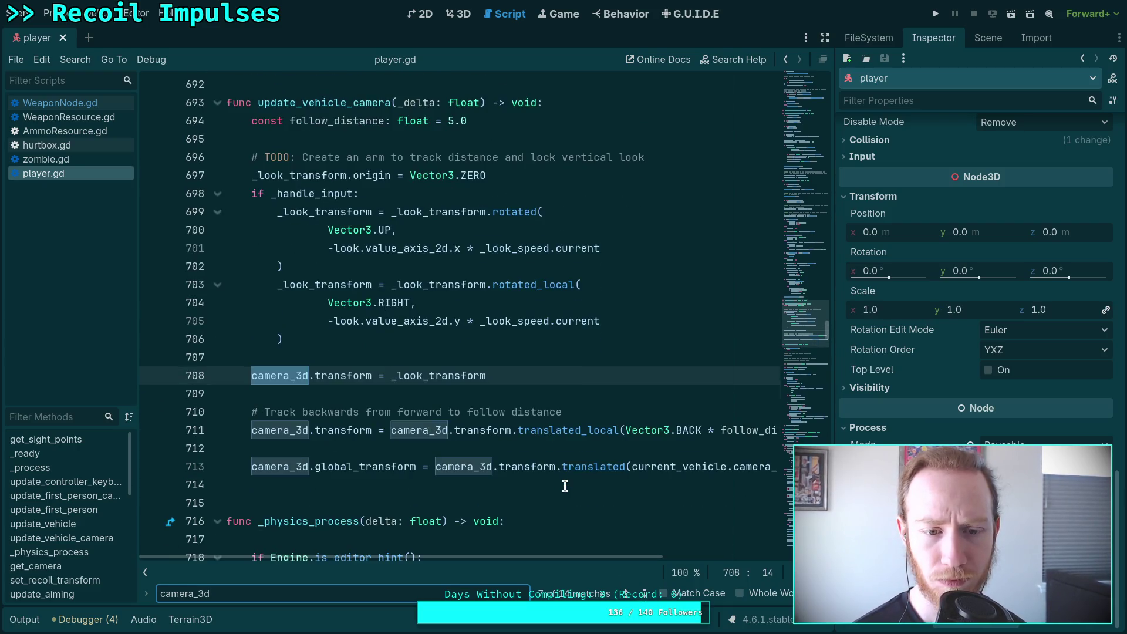
left_click(645, 594)
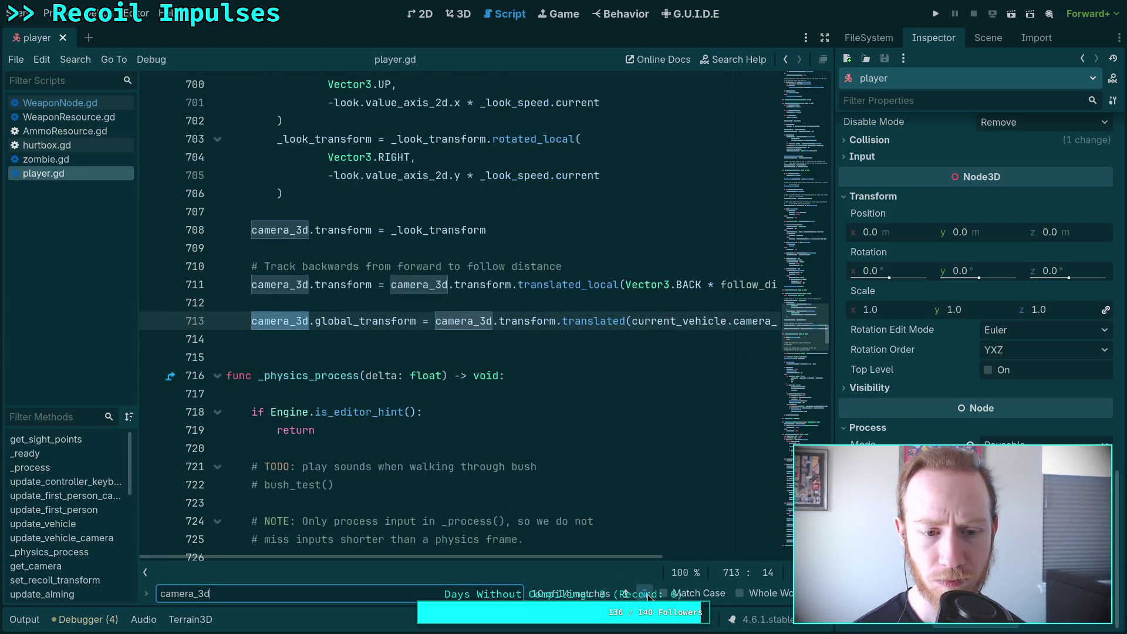
left_click(646, 593)
left_click(646, 593)
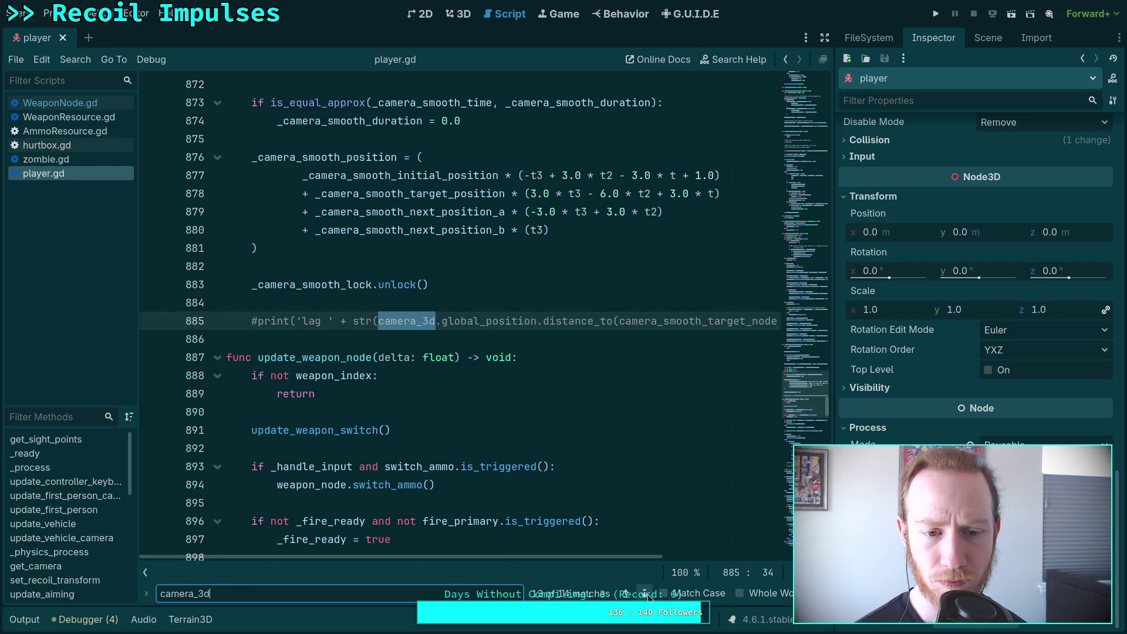
left_click(646, 593)
left_click(646, 593)
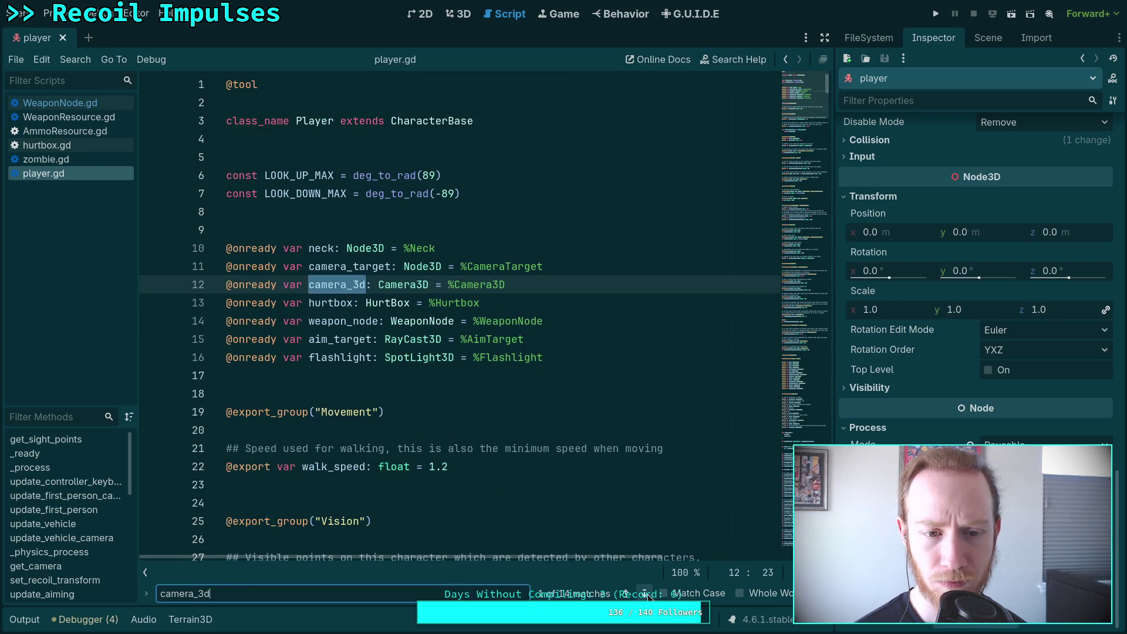
left_click(645, 593)
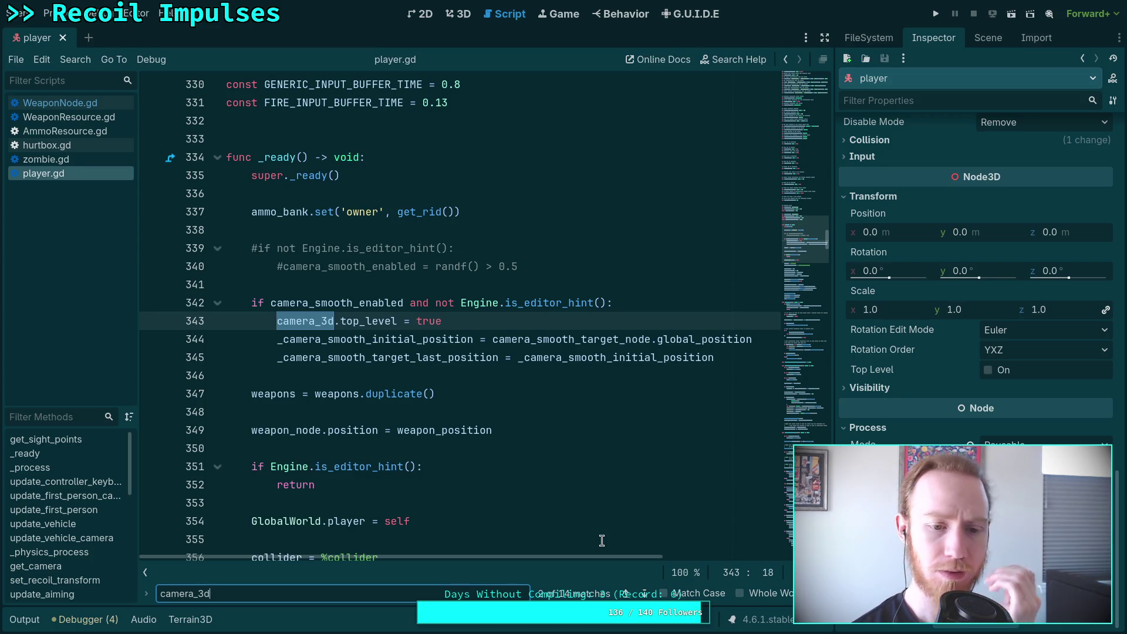
Advance to the next camera_3d reference, read through _process, and show the scene tree
left_click(644, 594)
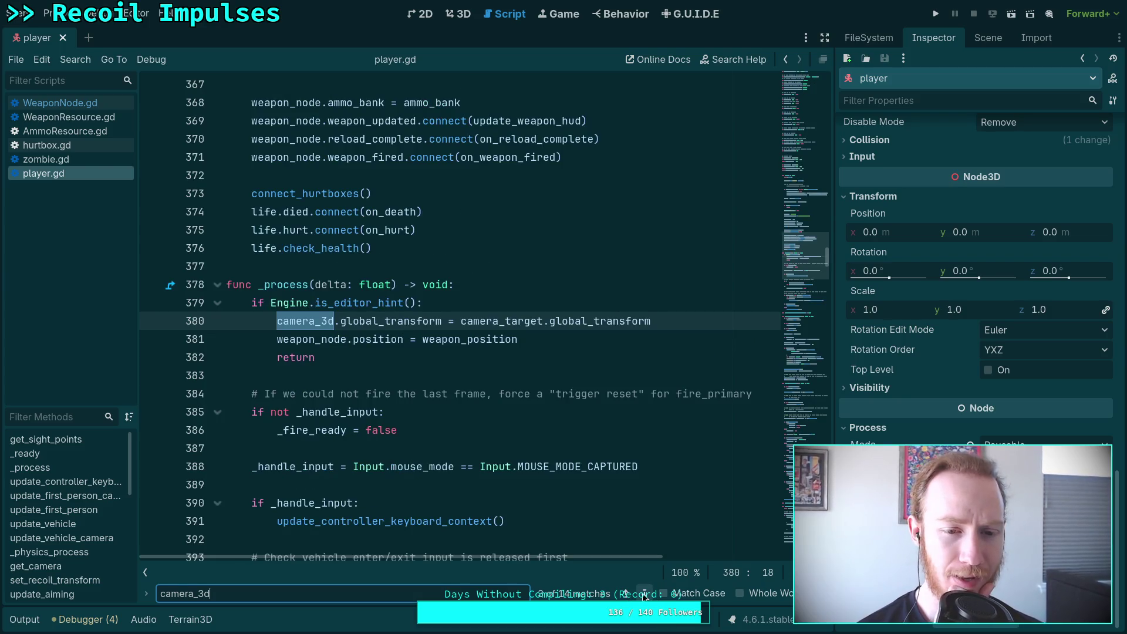
scroll(526, 524, "down", 2)
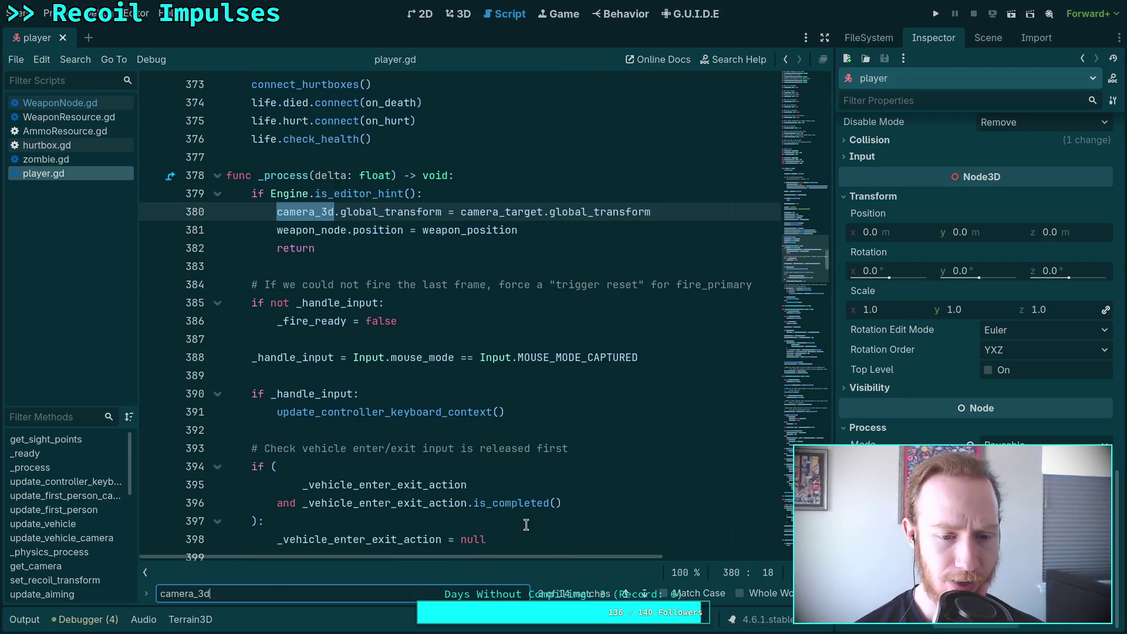
scroll(526, 524, "down", 5)
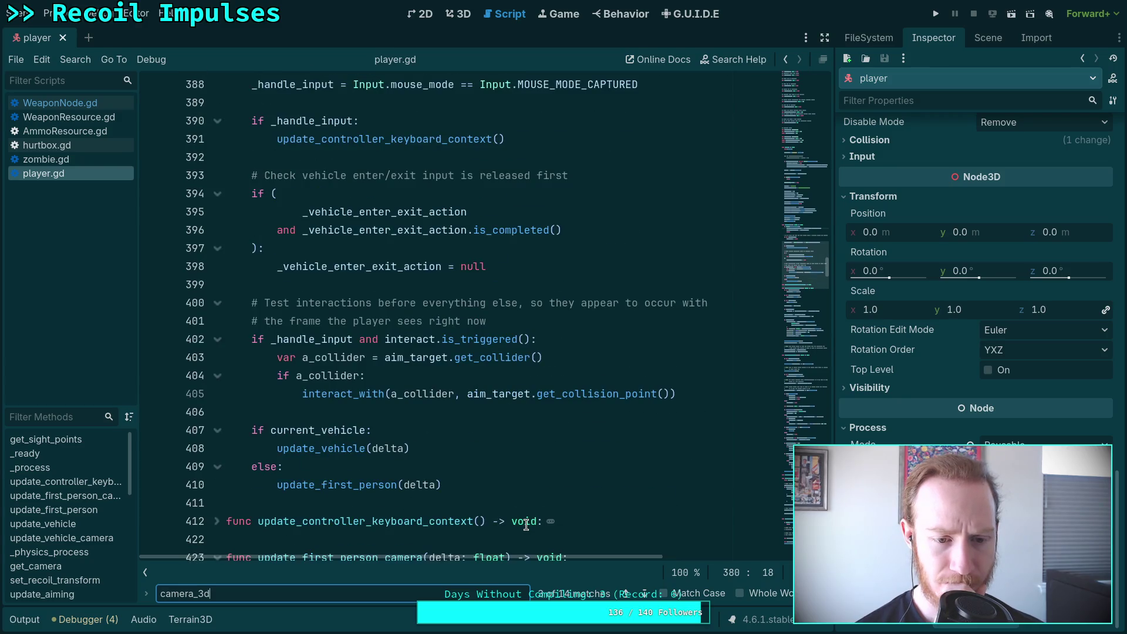
scroll(525, 525, "down", 1)
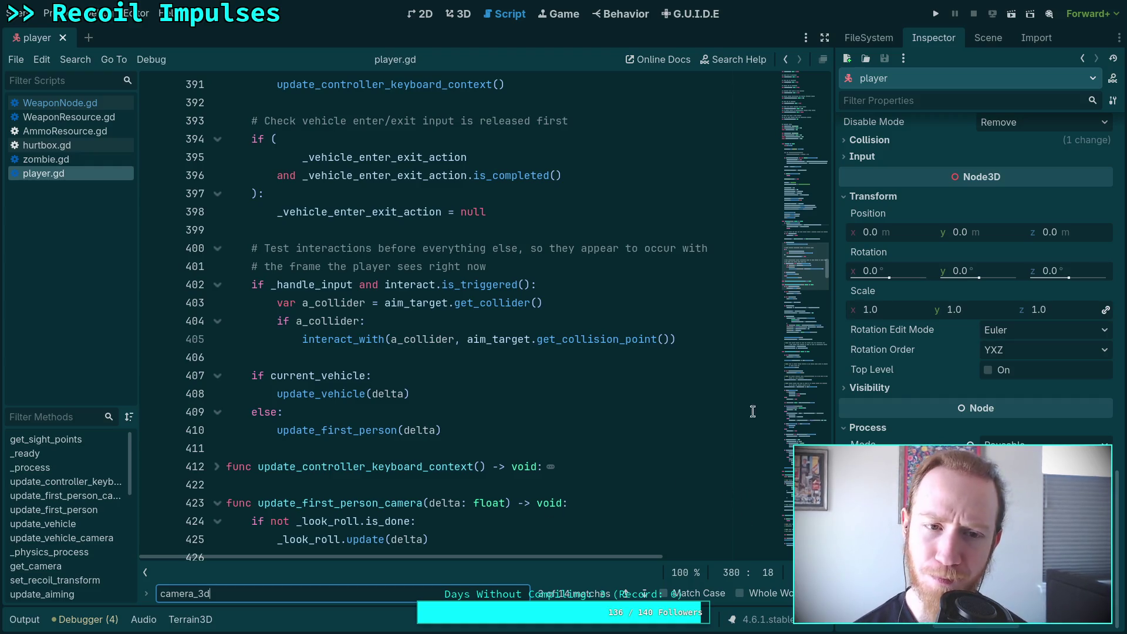
left_click(988, 38)
Confirm the Neck and CameraTarget nodes both use Inherit physics interpolation mode
left_click(987, 37)
left_click(880, 113)
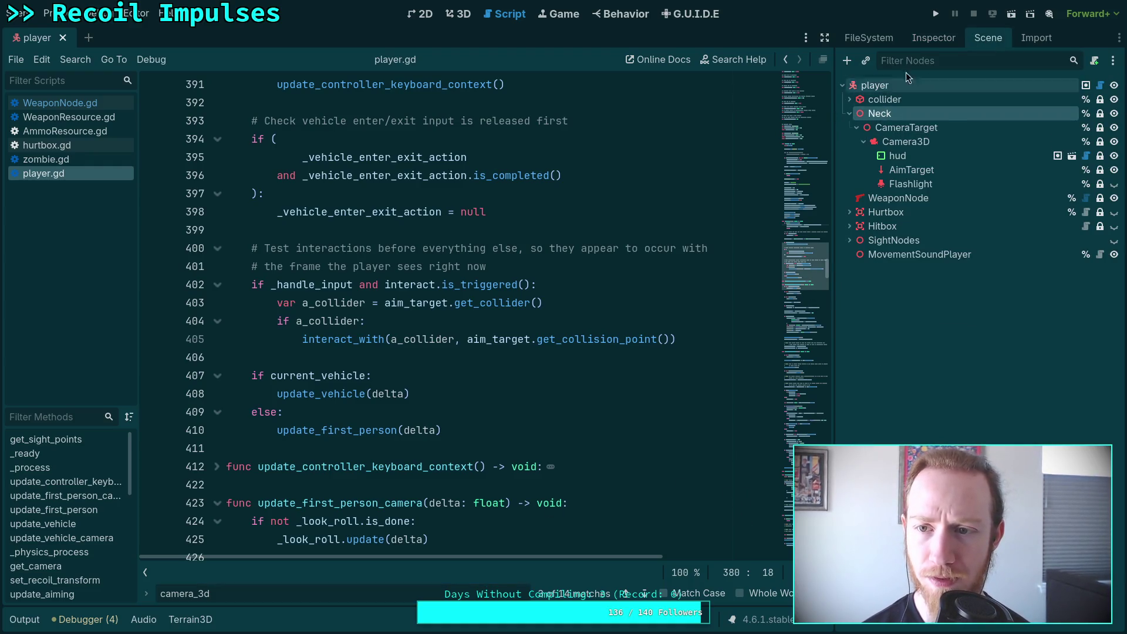
left_click(933, 37)
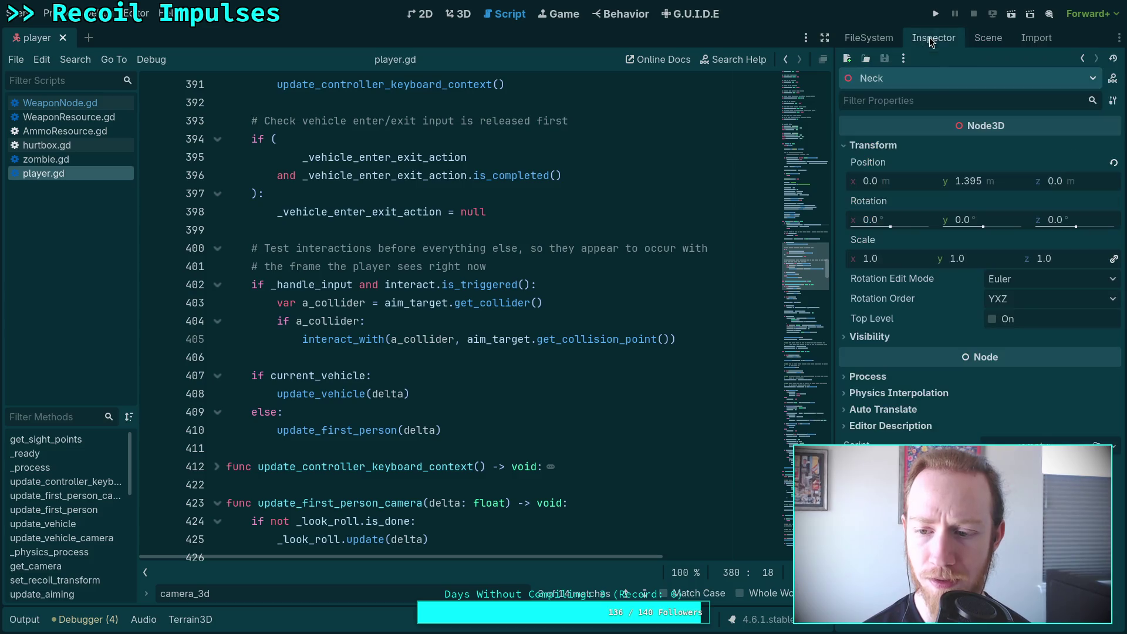
left_click(898, 392)
left_click(988, 36)
left_click(898, 122)
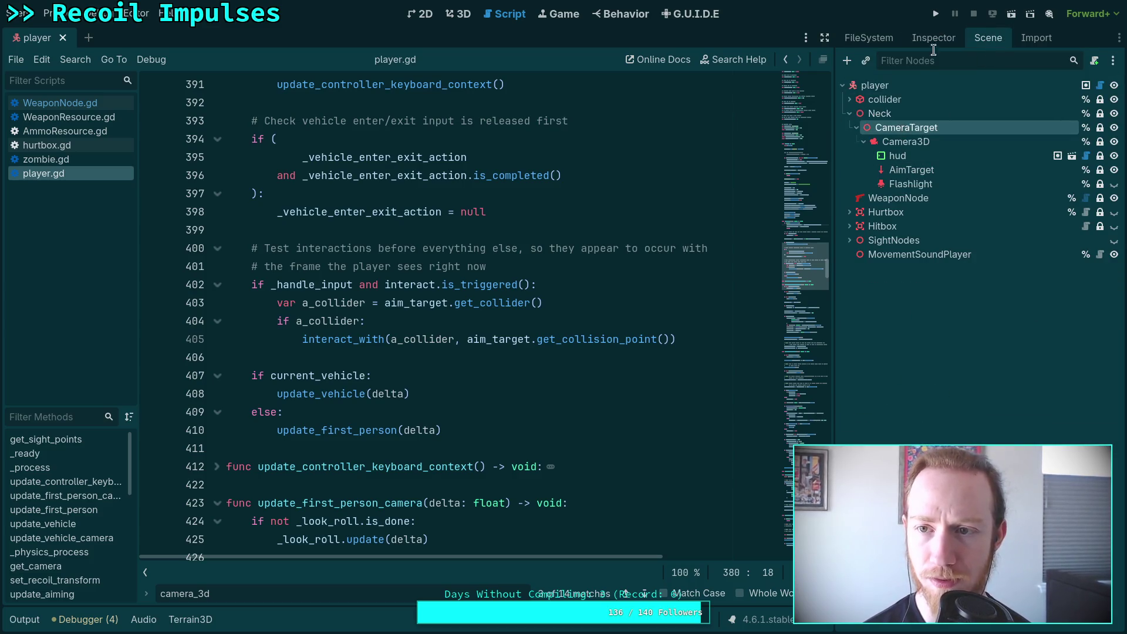
left_click(933, 38)
left_click(912, 393)
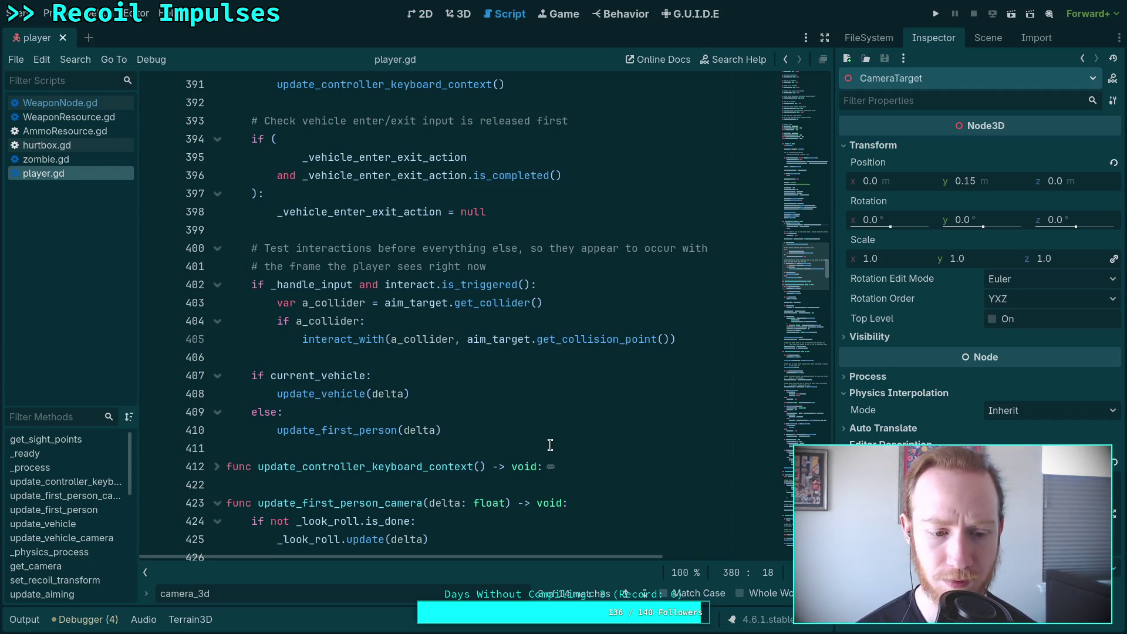
Change the script search to camera_target and inspect its first match
key("BackSpace")
key("BackSpace")
type("target")
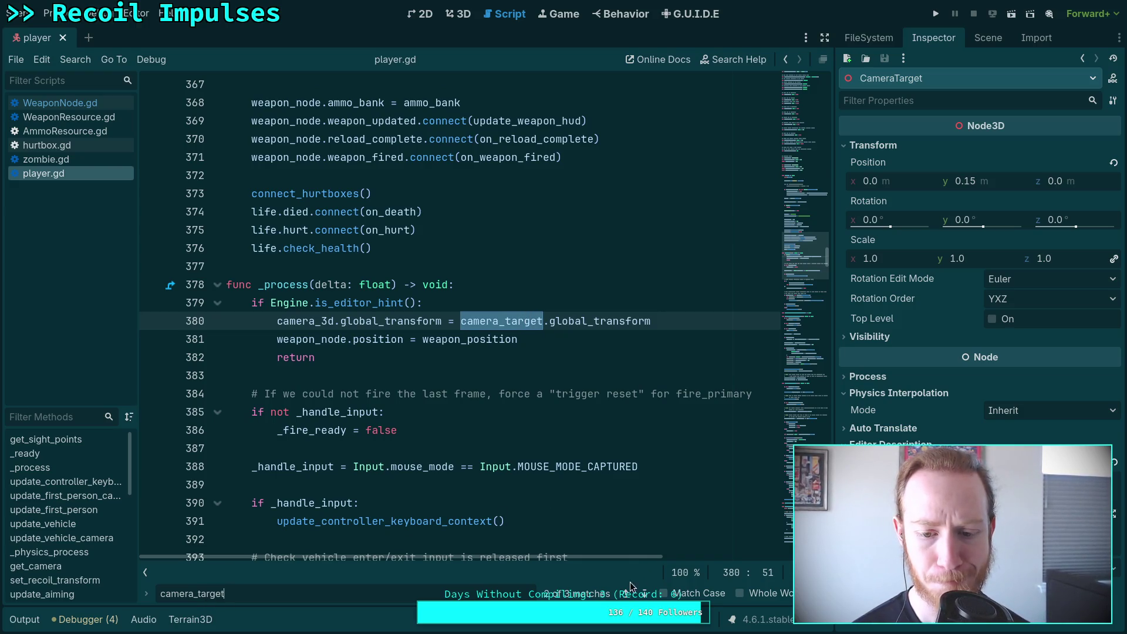
left_click(644, 593)
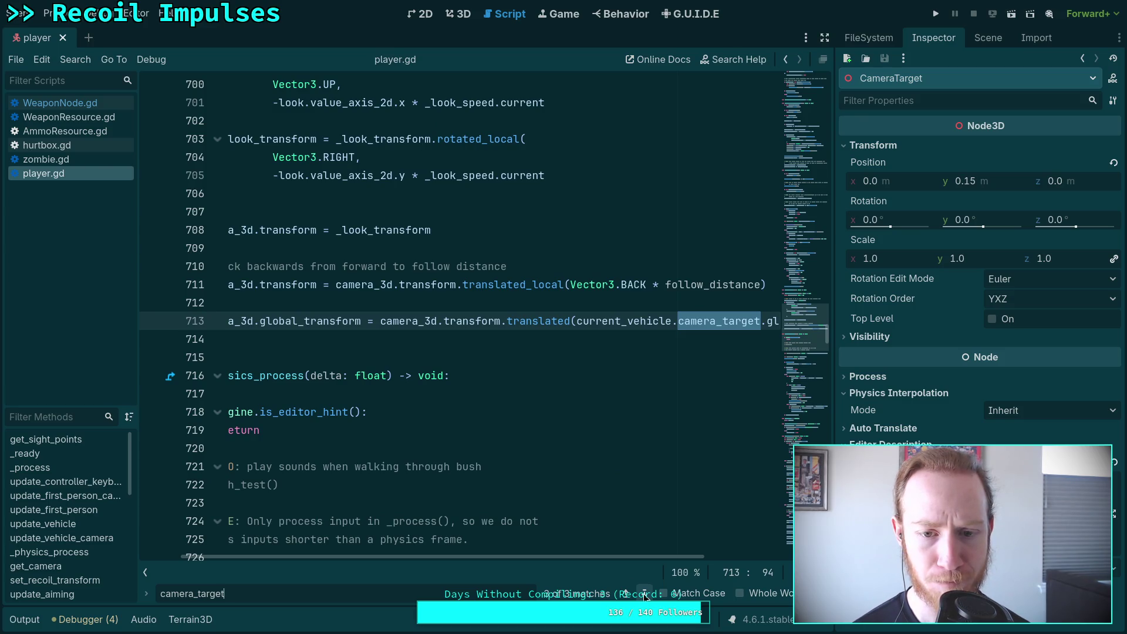
scroll(546, 558, "left", 3)
scroll(524, 527, "up", 2)
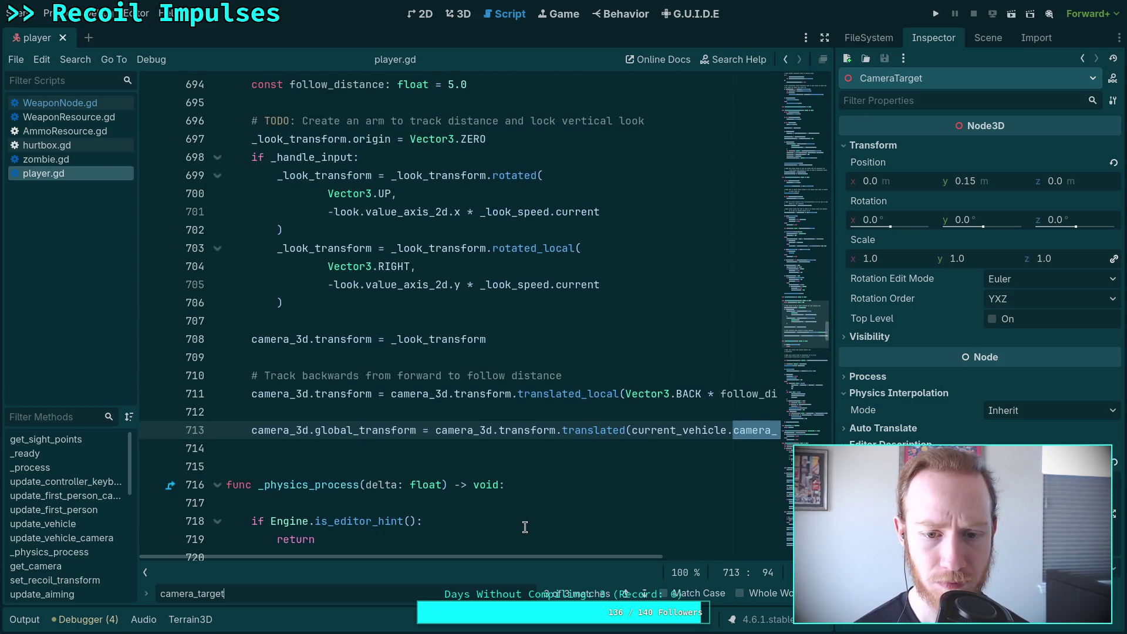
scroll(525, 527, "up", 3)
scroll(525, 527, "down", 2)
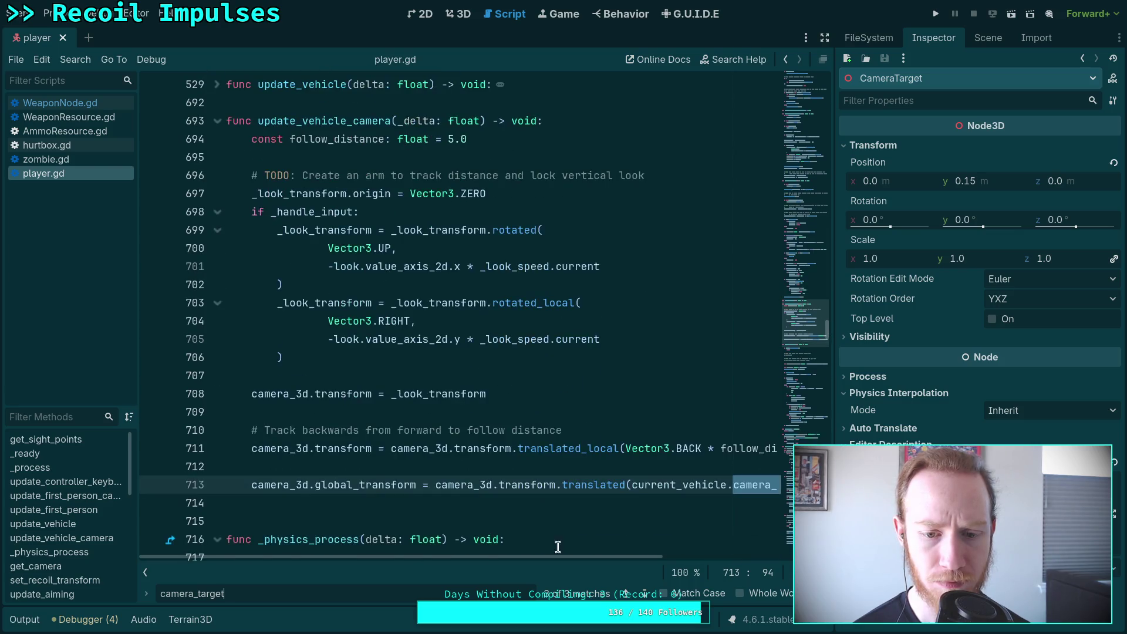
mouse_move(639, 565)
left_mouse_down()
mouse_move(810, 567)
mouse_move(614, 587)
left_mouse_up()
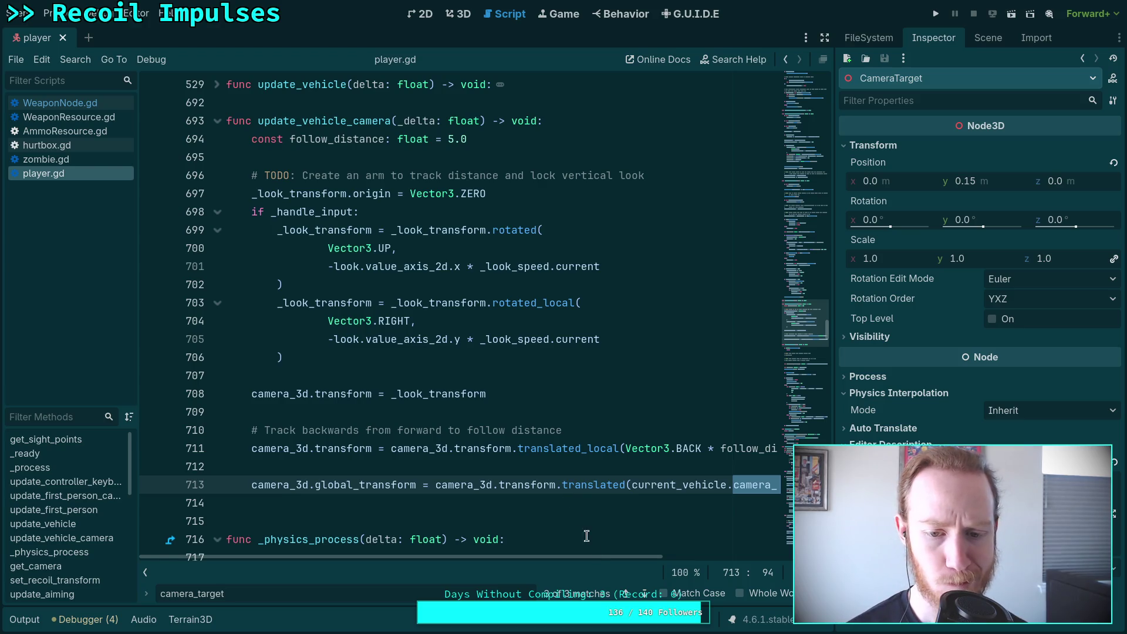
mouse_move(639, 558)
left_mouse_down()
mouse_move(749, 561)
mouse_move(586, 589)
left_mouse_up()
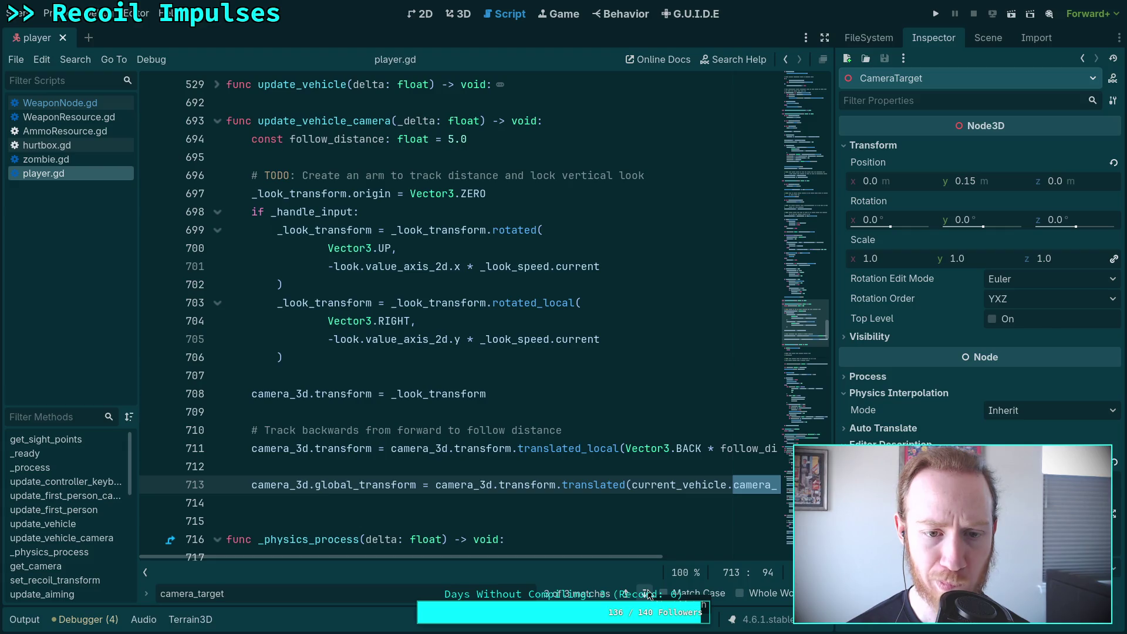
Cycle back through the camera_target references, then run the game and pause it
left_click(648, 594)
left_click(648, 595)
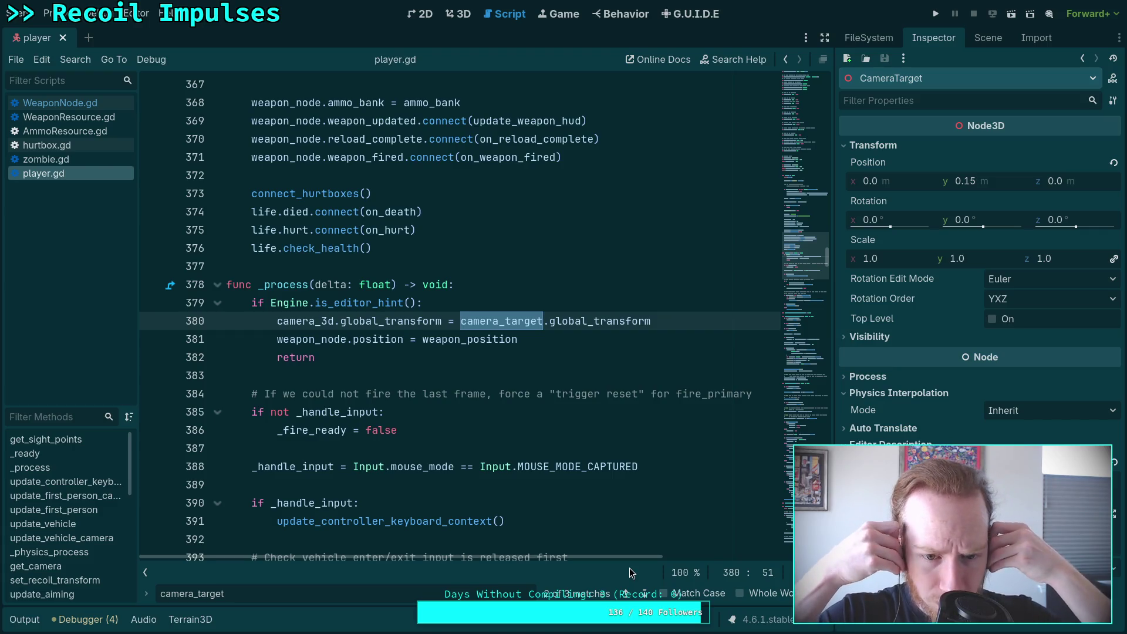
left_click(937, 14)
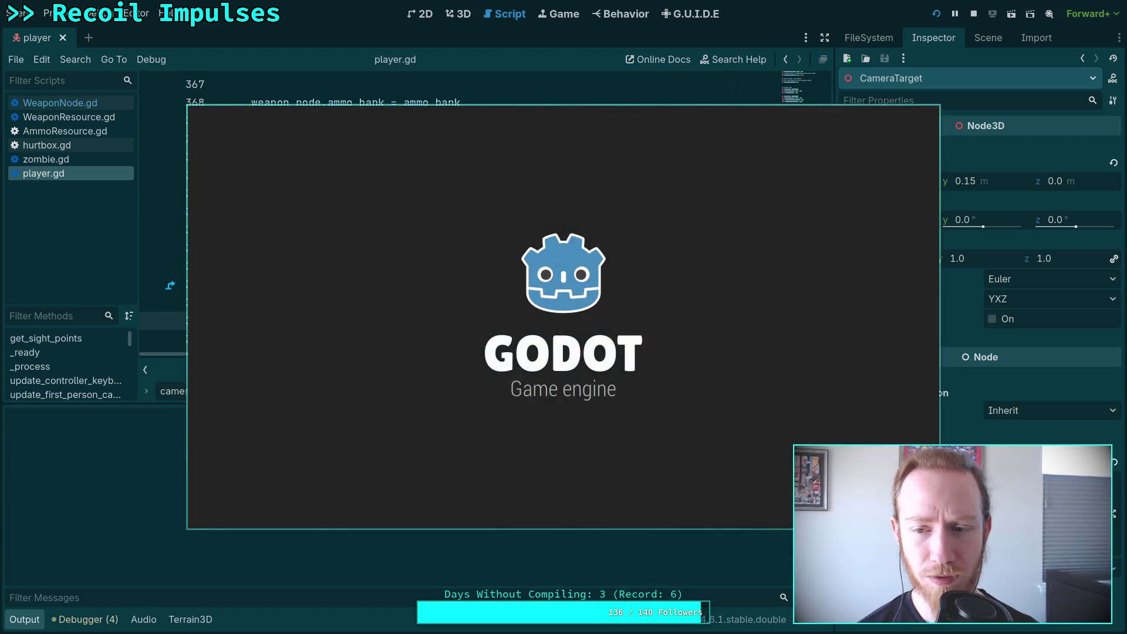
key("Escape")
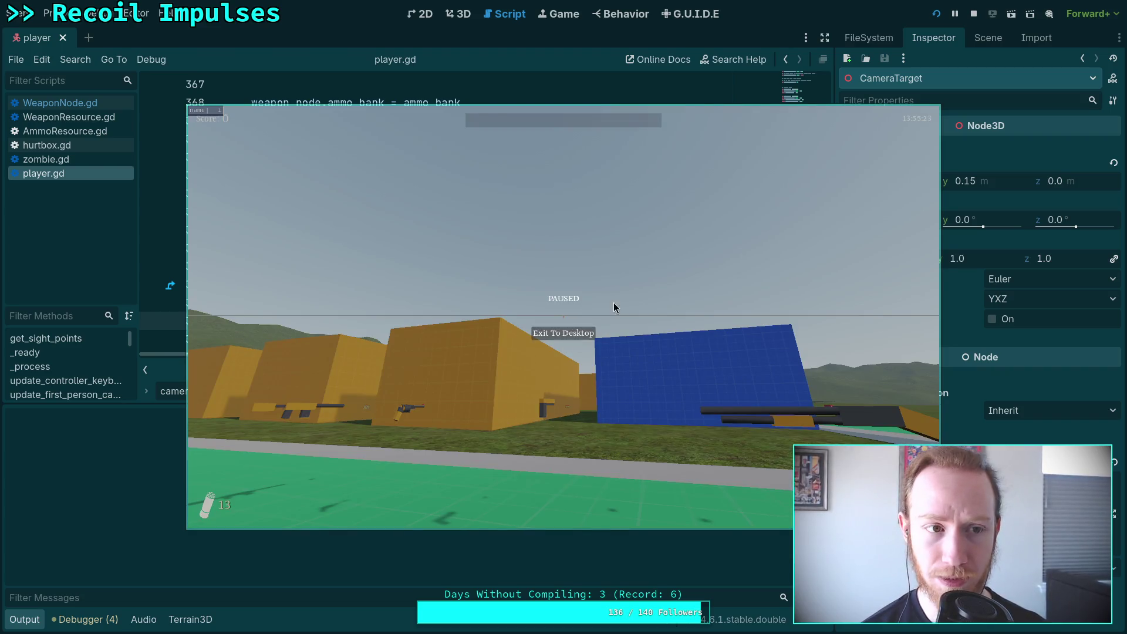
Stop the game with F8 and open scene/world/world.tscn from the FileSystem dock
key("F8")
left_click(987, 39)
left_click(869, 38)
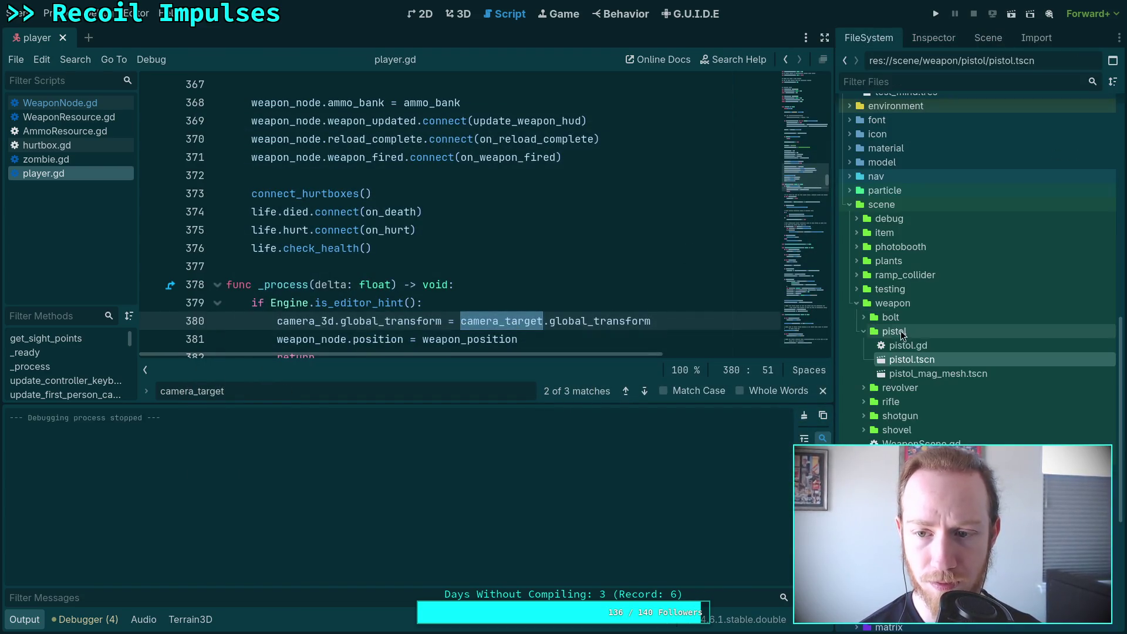
scroll(912, 400, "down", 5)
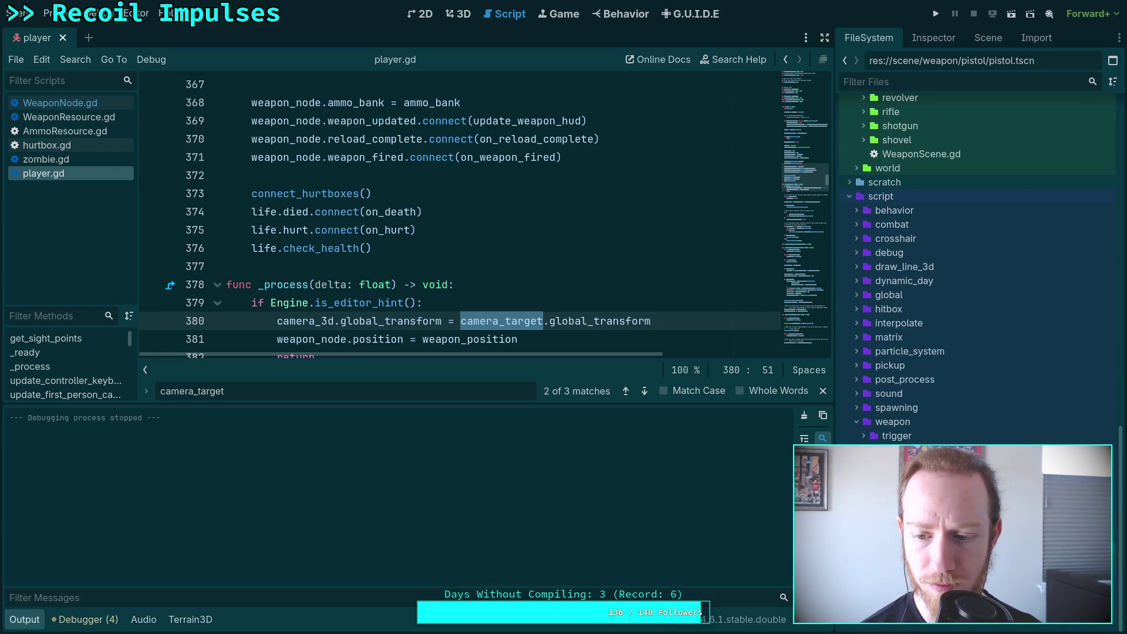
left_click(857, 168)
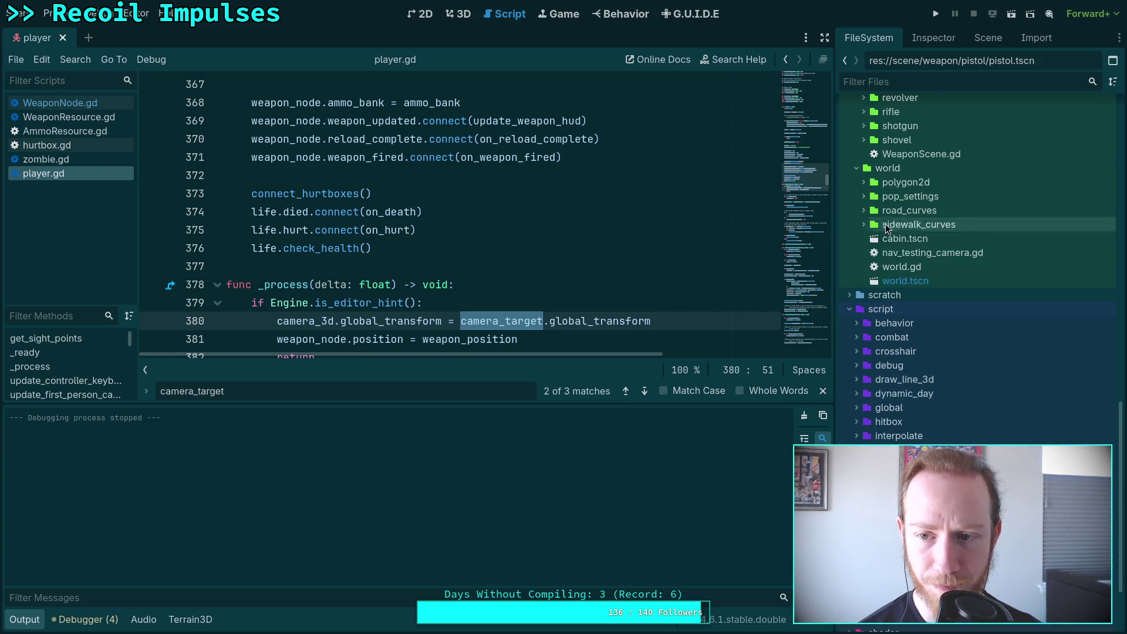
left_click(898, 280)
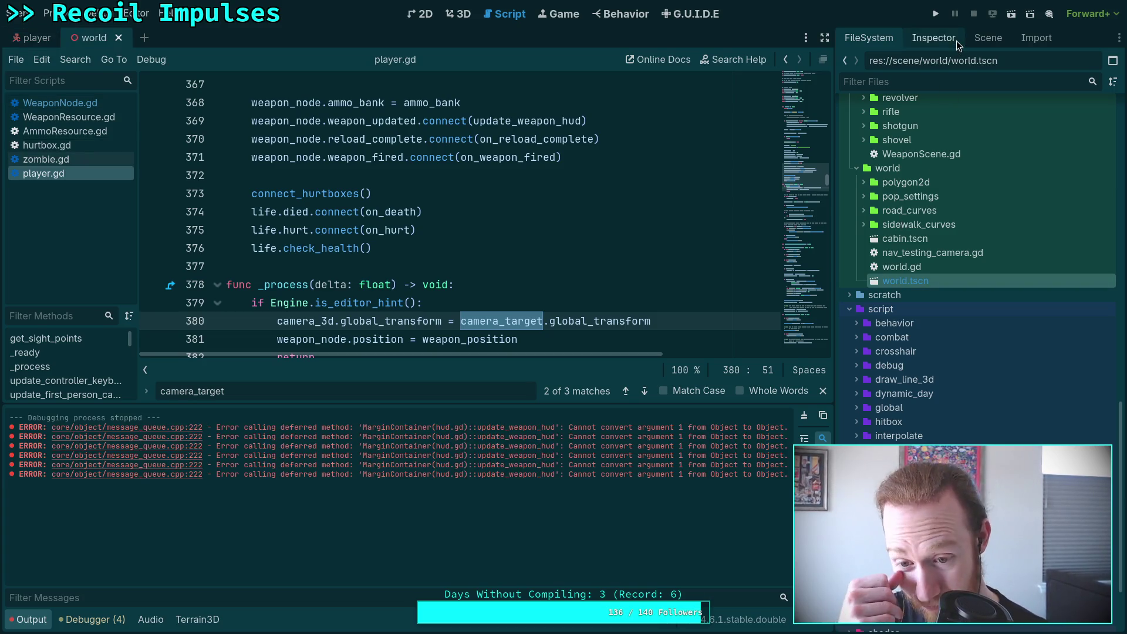
left_click(956, 40)
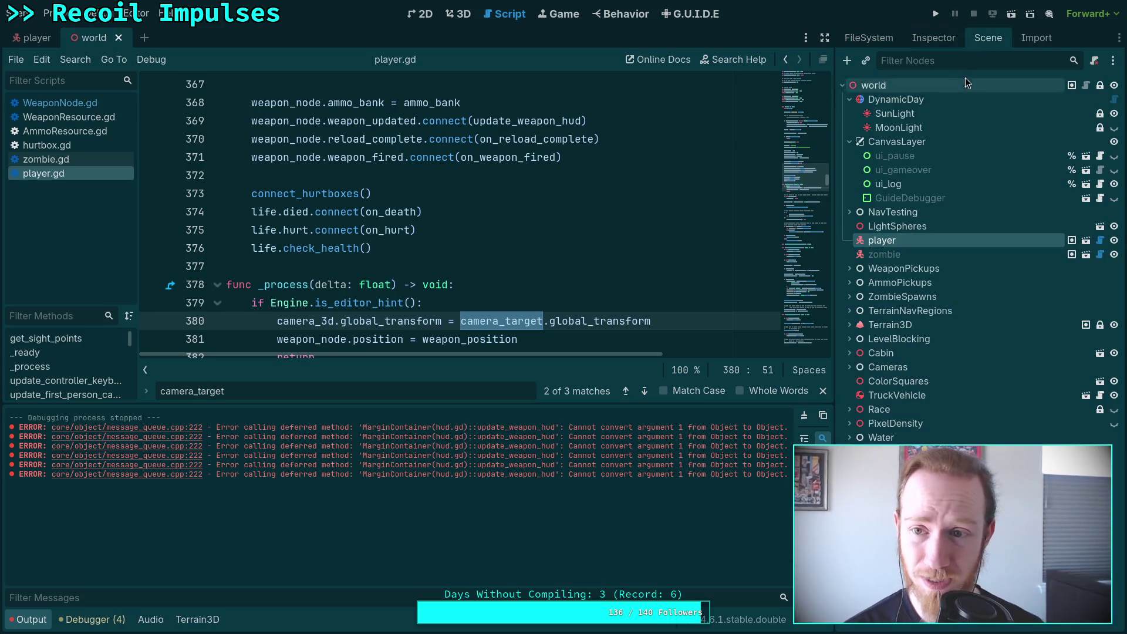
Change the player node's Physics Interpolation mode in world.tscn and save the scene
scroll(892, 413, "down", 4)
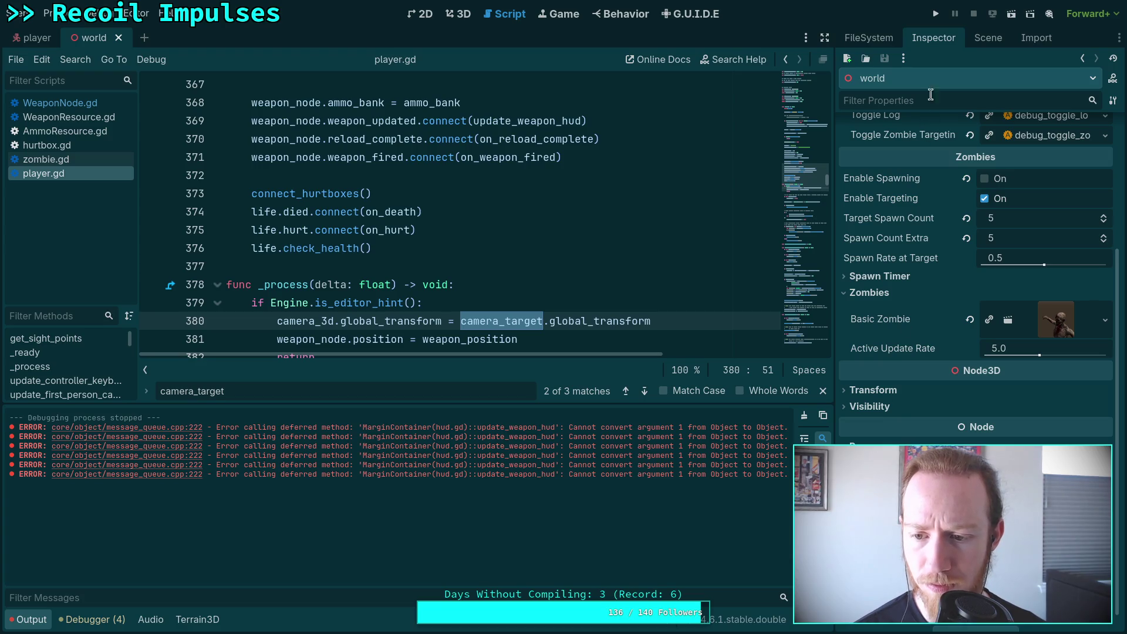
left_click(992, 41)
left_click(882, 240)
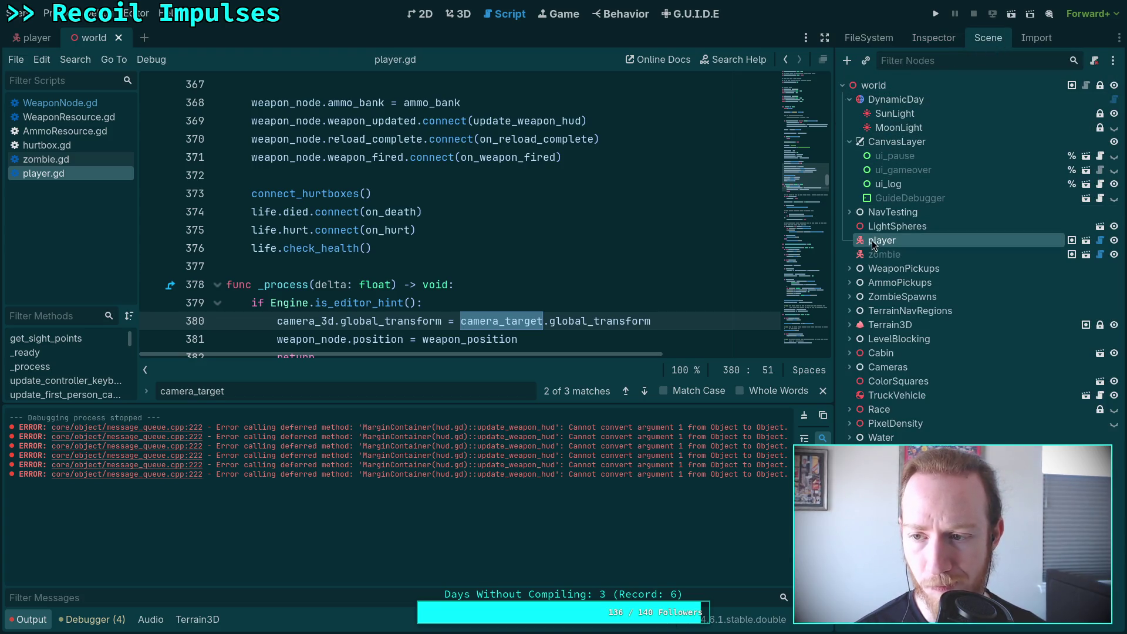
left_click(930, 38)
scroll(939, 416, "down", 5)
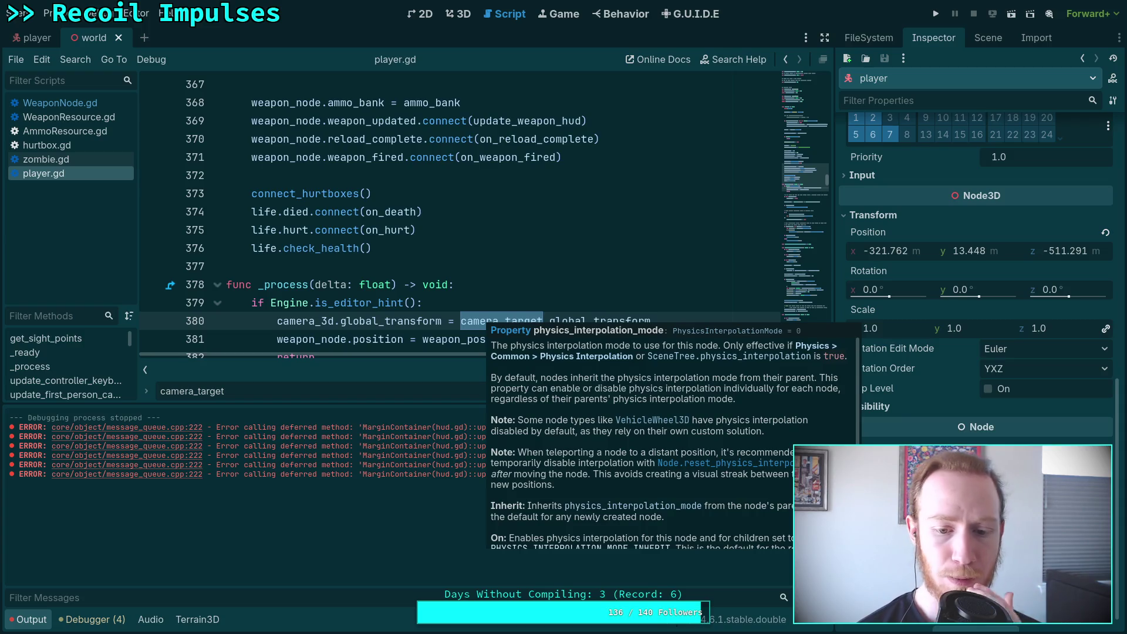
scroll(771, 493, "down", 2)
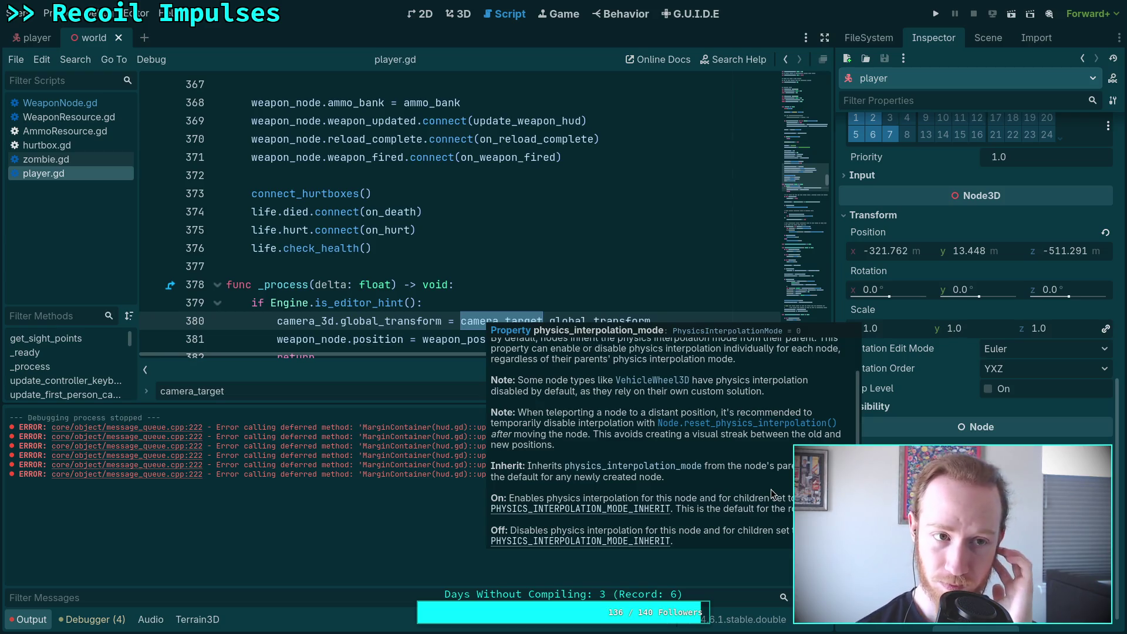
left_click(1044, 499)
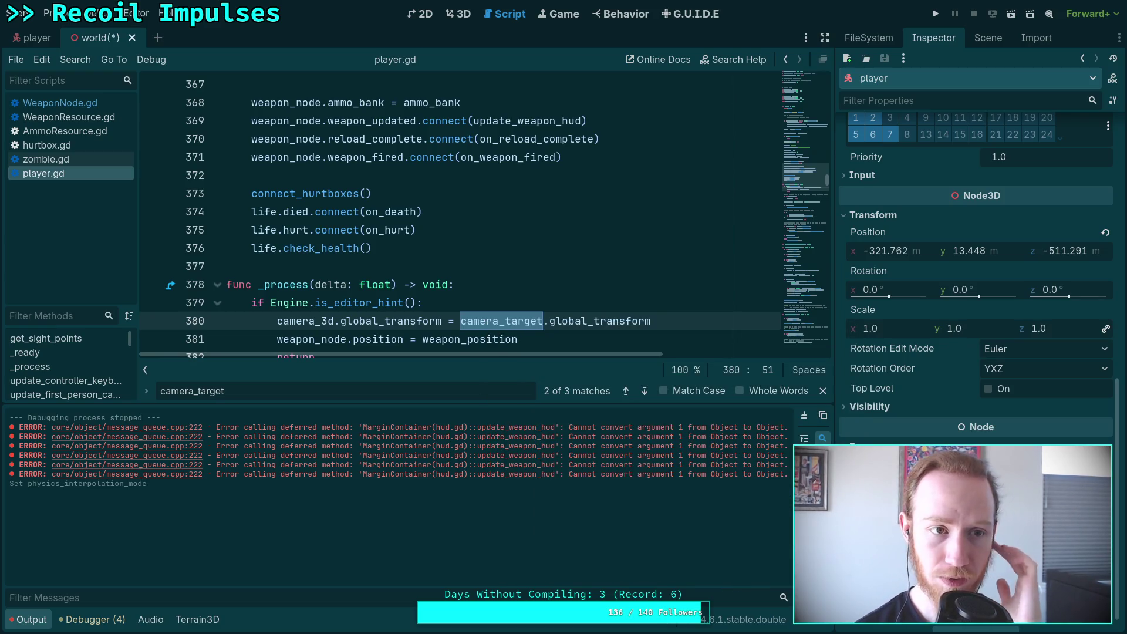
key("ctrl+s")
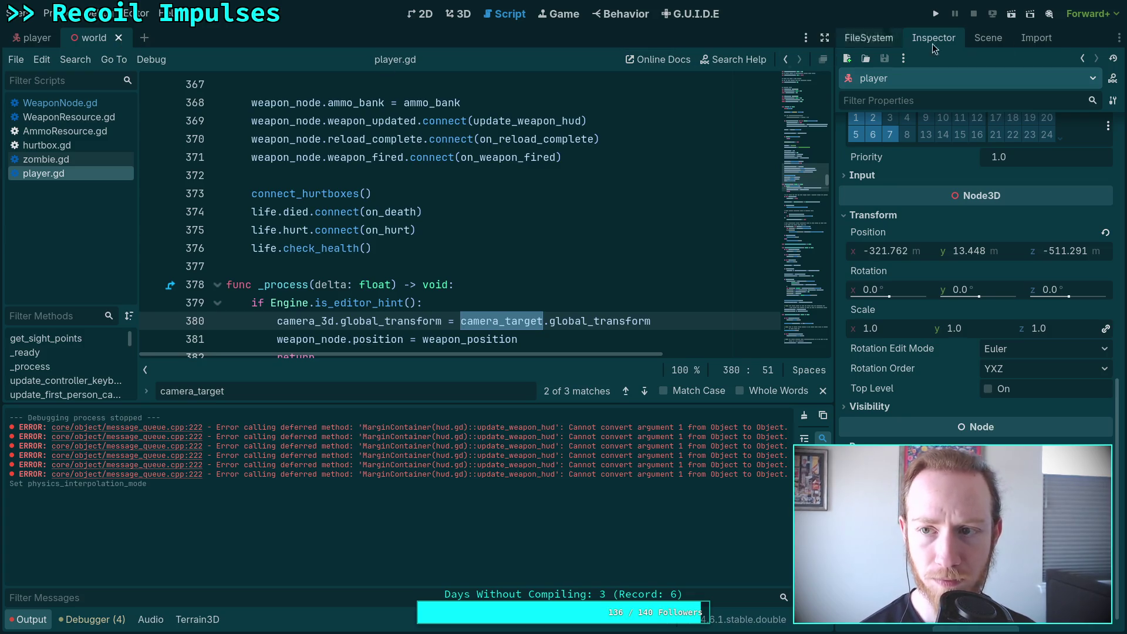
Inspect the zombie node's properties, then launch the project for a test run
left_click(997, 39)
left_click(904, 255)
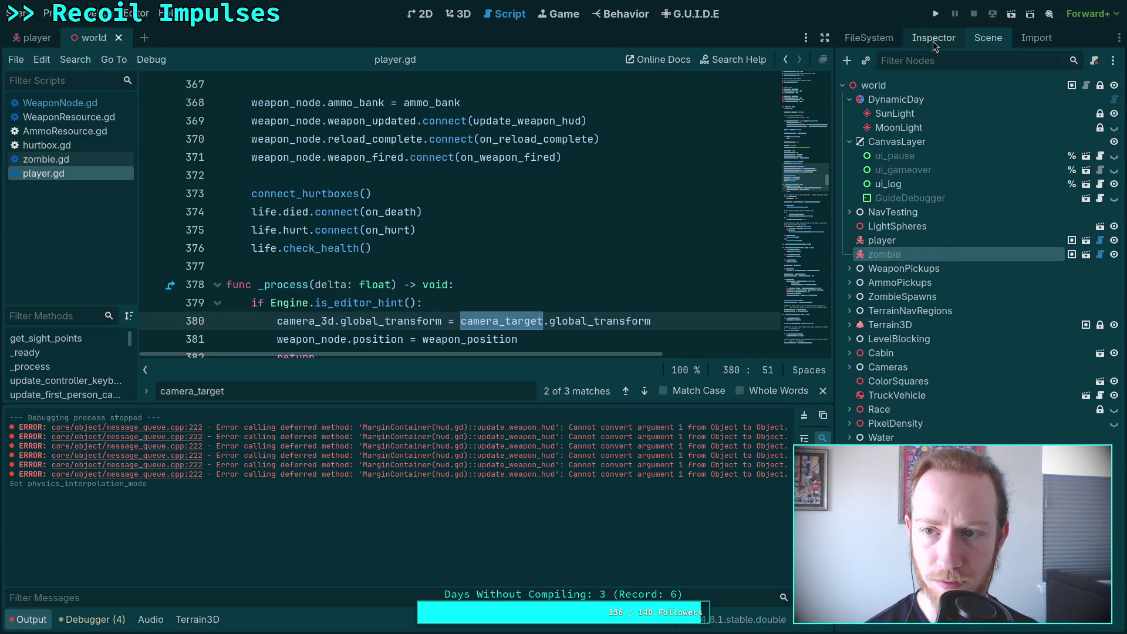
left_click(932, 39)
left_click(988, 38)
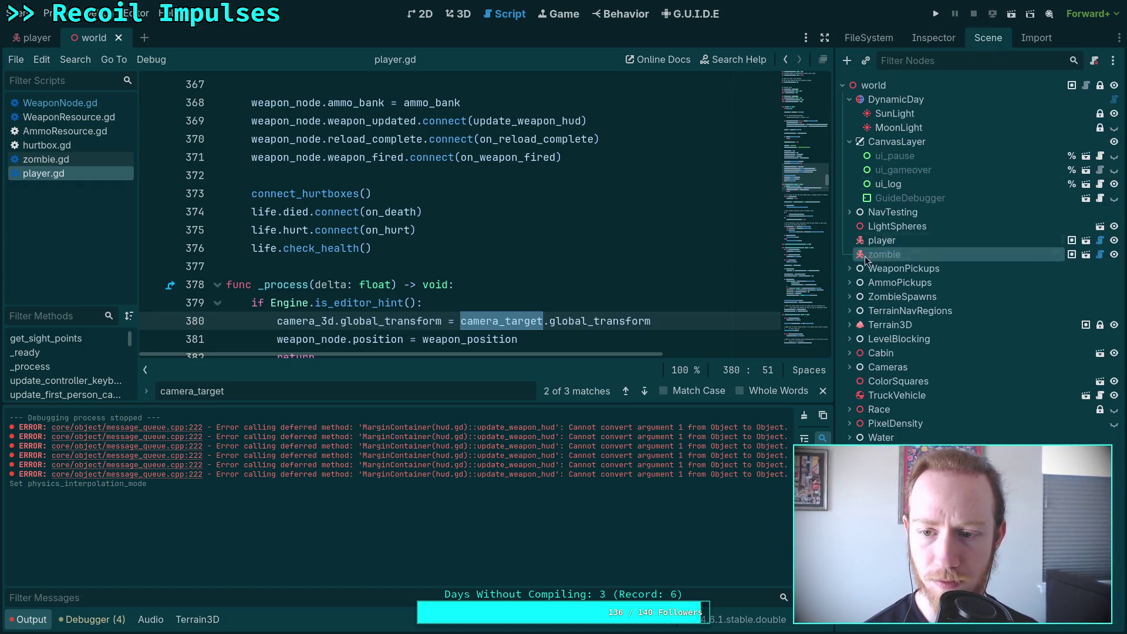
left_click(937, 14)
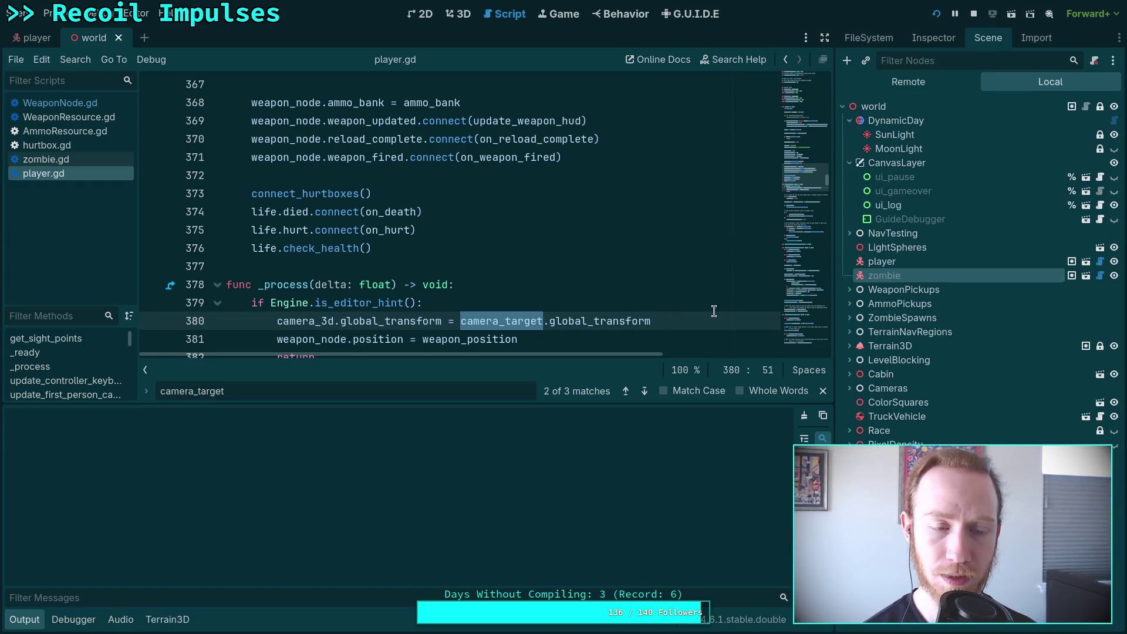
Move the game window, walk forward to grab the pistol, then pause and exit
left_click_drag(718, 317, 572, 276)
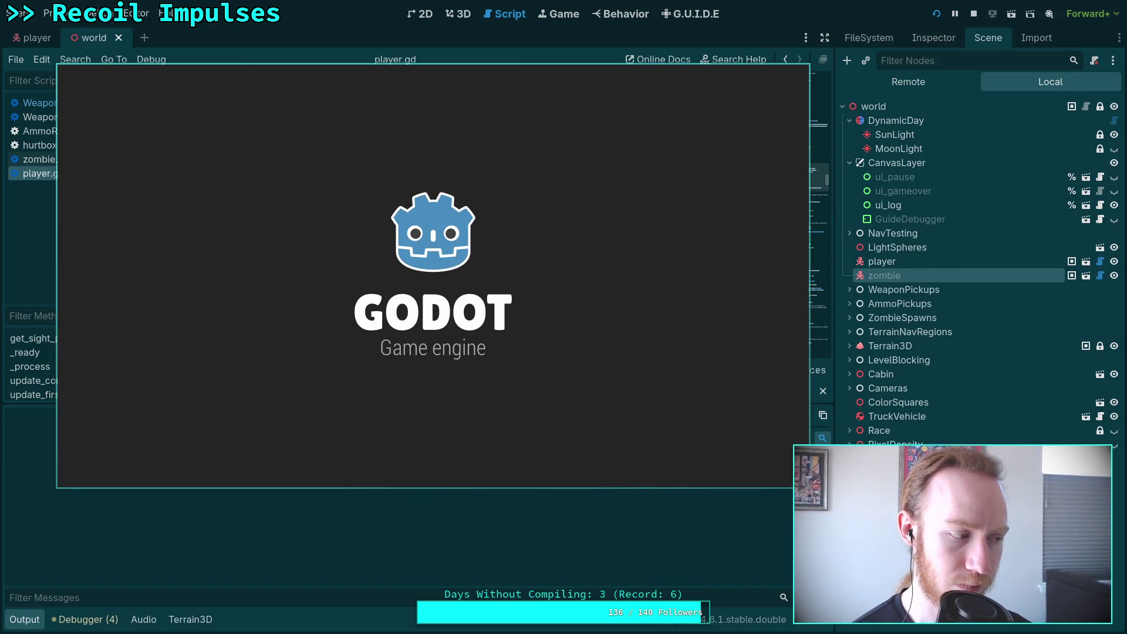
key("w")
key("w")
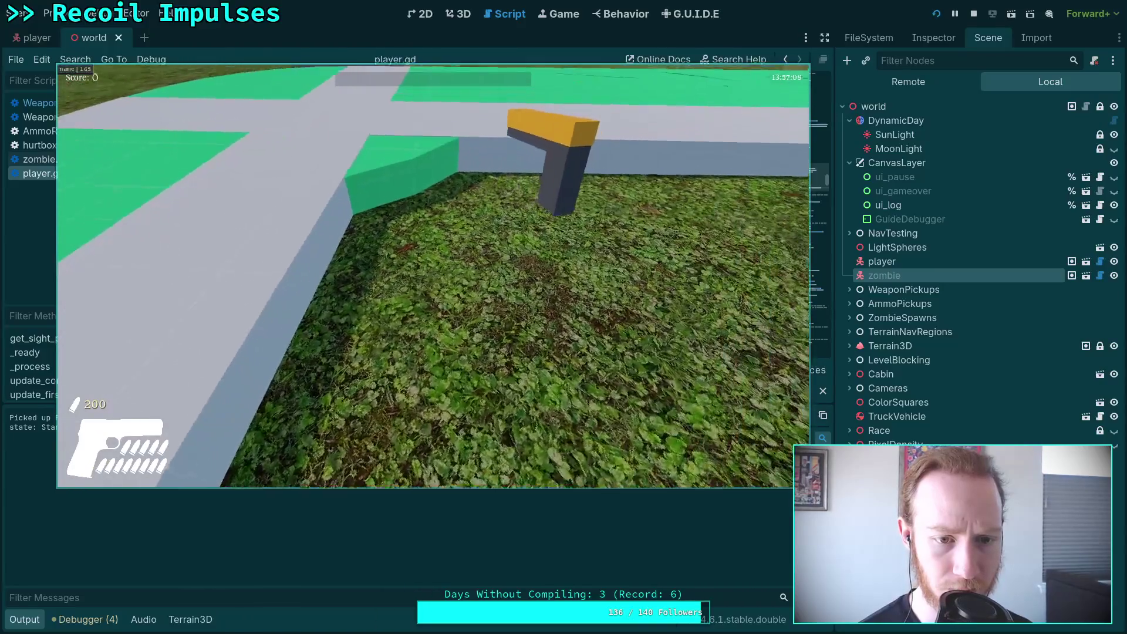
key("w")
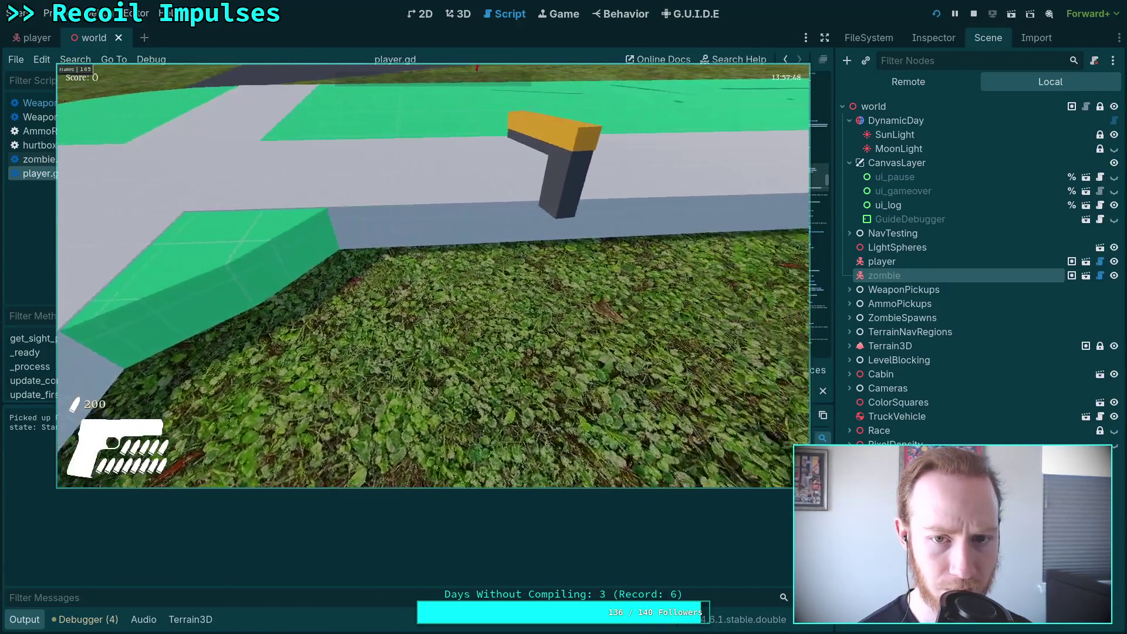
key("w")
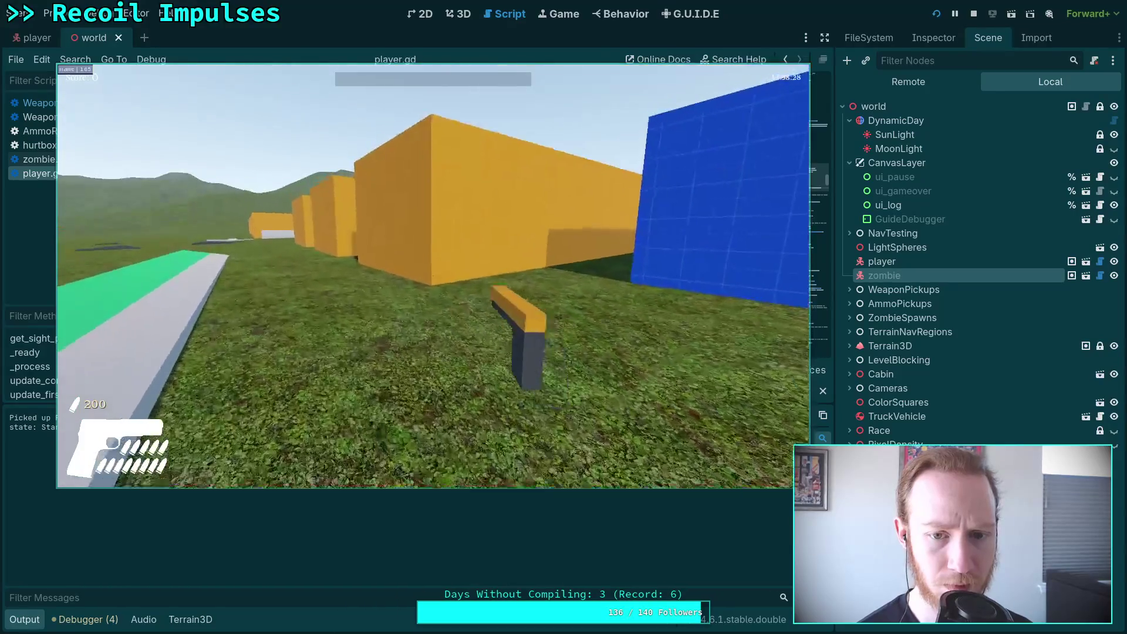
key("w")
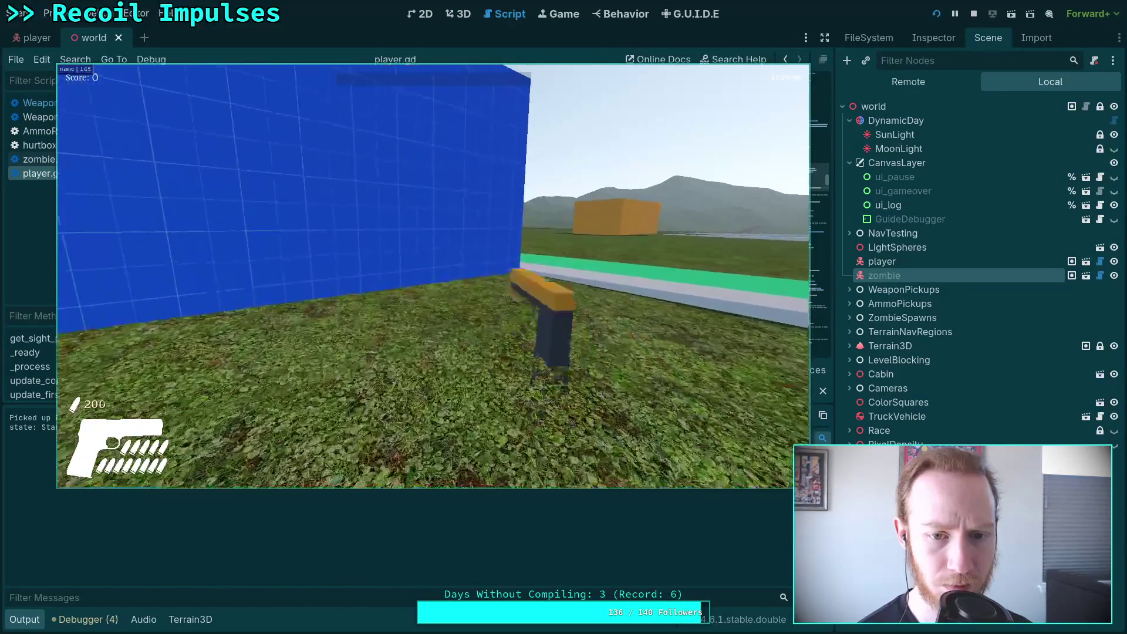
key("Escape")
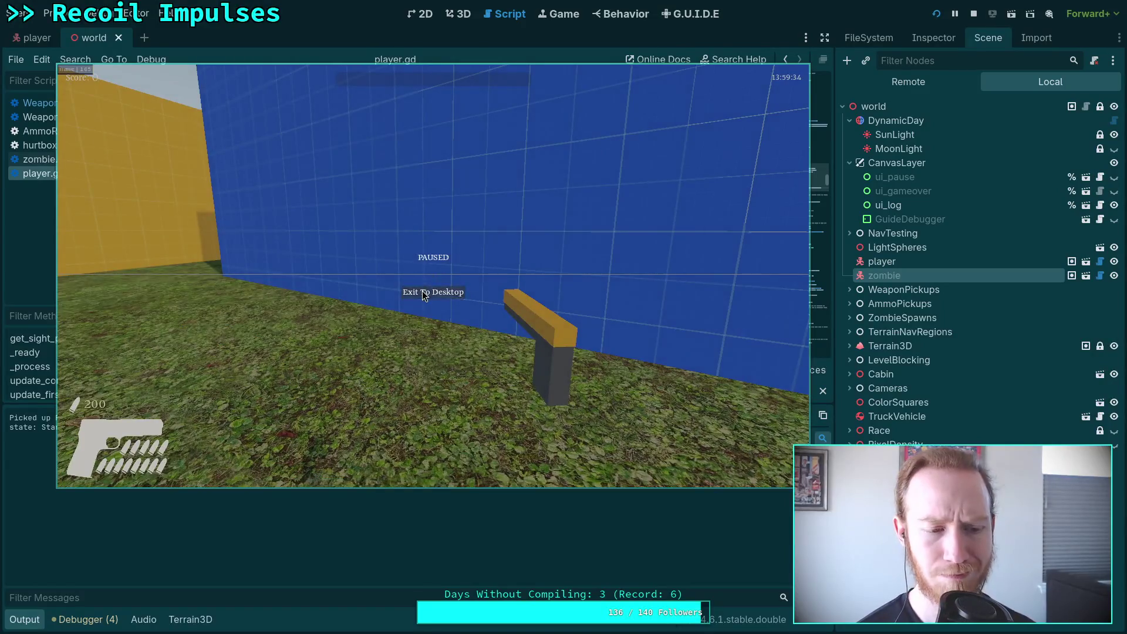
left_click(422, 294)
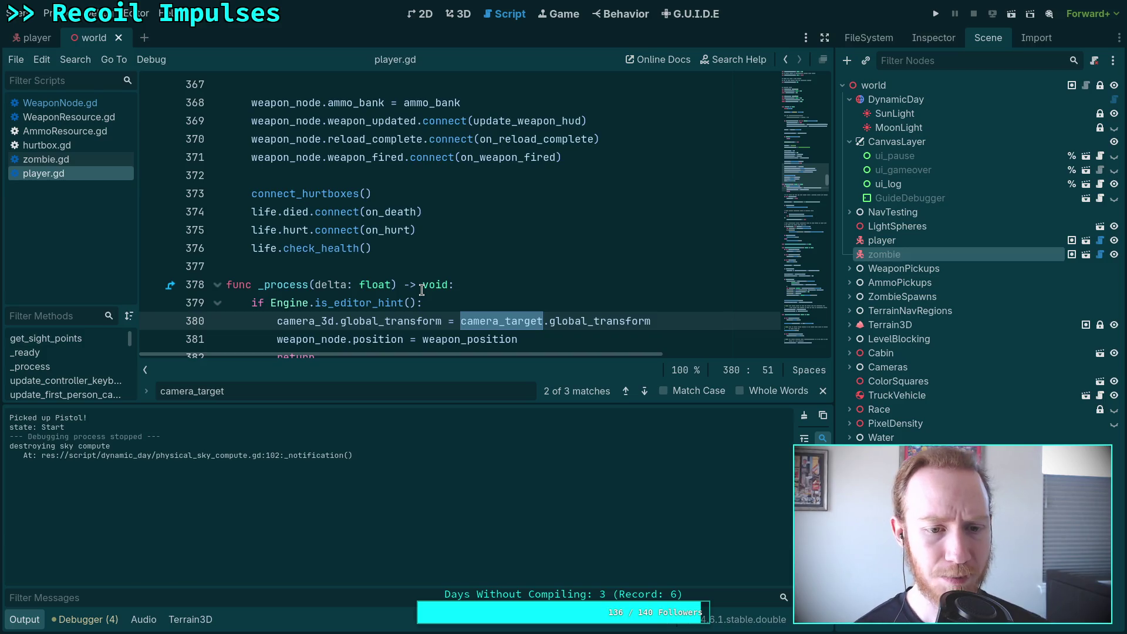
Enlarge the script editor and search player.gd for weapon_node.pos
left_click_drag(342, 404, 313, 570)
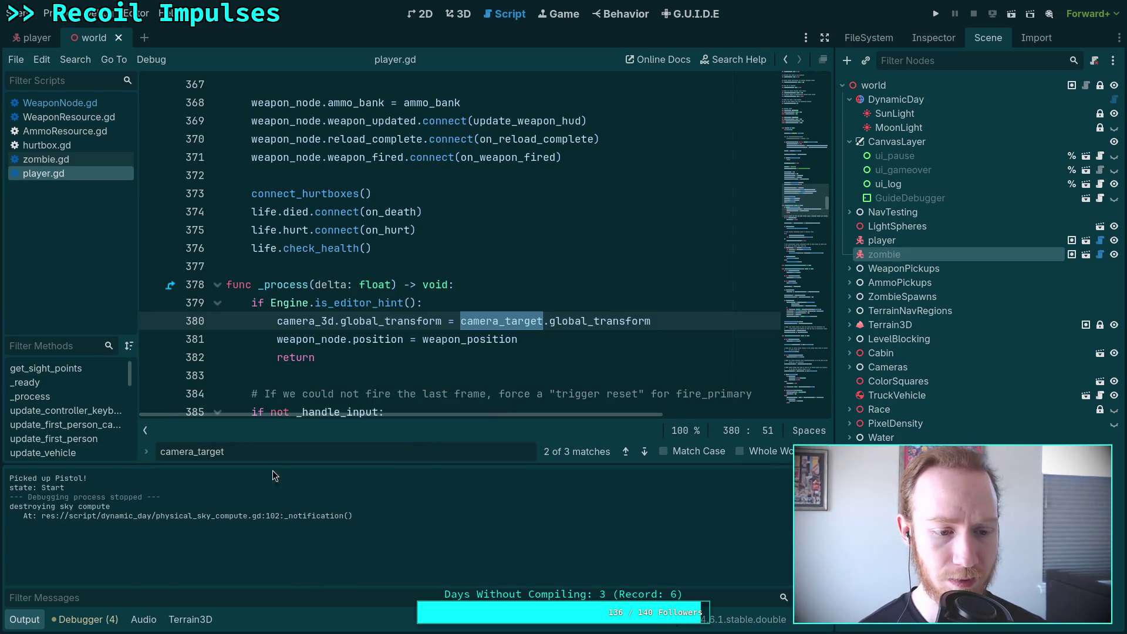
left_click(148, 449)
type("veap")
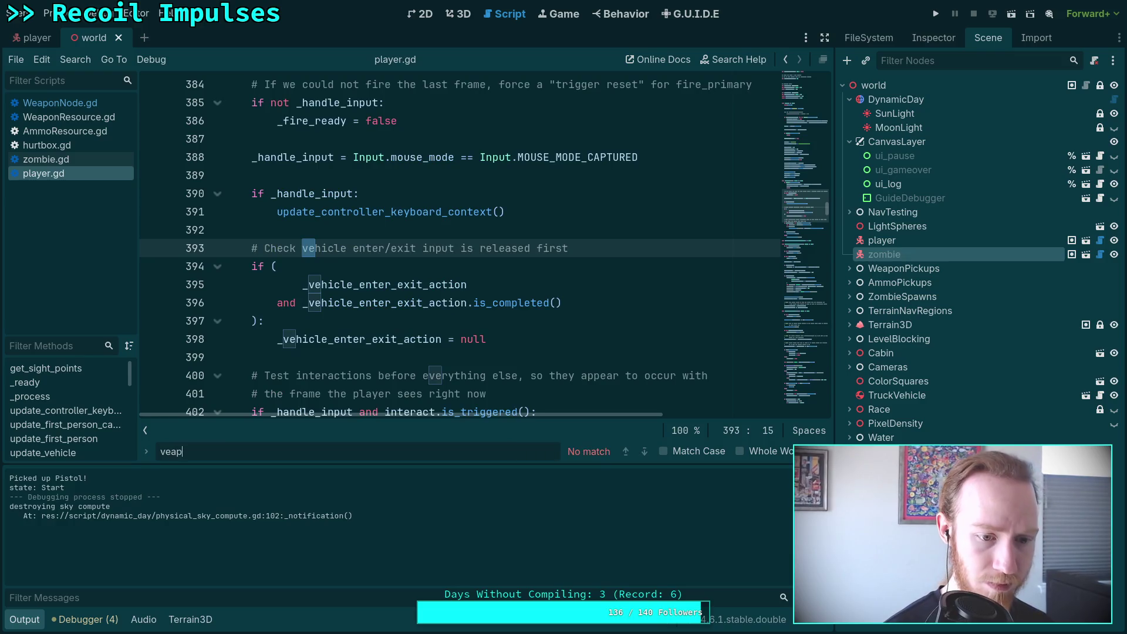
key("BackSpace")
key("BackSpace")
key("BackSpace")
type("weapo")
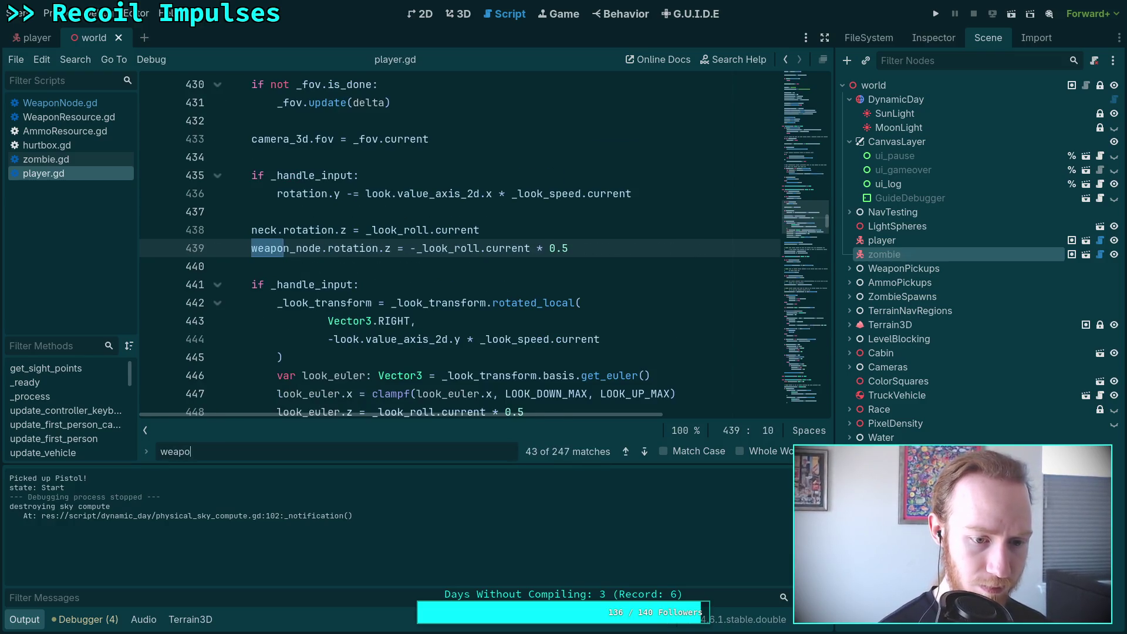
type("n_node")
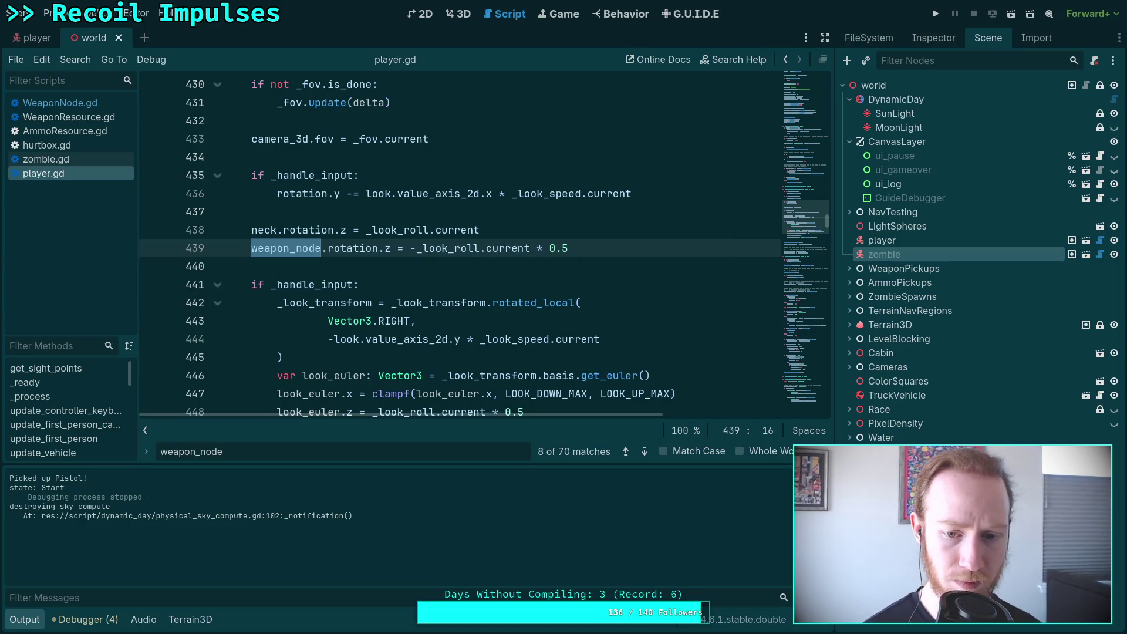
type(".pa")
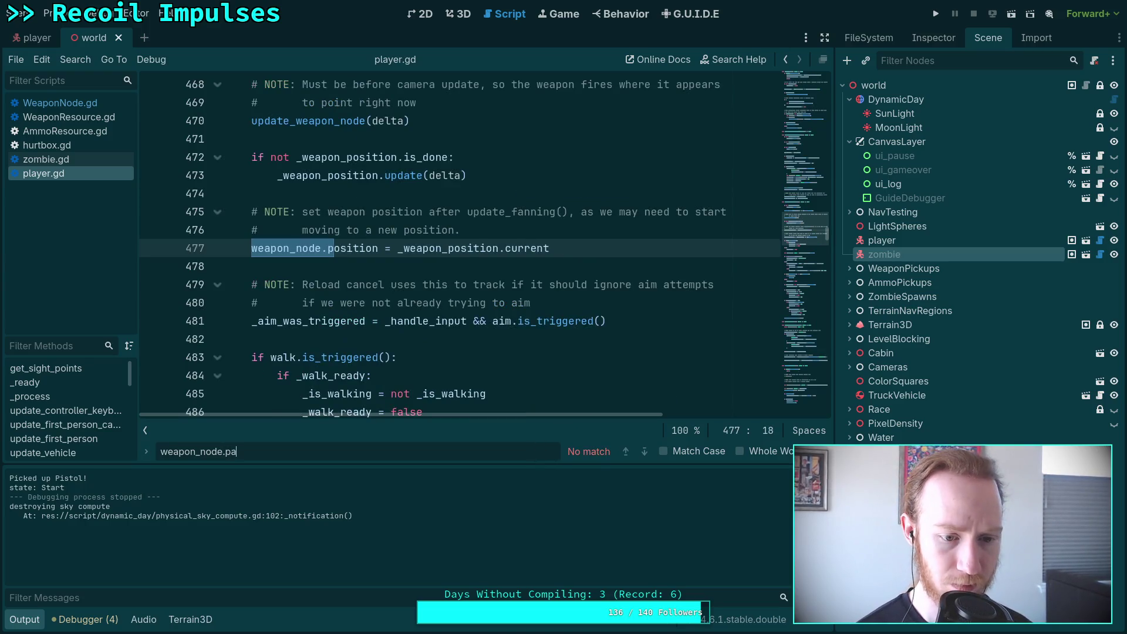
key("BackSpace")
type("ost")
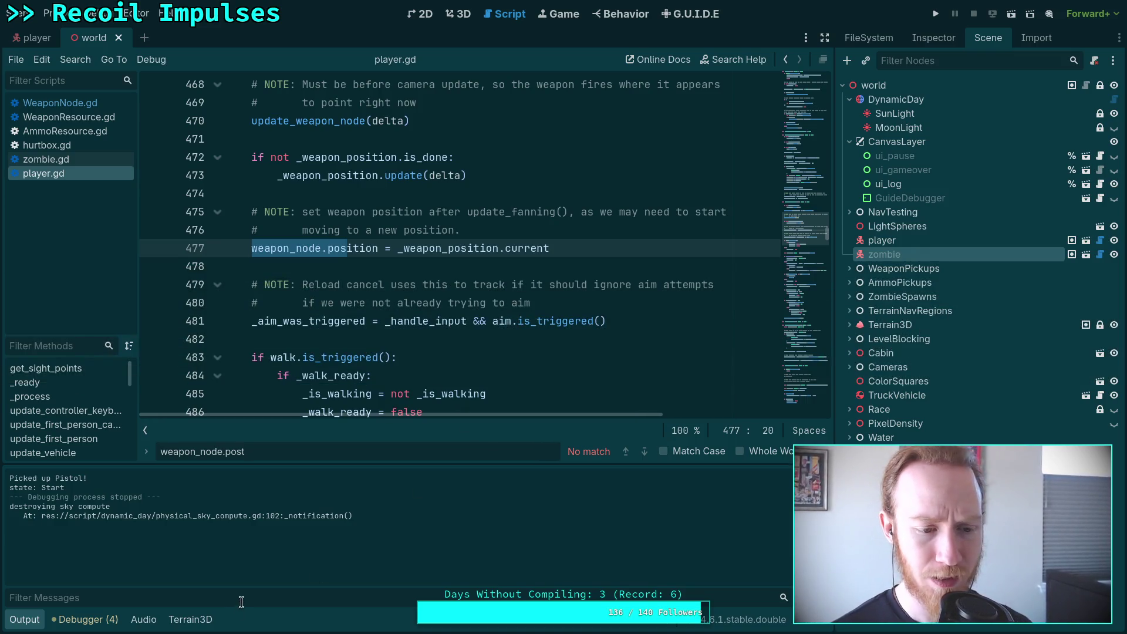
left_click(25, 619)
Check the Debugger's script errors, then hide the panel again
left_click(103, 614)
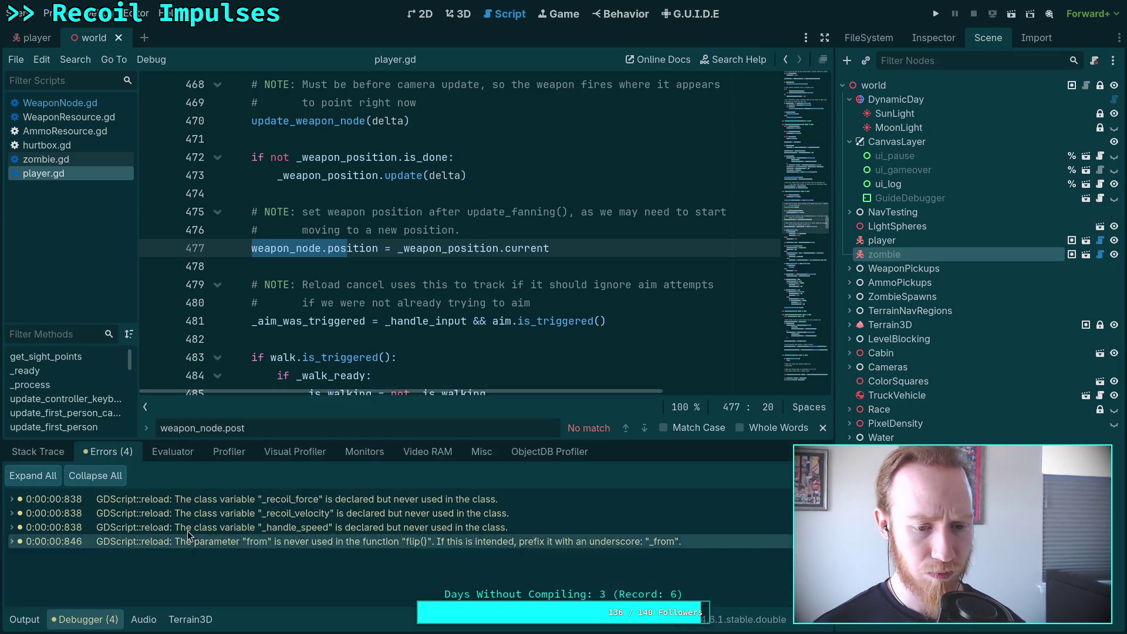
left_click(82, 619)
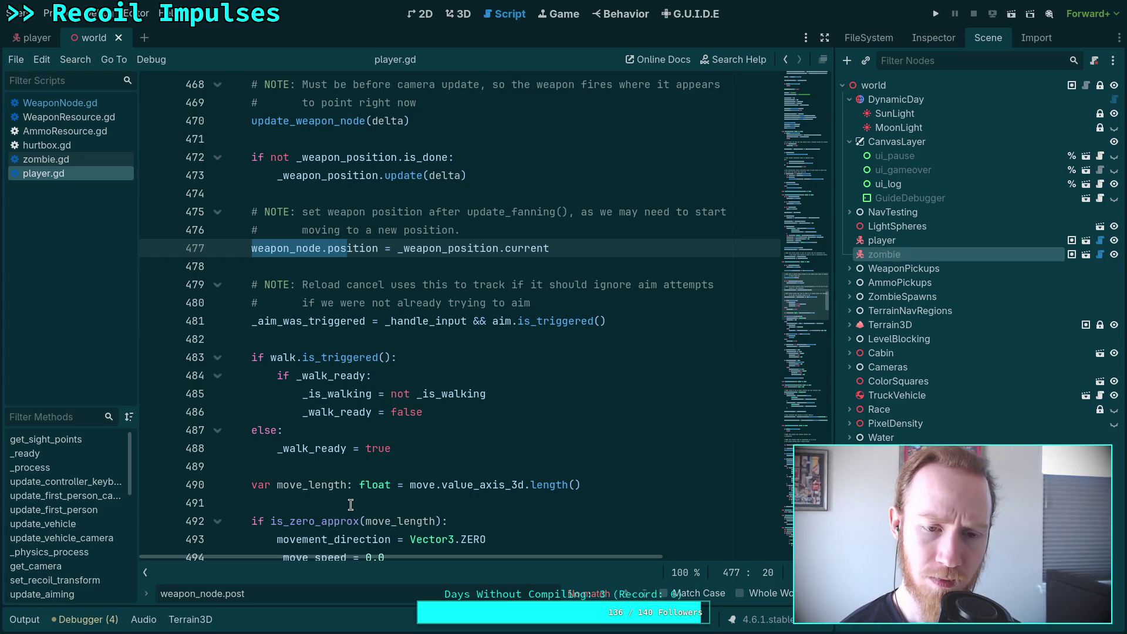
scroll(350, 505, "up", 3)
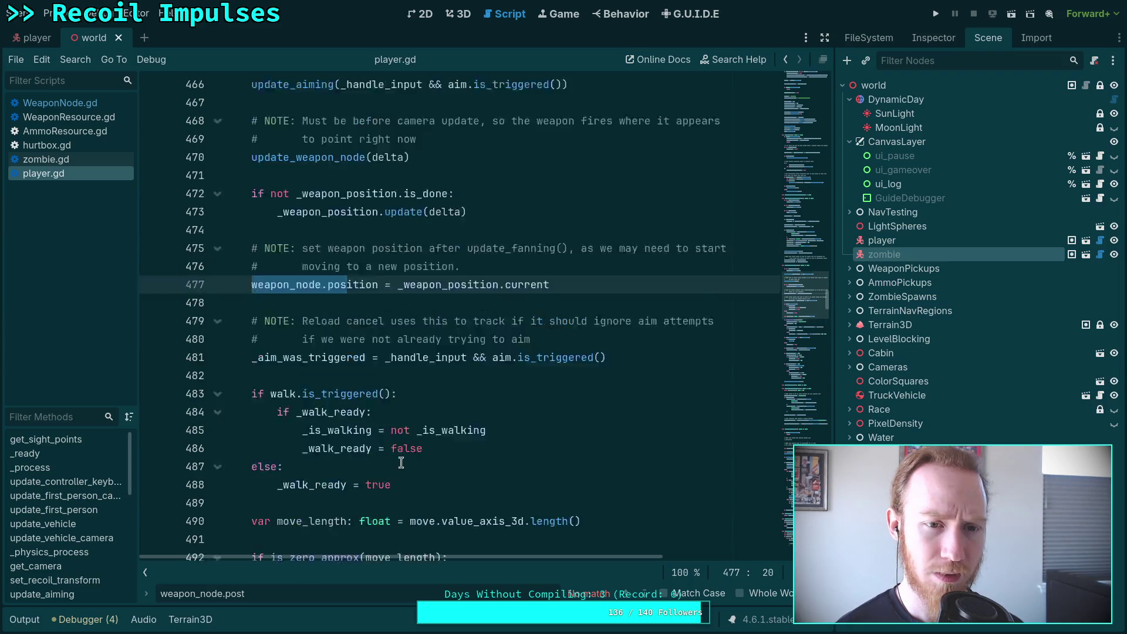
scroll(378, 467, "down", 1)
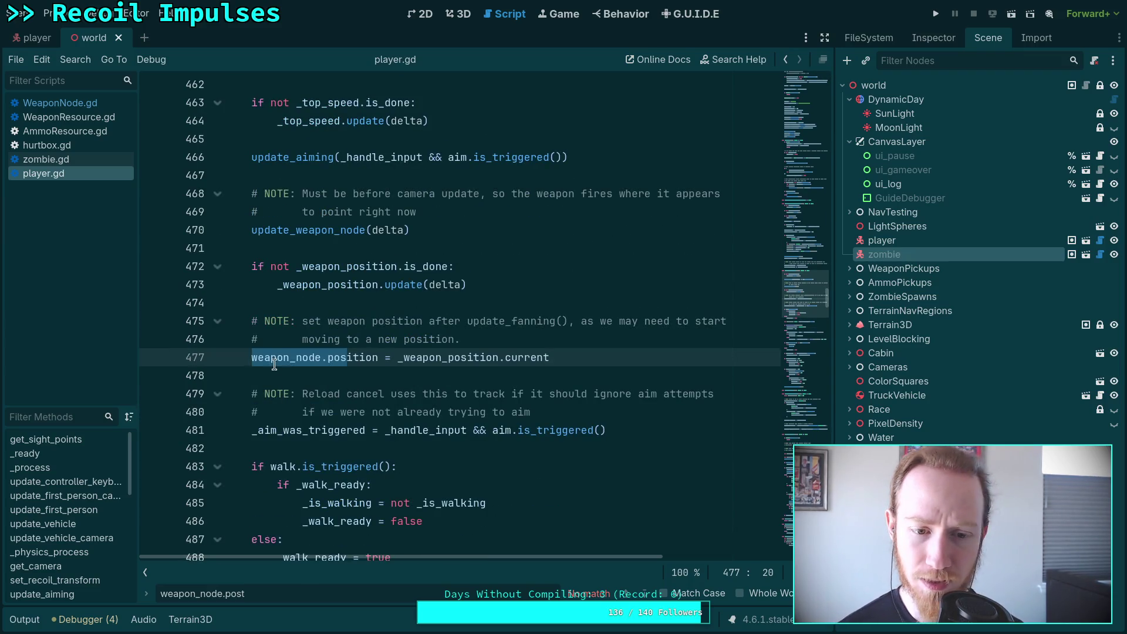
Fix the search term and step through weapon_node.pos matches on lines 349, 381 and 477
key("Home")
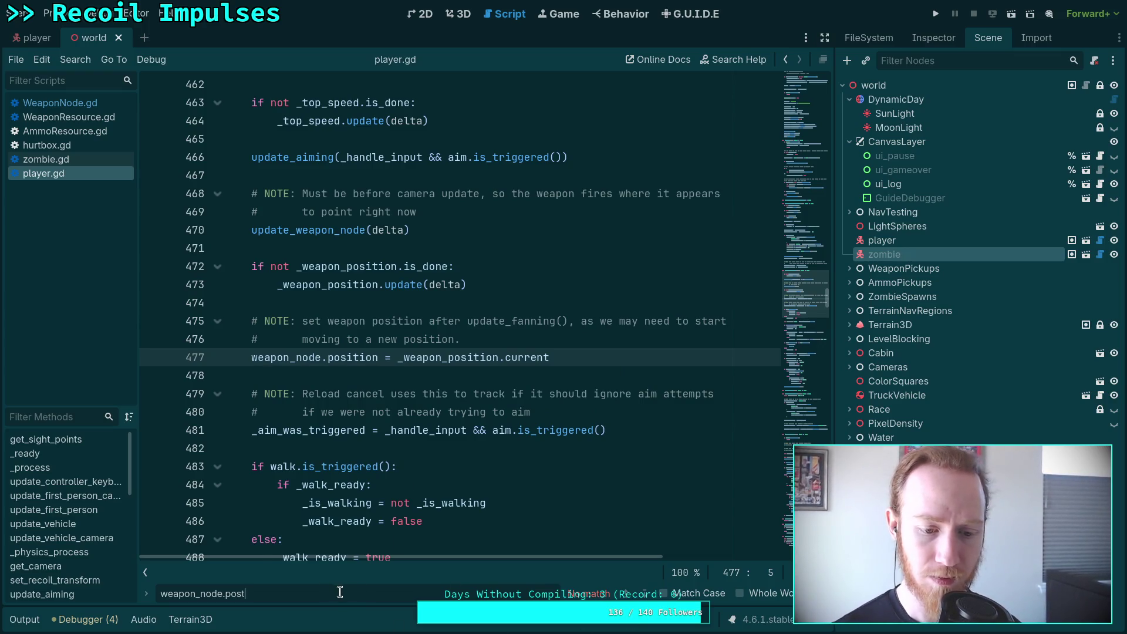
key("BackSpace")
left_click(647, 593)
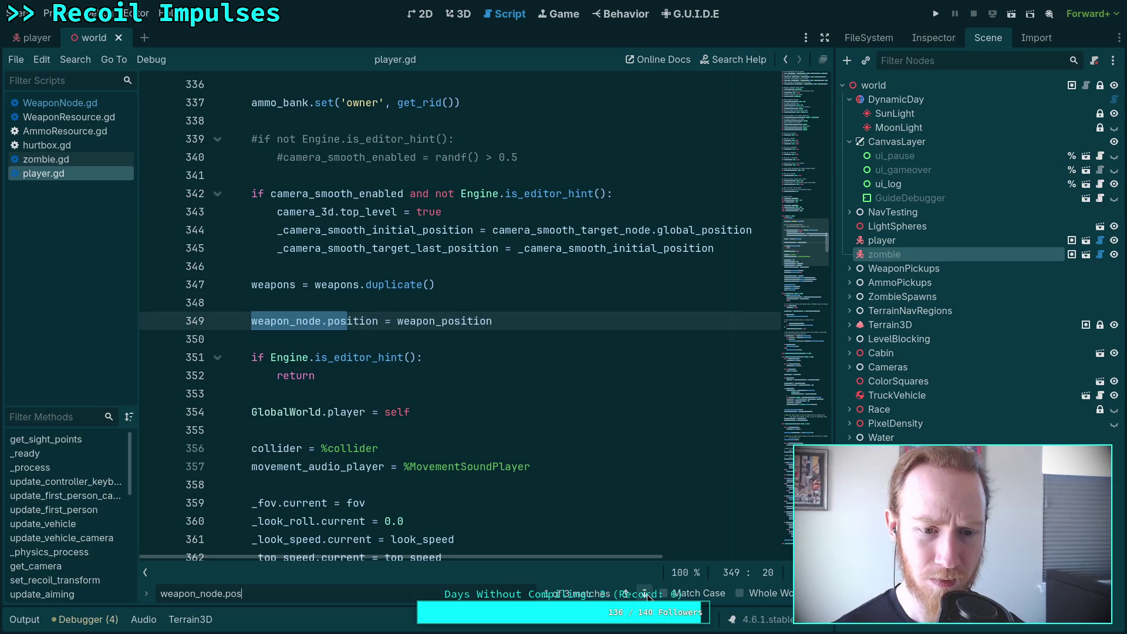
scroll(487, 543, "up", 8)
scroll(463, 535, "down", 2)
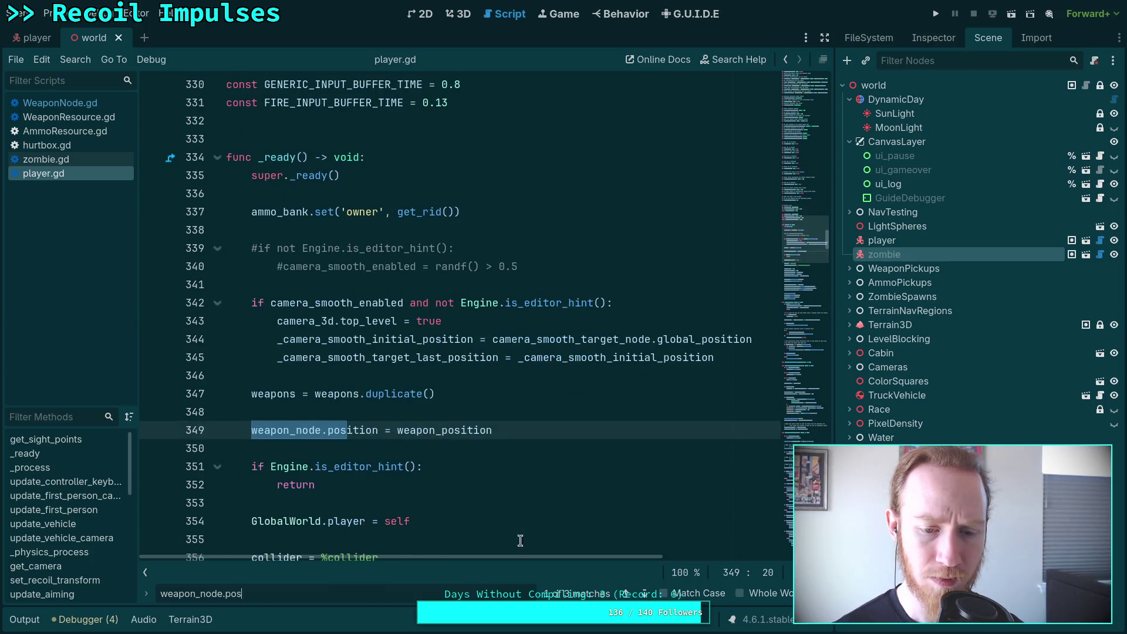
left_click(645, 594)
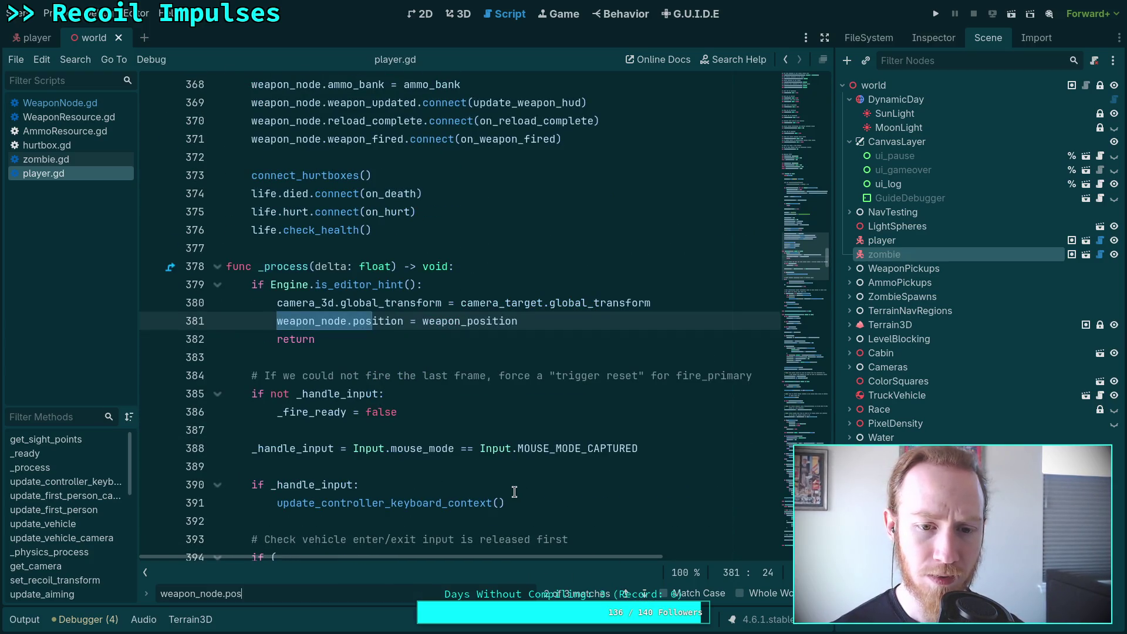
left_click(645, 593)
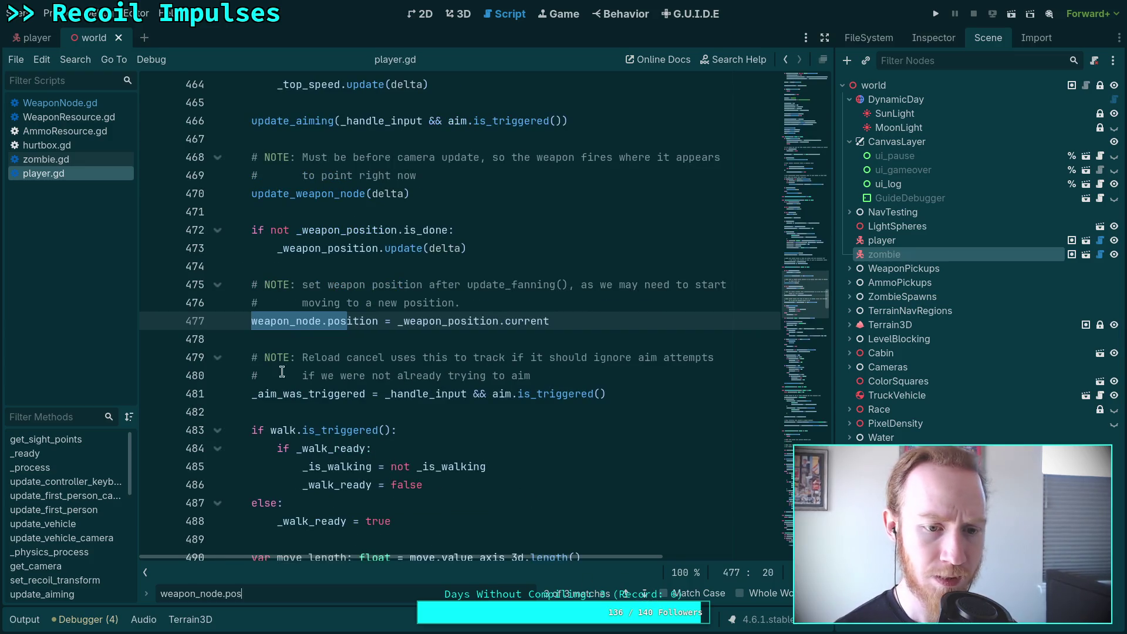
Comment out line 477 with #, save player.gd, and run the project again
left_click(253, 321)
type("#")
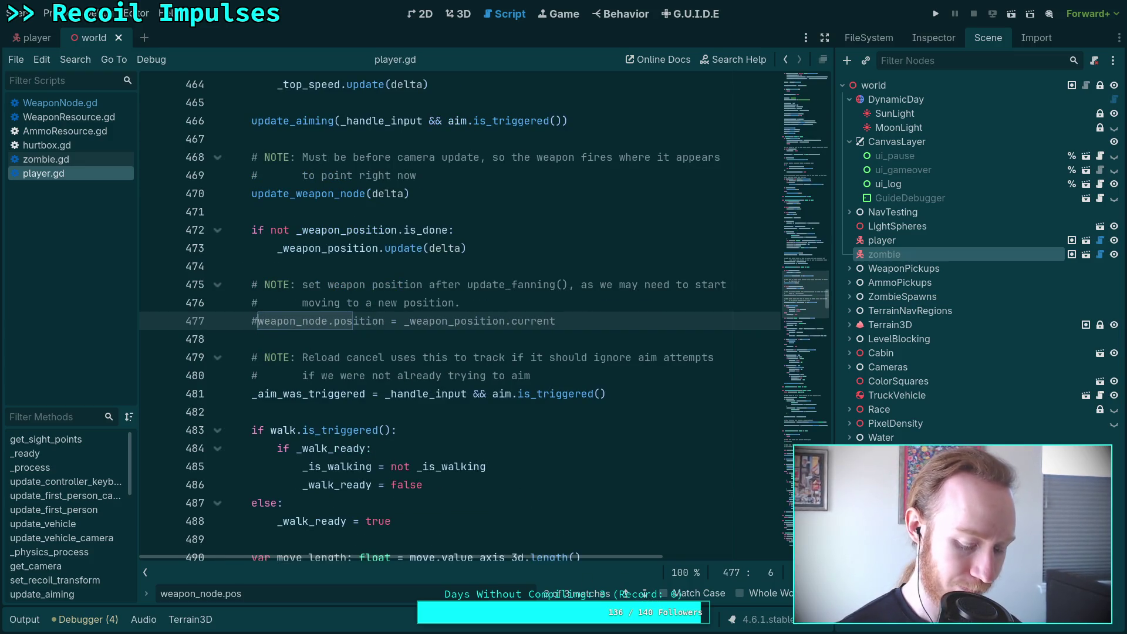
key("ctrl+s")
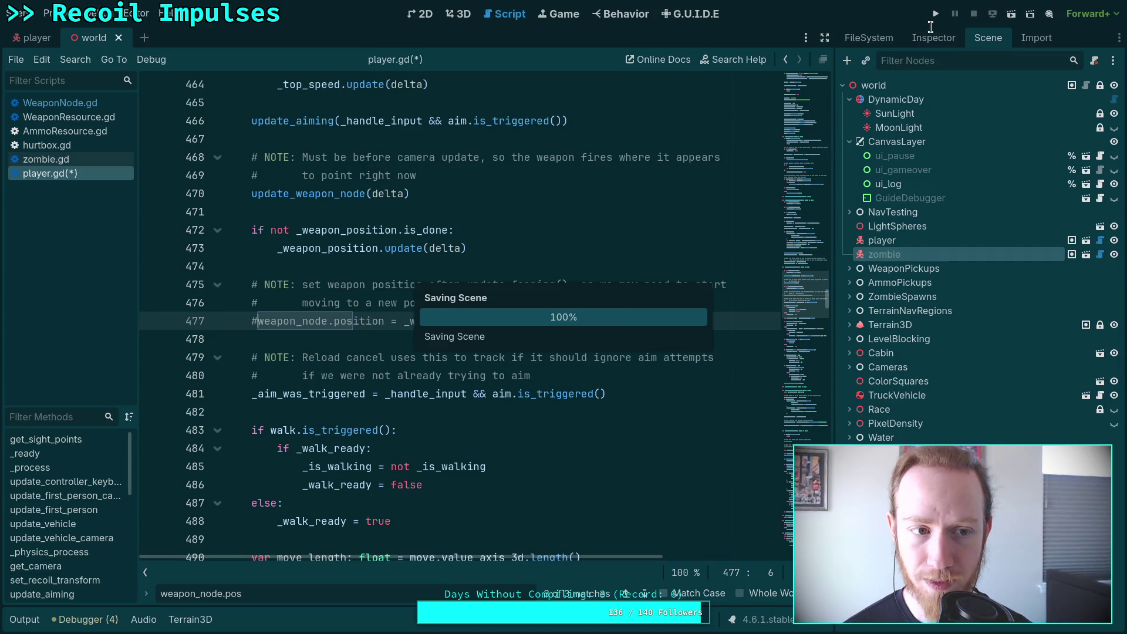
left_click(934, 23)
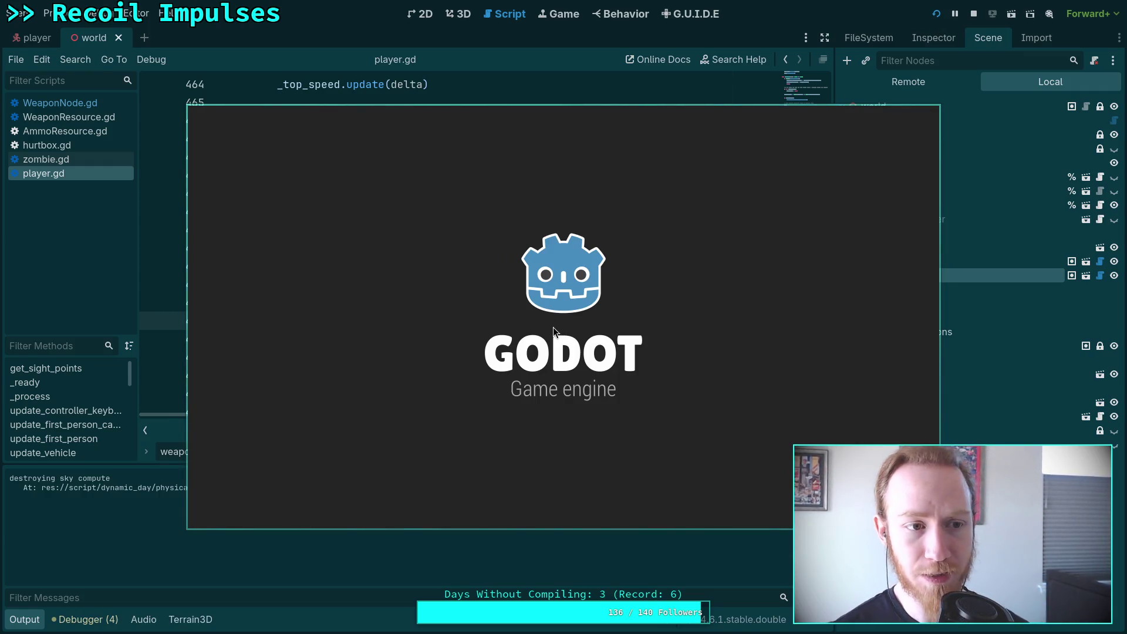
Pick up the pistol in-game, pause, and stop the debug run with F8
key("w")
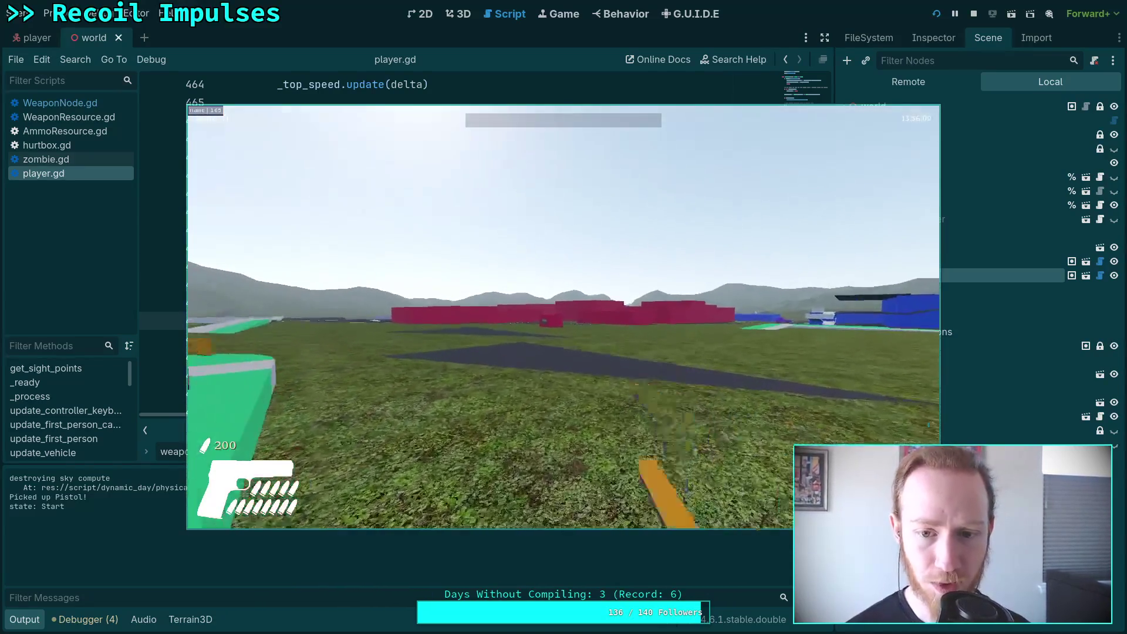
key("Escape")
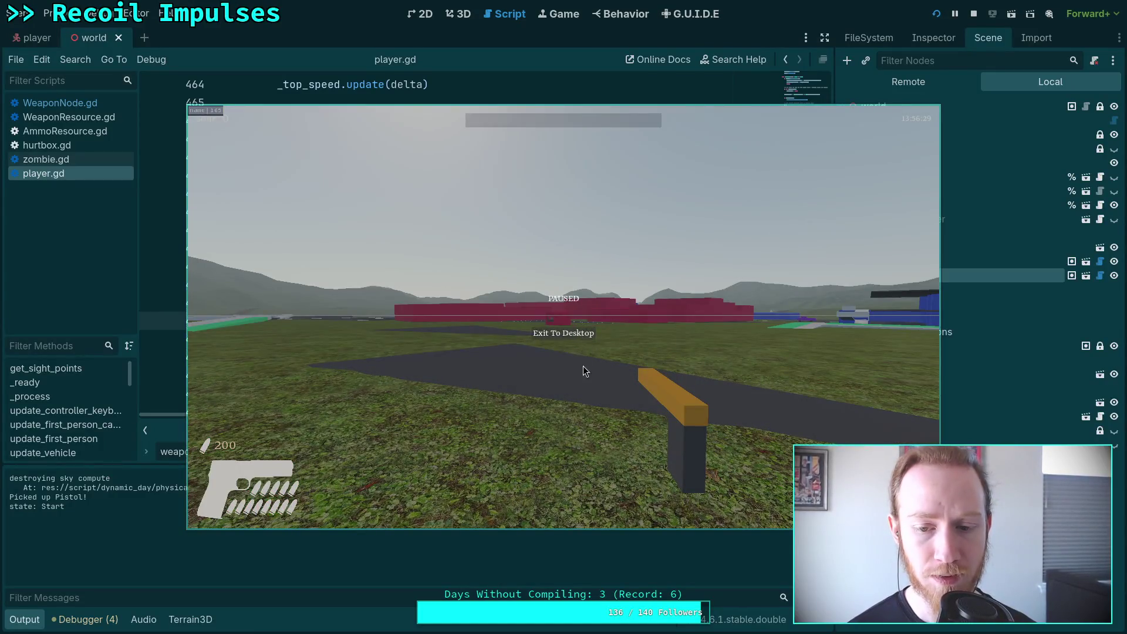
key("F8")
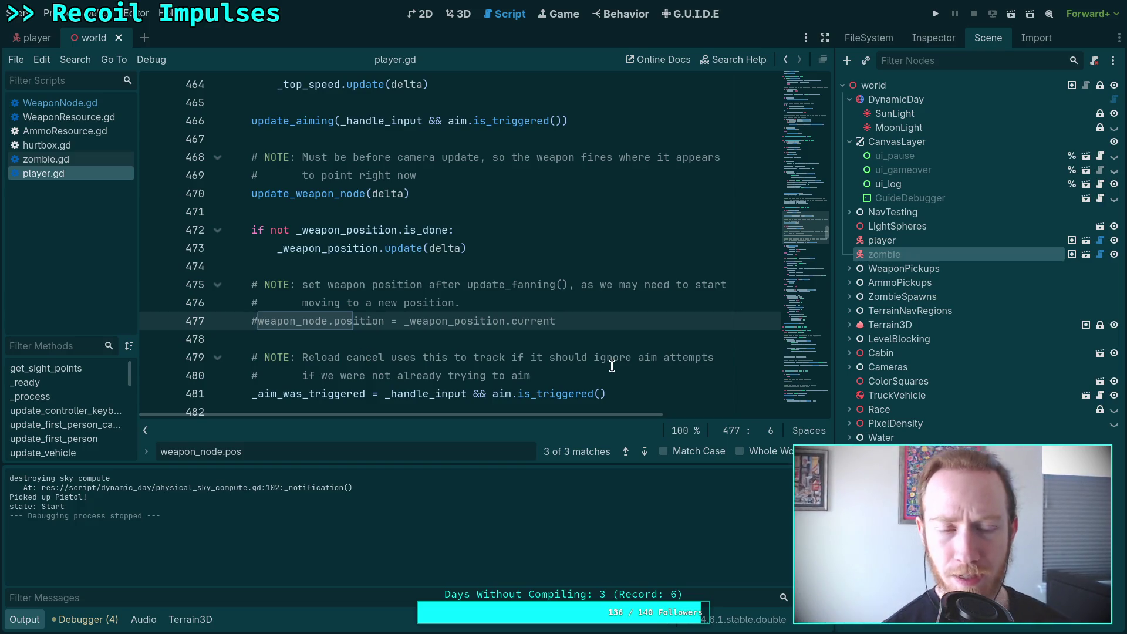
In the player scene, add a Node3D child under player and nest WeaponNode inside it
left_click(30, 39)
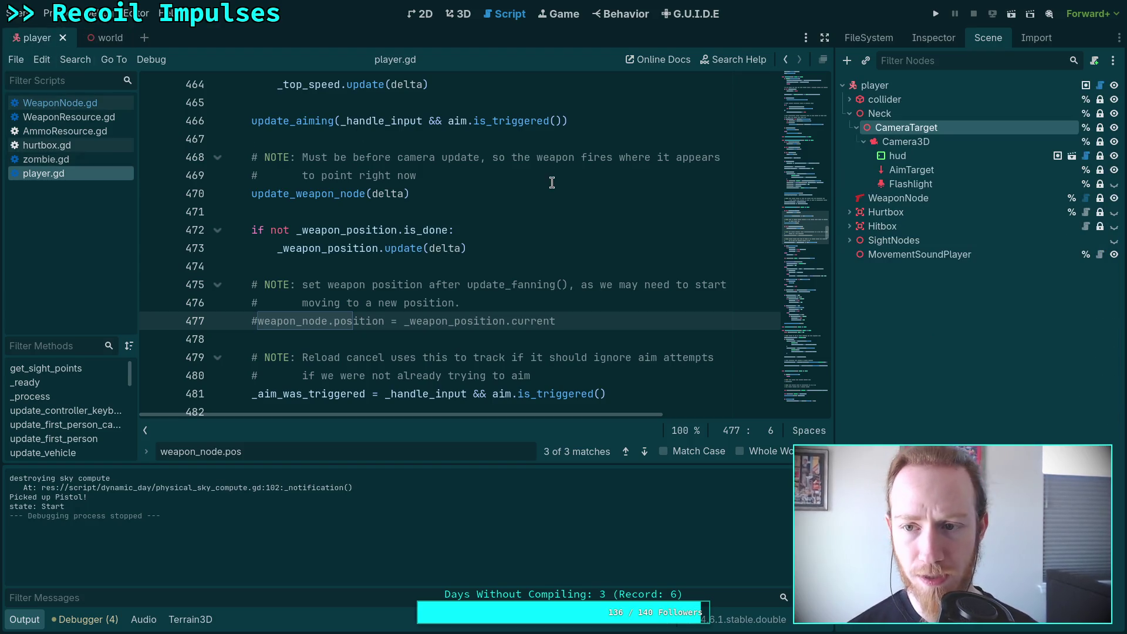
left_click(849, 114)
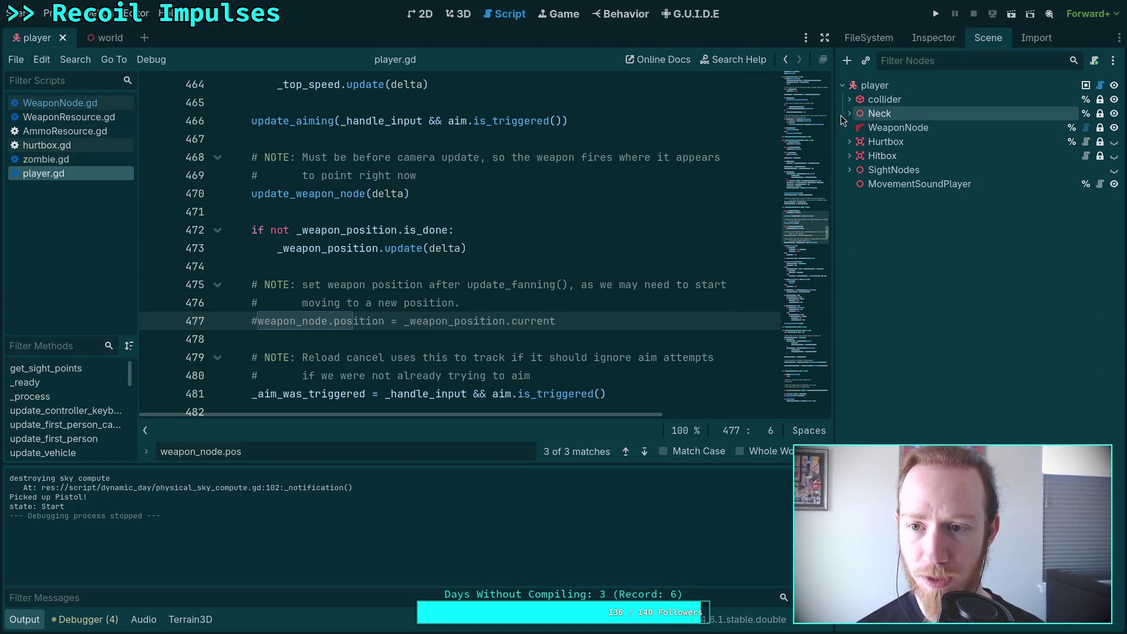
right_click(892, 86)
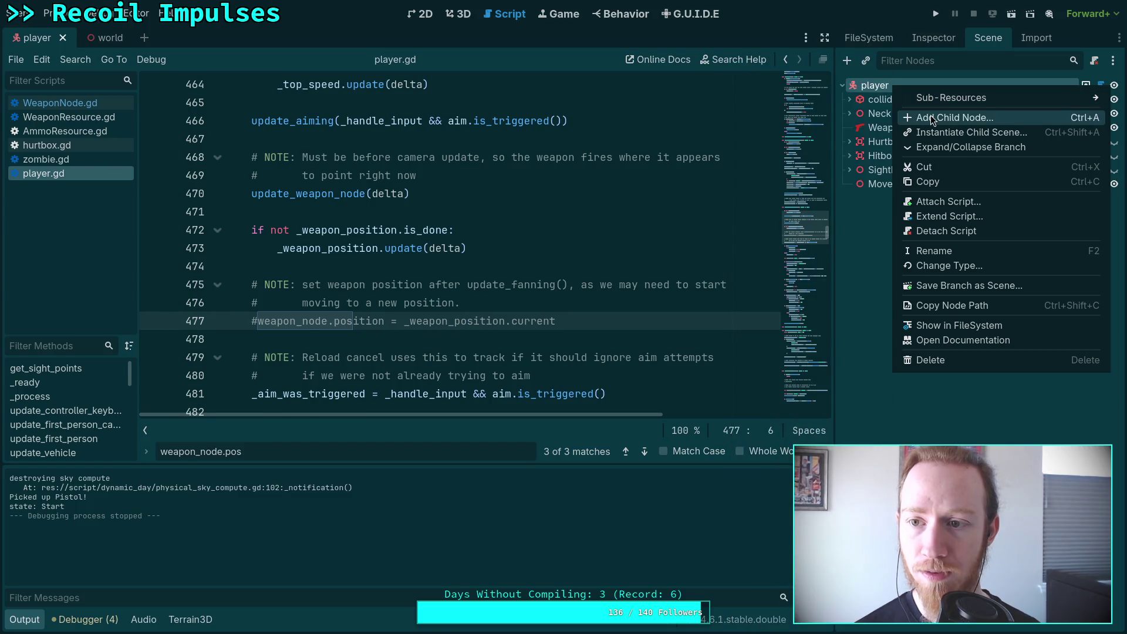
left_click(931, 117)
left_click(305, 216)
left_click(652, 556)
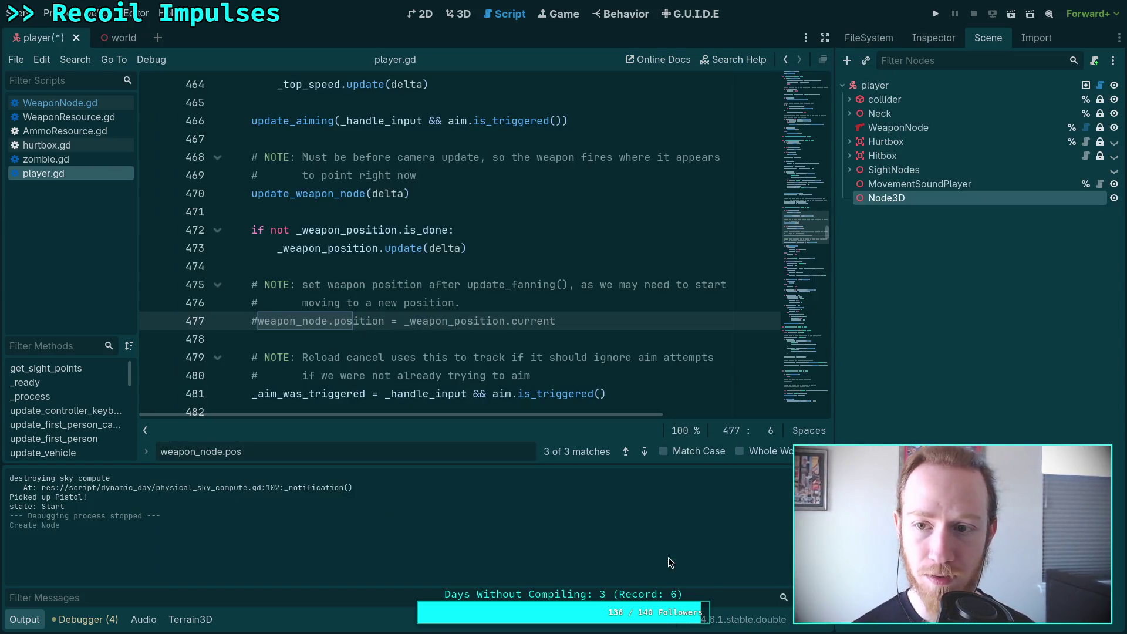
mouse_move(888, 132)
left_mouse_down()
mouse_move(886, 199)
mouse_move(869, 141)
mouse_move(888, 123)
left_mouse_up()
Rename the new Node3D to WeaponInterp and save the player scene
left_click(891, 132)
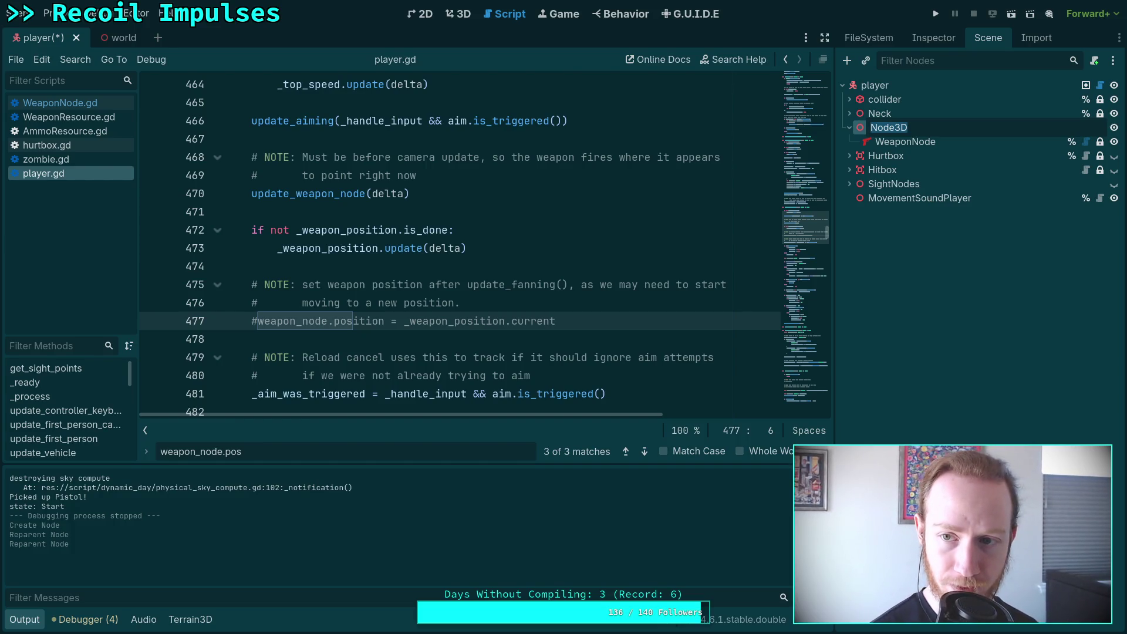
type("int")
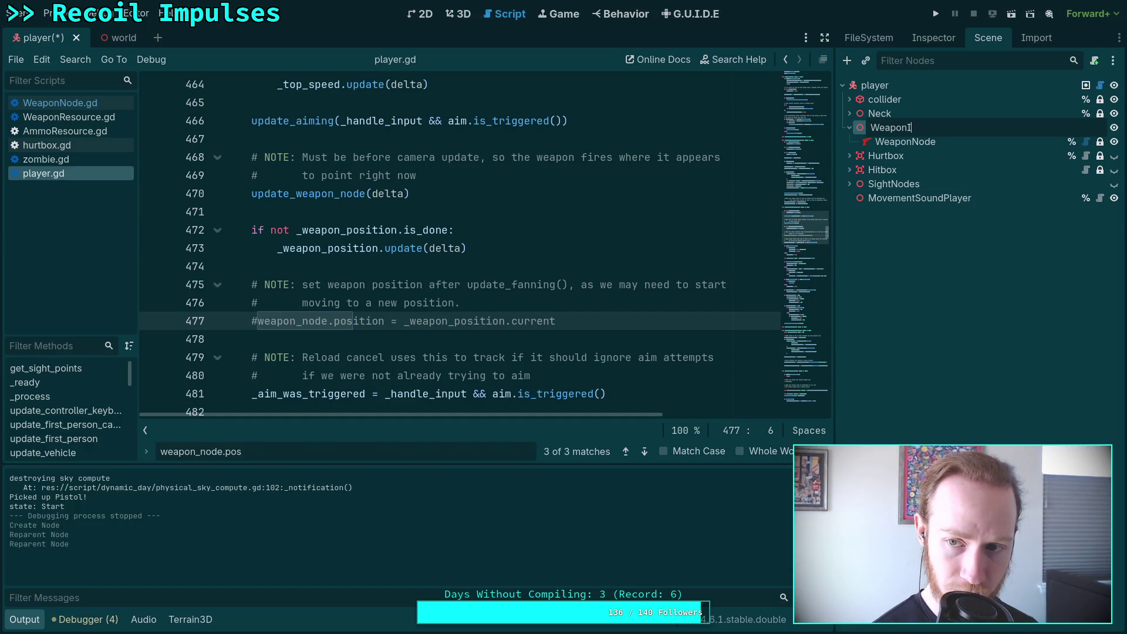
key("Return")
key("ctrl+s")
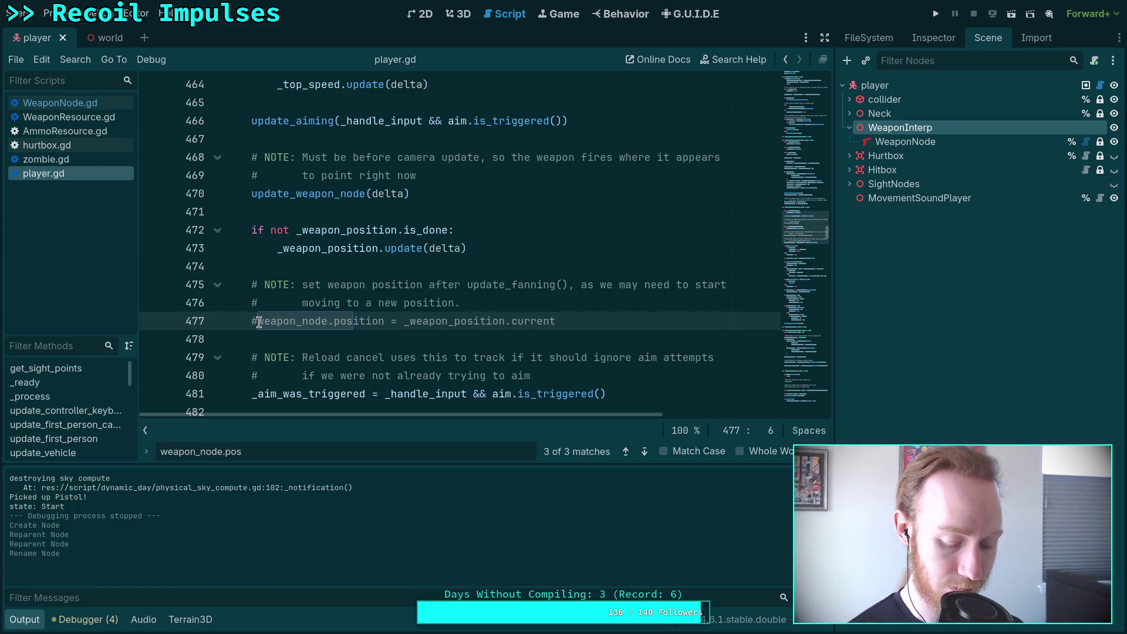
Uncomment the weapon position assignment on line 477, save, and launch the game with F5
key("BackSpace")
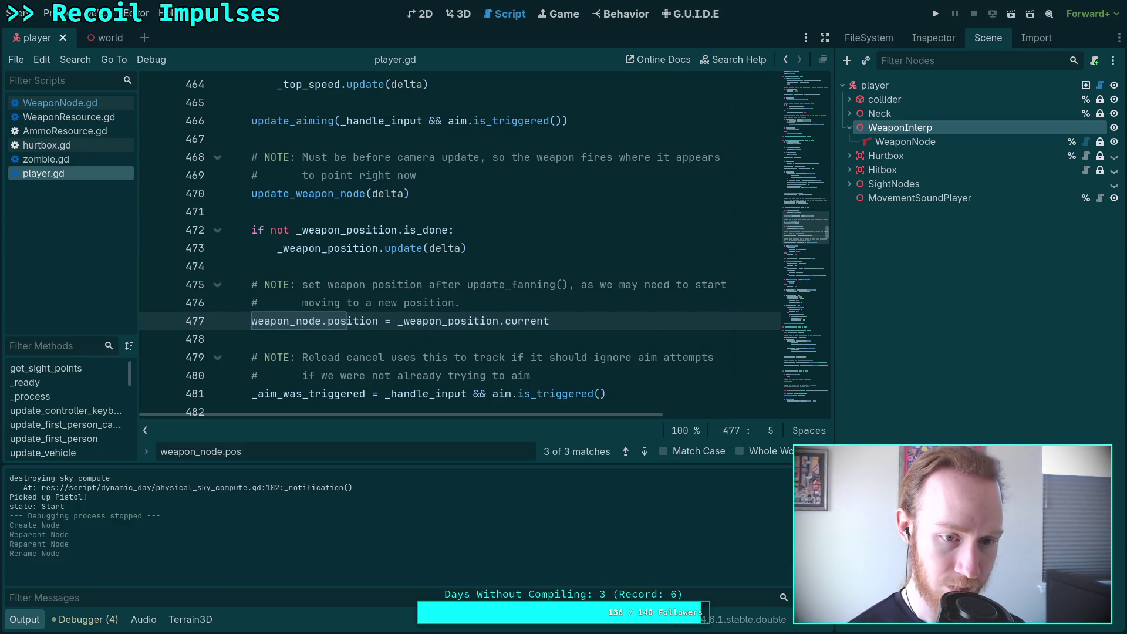
key("ctrl+s")
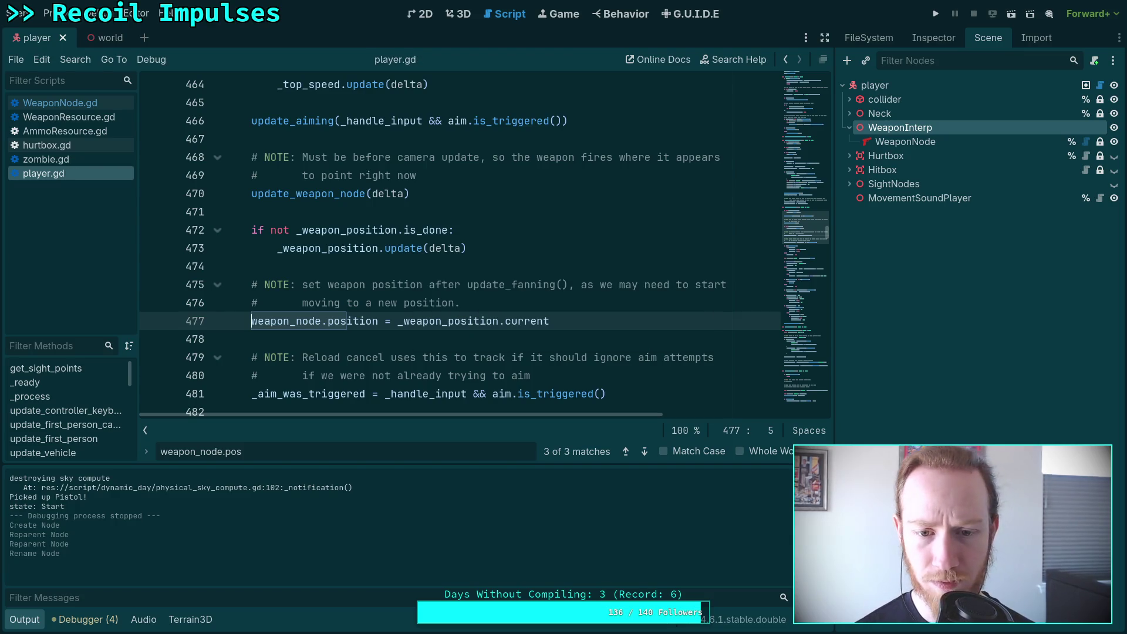
key("F5")
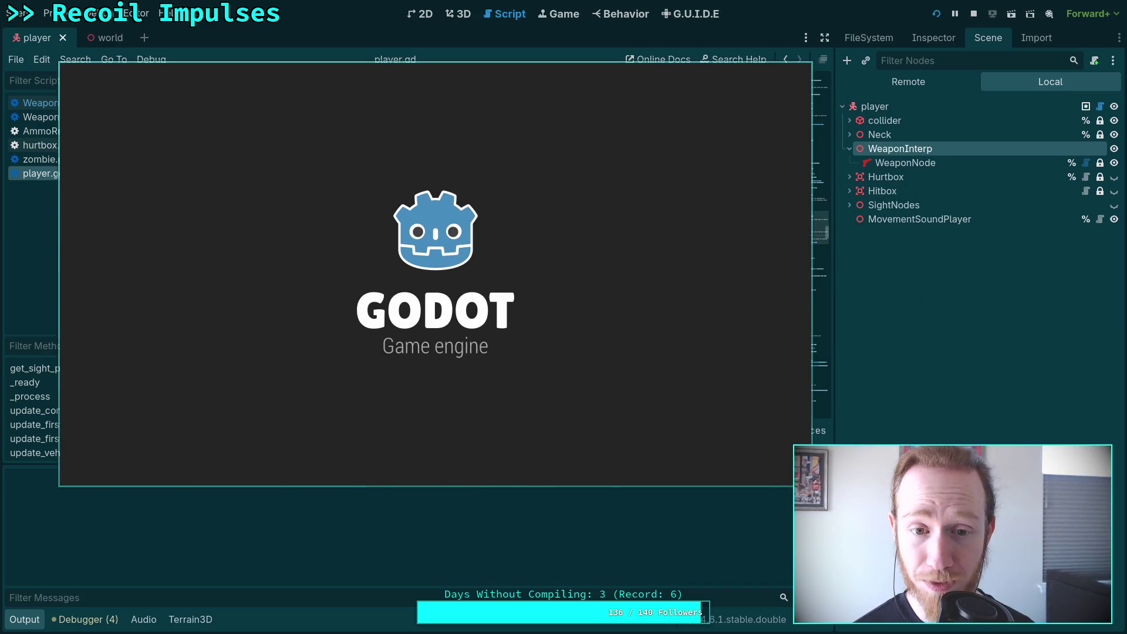
Walk briefly in the test run, then pause and quit the game
key("w")
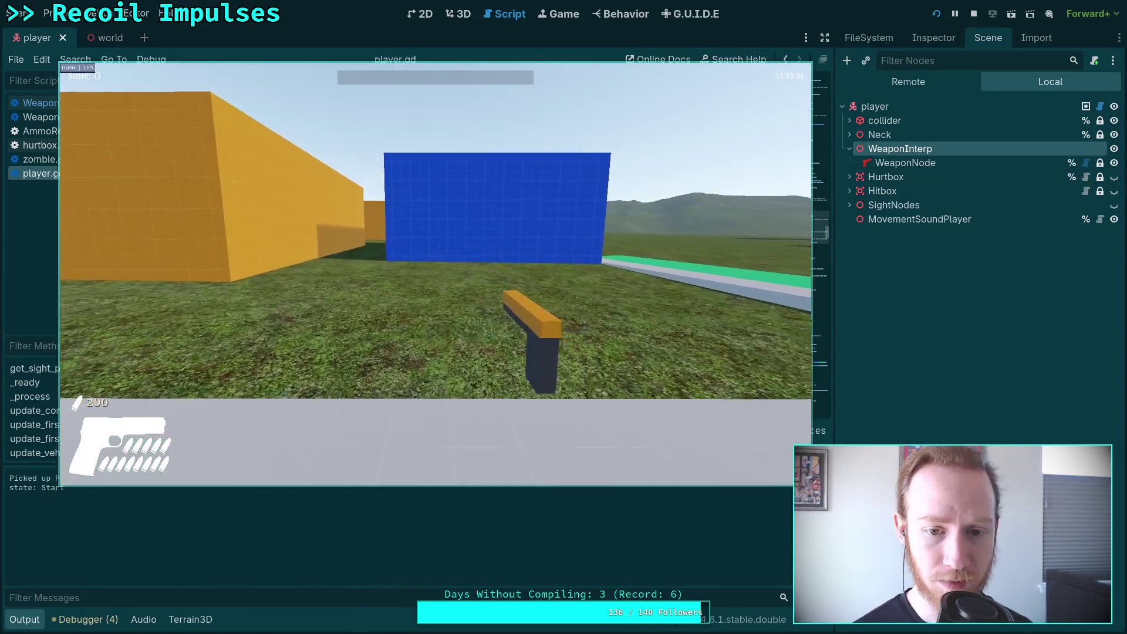
key("Escape")
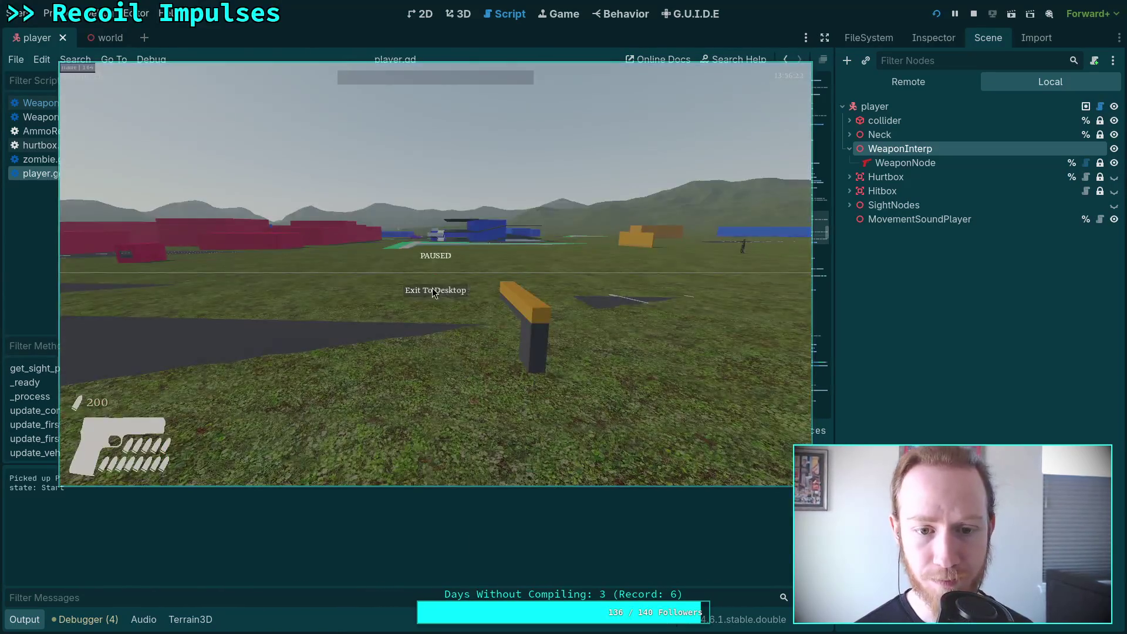
left_click(434, 292)
Move WeaponNode back under player, delete WeaponInterp, and select Camera3D under Neck
left_click_drag(905, 141, 870, 125)
left_click(880, 146)
key("Delete")
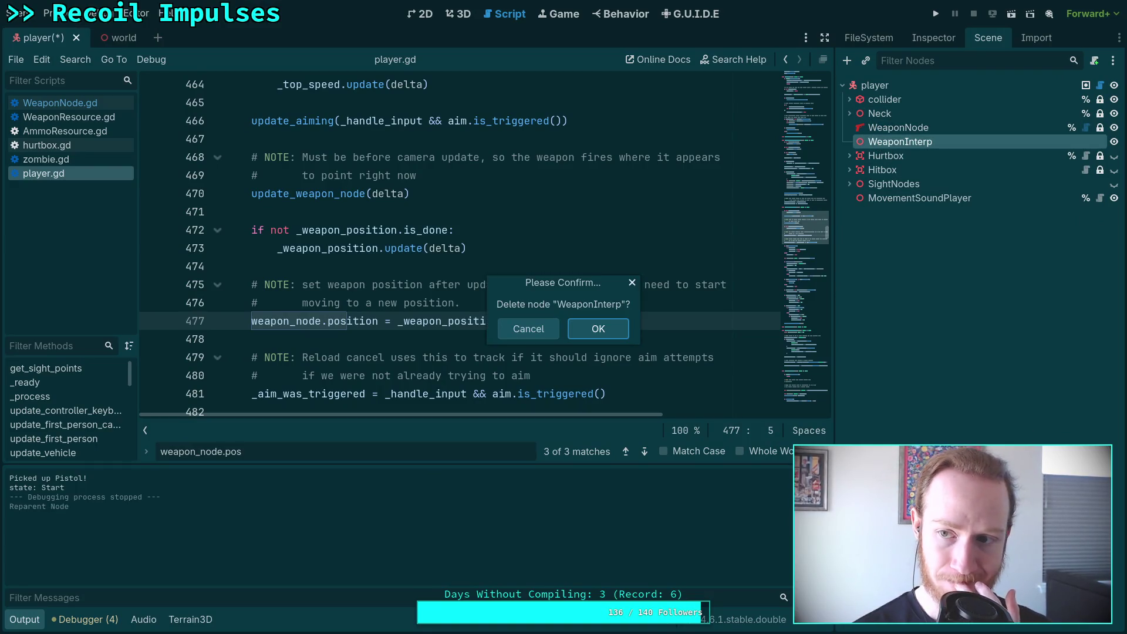
left_click(597, 327)
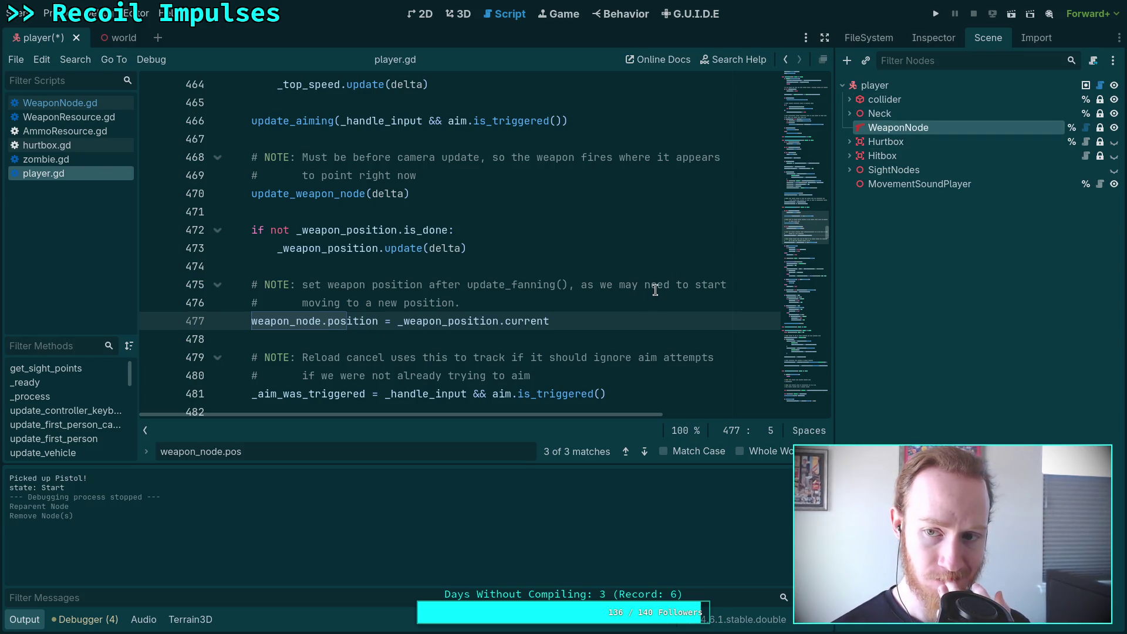
left_click(848, 113)
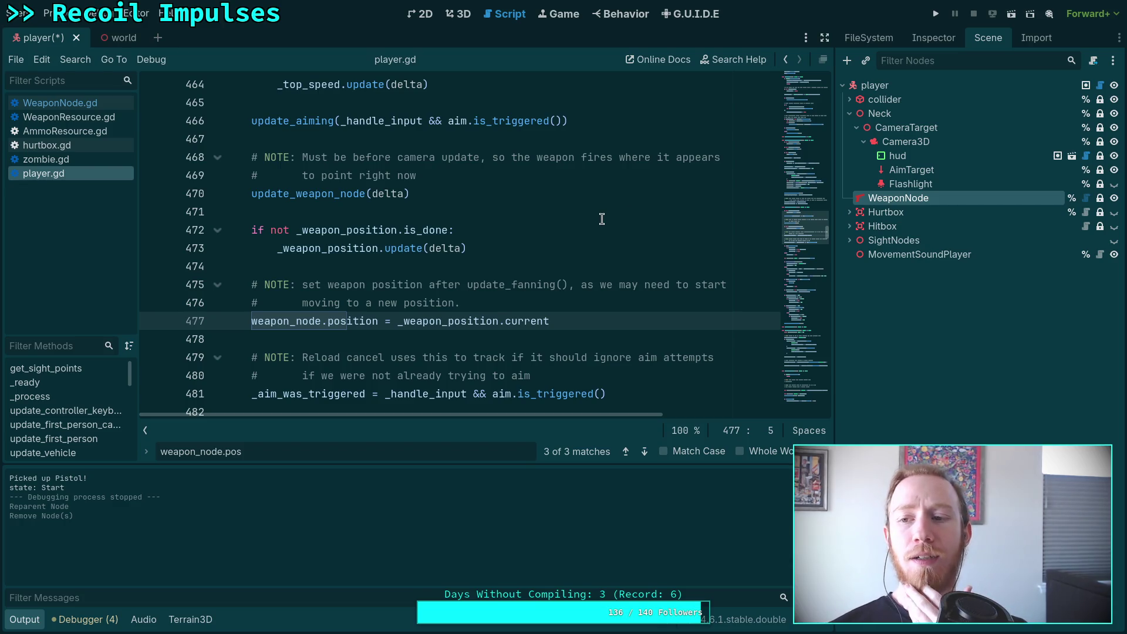
left_click(891, 144)
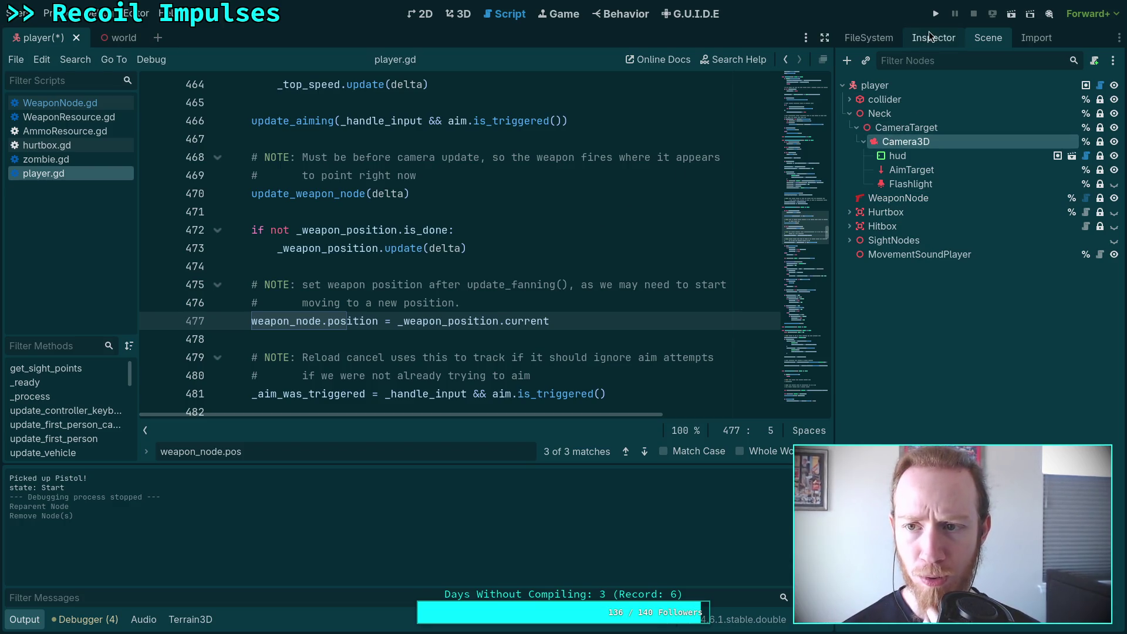
left_click(929, 34)
scroll(922, 221, "down", 5)
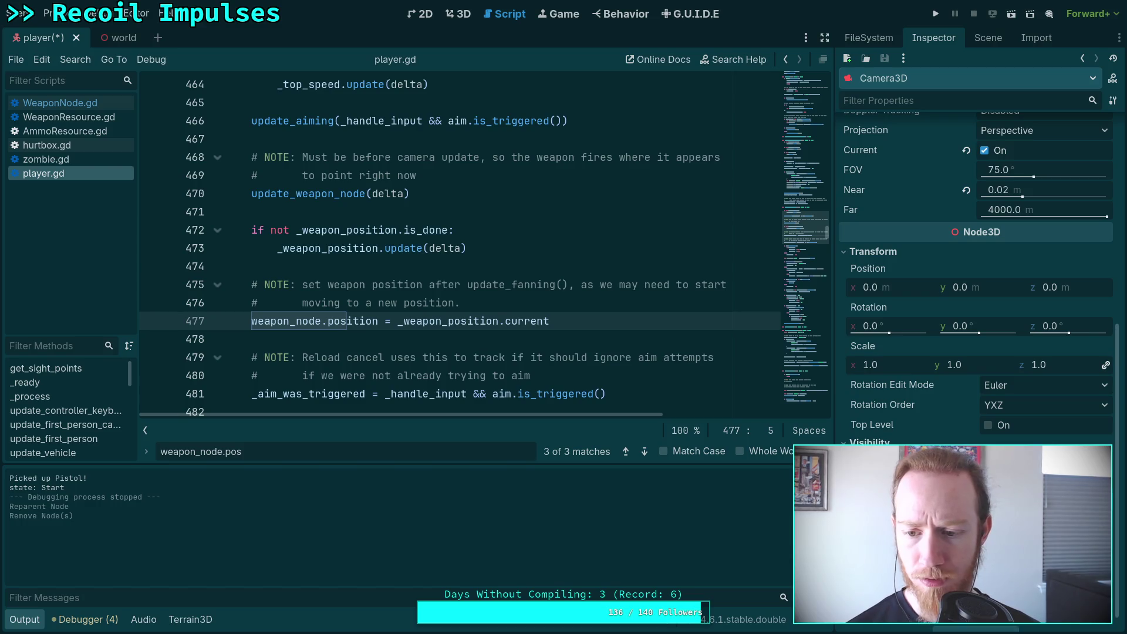
scroll(917, 364, "down", 1)
scroll(901, 446, "up", 1)
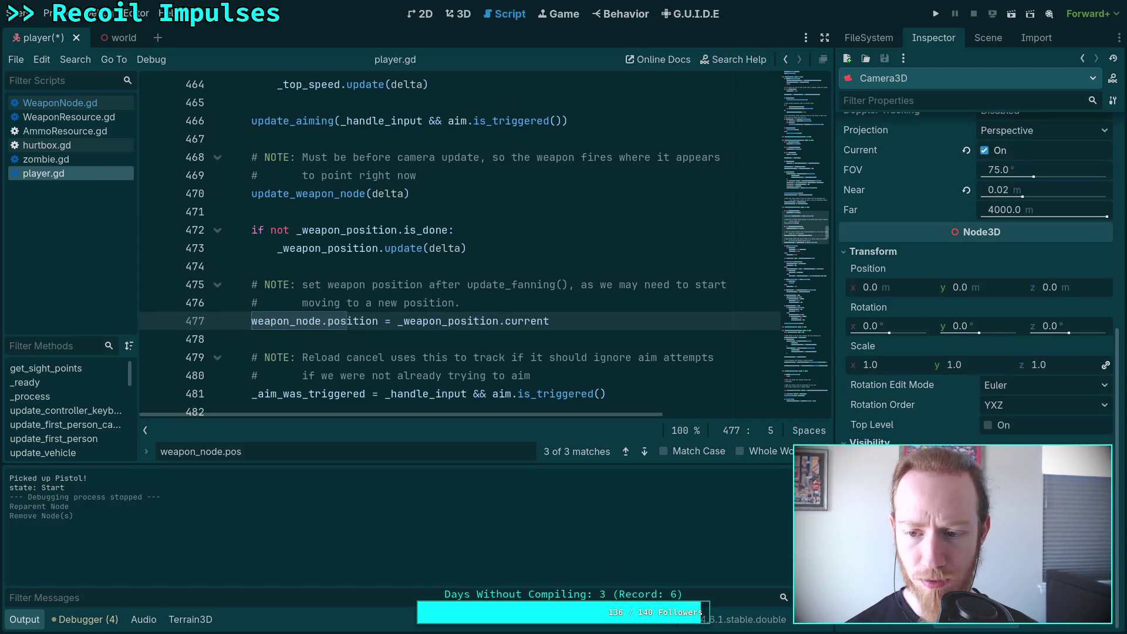
scroll(900, 435, "up", 10)
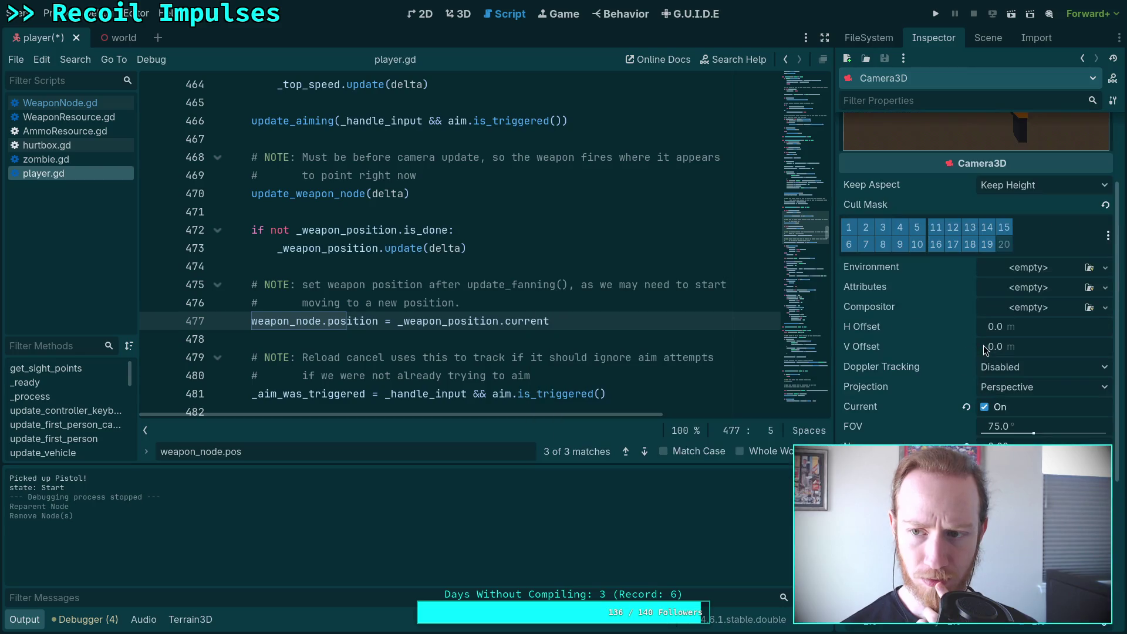
left_click(981, 34)
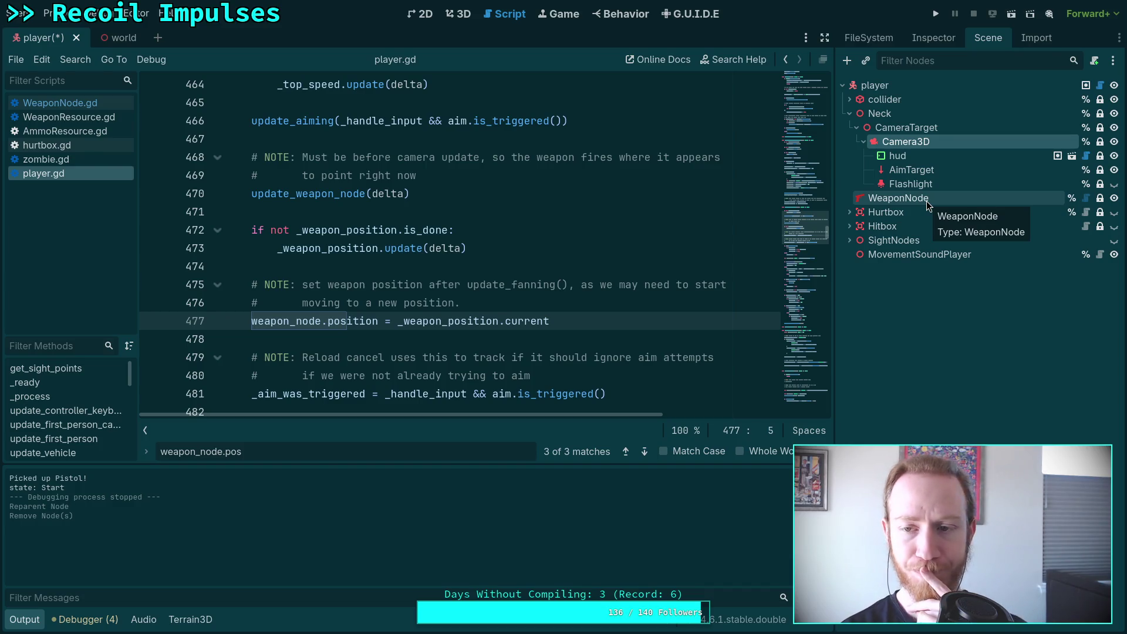
left_click(923, 45)
scroll(898, 311, "down", 5)
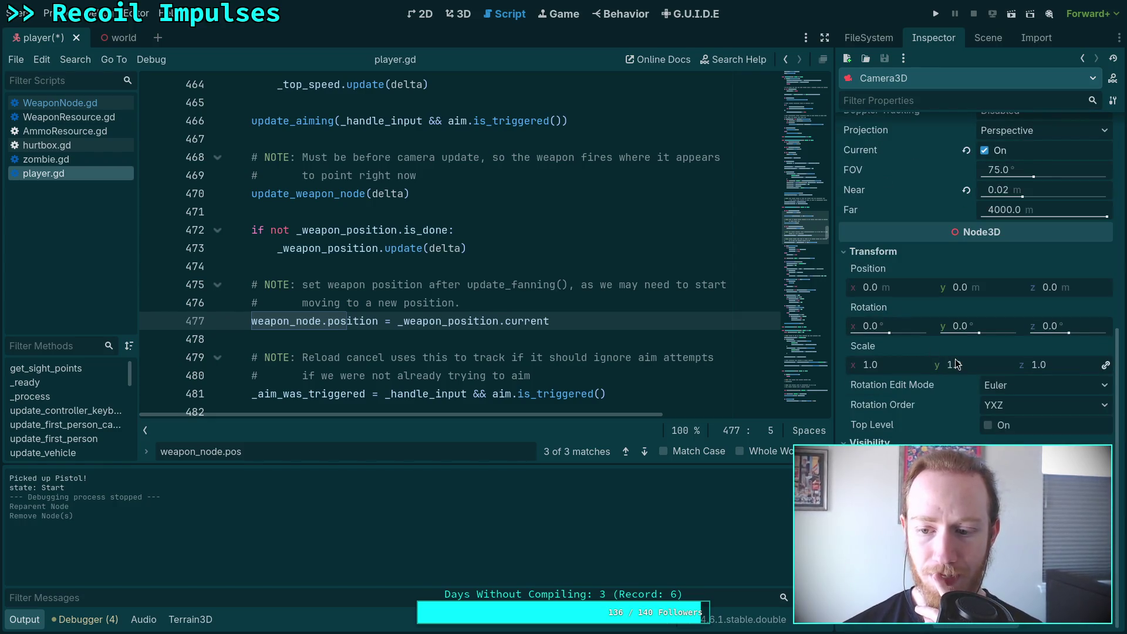
scroll(947, 363, "up", 3)
scroll(947, 363, "up", 3)
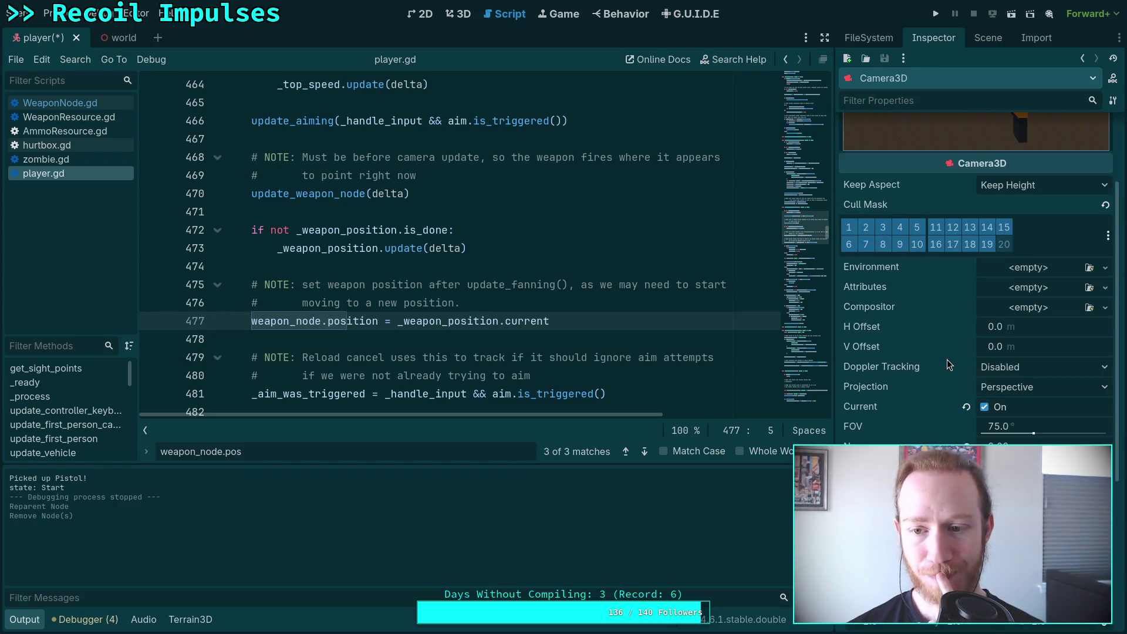
scroll(947, 359, "up", 3)
left_click(985, 37)
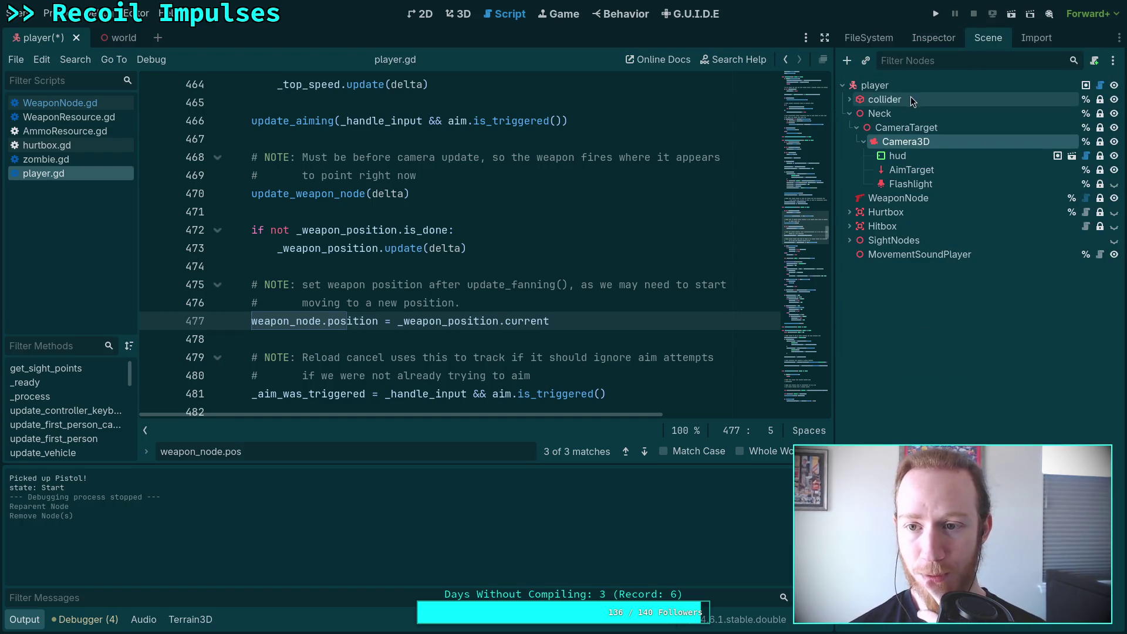
right_click(908, 85)
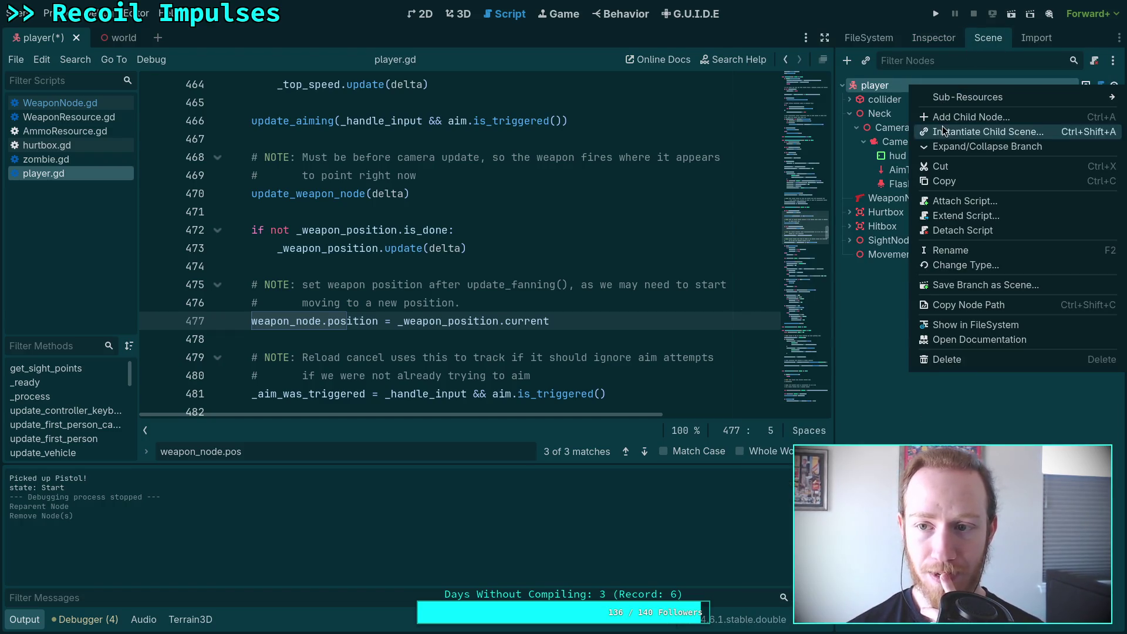
Add a Camera3D child node under player
left_click(944, 116)
type("cam")
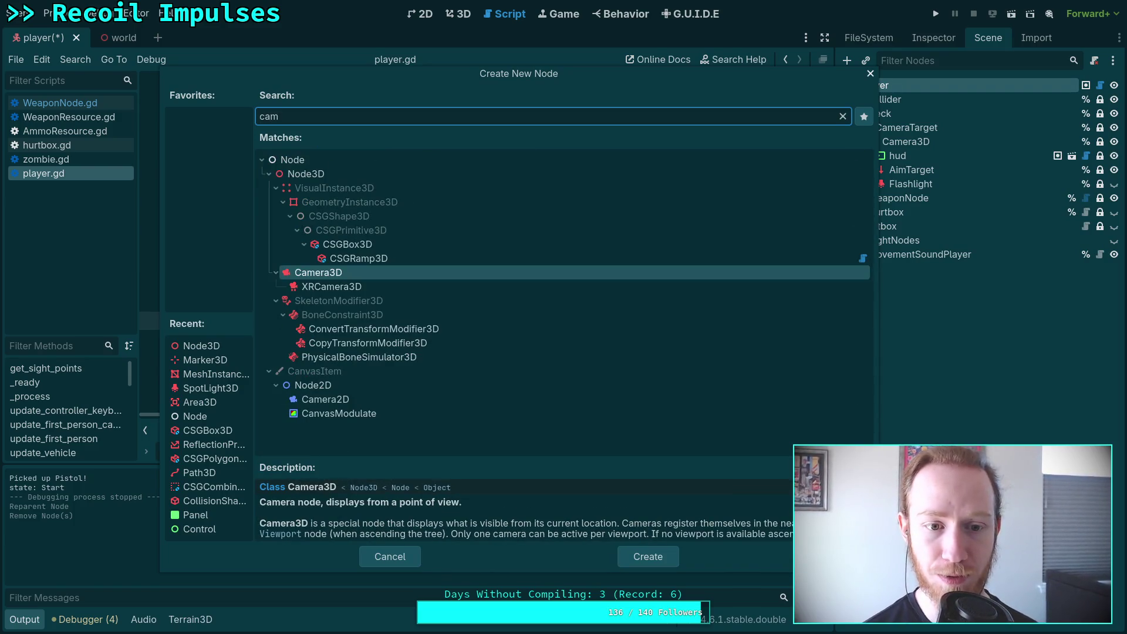
key("Return")
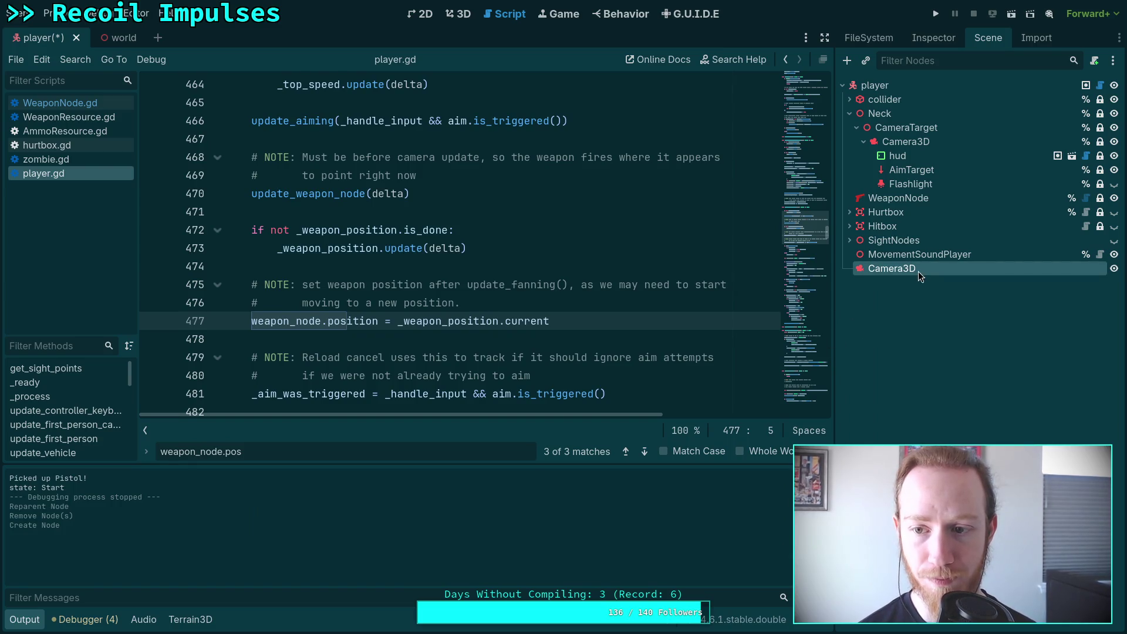
Rename the Camera3D to 'interp', nest WeaponNode inside it, save, and run the game
double_click(918, 271)
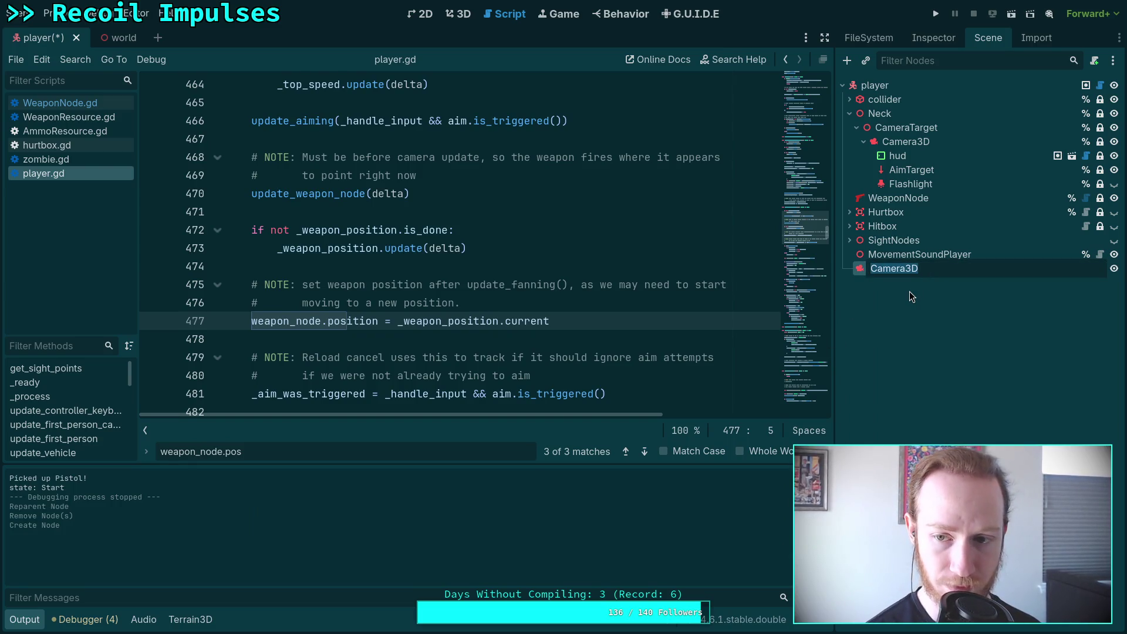
type("interp")
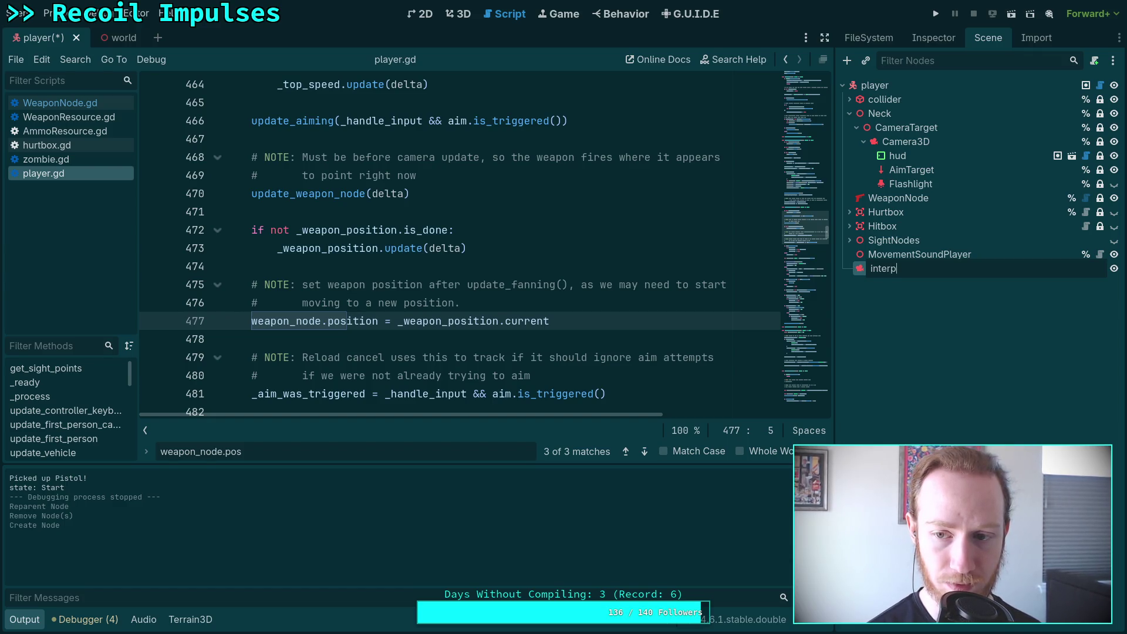
key("Return")
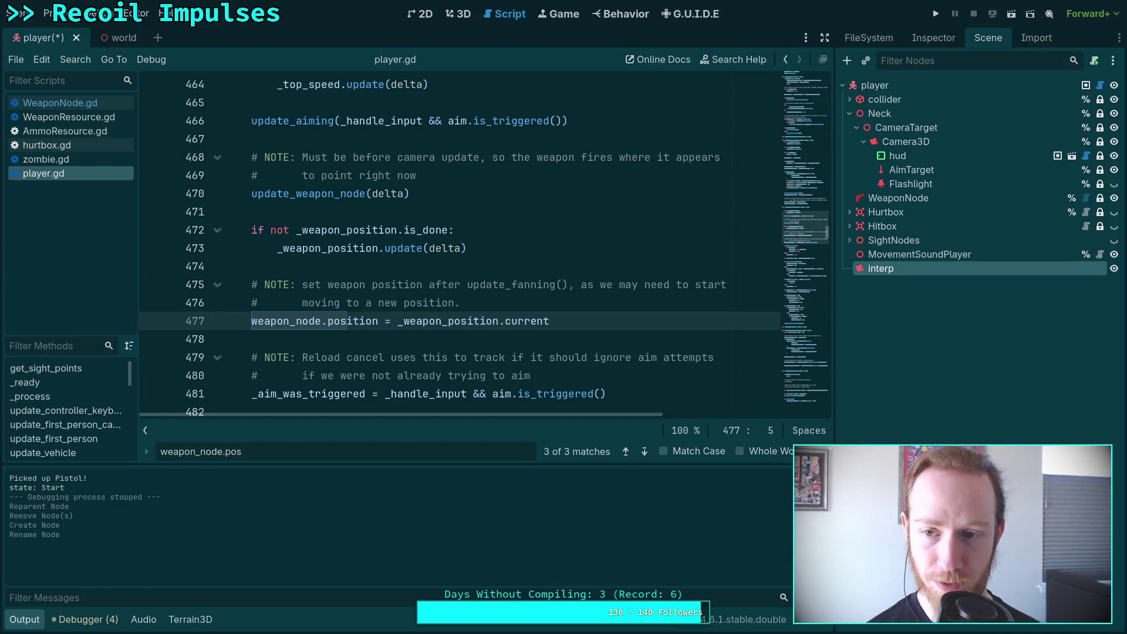
mouse_move(873, 270)
left_mouse_down()
mouse_move(874, 197)
mouse_move(895, 201)
left_mouse_up()
key("ctrl+s")
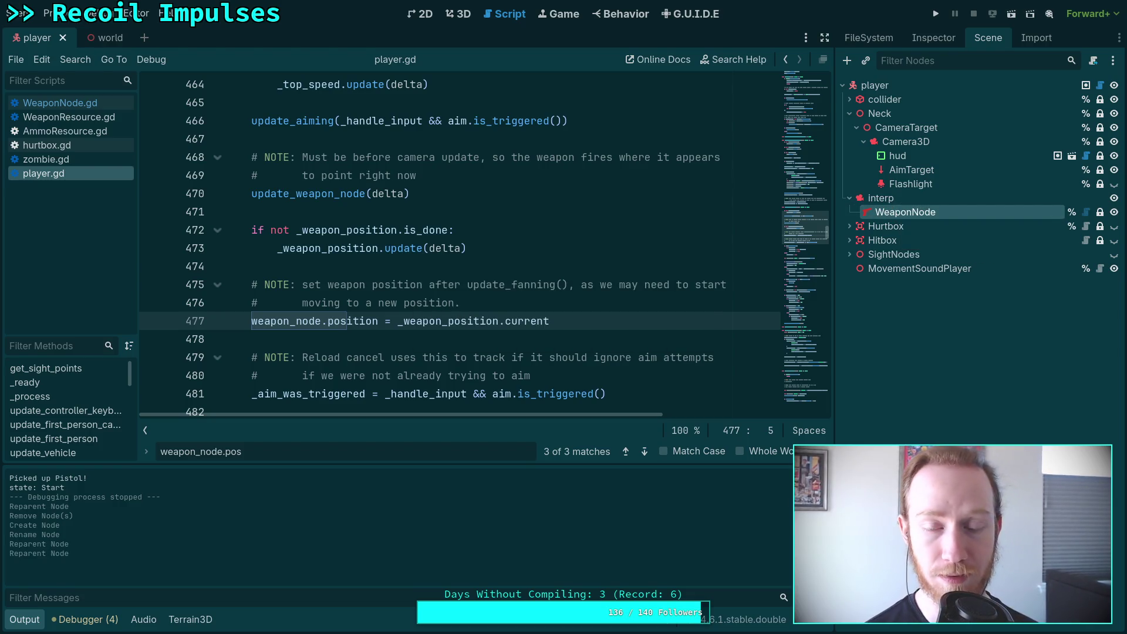
left_click(935, 13)
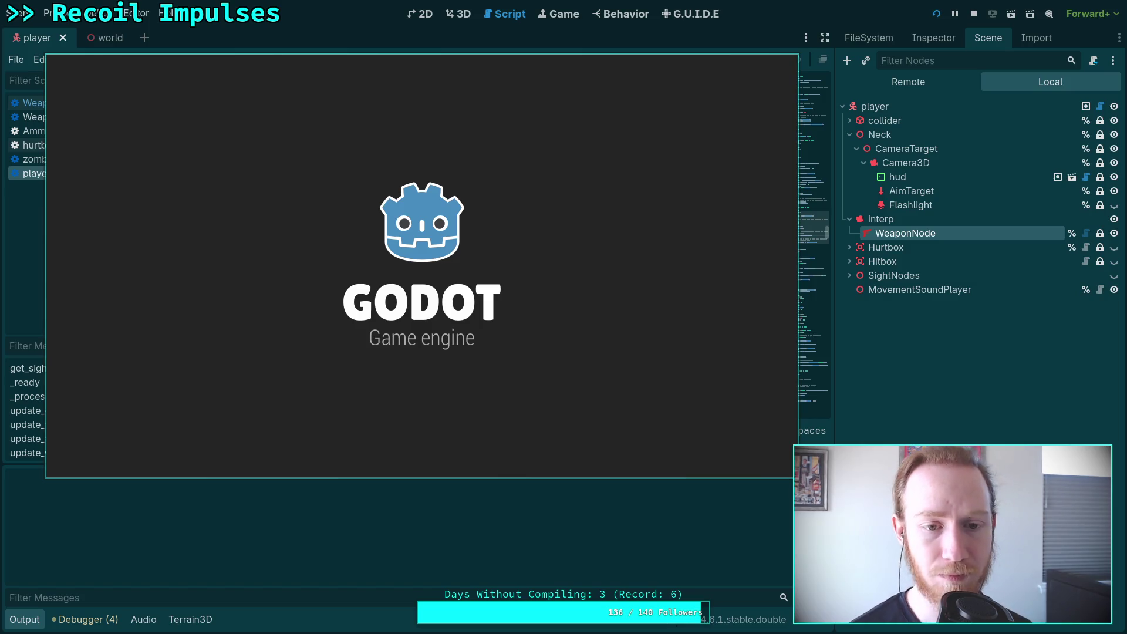
Walk the player forward briefly, then pause and stop the game
key("w")
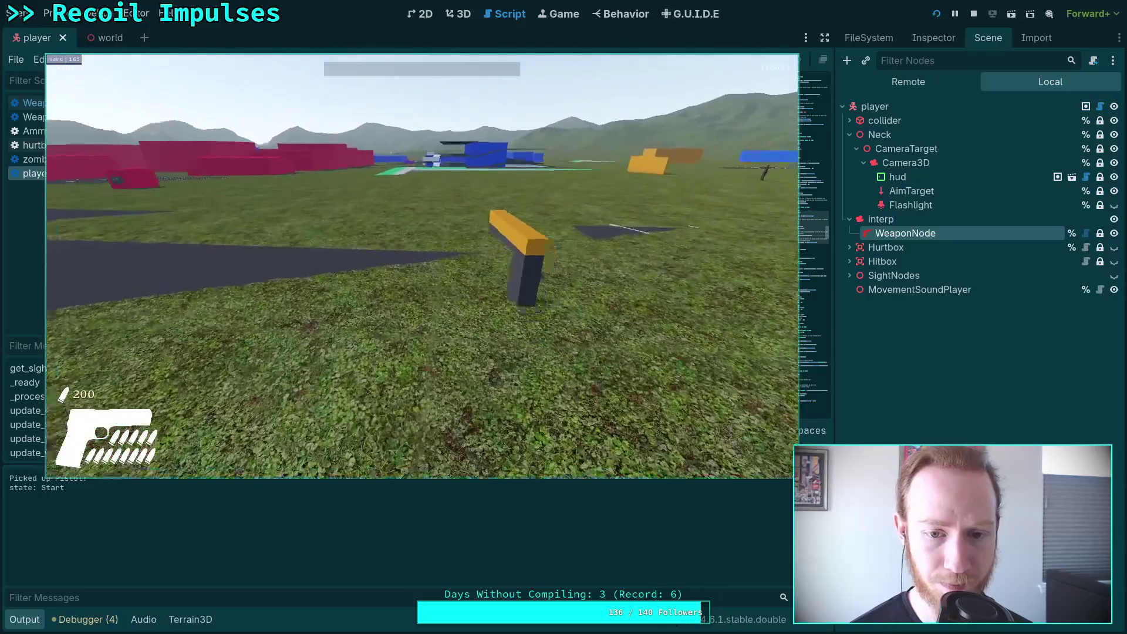
key("Escape")
left_click(508, 292)
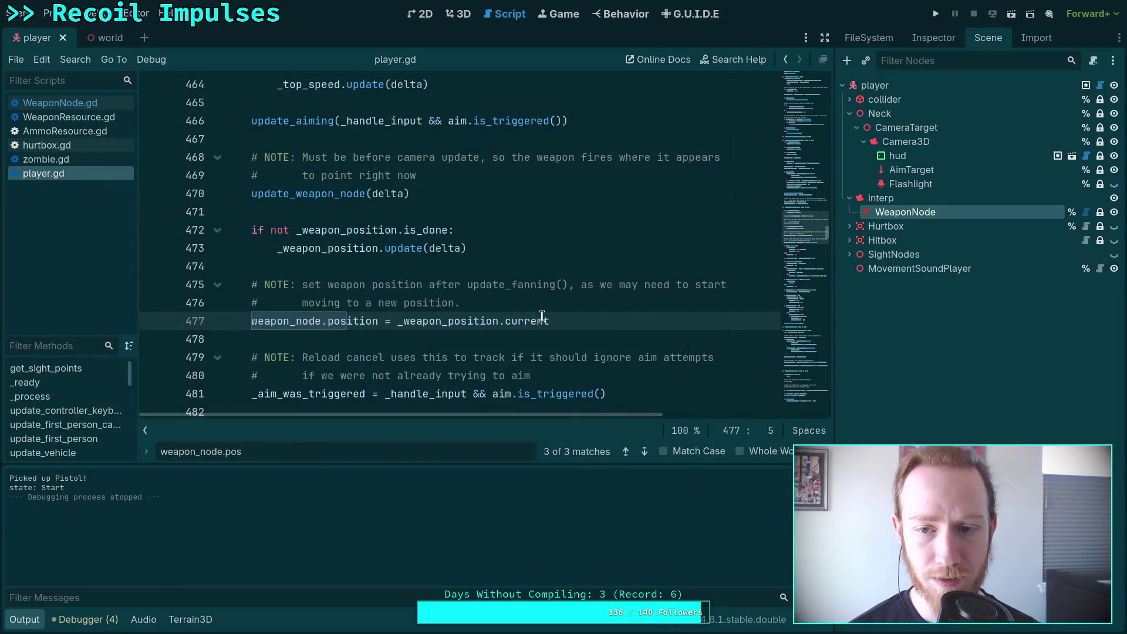
Move WeaponNode back out of interp and delete the interp node
mouse_move(907, 212)
left_mouse_down()
mouse_move(868, 190)
mouse_move(873, 198)
left_mouse_up()
left_click(880, 212)
key("Delete")
key("Return")
Select Camera3D and review its properties in the Inspector
left_click(933, 141)
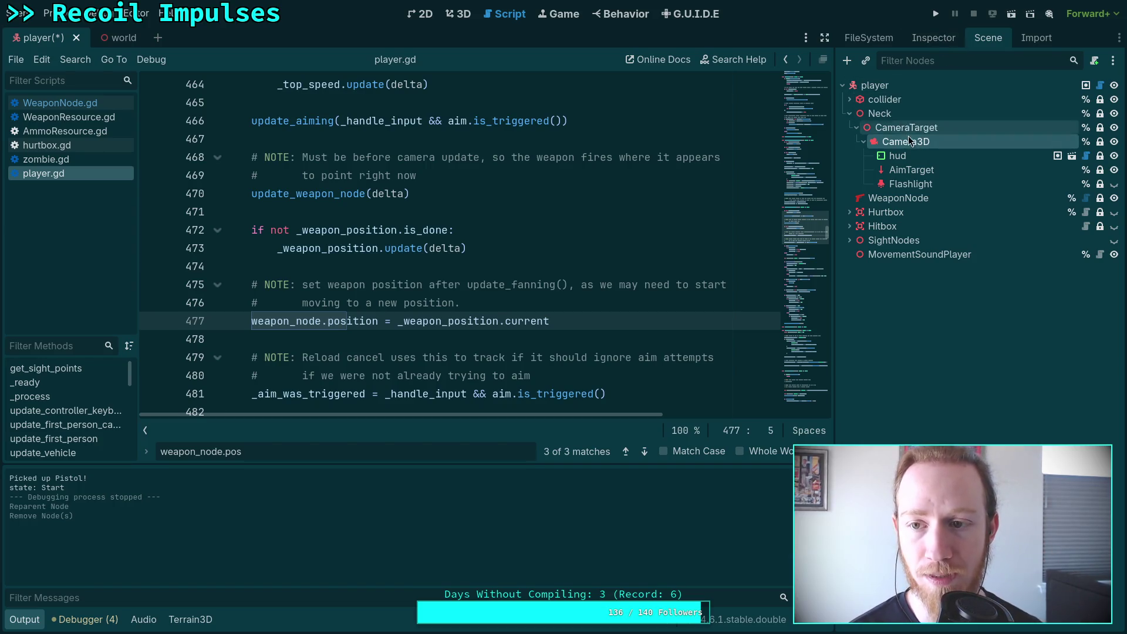
left_click(939, 43)
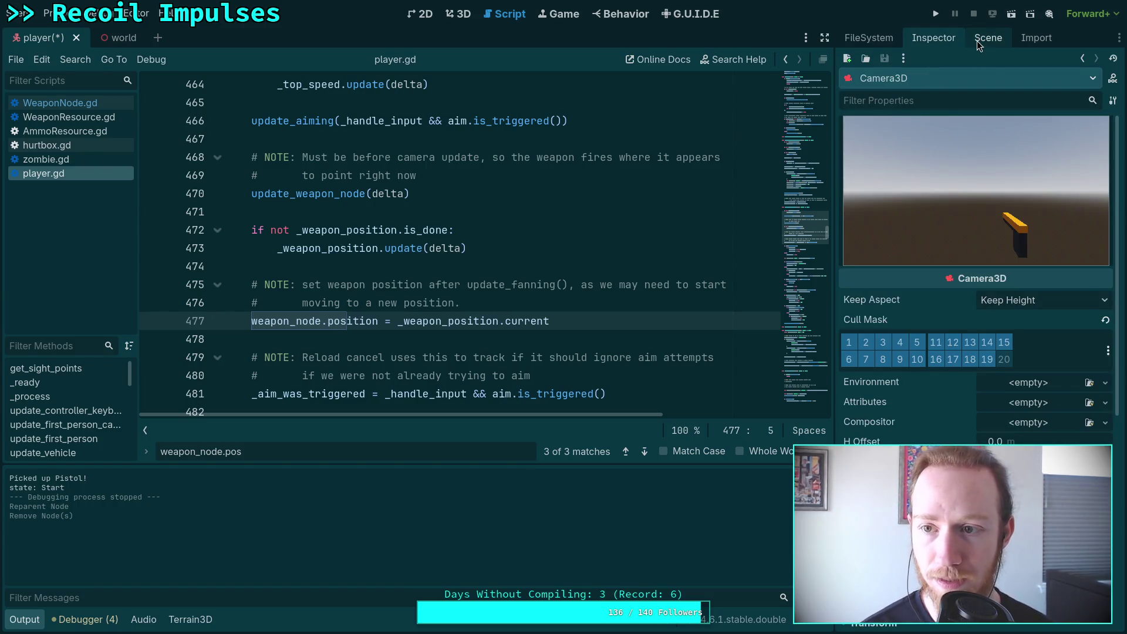
left_click(977, 40)
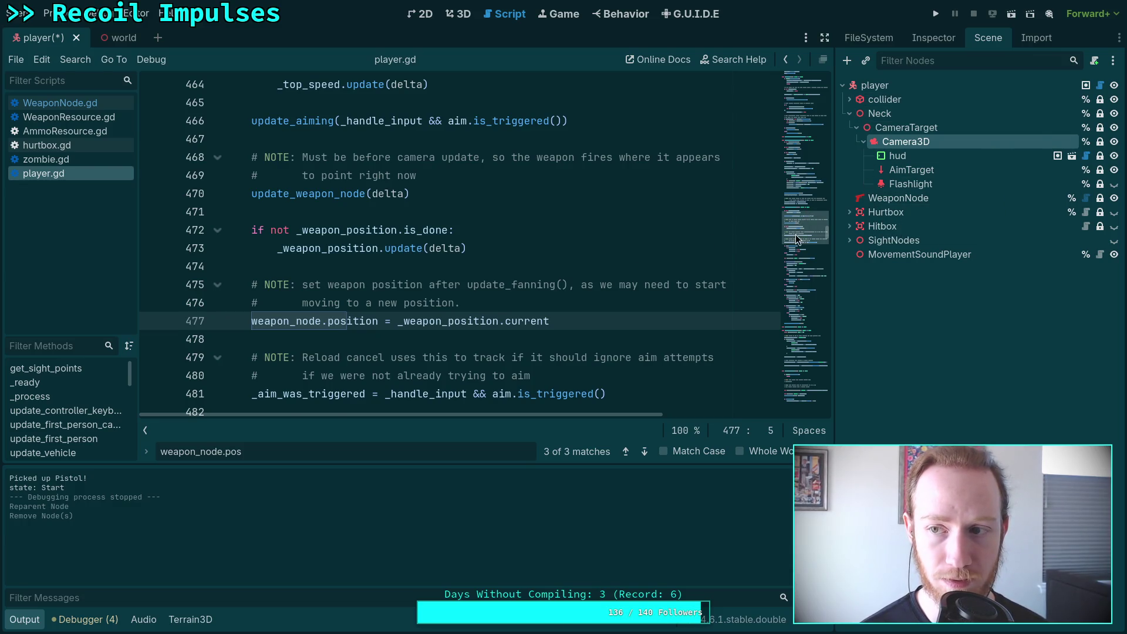
Scroll through player.gd and search the script for 'neck'
left_click_drag(797, 237, 800, 82)
scroll(440, 343, "down", 6)
scroll(440, 344, "down", 3)
left_click_drag(242, 451, 125, 442)
type("n")
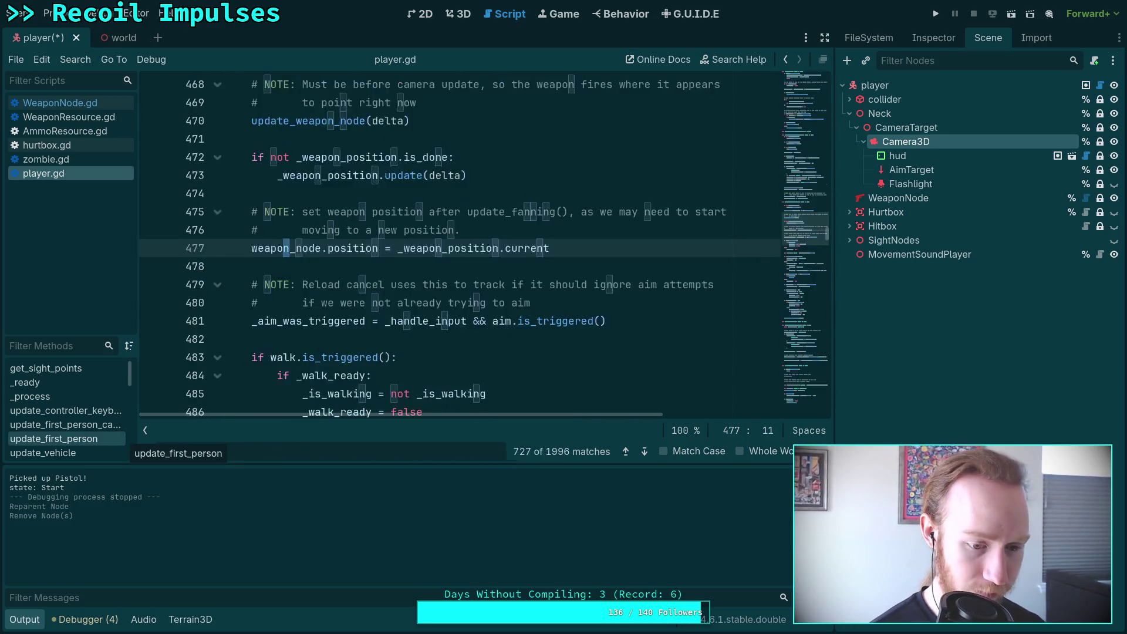
type("eck")
Step through the 'neck' matches, then close search and collapse the Output panel
left_click(645, 452)
left_click(645, 452)
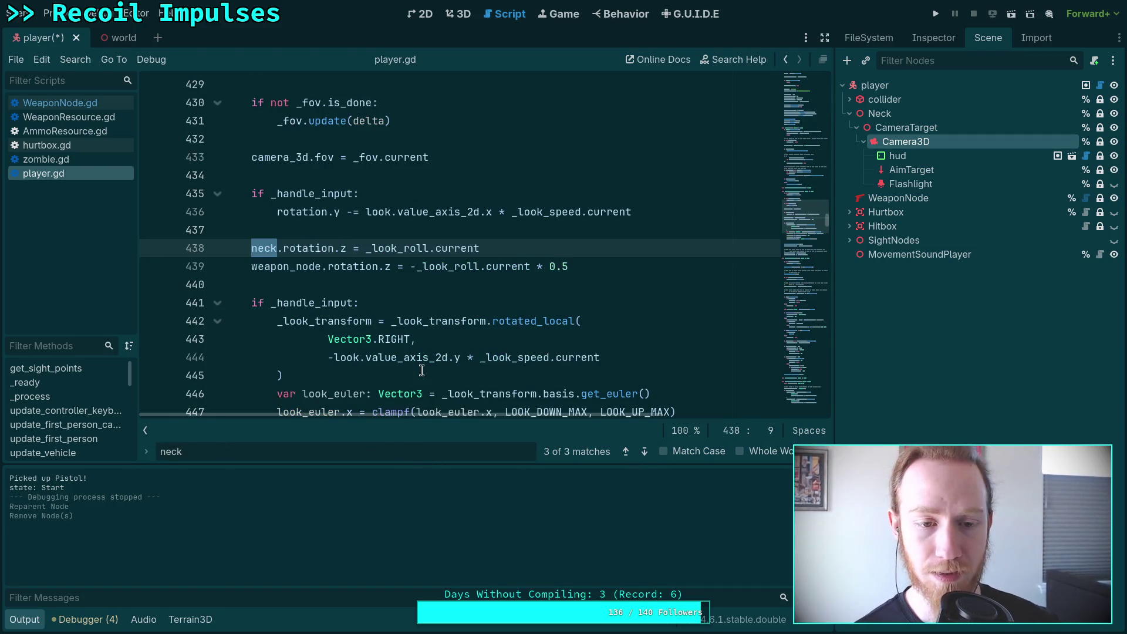
key("Escape")
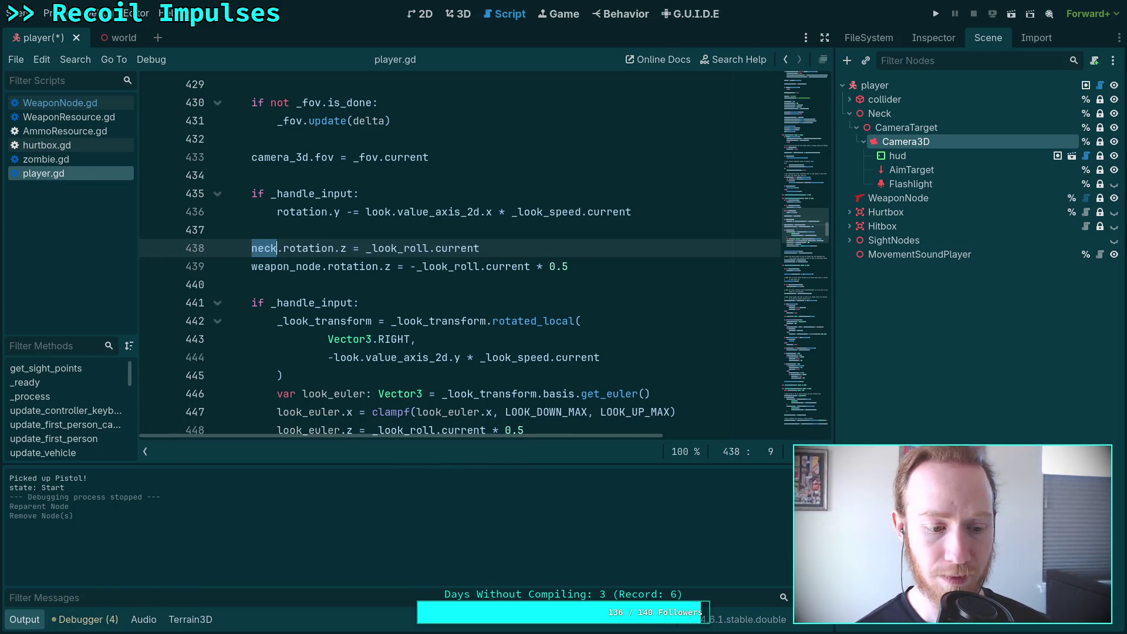
left_click(23, 623)
Search player.gd for 'camera_target' and jump to its use inside _process
mouse_move(343, 466)
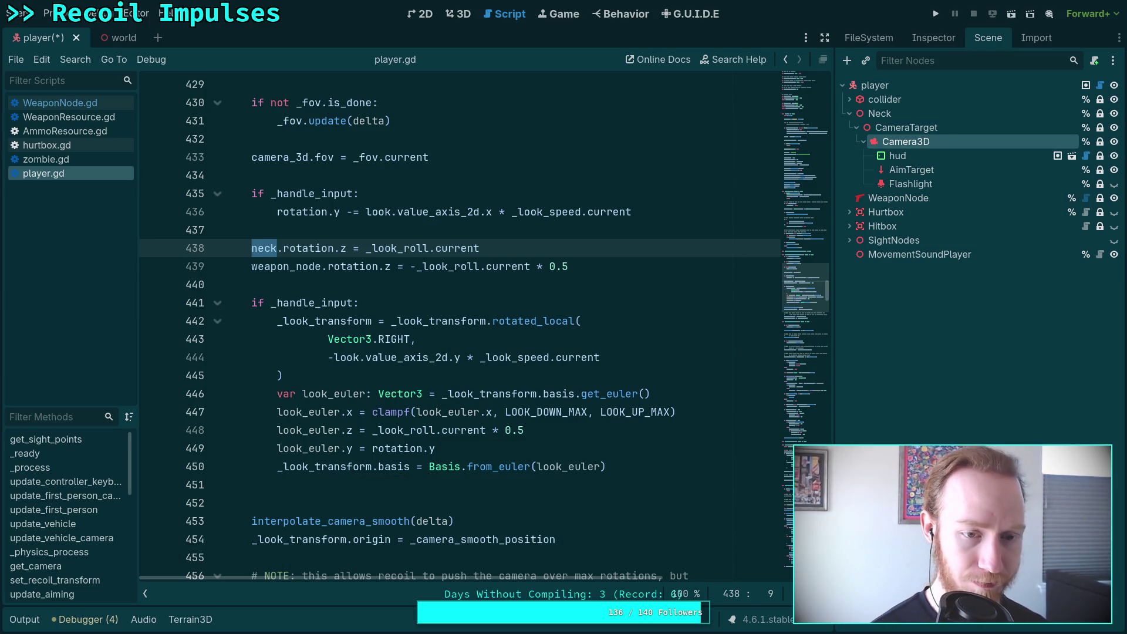
left_click(413, 355)
key("ctrl+f")
type("c")
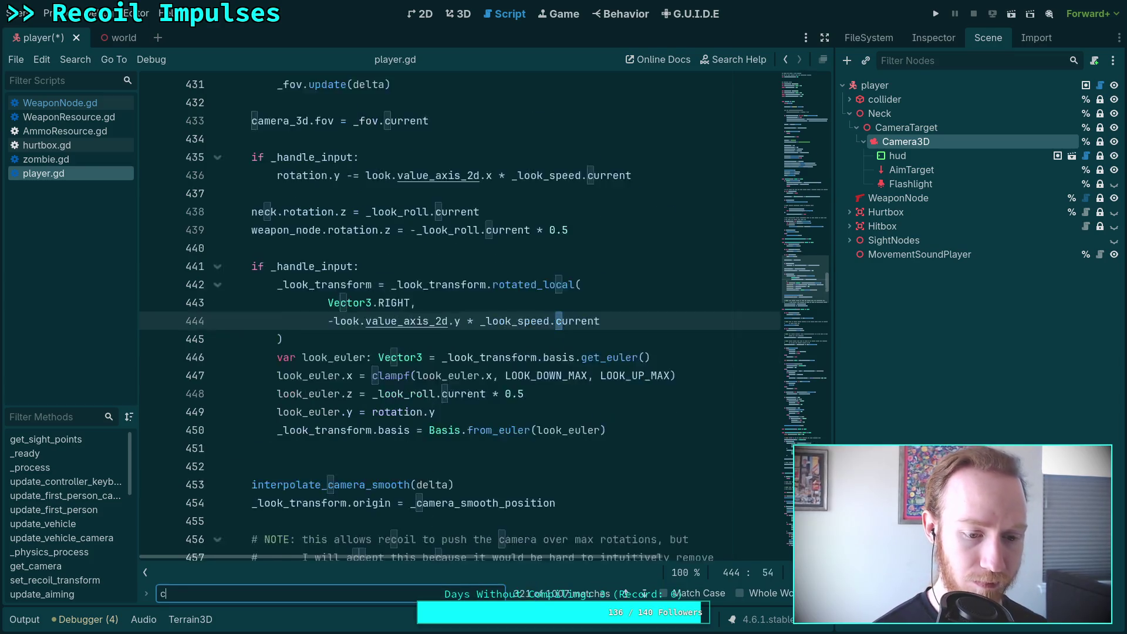
type("amera_target")
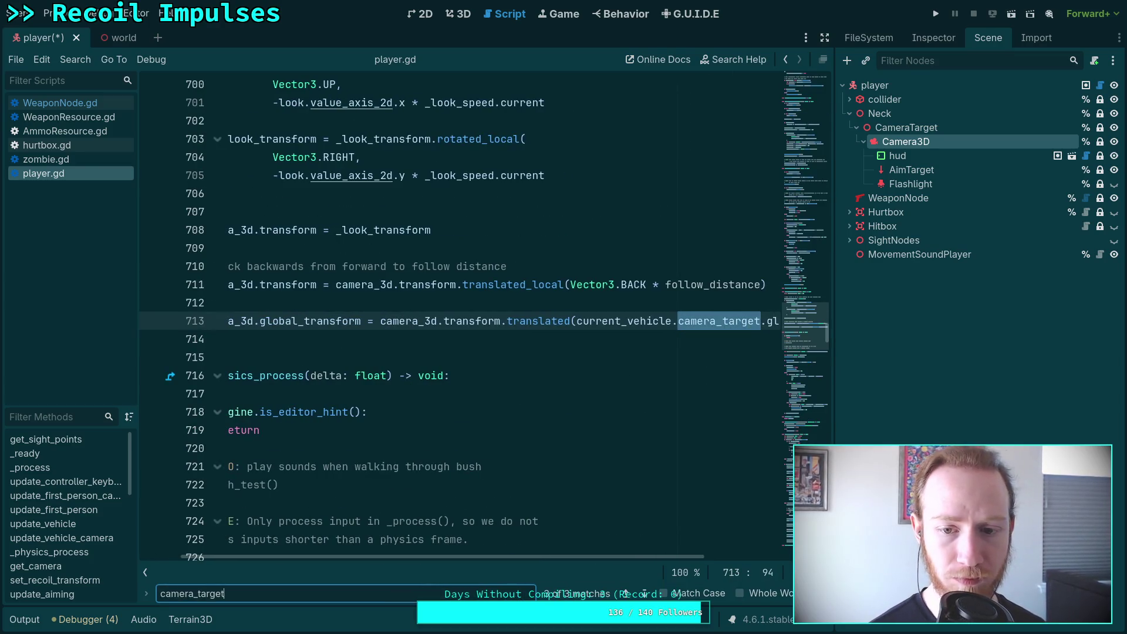
left_click(644, 594)
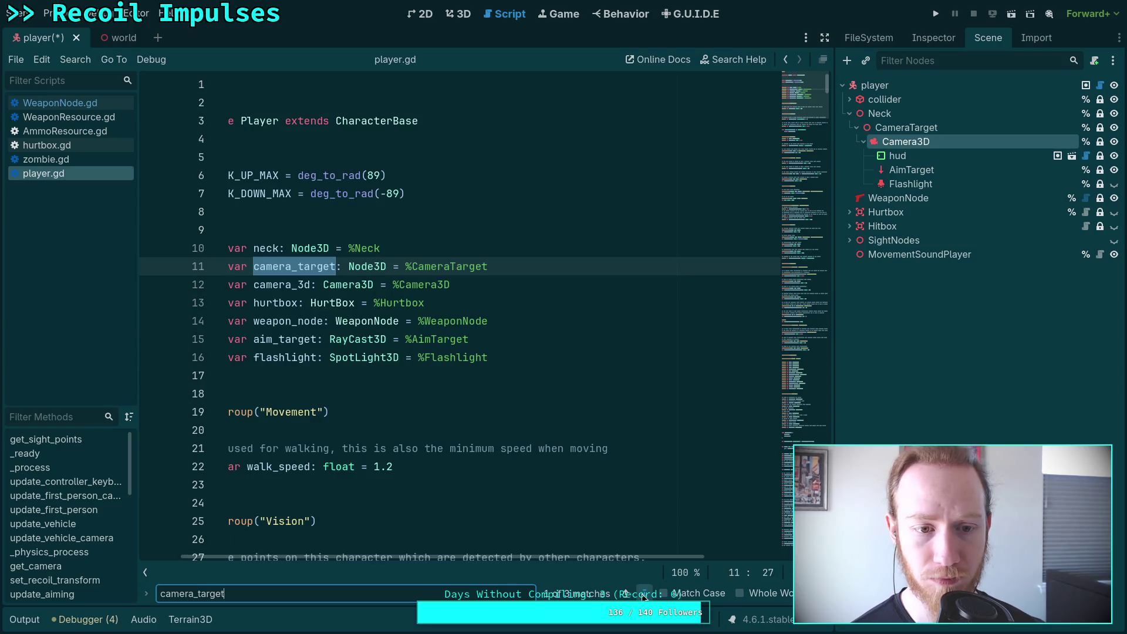
left_click(644, 594)
left_click_drag(584, 556, 545, 556)
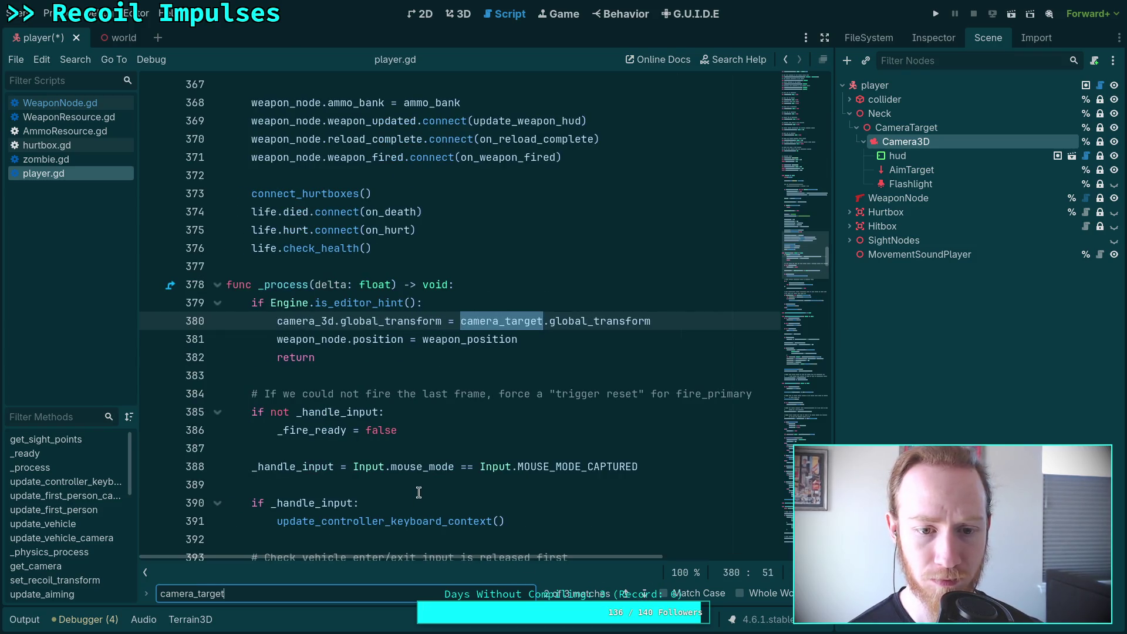
scroll(418, 492, "down", 2)
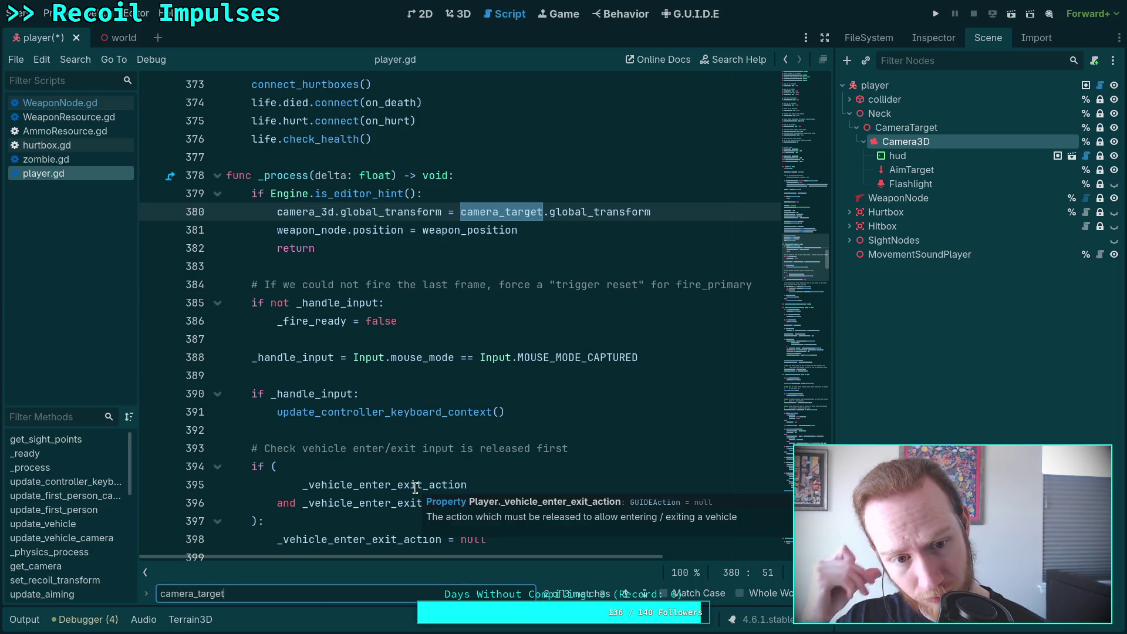
Review Camera3D's properties in the Inspector
left_click(907, 41)
scroll(933, 358, "down", 5)
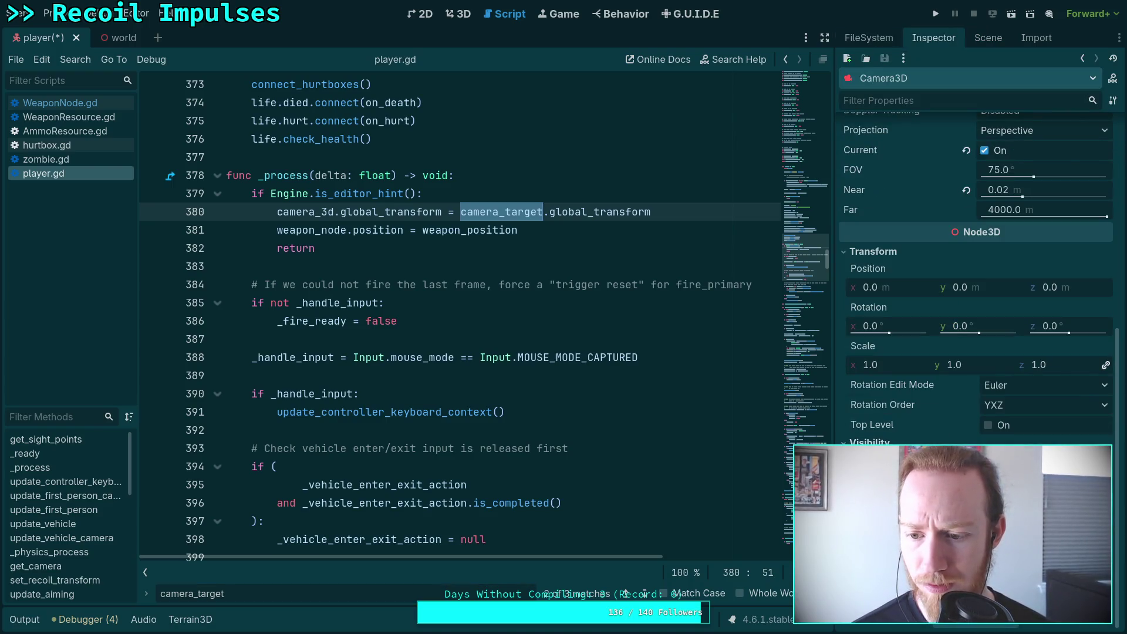
scroll(942, 418, "up", 5)
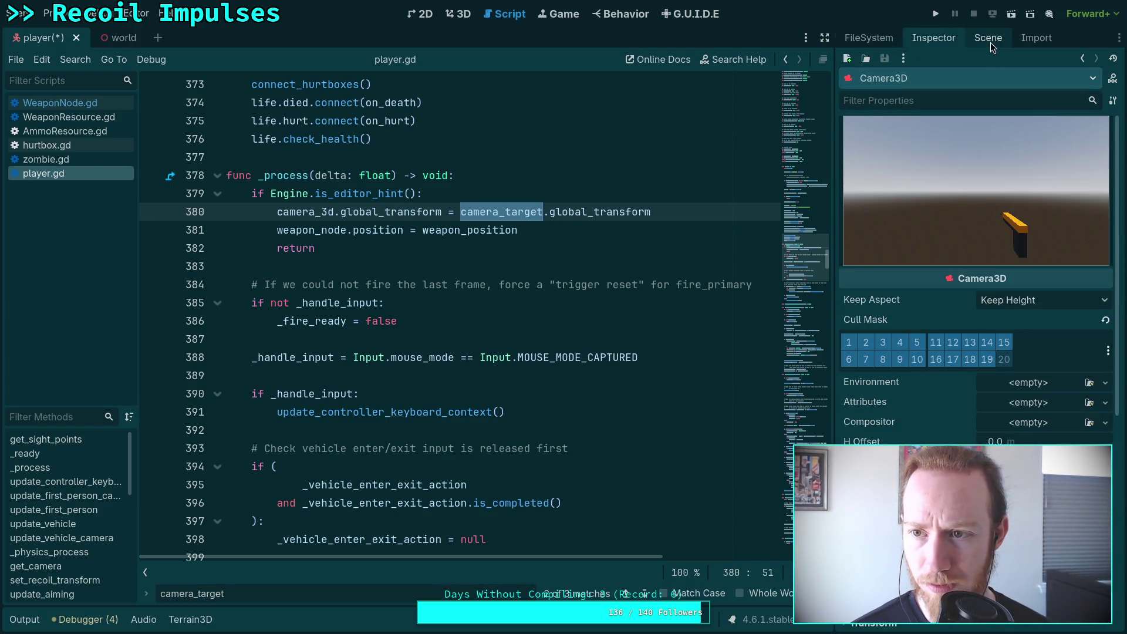
left_click(990, 40)
Inspect CameraTarget's properties with Physics Interpolation collapsed, then reselect Camera3D
left_click(921, 129)
left_click(927, 44)
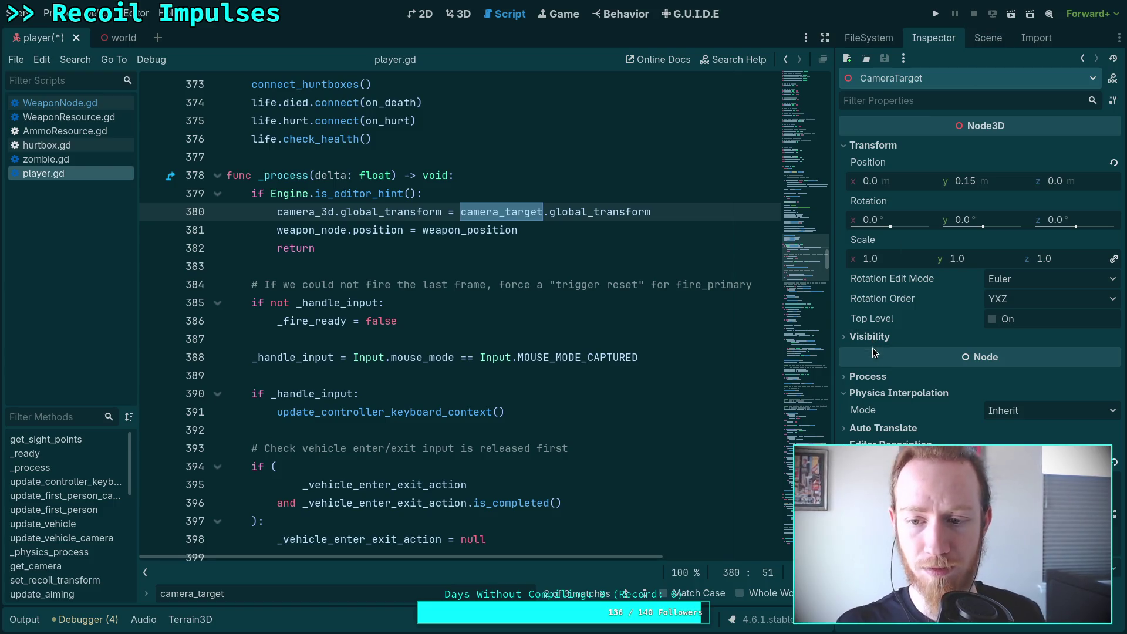
left_click(887, 393)
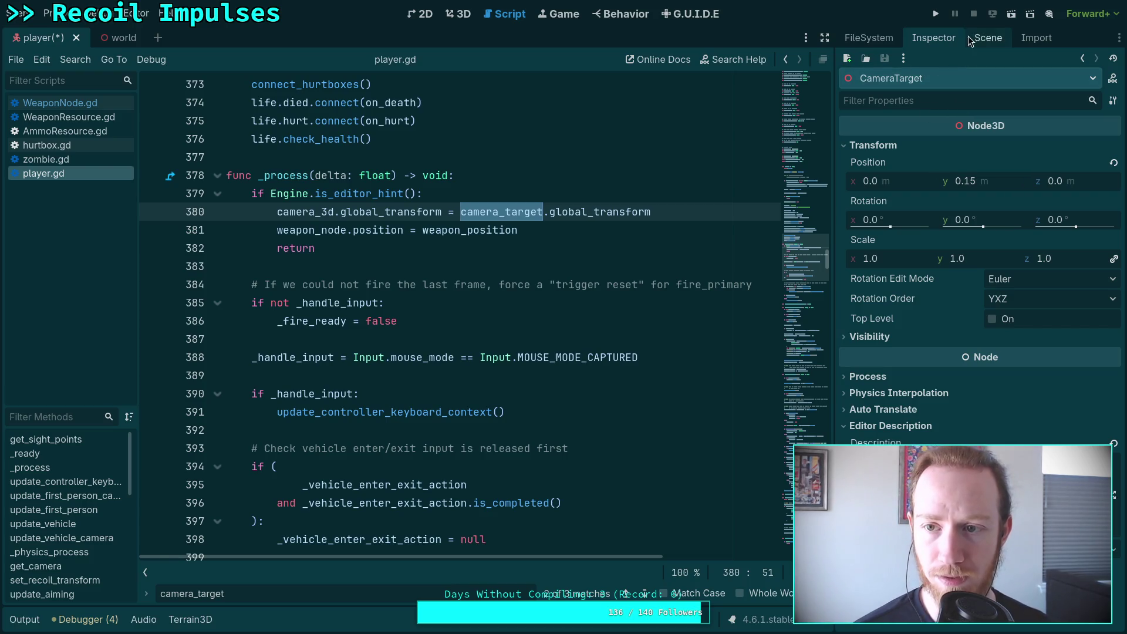
left_click(988, 37)
left_click(916, 143)
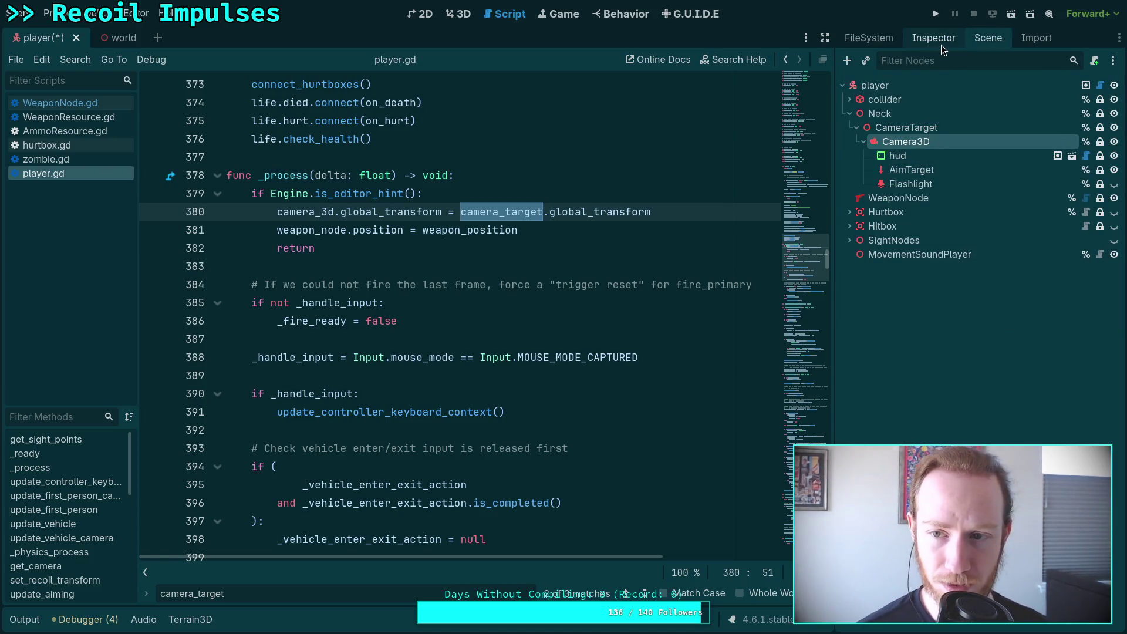
left_click(940, 43)
scroll(976, 264, "down", 10)
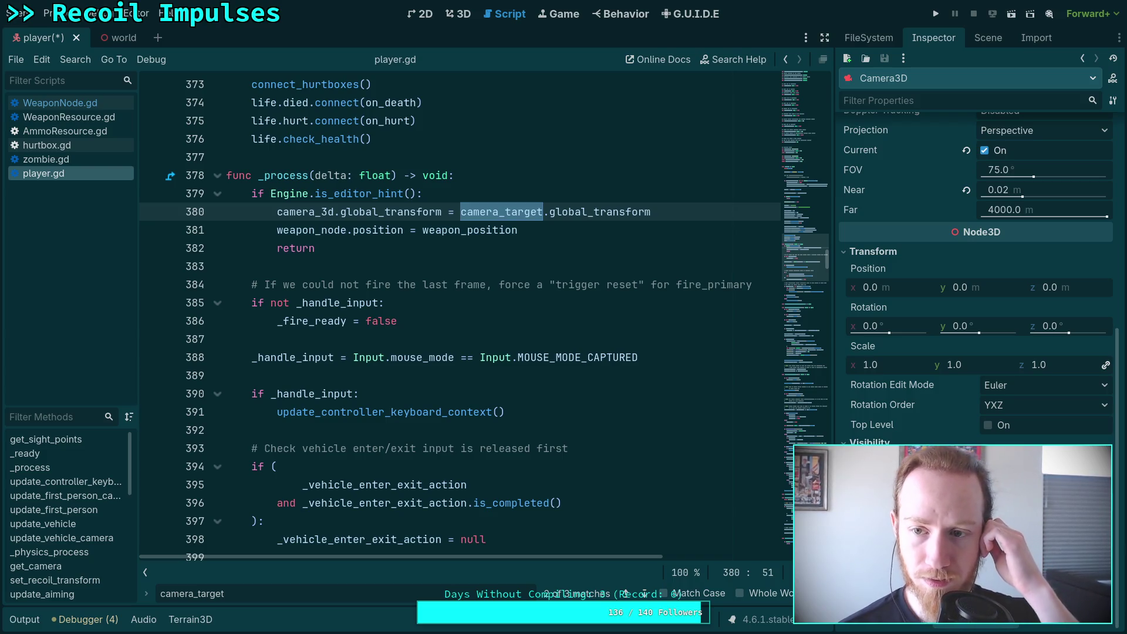
scroll(976, 270, "up", 5)
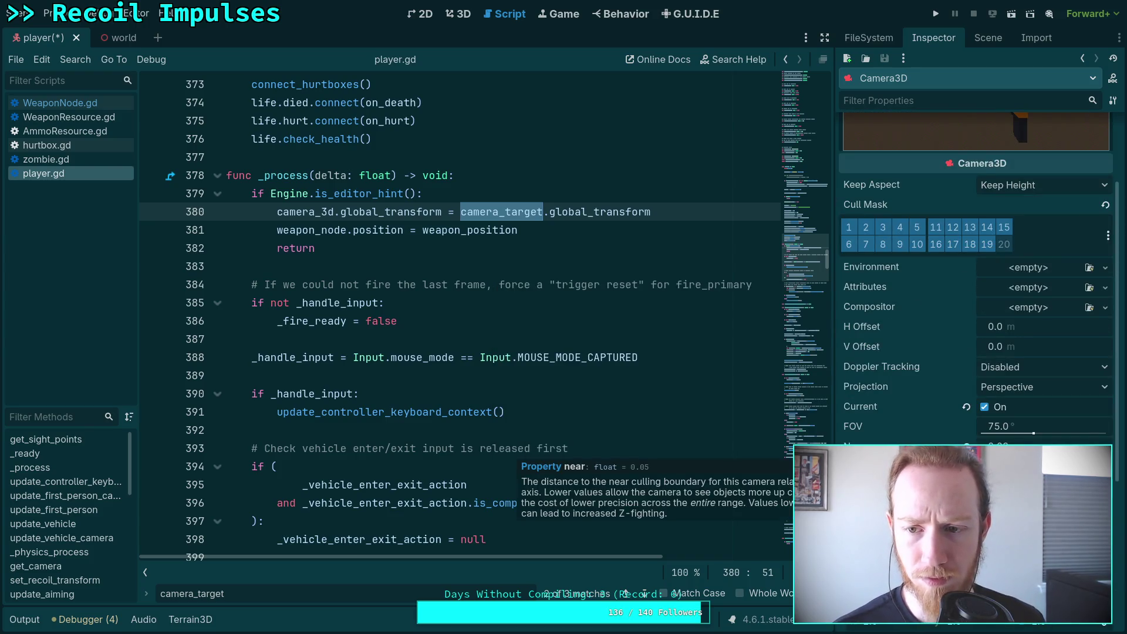
scroll(924, 128, "up", 2)
left_click(988, 37)
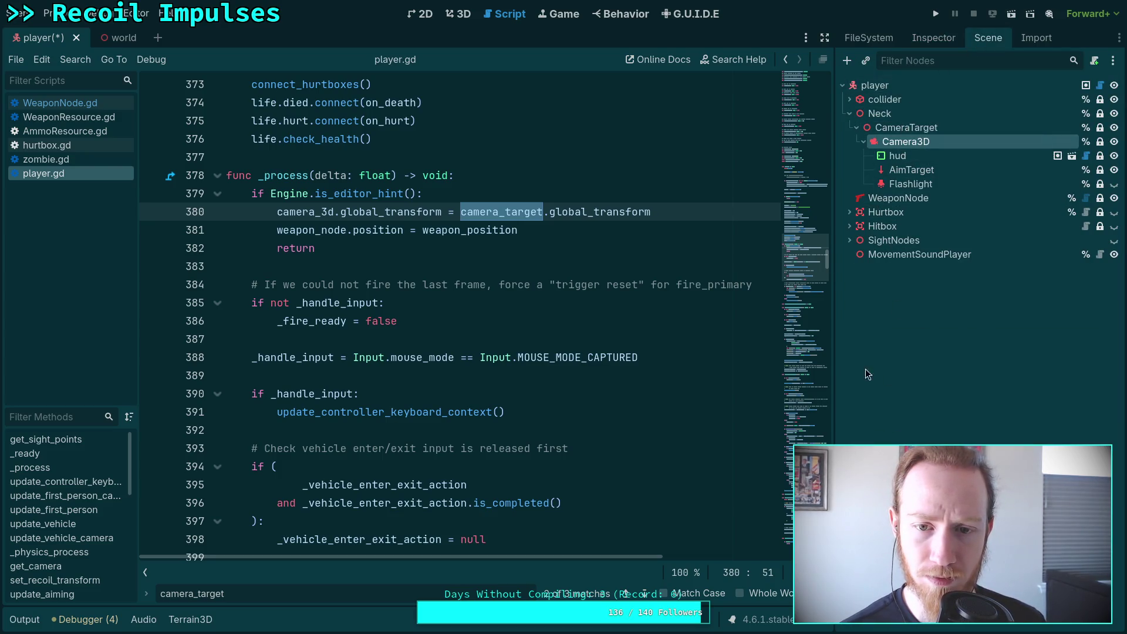
left_click(918, 200)
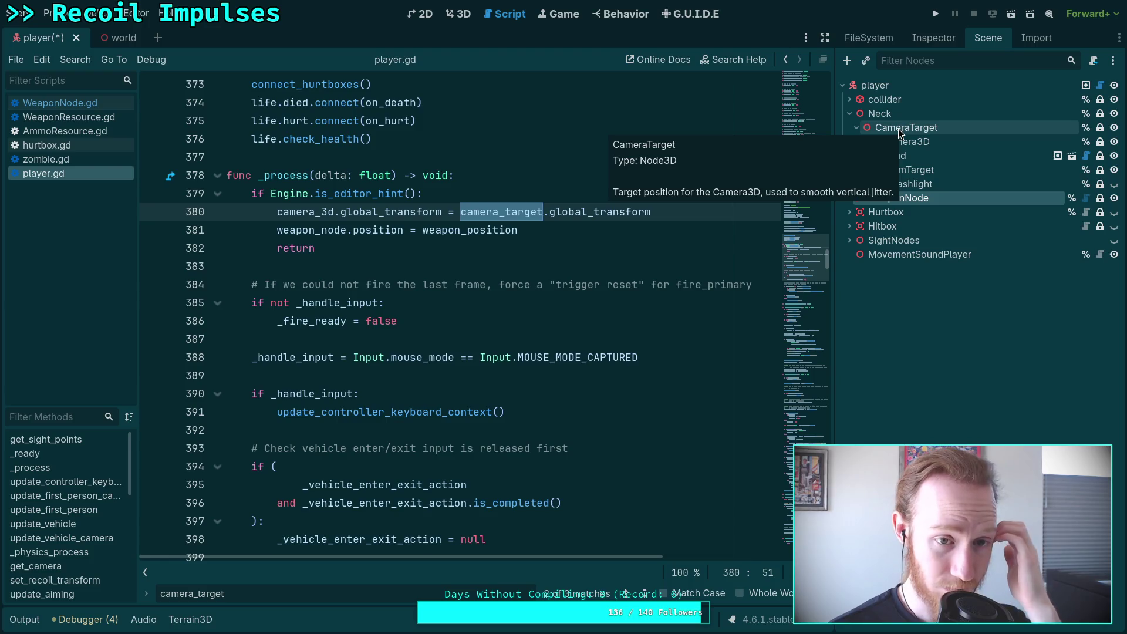
scroll(703, 319, "down", 3)
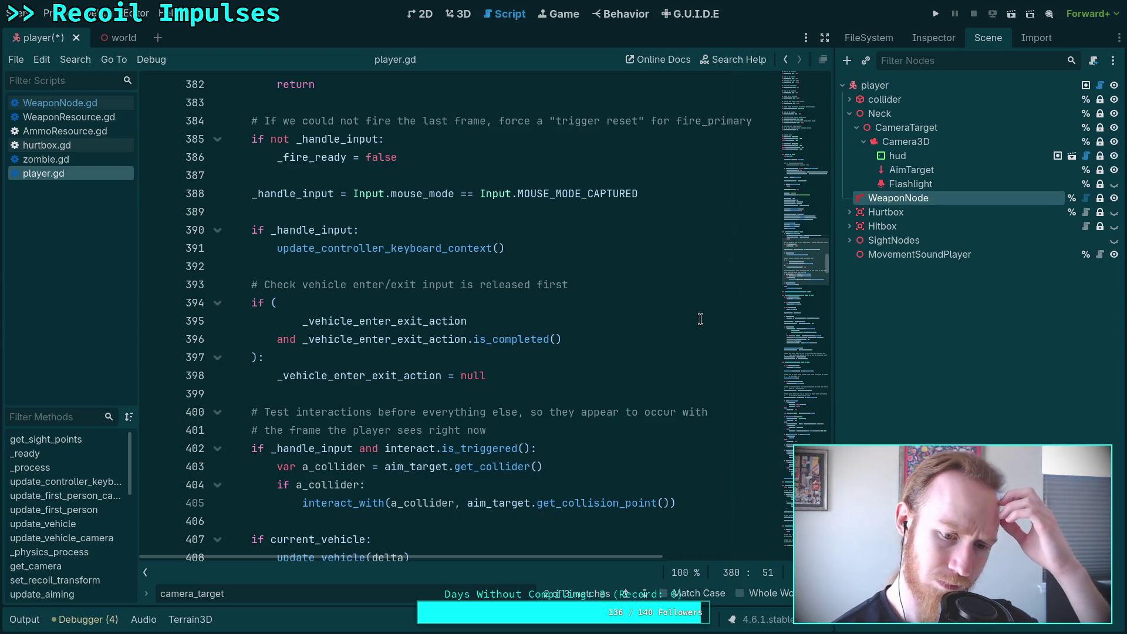
Change the search term to 'camera_3d' and step through its matches
scroll(704, 319, "down", 3)
left_click_drag(240, 598, 197, 597)
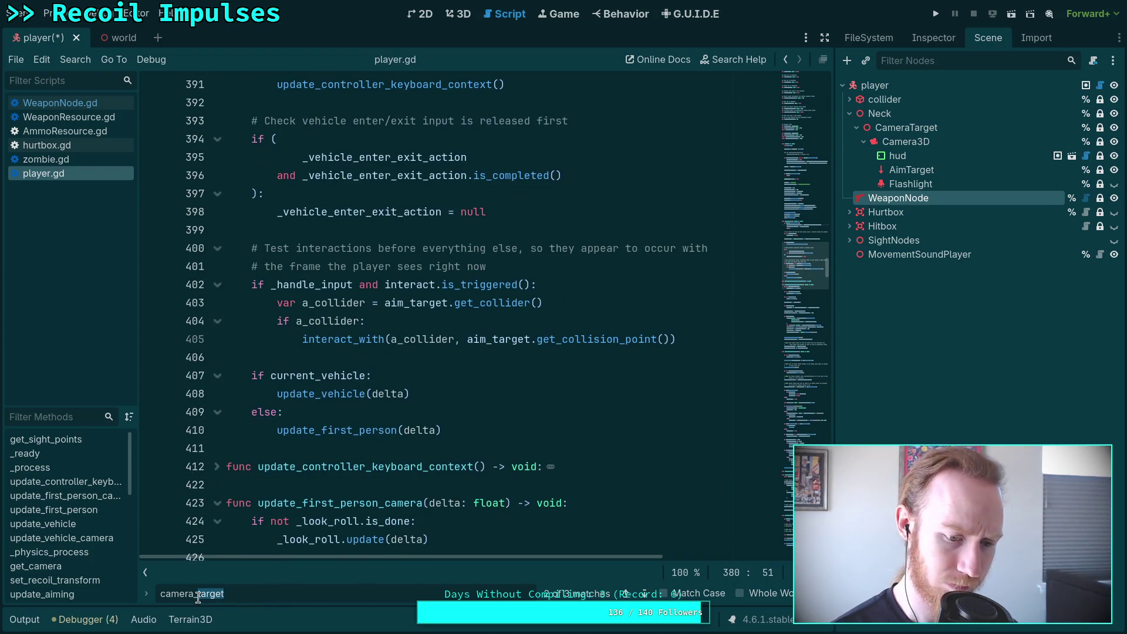
type("3i")
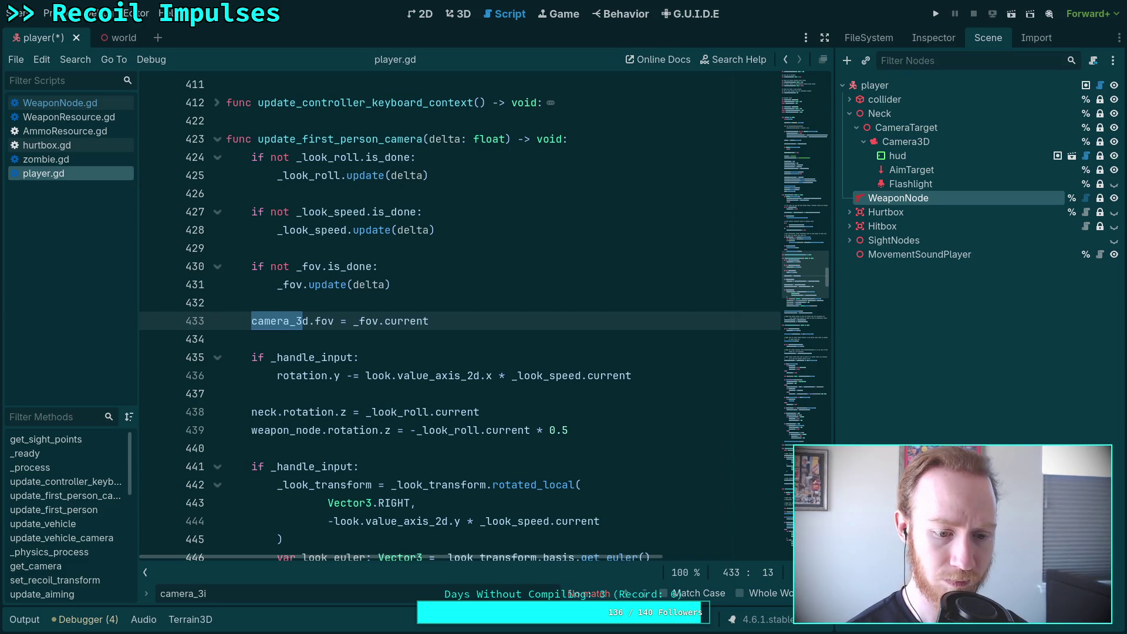
key("BackSpace")
type("d")
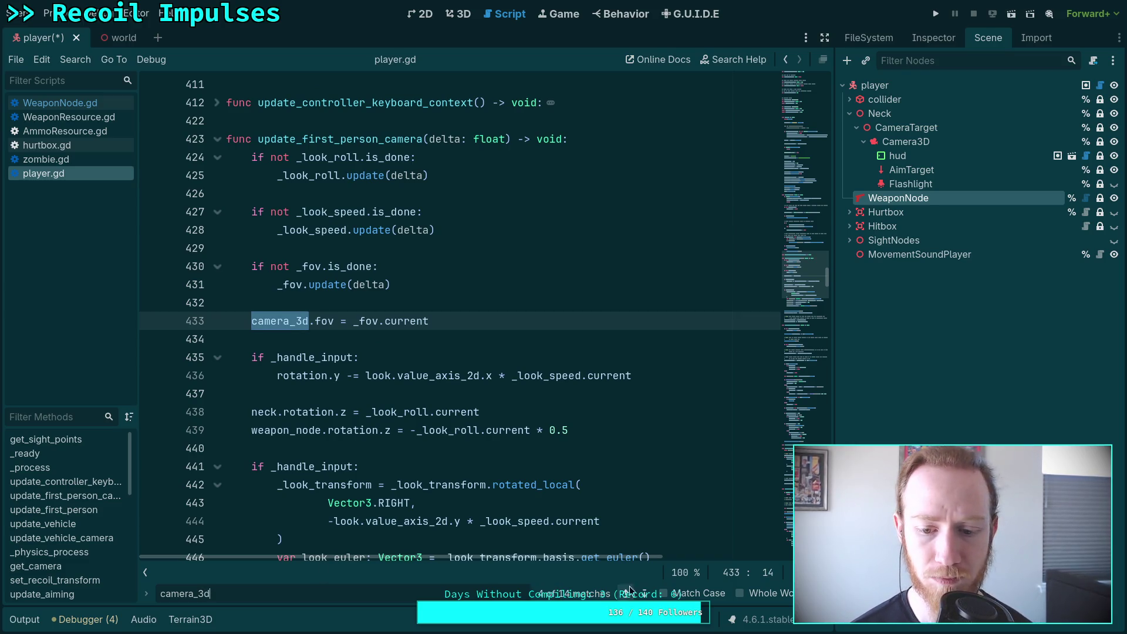
left_click(644, 593)
left_click(644, 593)
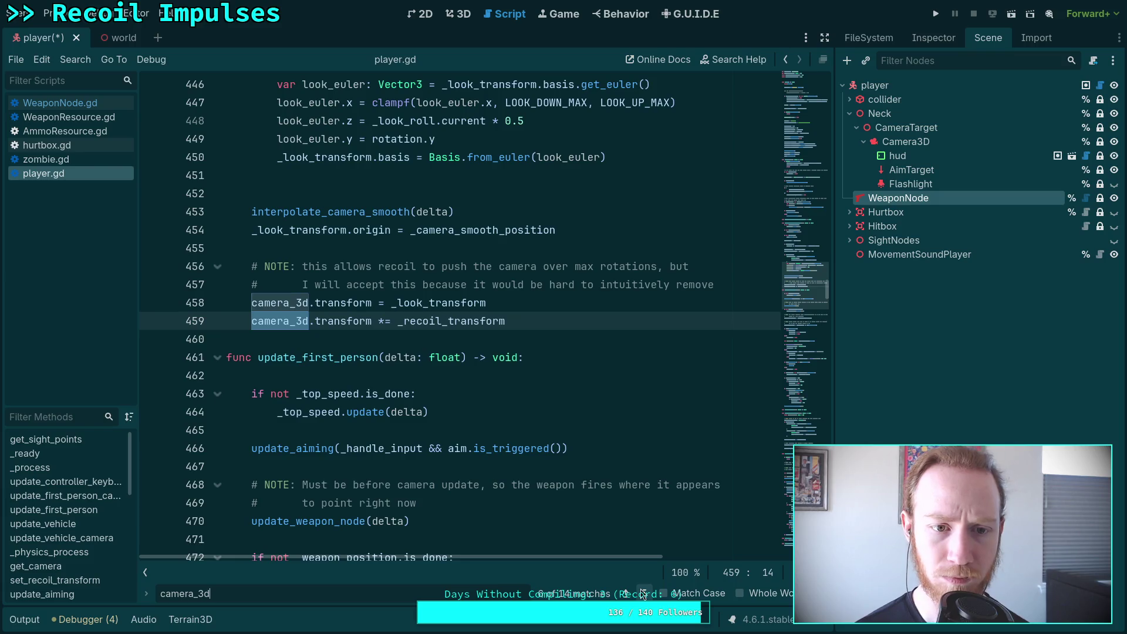
scroll(496, 408, "up", 3)
Find every _camera_smooth_position use and select its declarations block, lines 269–285
double_click(500, 393)
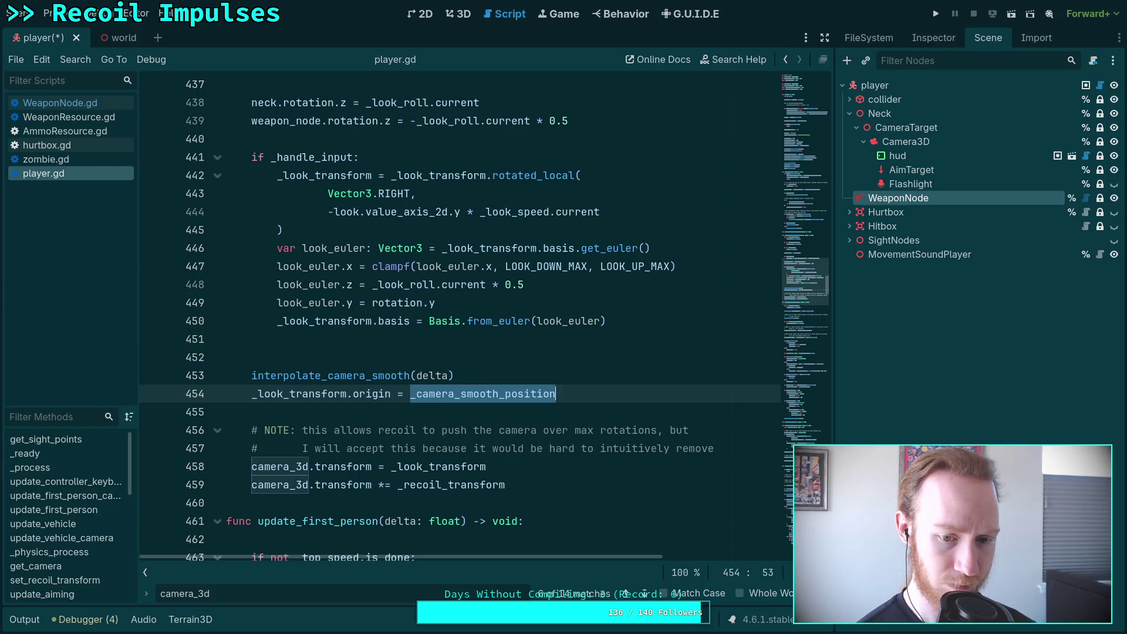
key("ctrl+f")
left_click(641, 591)
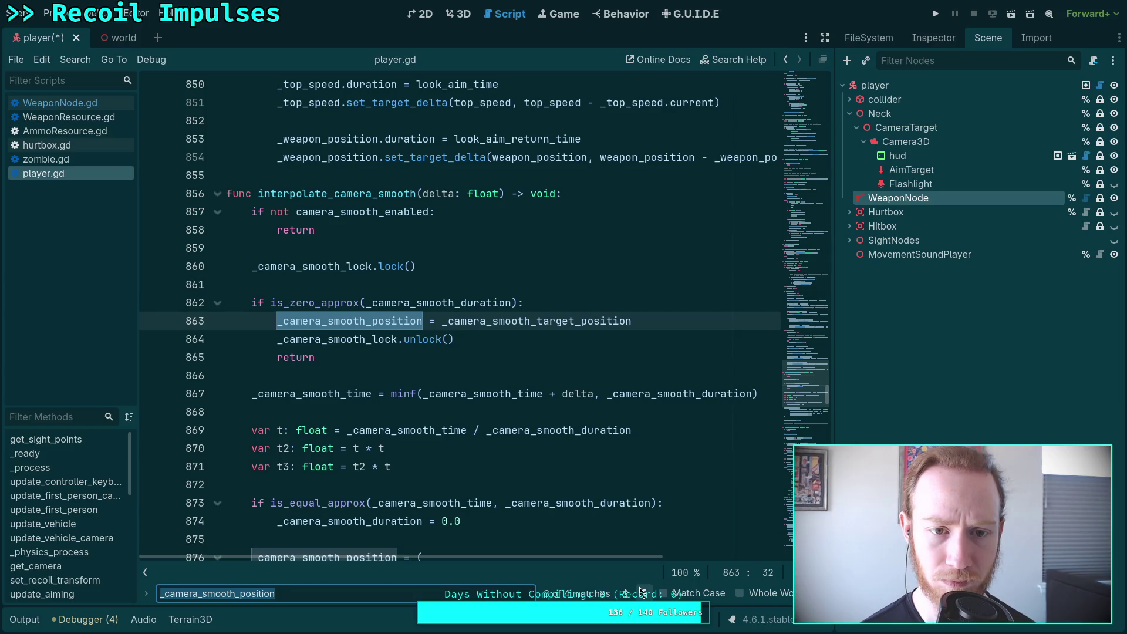
left_click(642, 591)
scroll(524, 531, "up", 4)
scroll(524, 531, "down", 4)
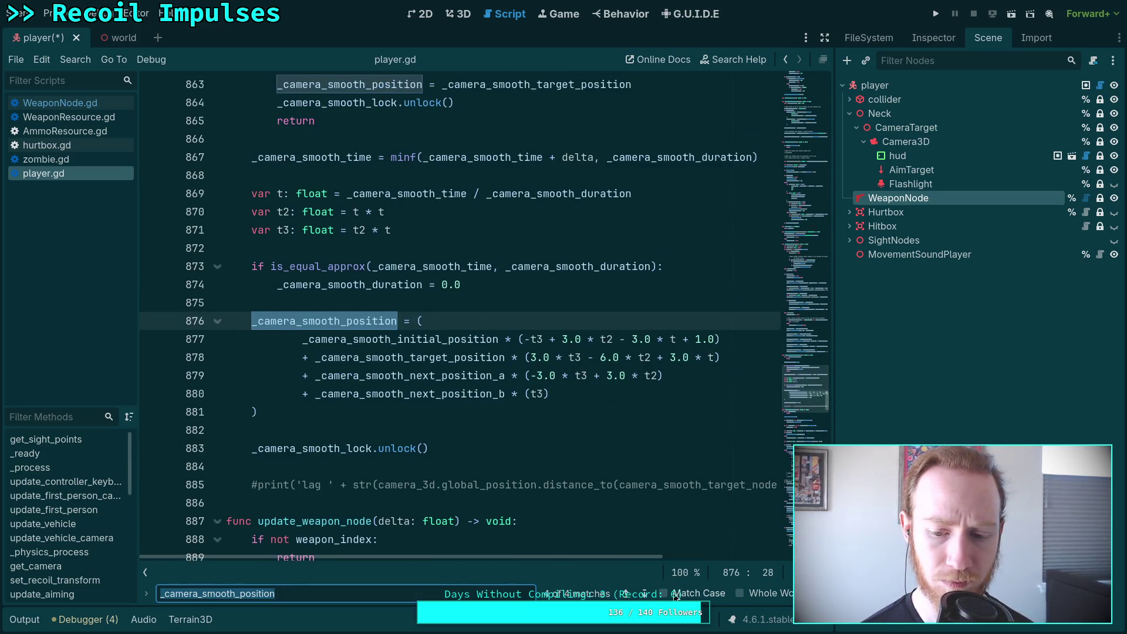
scroll(629, 540, "up", 2)
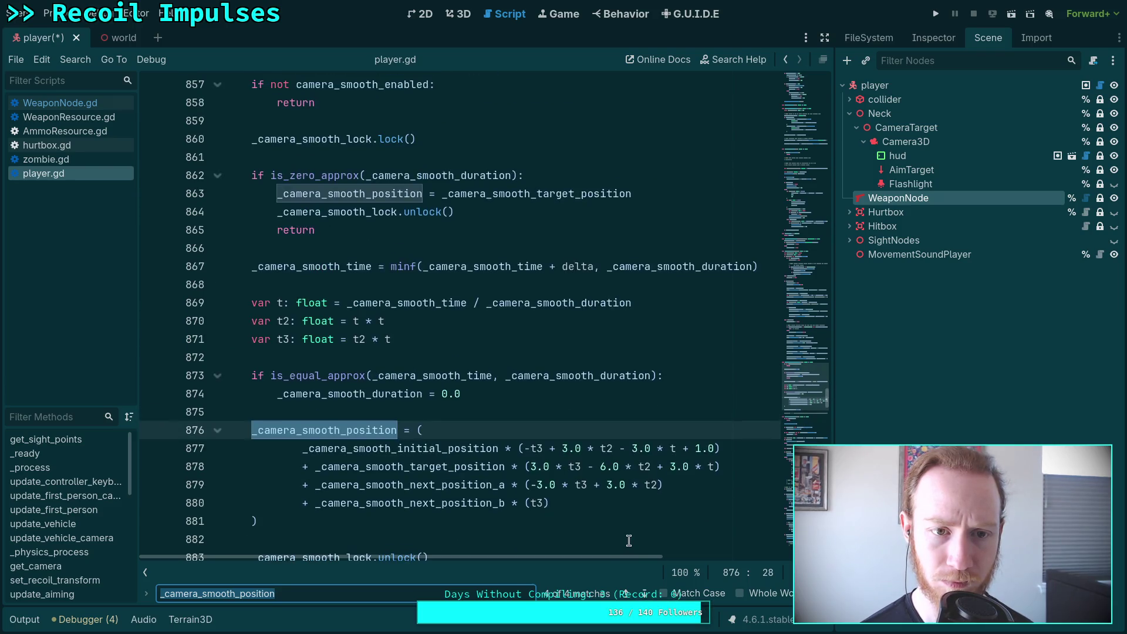
scroll(628, 540, "down", 1)
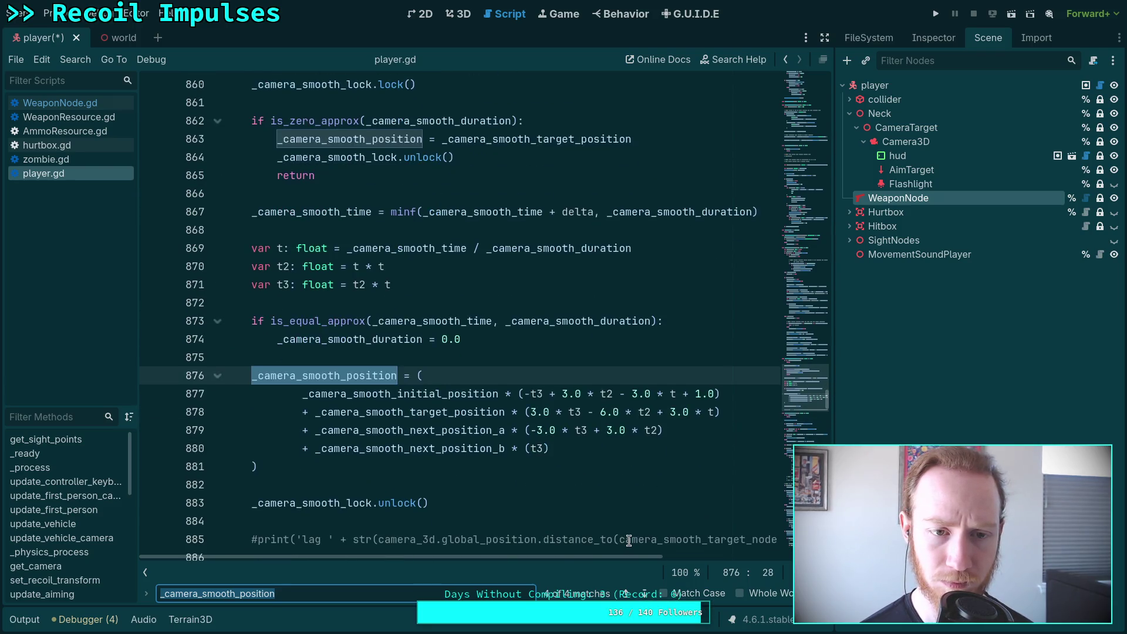
left_click(644, 593)
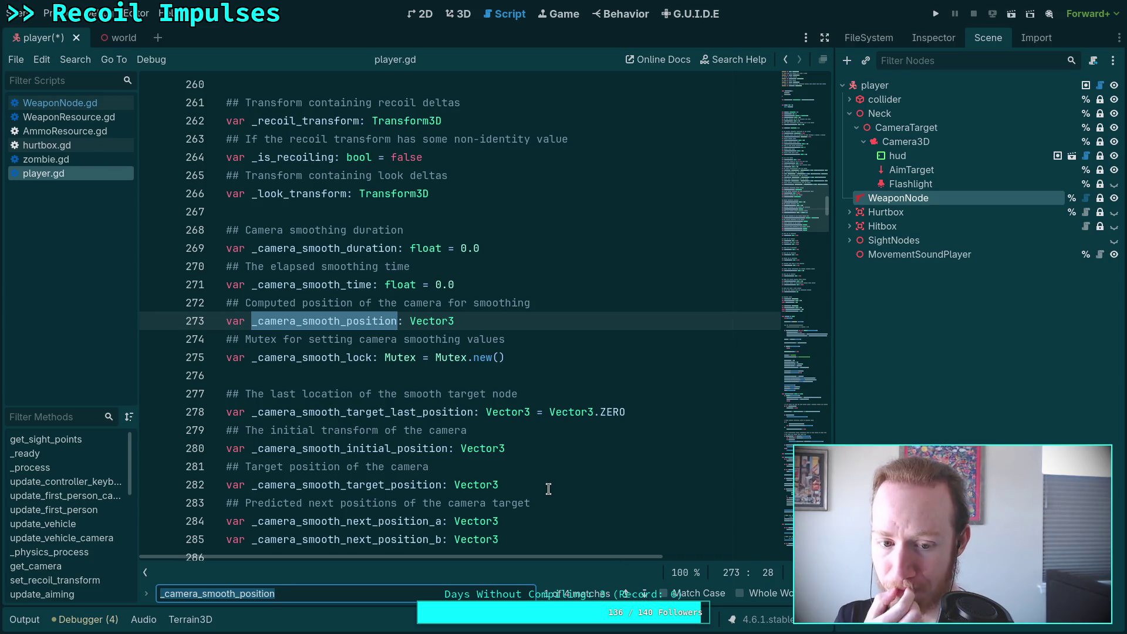
scroll(549, 489, "down", 2)
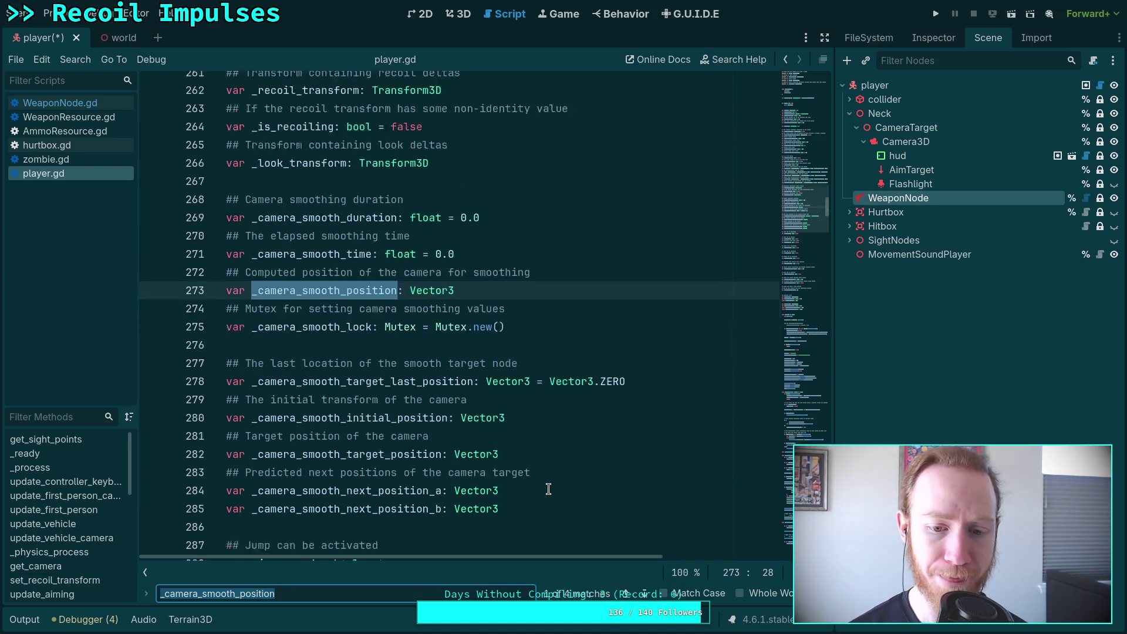
scroll(513, 493, "up", 1)
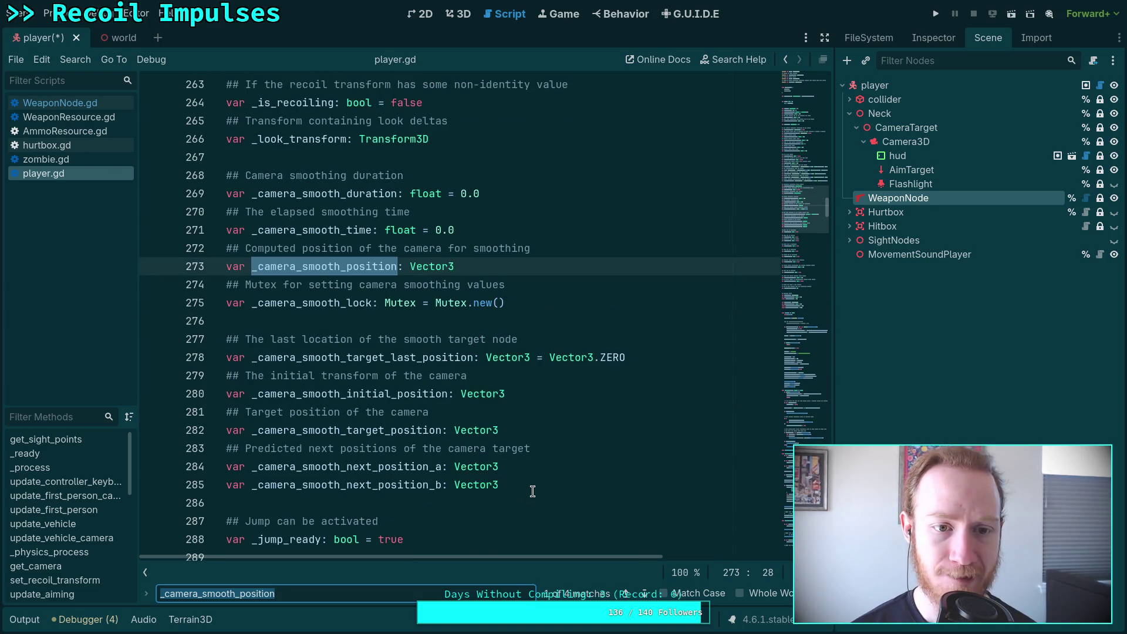
mouse_move(543, 480)
left_mouse_down()
mouse_move(176, 284)
mouse_move(175, 193)
left_mouse_up()
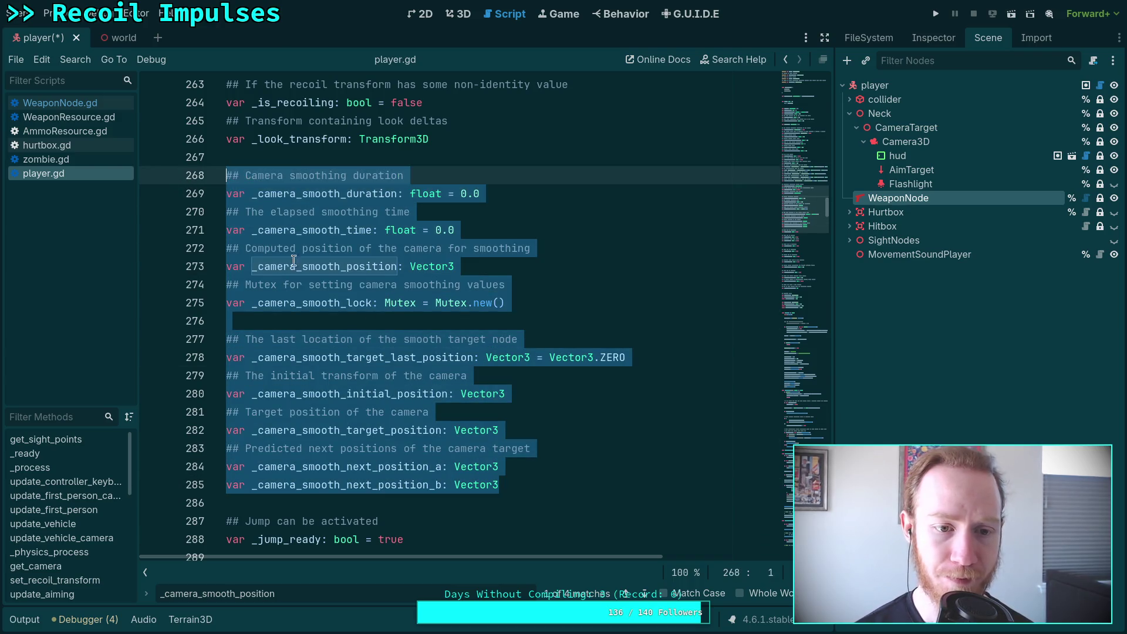
Delete the camera smoothing variable declarations and the smoothing setup block in _ready
key("BackSpace")
key("BackSpace")
key("BackSpace")
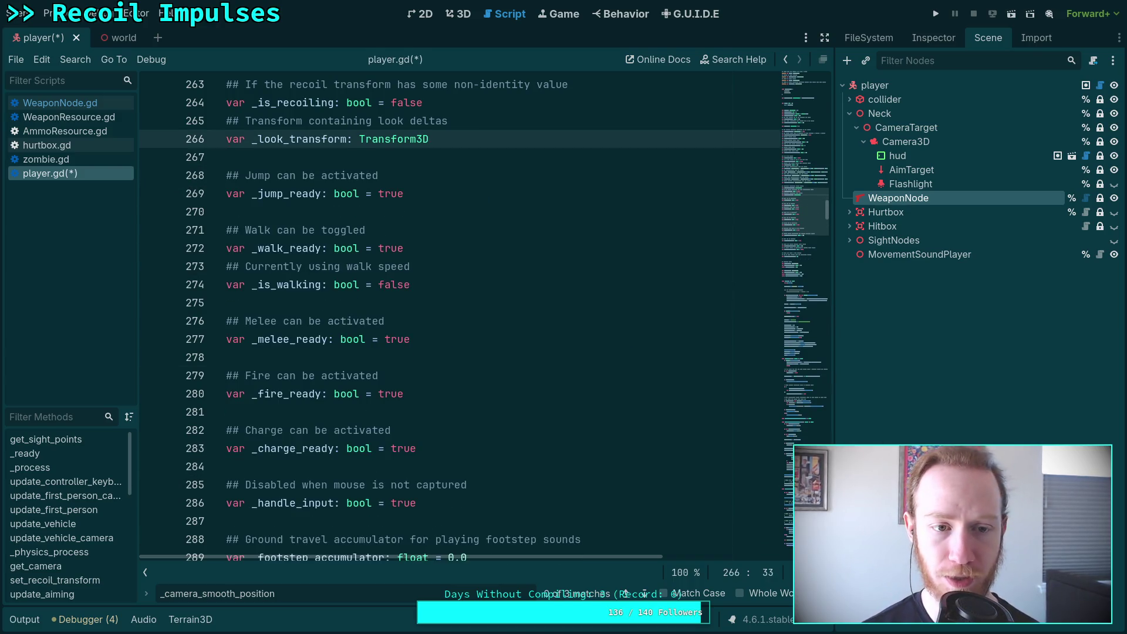
scroll(511, 366, "down", 7)
scroll(512, 366, "down", 12)
scroll(651, 392, "up", 4)
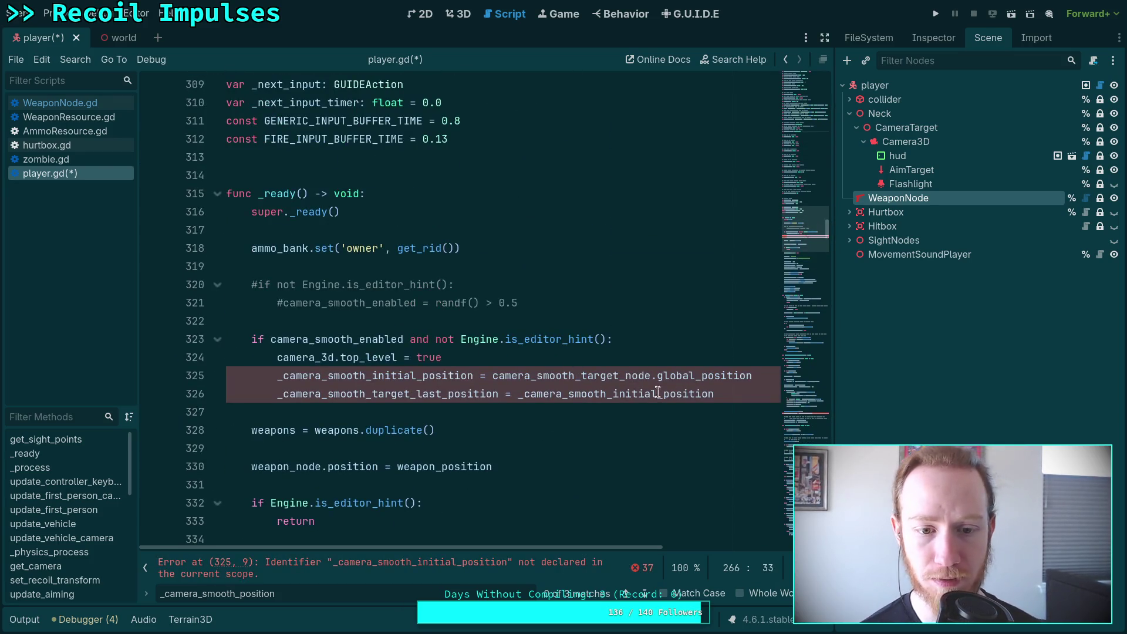
mouse_move(734, 395)
left_mouse_down()
mouse_move(176, 379)
mouse_move(146, 340)
left_mouse_up()
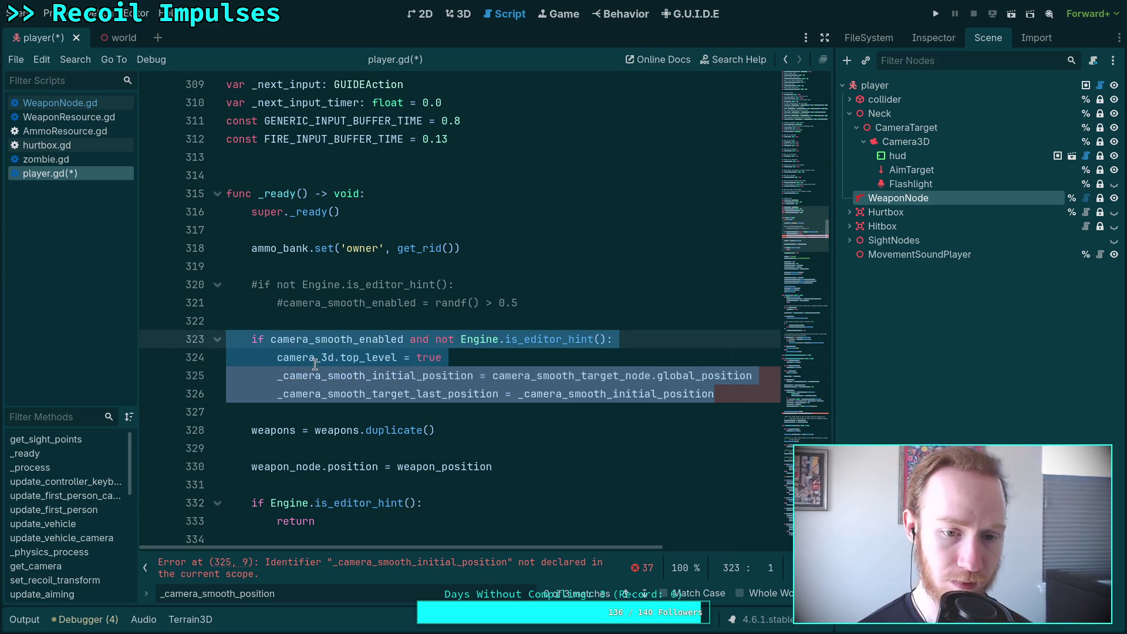
key("BackSpace")
key("BackSpace")
key("BackSpace")
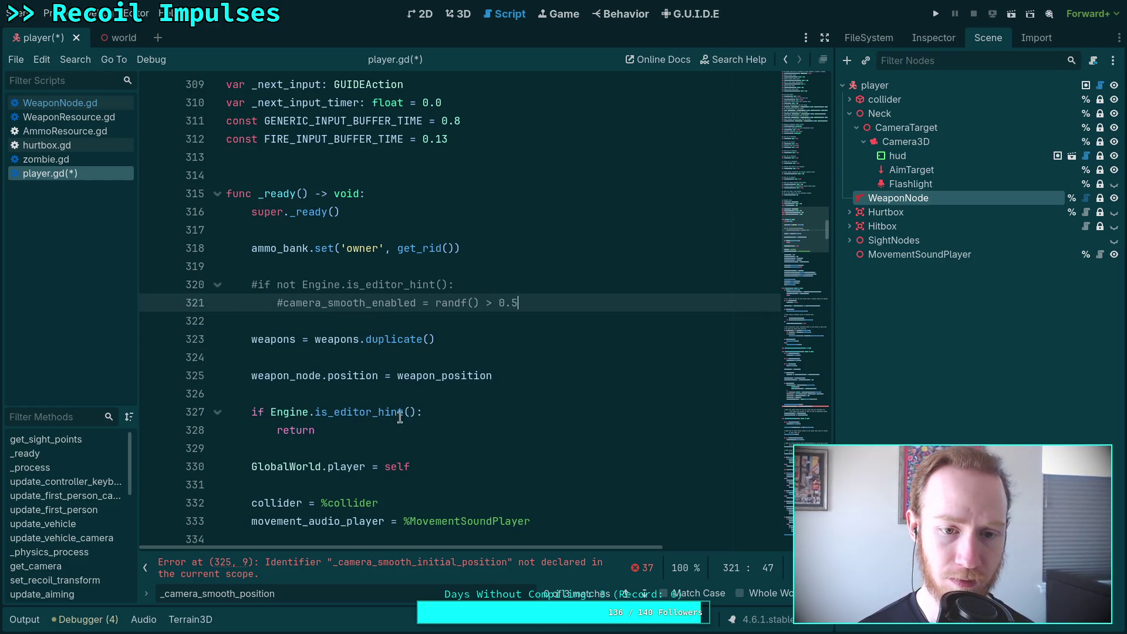
Delete the commented-out smoothing lines 320–321
mouse_move(558, 296)
left_mouse_down()
mouse_move(247, 307)
mouse_move(126, 284)
left_mouse_up()
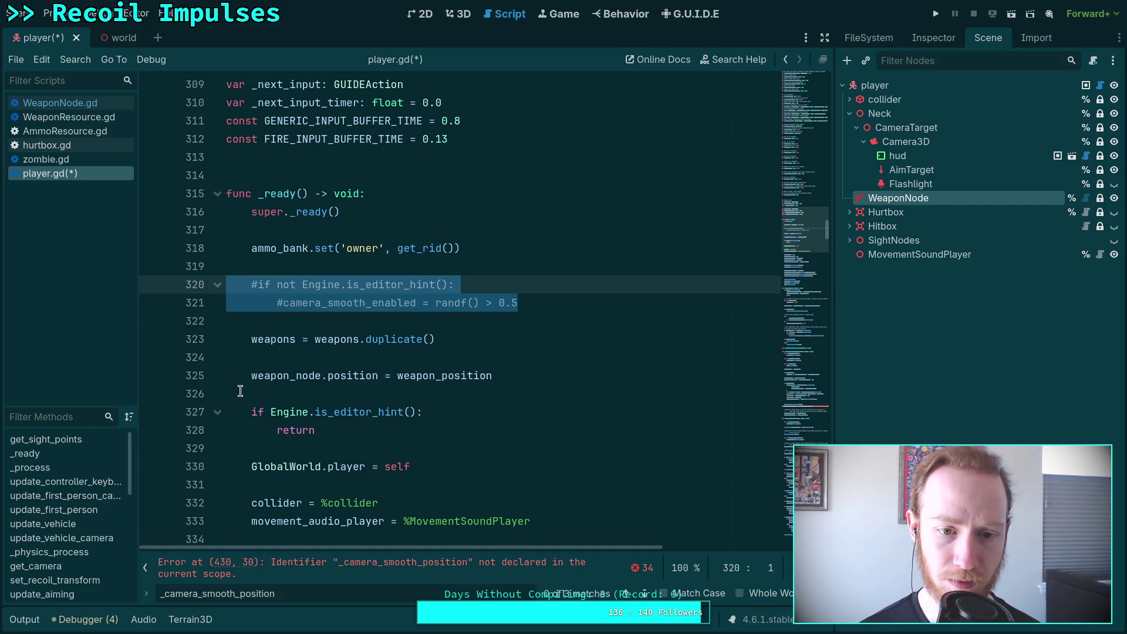
mouse_move(518, 302)
left_mouse_down()
mouse_move(253, 305)
mouse_move(137, 286)
left_mouse_up()
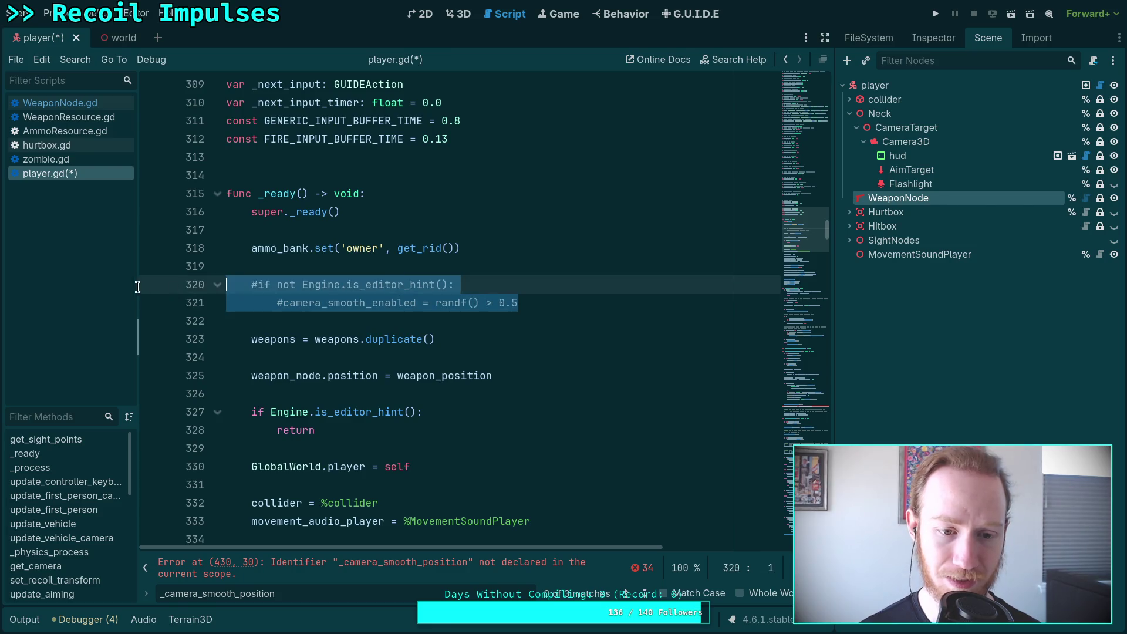
key("Delete")
key("Delete")
key("Delete")
scroll(540, 475, "down", 3)
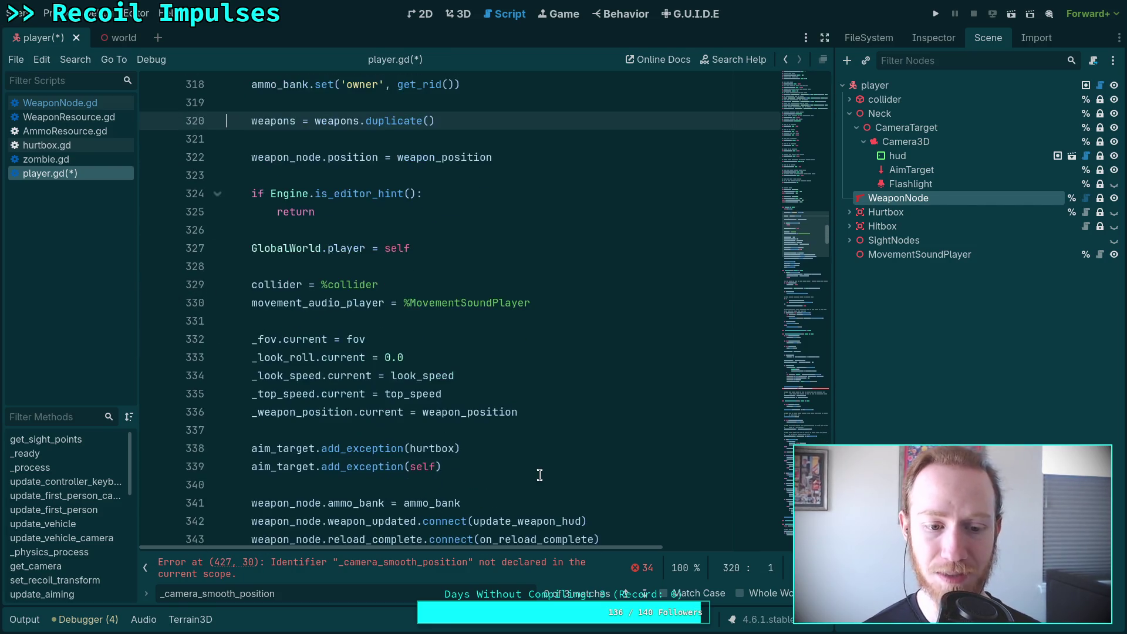
scroll(557, 503, "down", 3)
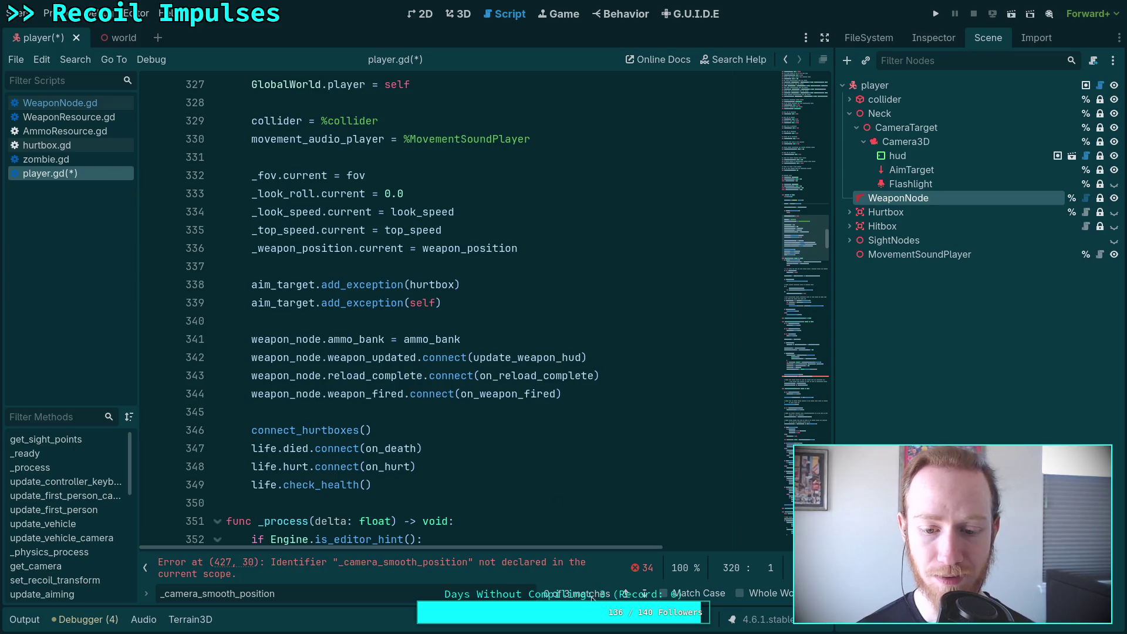
Remove the _look_transform.origin smoothed assignment and the interpolate_camera_smooth call
left_click(644, 594)
scroll(589, 437, "up", 2)
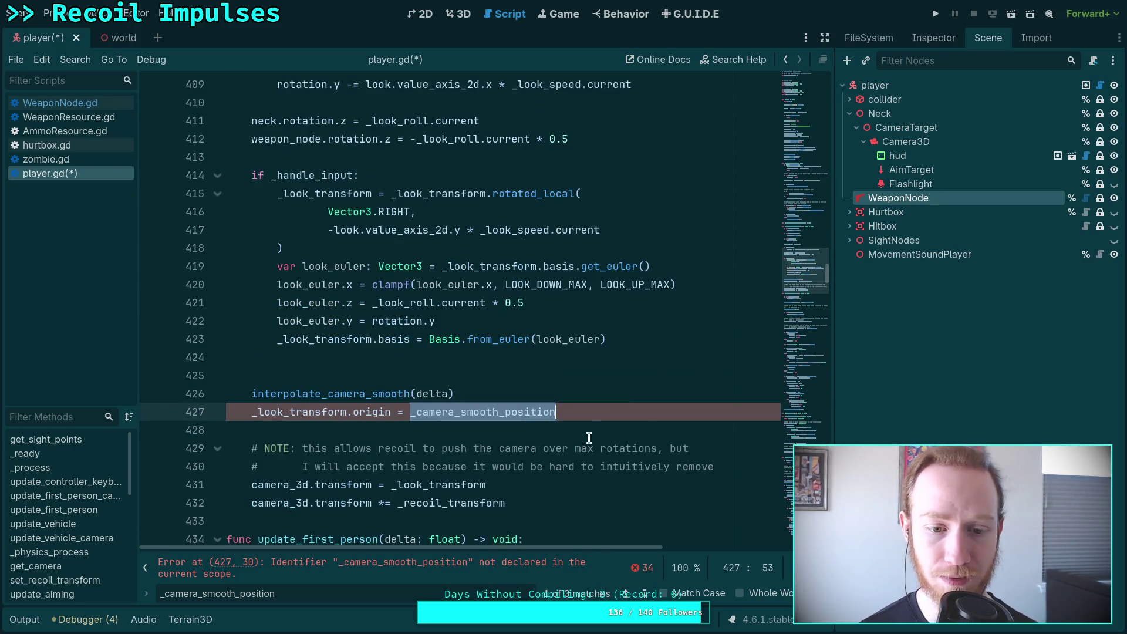
left_click_drag(581, 412, 573, 395)
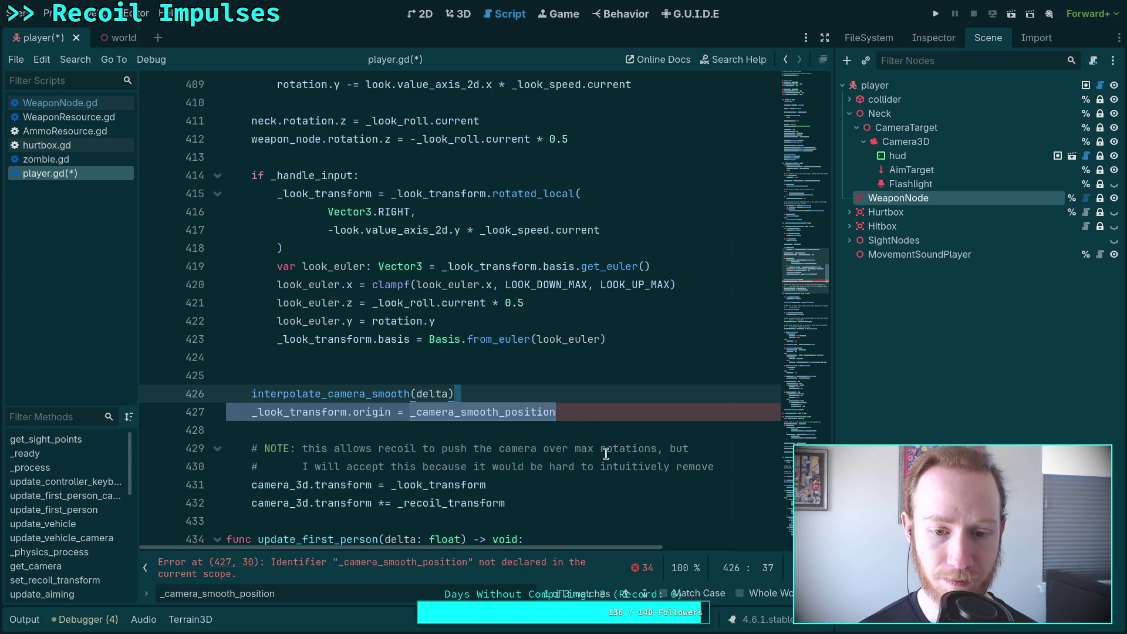
key("BackSpace")
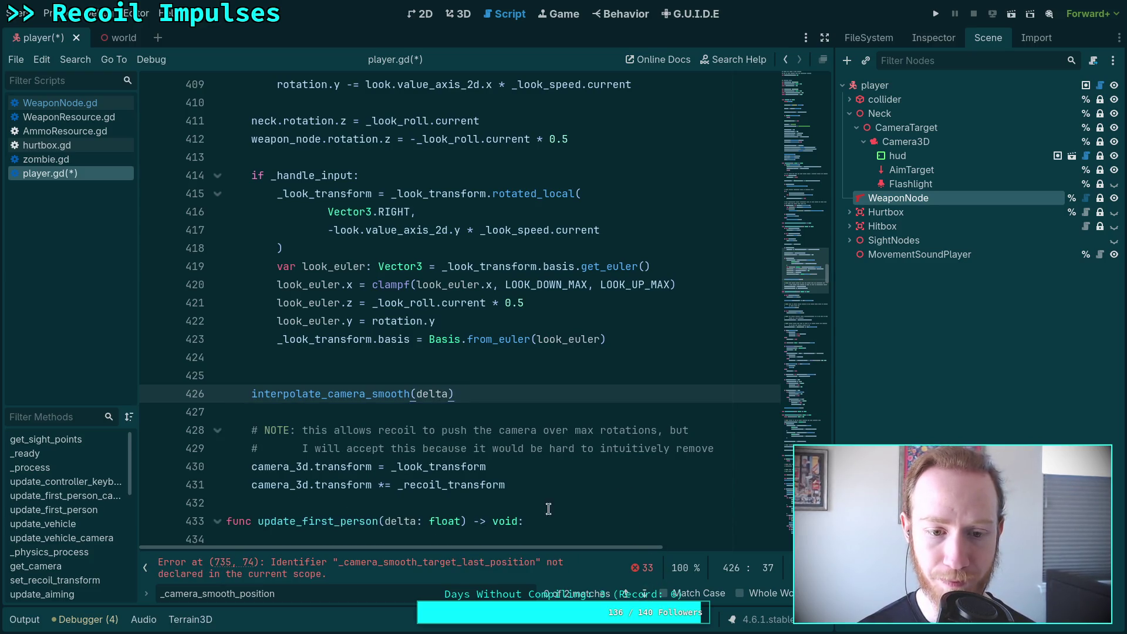
key("BackSpace")
key("BackSpace")
key("BackSpace")
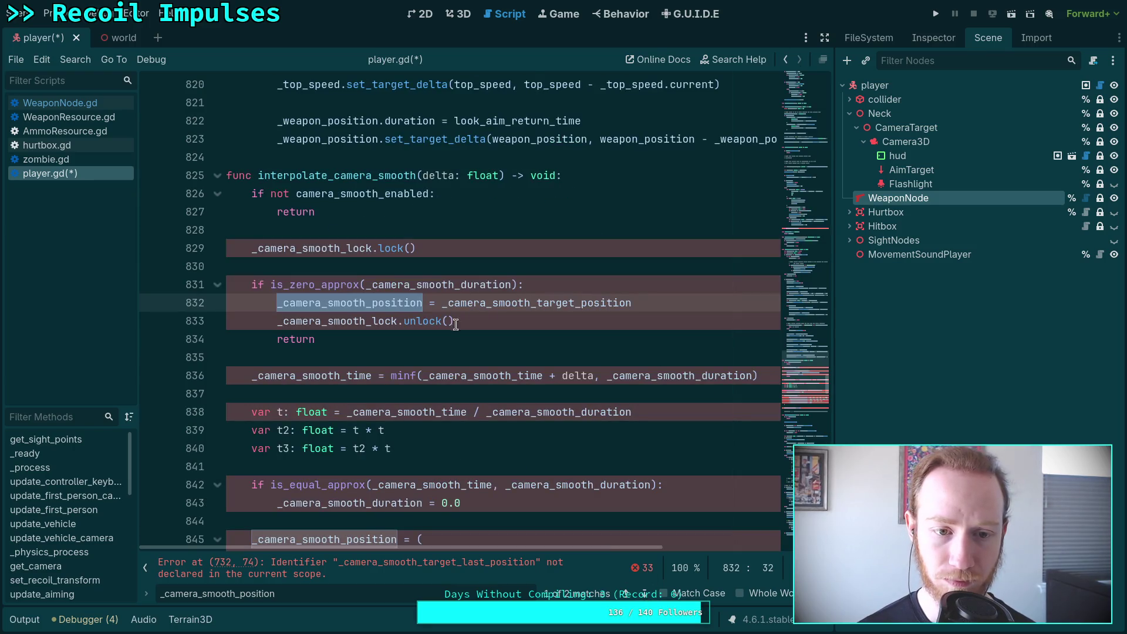
Delete the entire interpolate_camera_smooth function
left_click(449, 302)
mouse_move(225, 176)
left_mouse_down()
mouse_move(272, 222)
mouse_move(275, 297)
mouse_move(352, 392)
mouse_move(433, 448)
left_mouse_up()
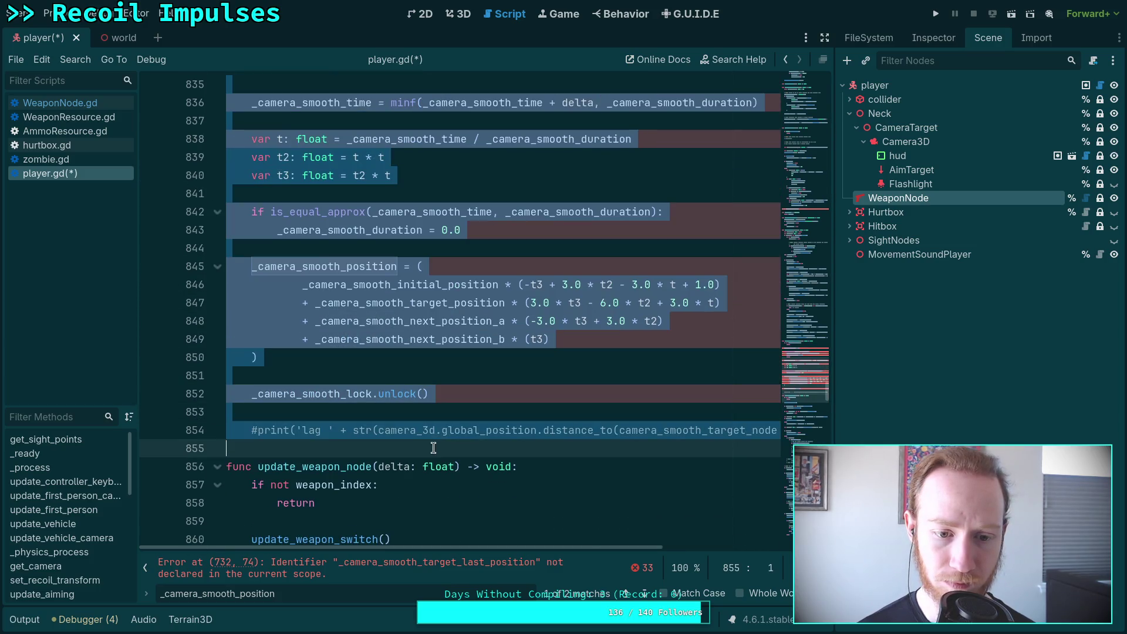
key("BackSpace")
scroll(433, 352, "up", 4)
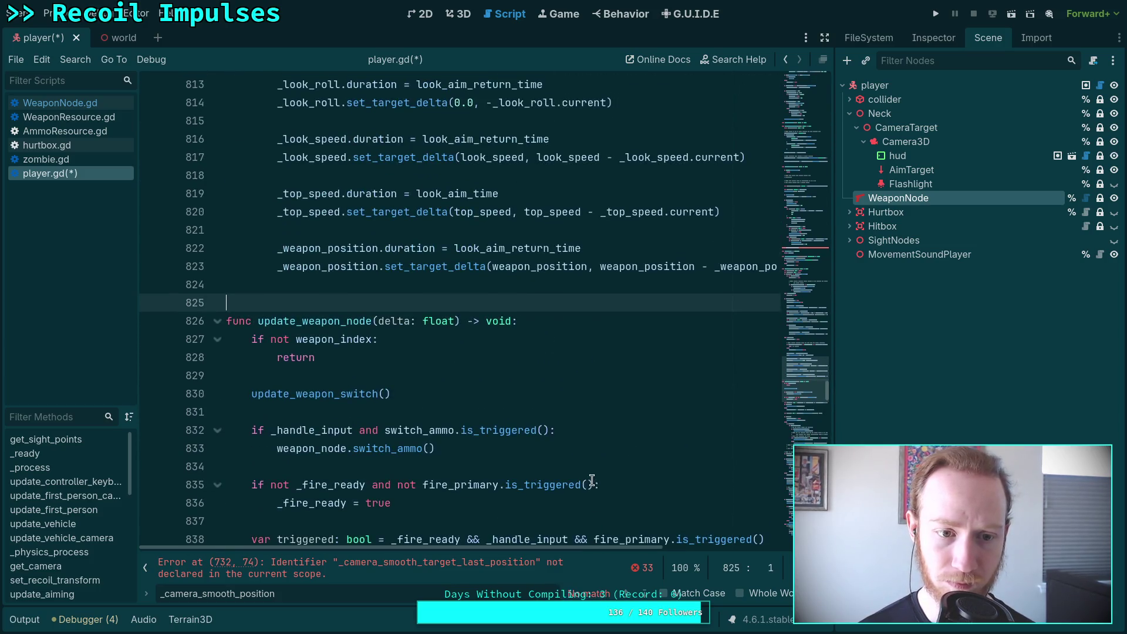
Delete the smoothing target update block, lines 731–750, flagged by the line 732 error
left_click(640, 569)
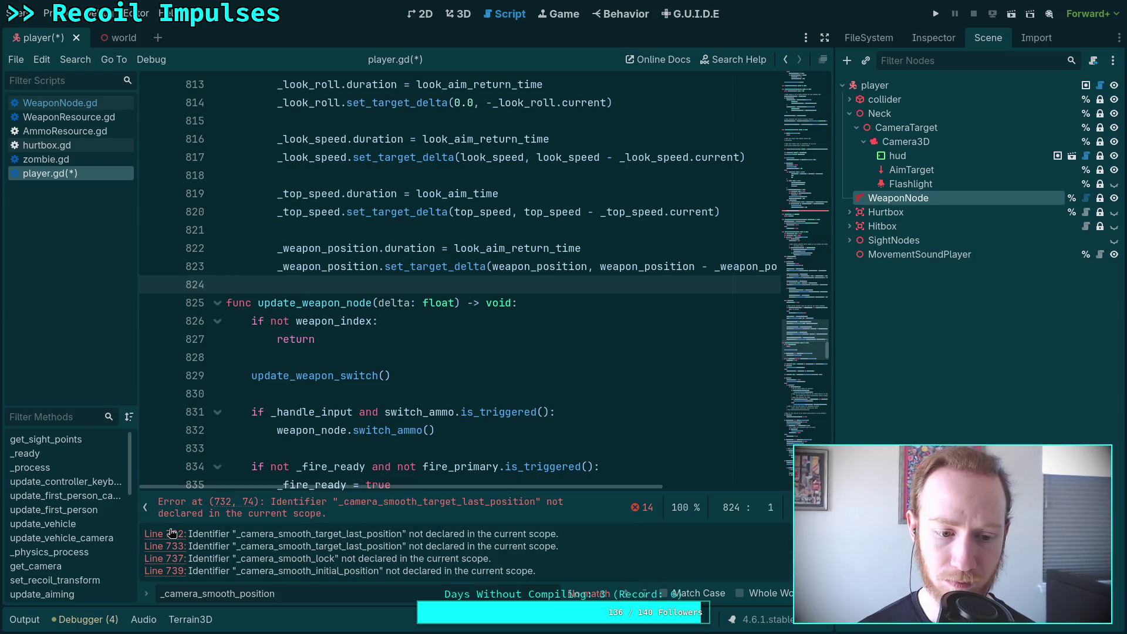
left_click(172, 534)
scroll(328, 330, "down", 2)
mouse_move(254, 159)
left_mouse_down()
mouse_move(411, 265)
mouse_move(510, 394)
left_mouse_up()
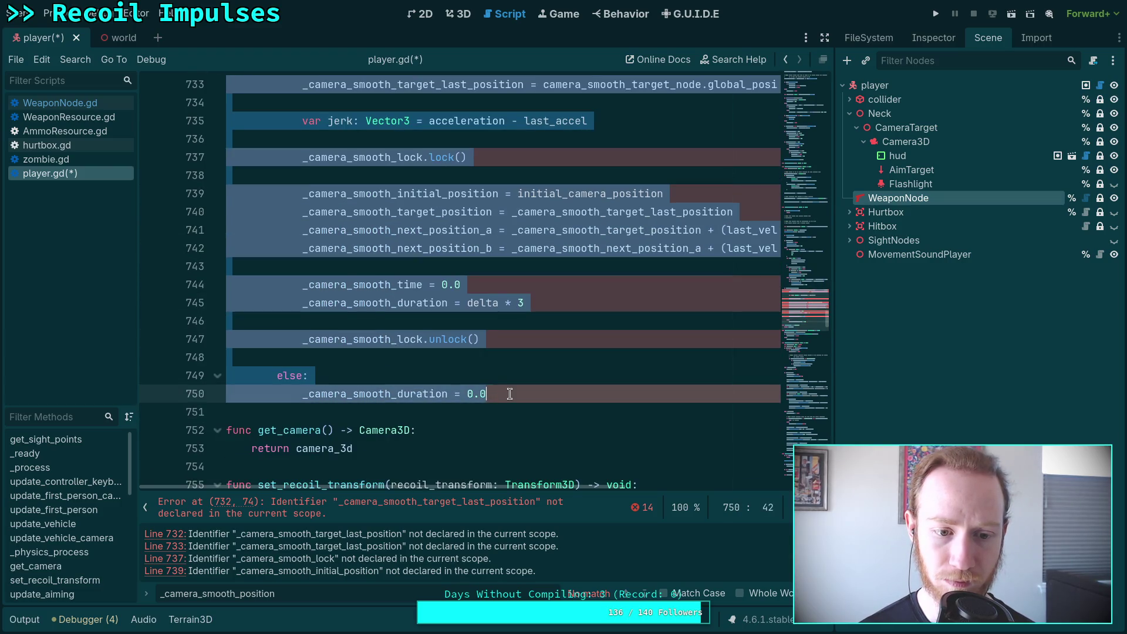
scroll(509, 394, "up", 3)
key("BackSpace")
scroll(385, 429, "up", 3)
key("Up")
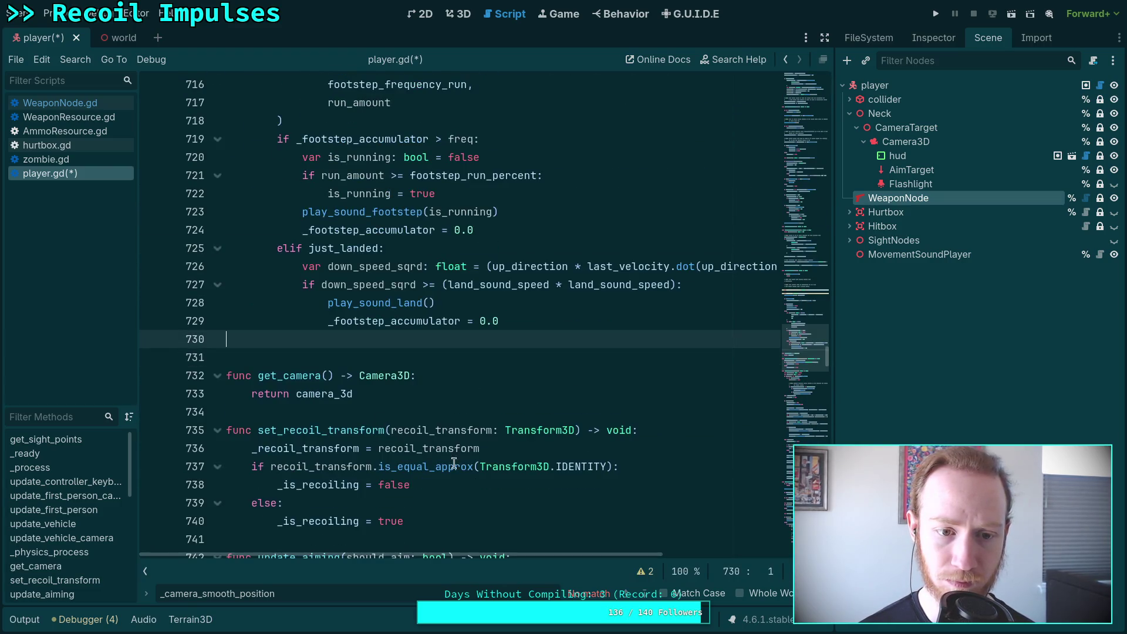
key("Escape")
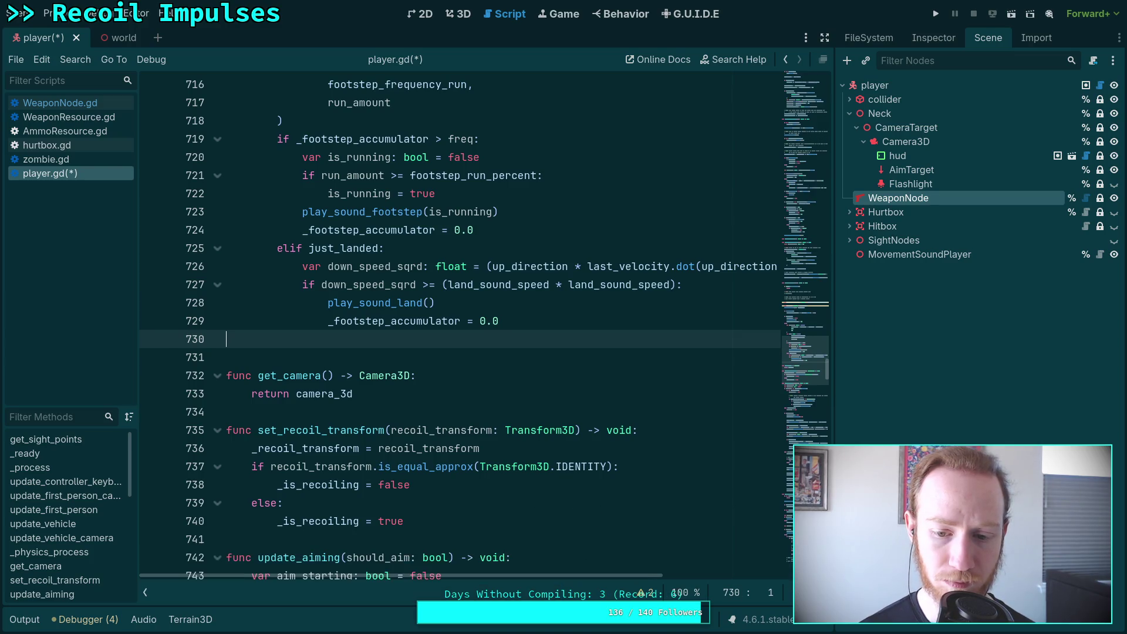
Delete the unused initial_camera_position and last_accel declarations on lines 696–698 and save
left_click(644, 594)
left_click(314, 555)
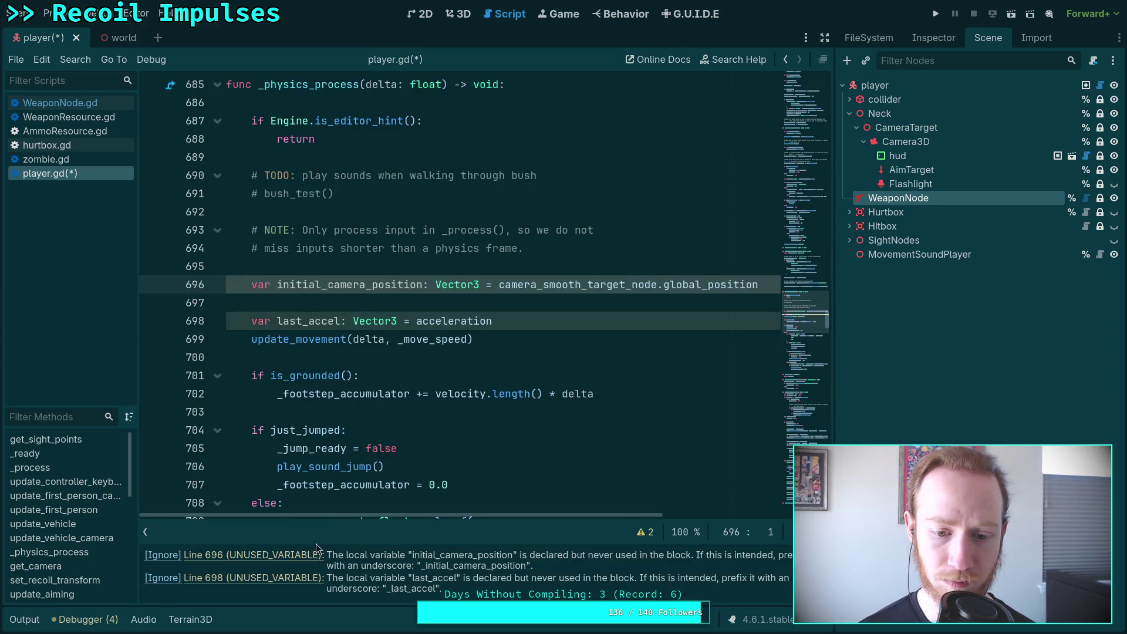
scroll(398, 325, "up", 2)
mouse_move(249, 394)
left_mouse_down()
mouse_move(763, 396)
mouse_move(562, 427)
left_mouse_up()
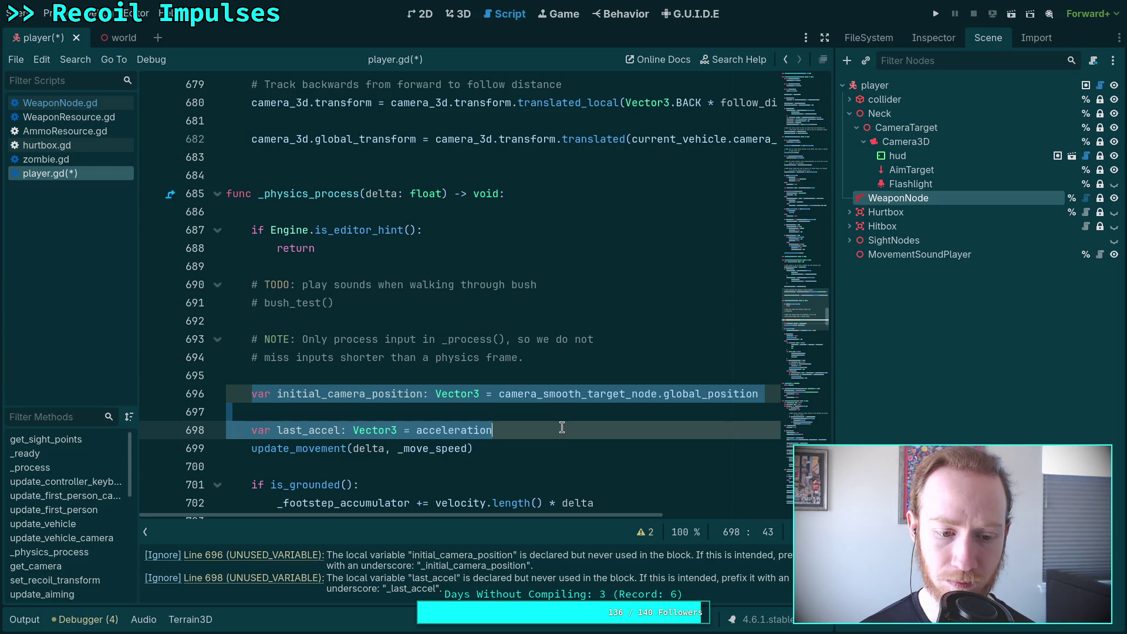
key("BackSpace")
key("BackSpace")
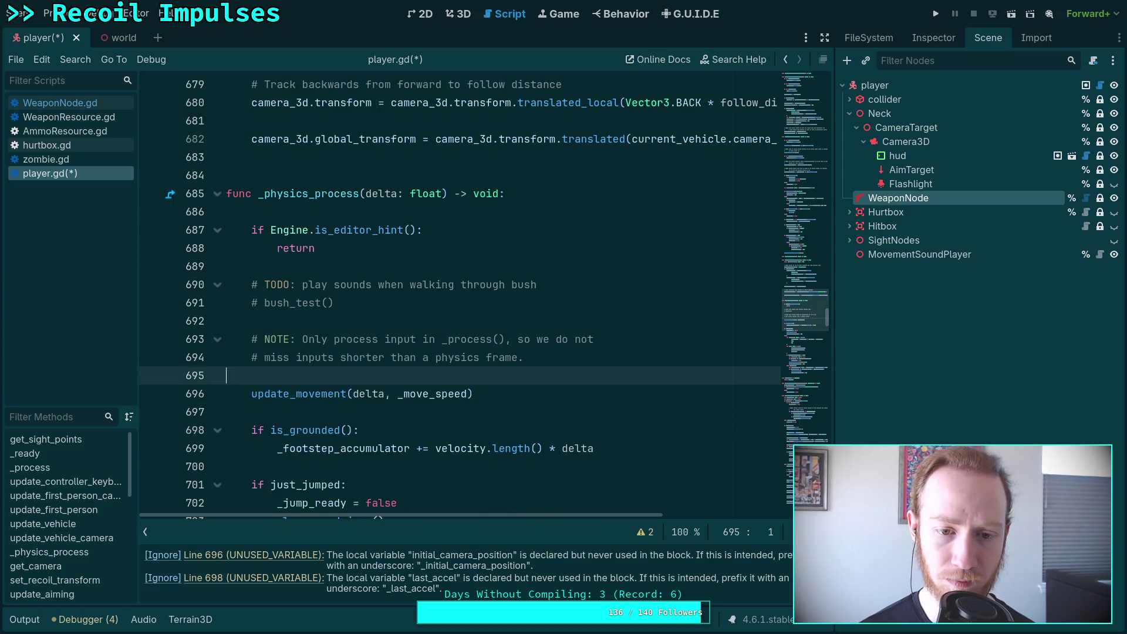
scroll(581, 524, "down", 4)
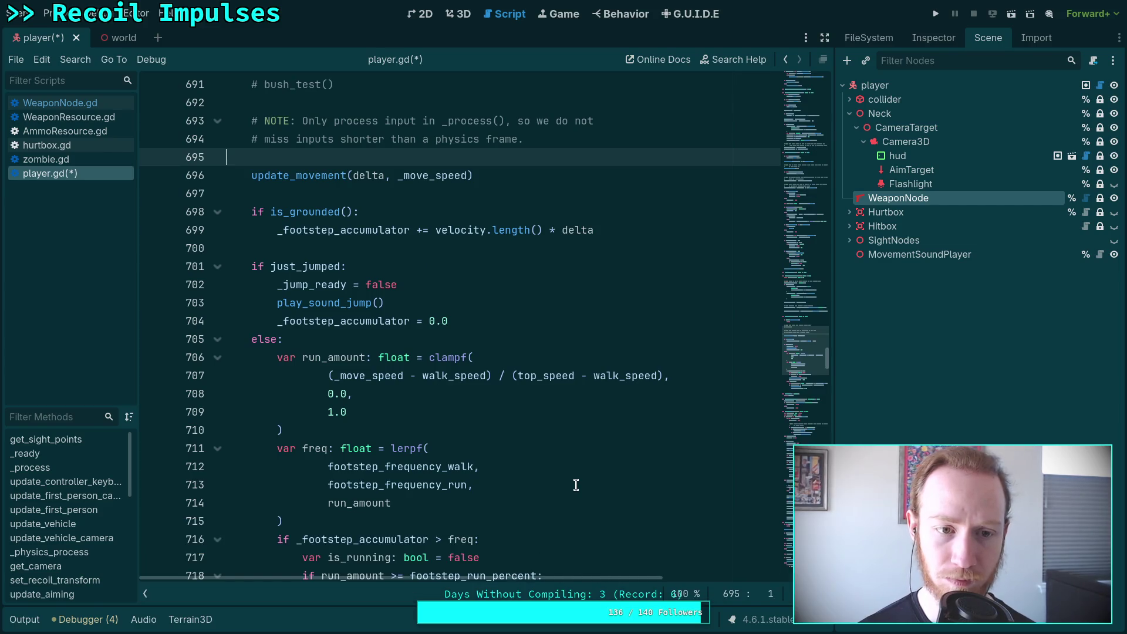
key("ctrl+s")
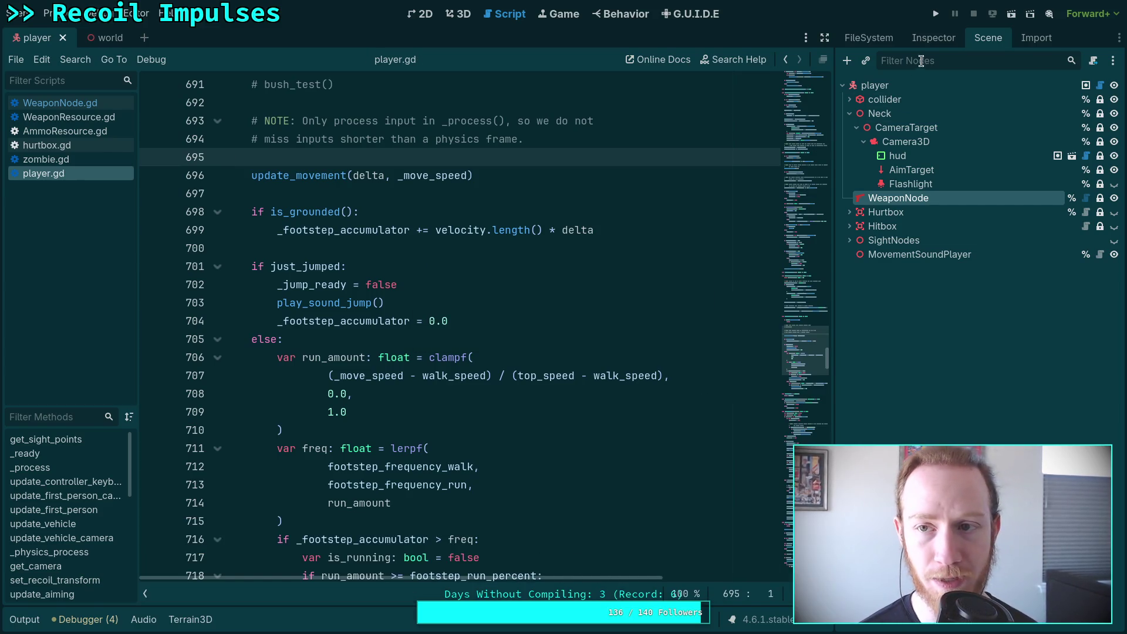
left_click(935, 13)
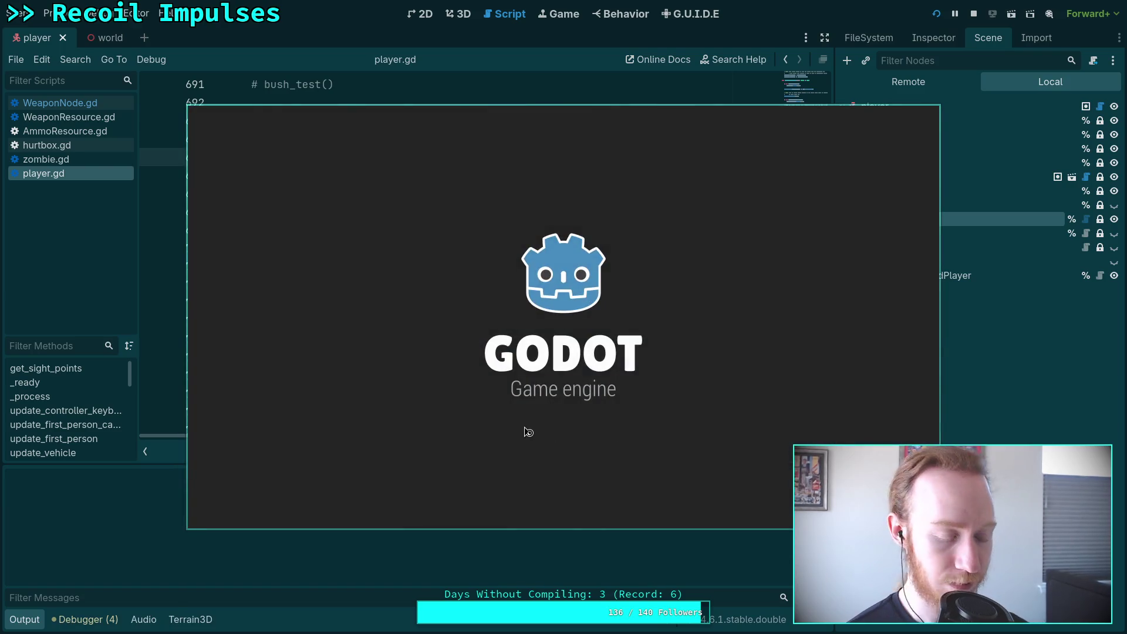
Walk and jump around the level in fullscreen, then exit back to the editor
left_click_drag(524, 435, 357, 361)
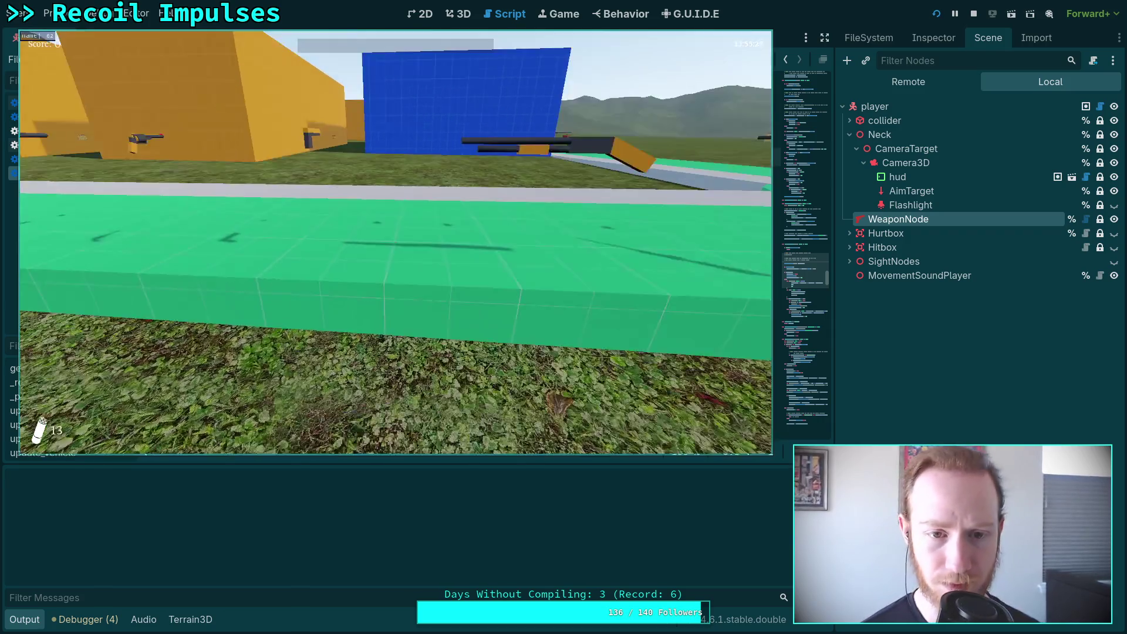
key("s")
key("w")
key("space")
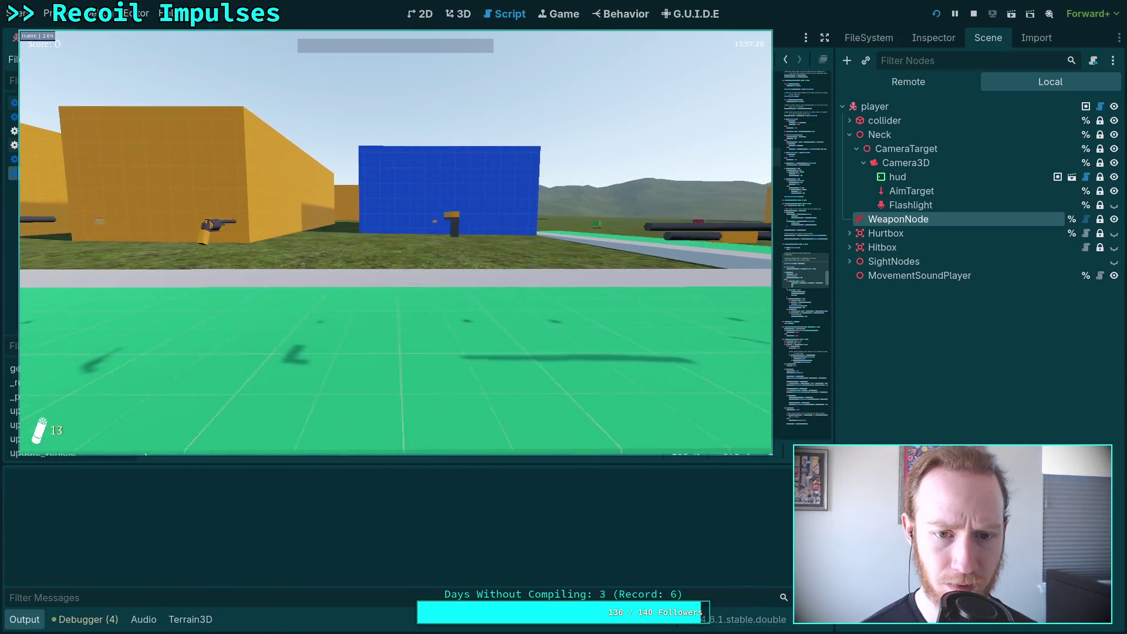
key("d")
key("F11")
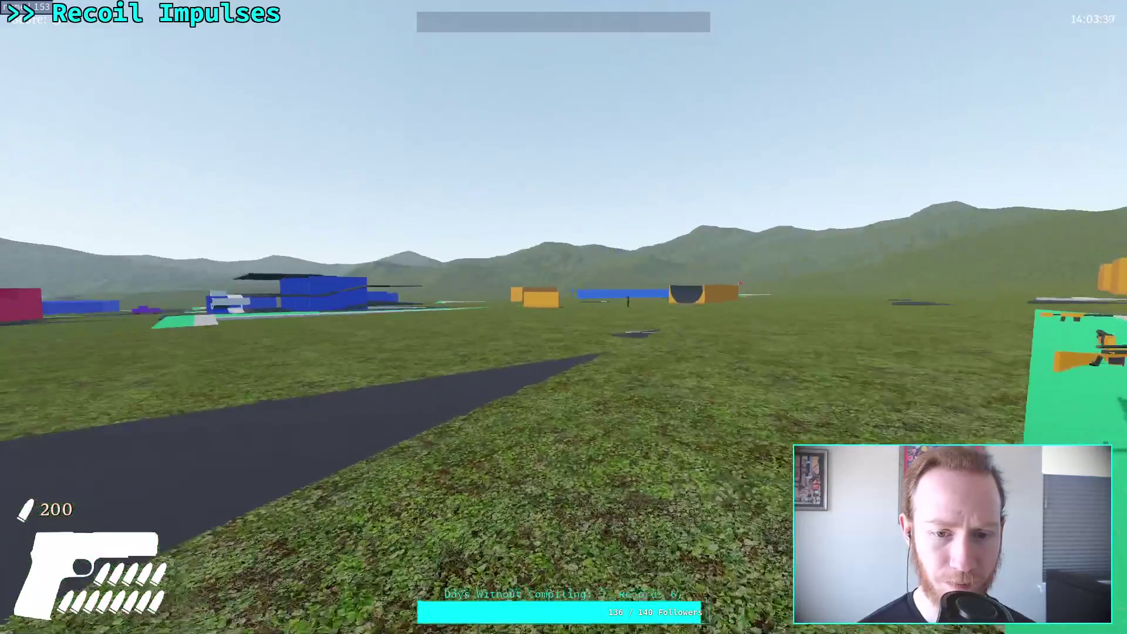
key("Escape")
left_click(576, 341)
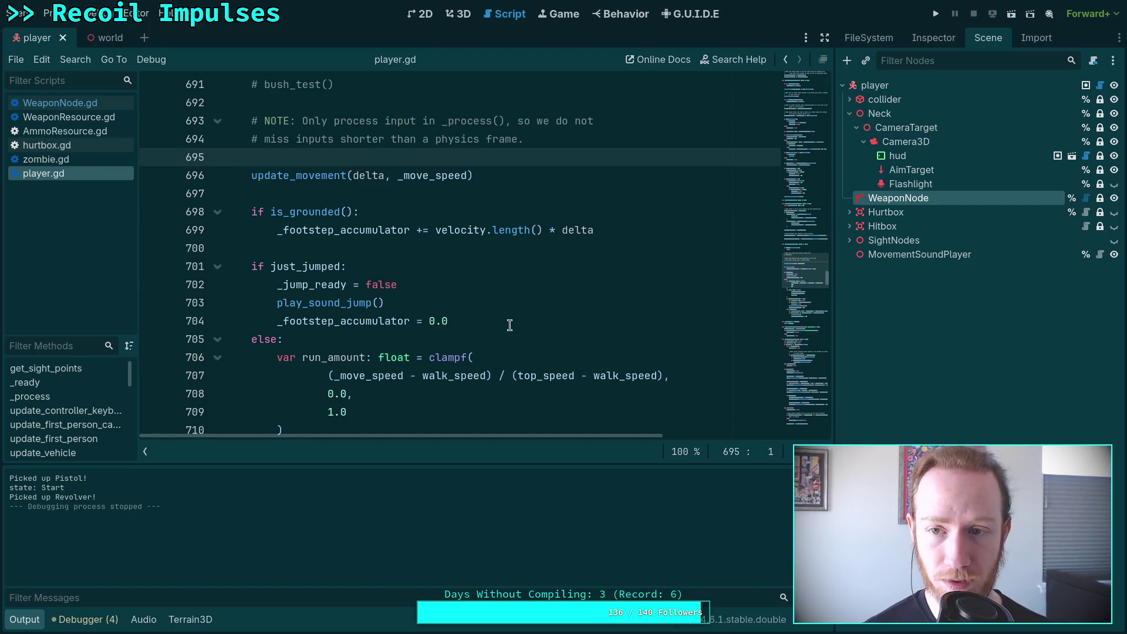
Select the player root, run the game again, then exit to desktop
left_click(877, 85)
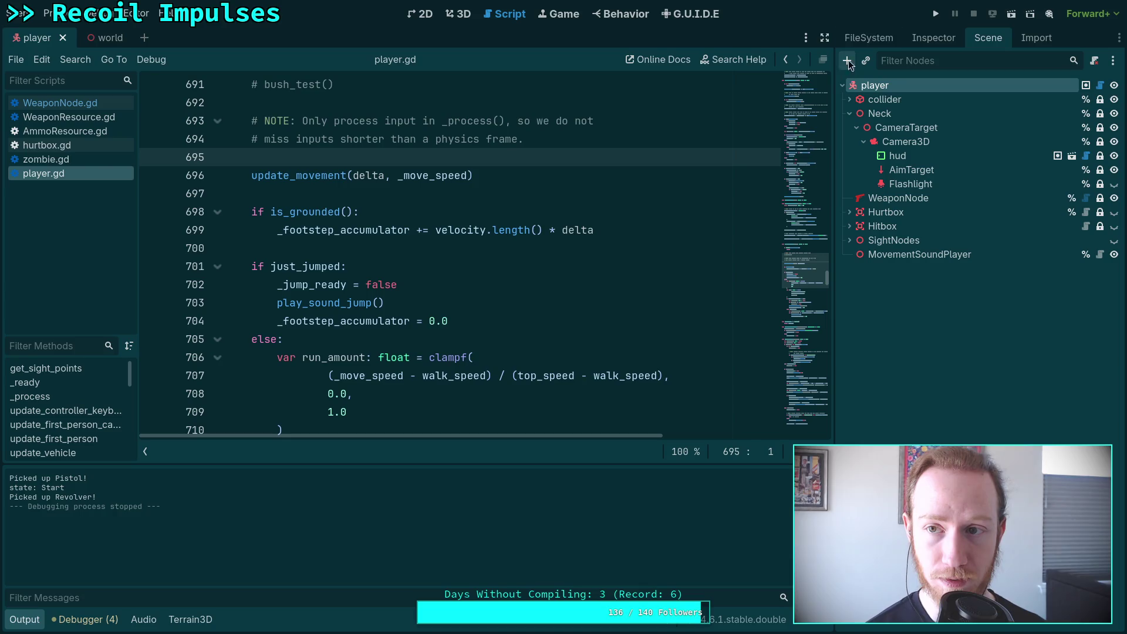
left_click(937, 13)
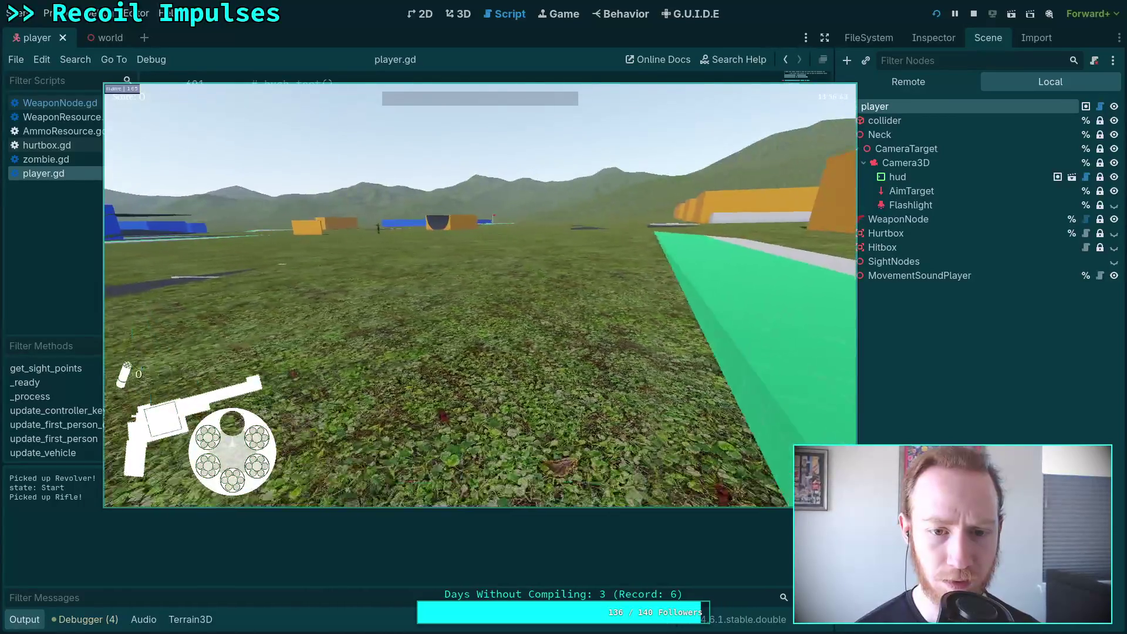
key("Escape")
left_click(473, 312)
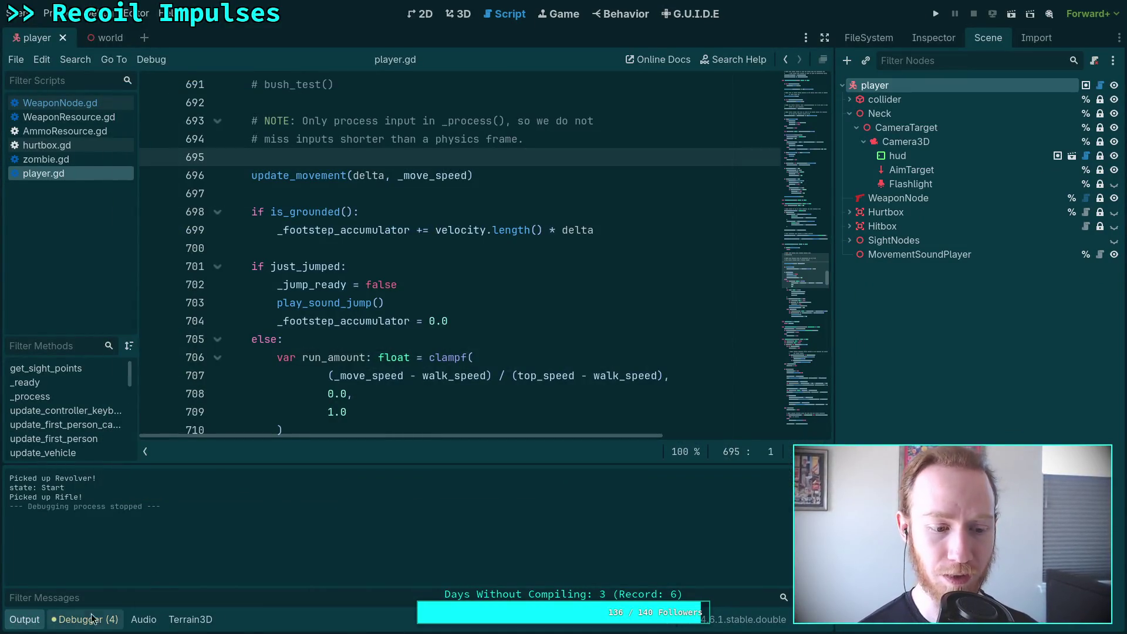
Collapse the output log and return to player.gd at line 709
left_click(17, 623)
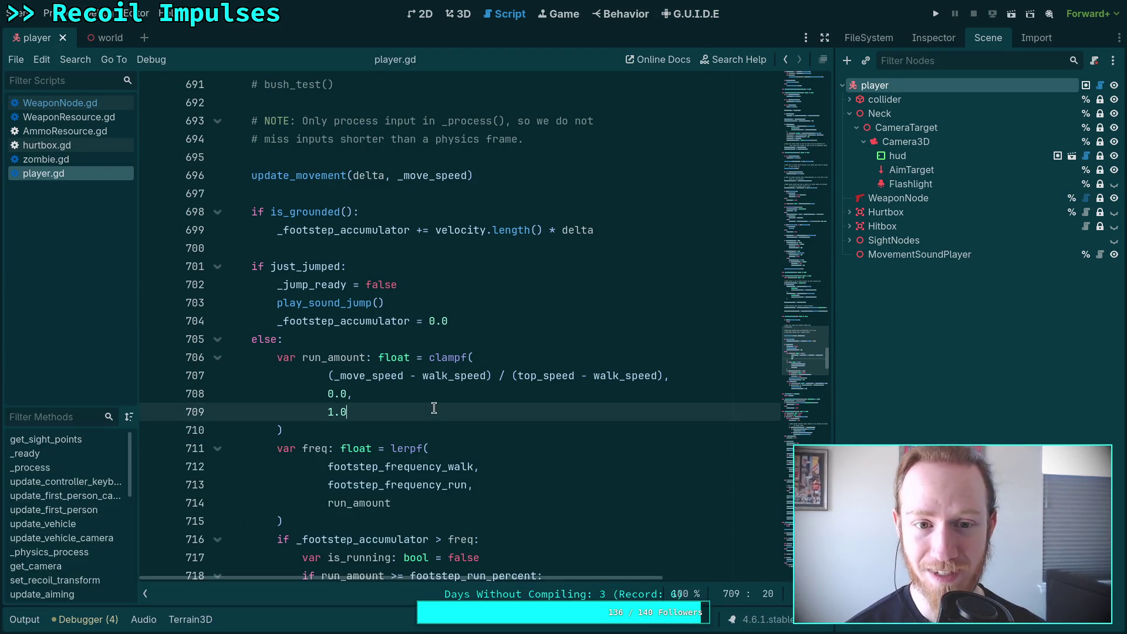
left_click(433, 408)
scroll(438, 405, "up", 3)
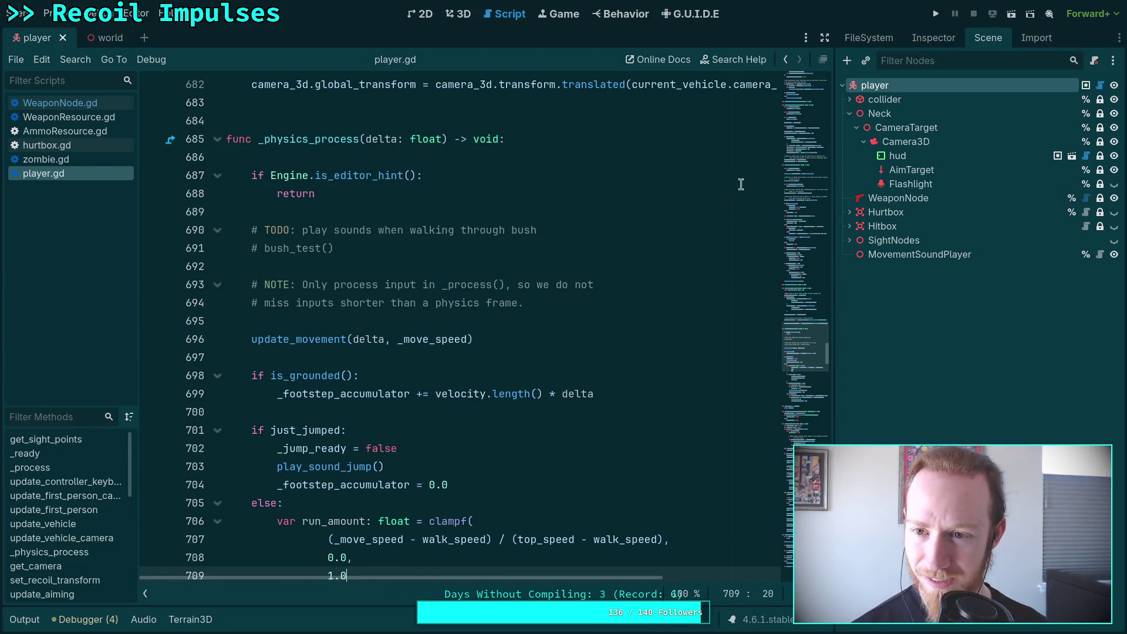
left_click(903, 147)
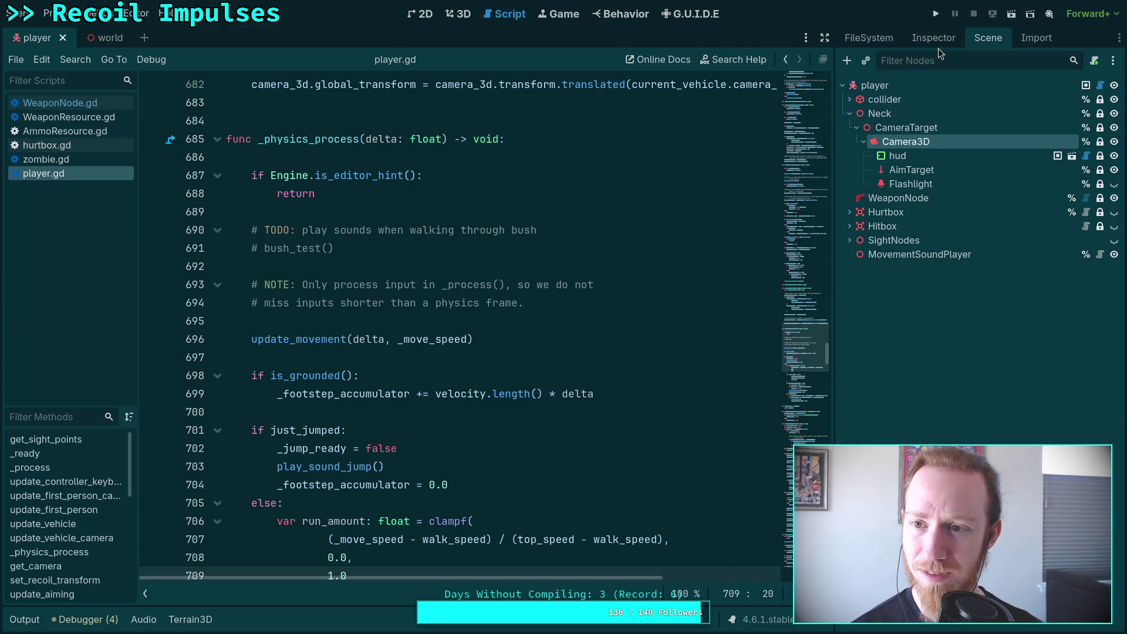
left_click(937, 44)
scroll(928, 237, "down", 6)
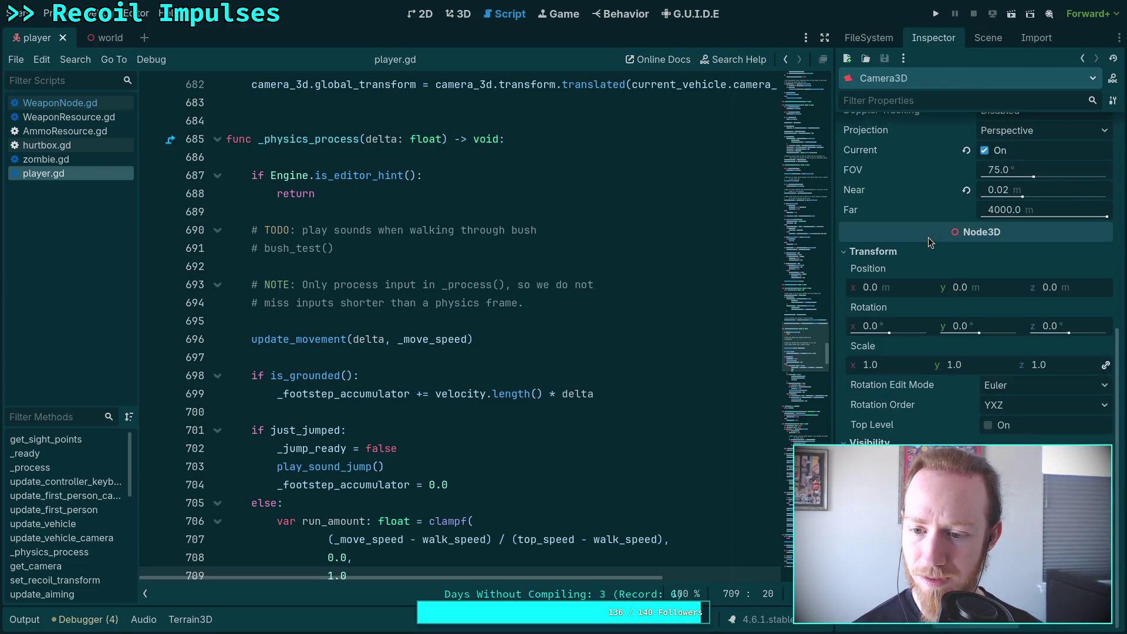
scroll(939, 176, "up", 6)
left_click(988, 38)
left_click(906, 127)
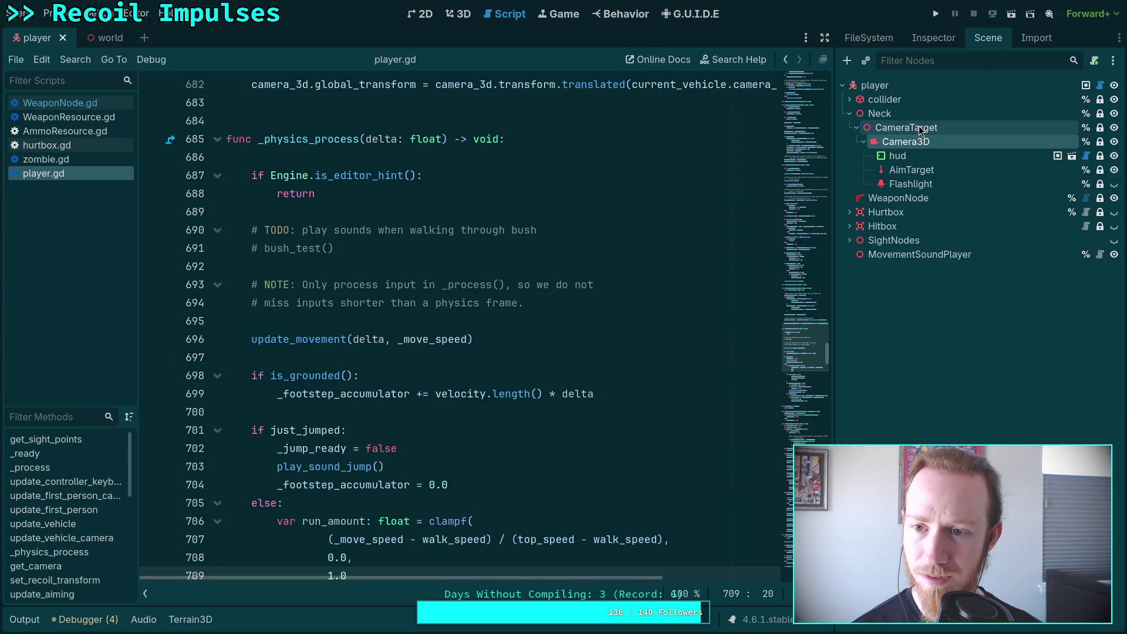
left_click(936, 41)
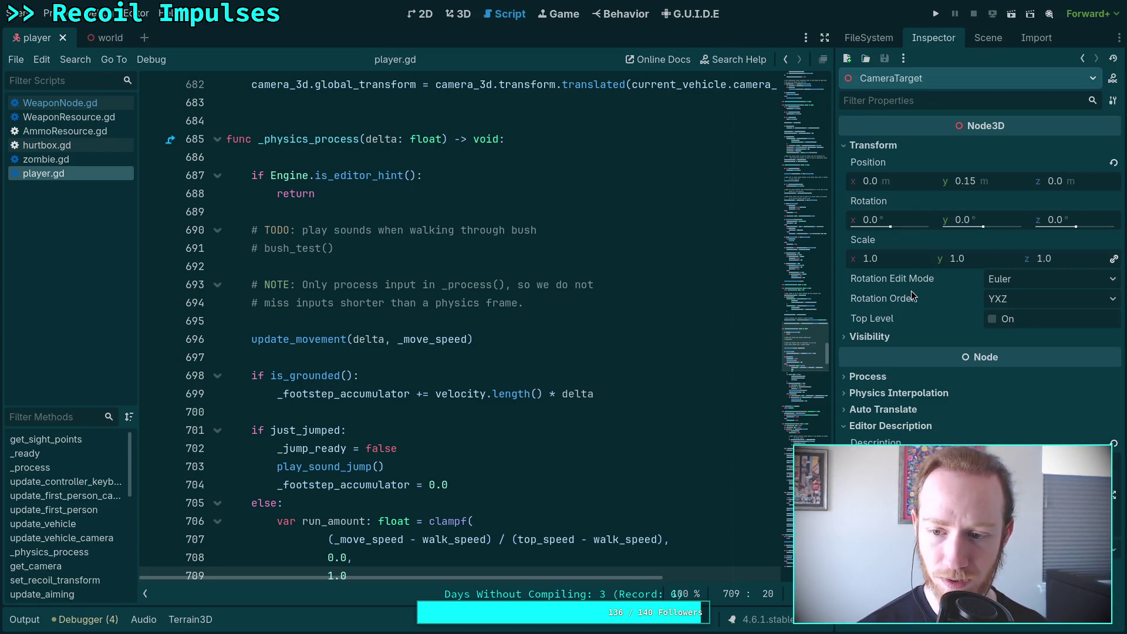
left_click(984, 36)
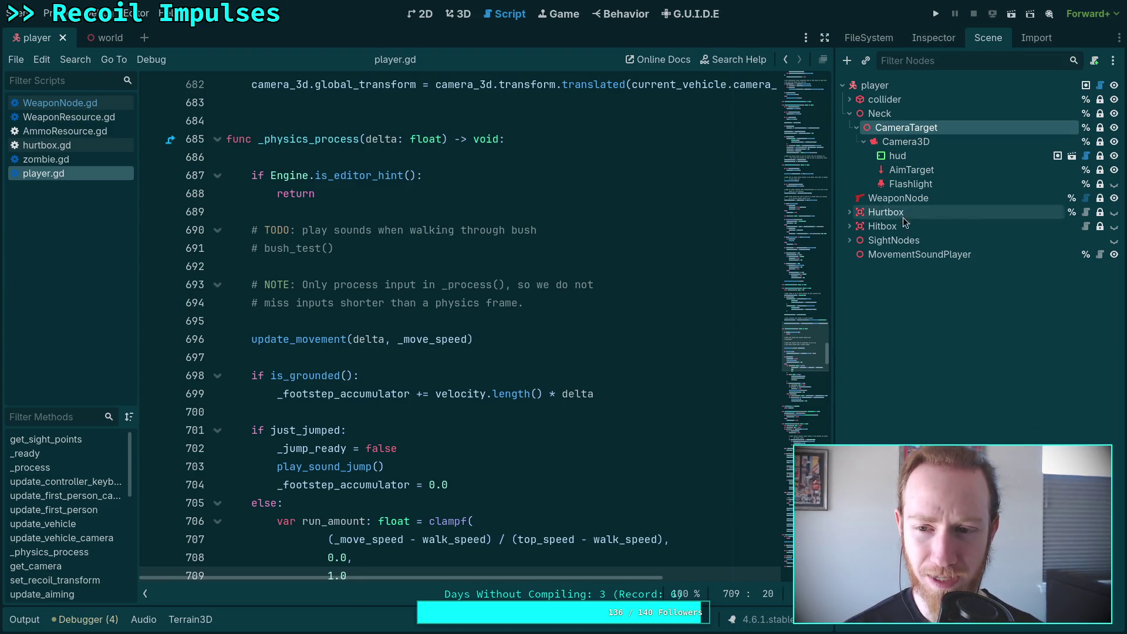
left_click(912, 194)
Test-run the game, quit through the pause menu's Exit To Desktop, and go to the terminal workspace
left_click(934, 14)
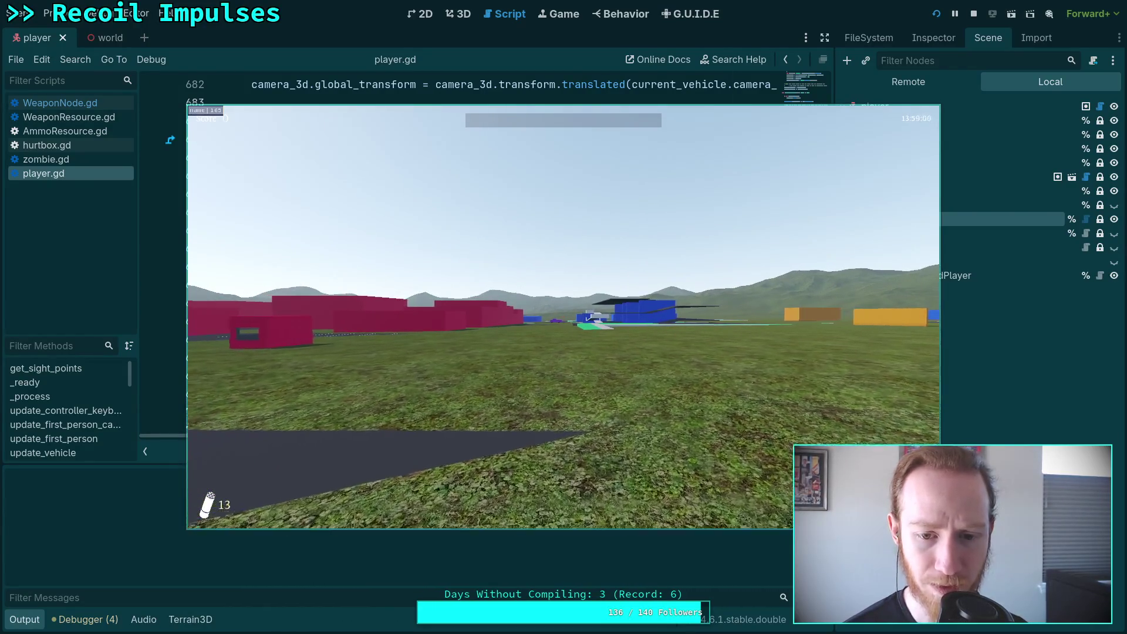
key("Escape")
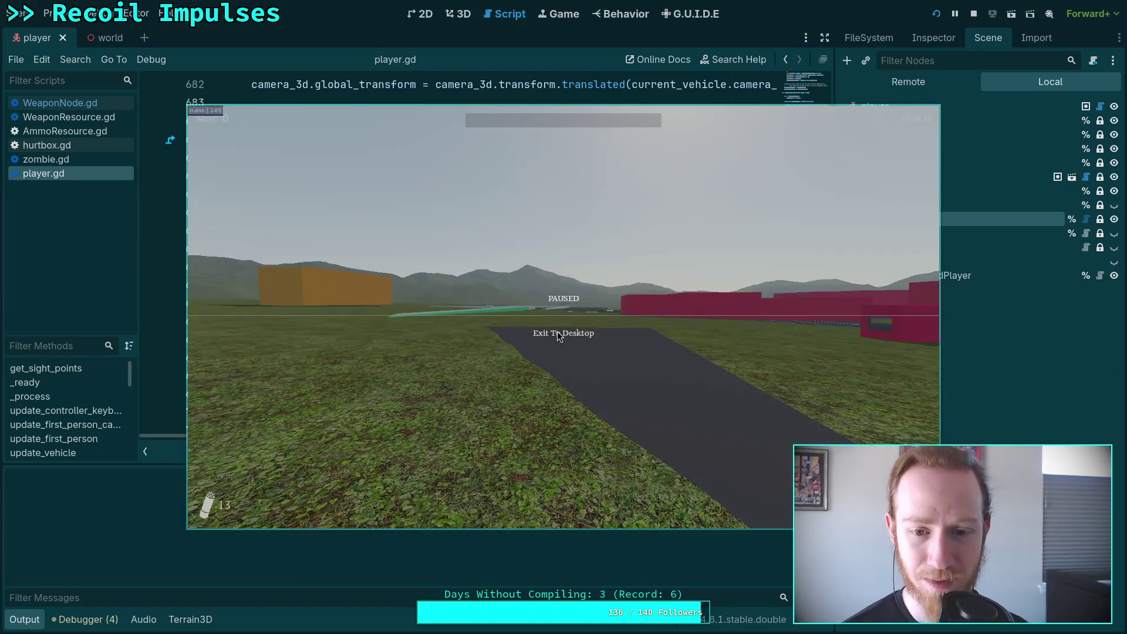
left_click(562, 332)
left_click(918, 81)
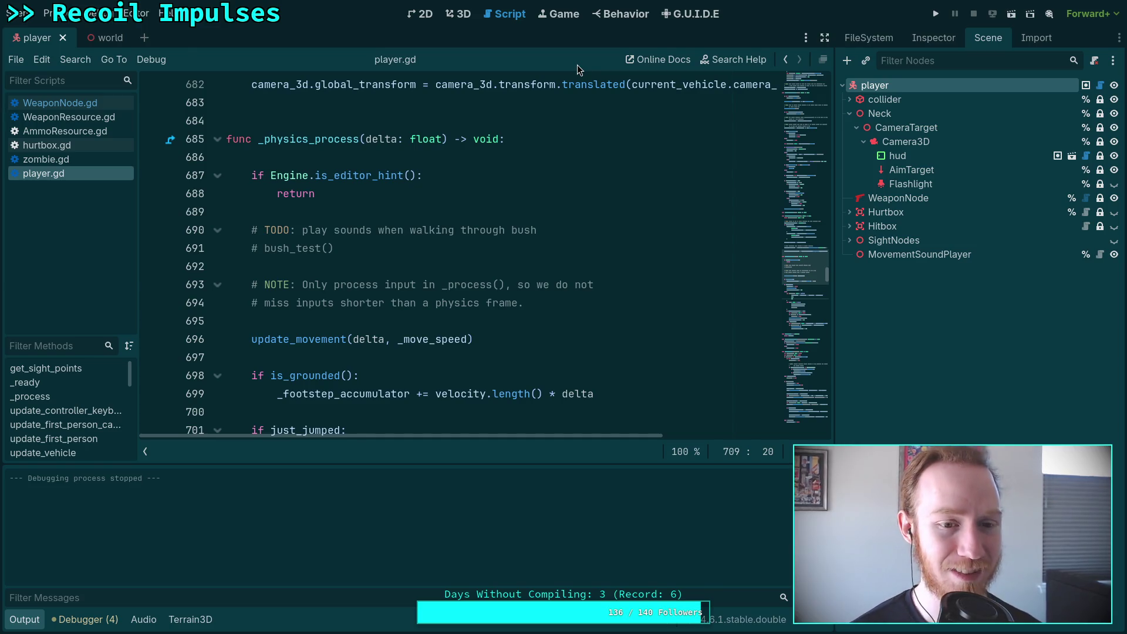
key("super+4")
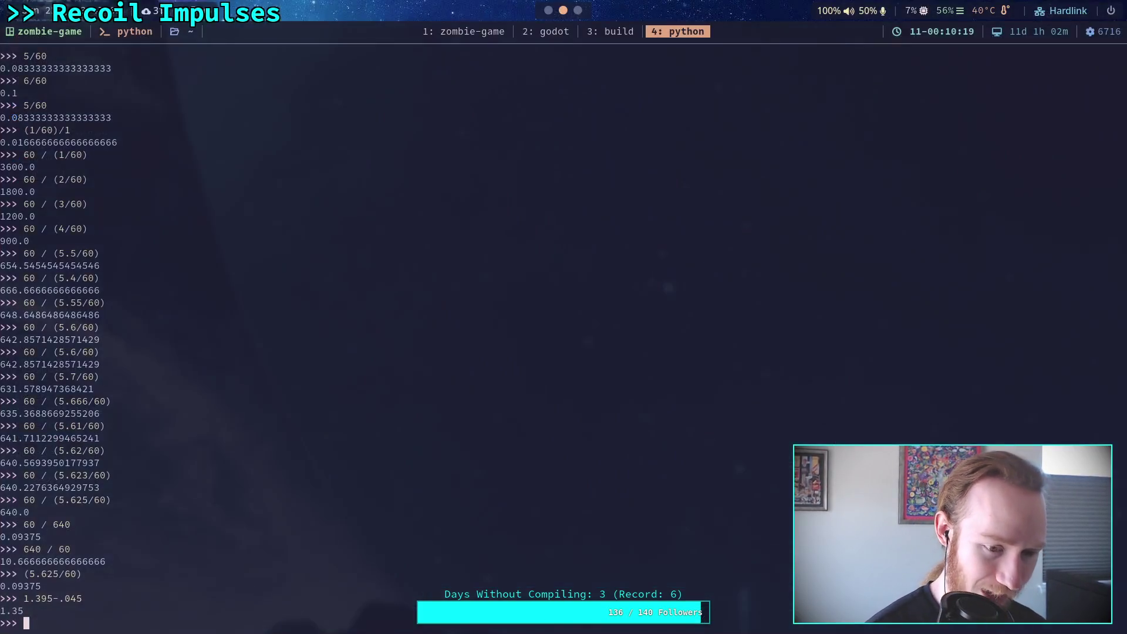
In the zombie-game terminal, quit nvim back to the shell with :q
left_click(454, 34)
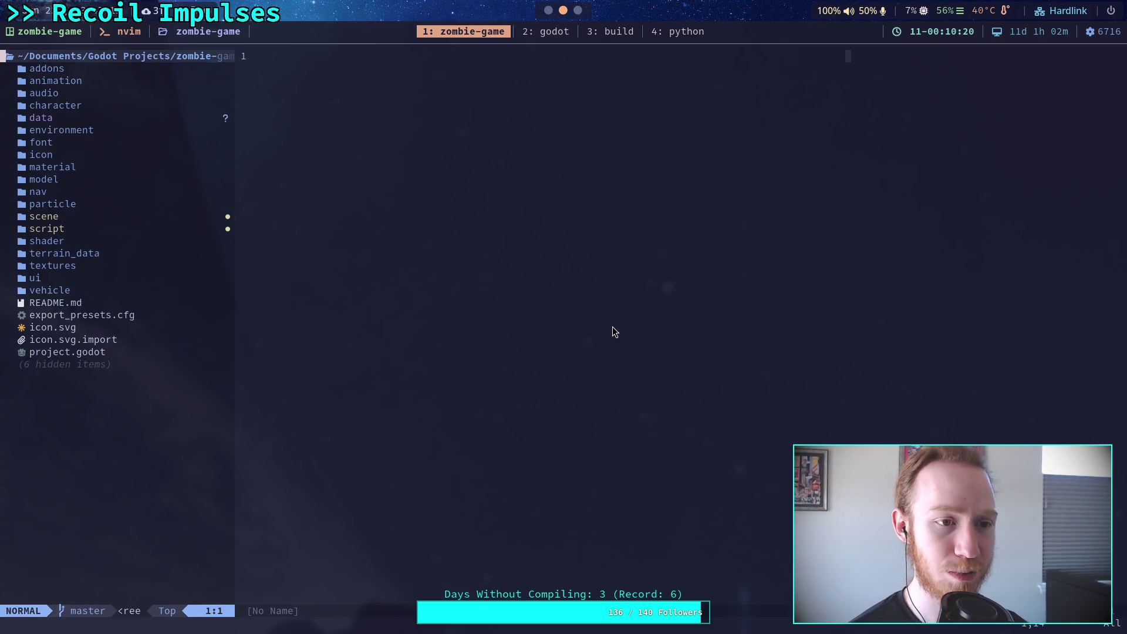
type(":q")
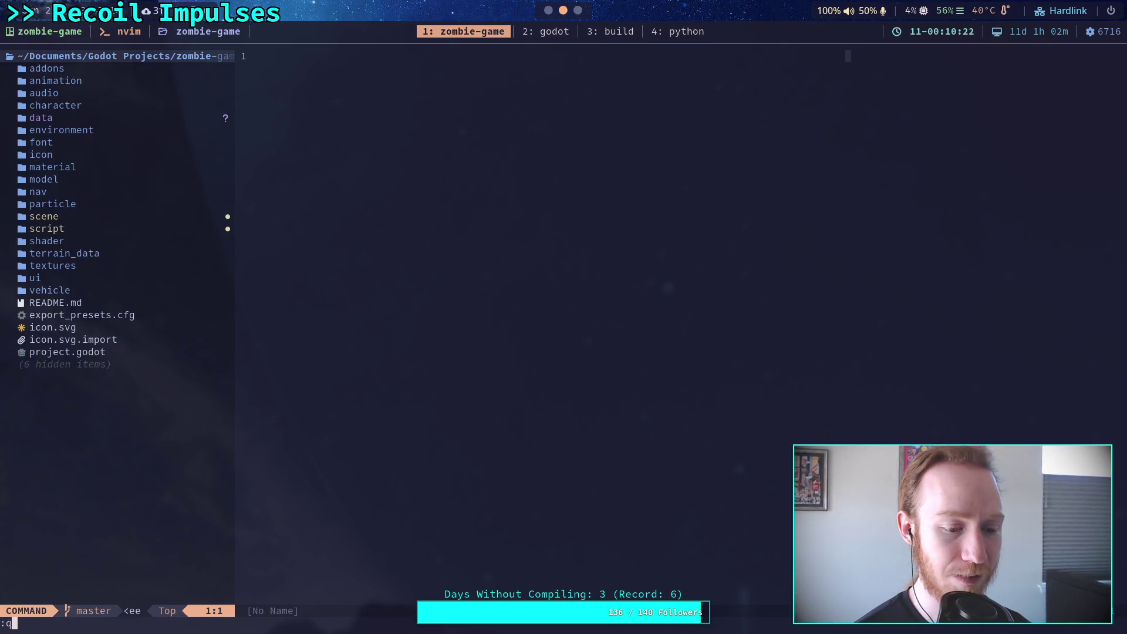
key("Return")
type(":q")
key("Return")
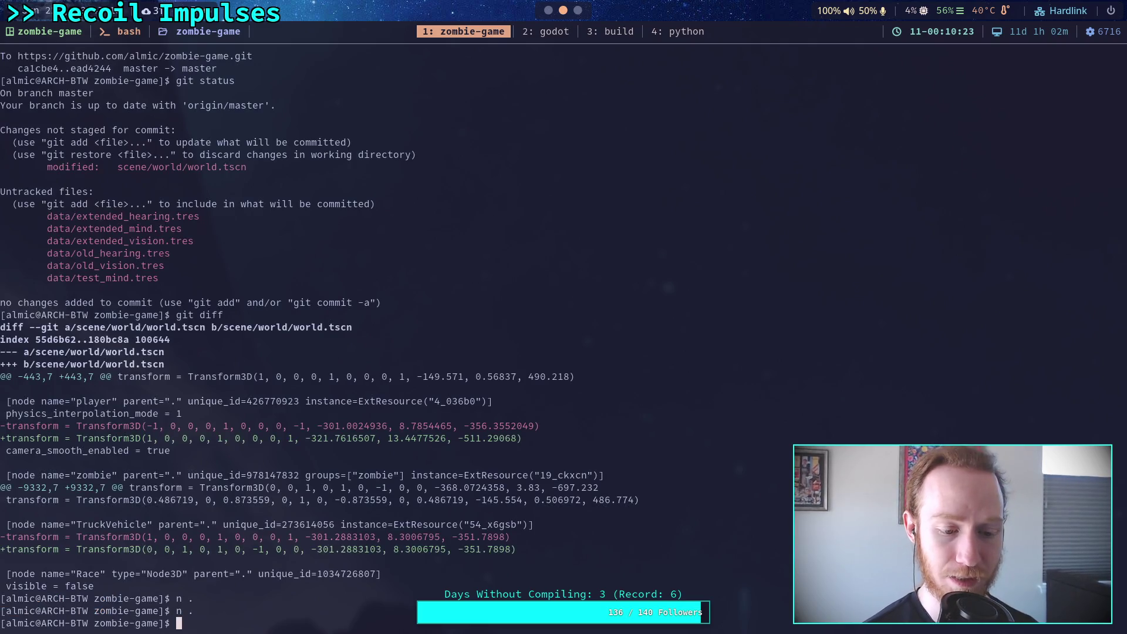
Run git status, then git diff on the character/ folder
type("git ")
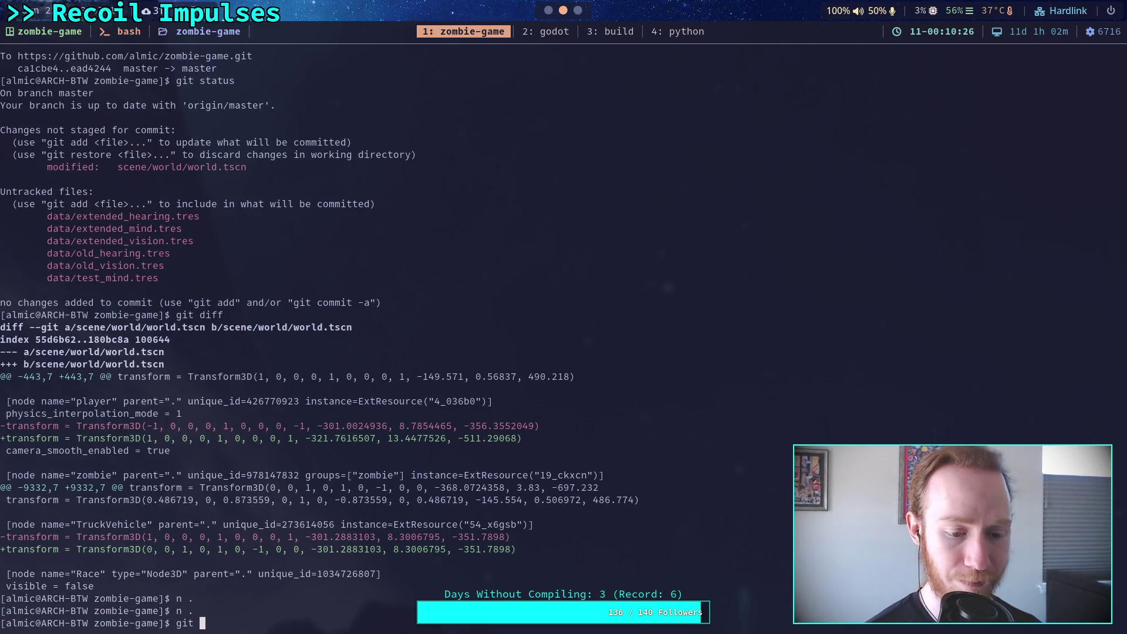
type("statu")
key("Return")
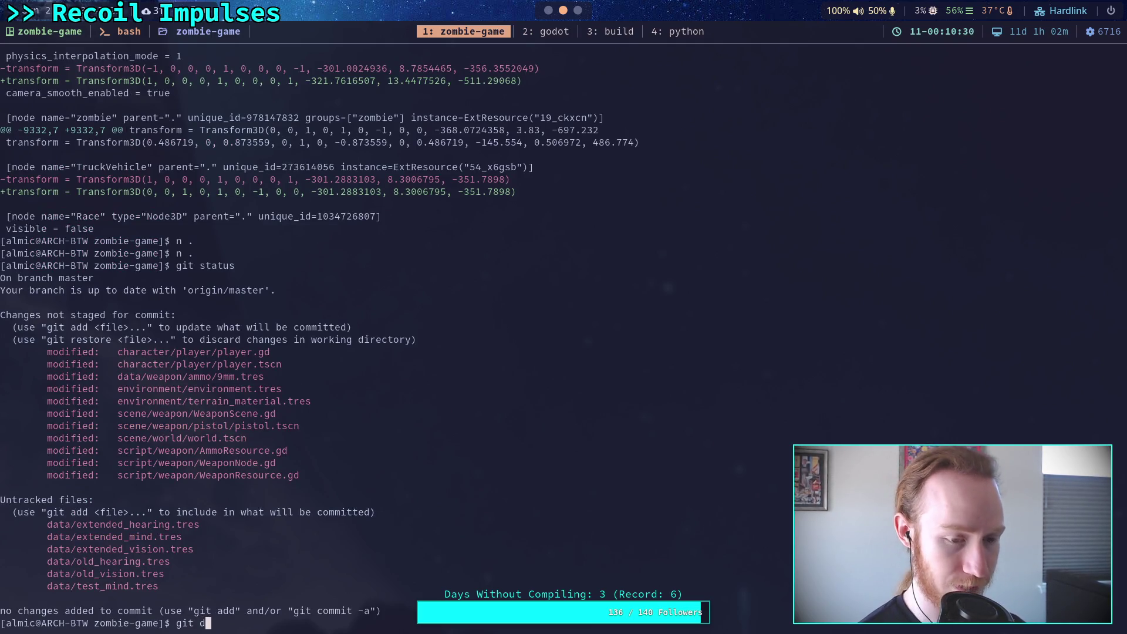
key("Tab")
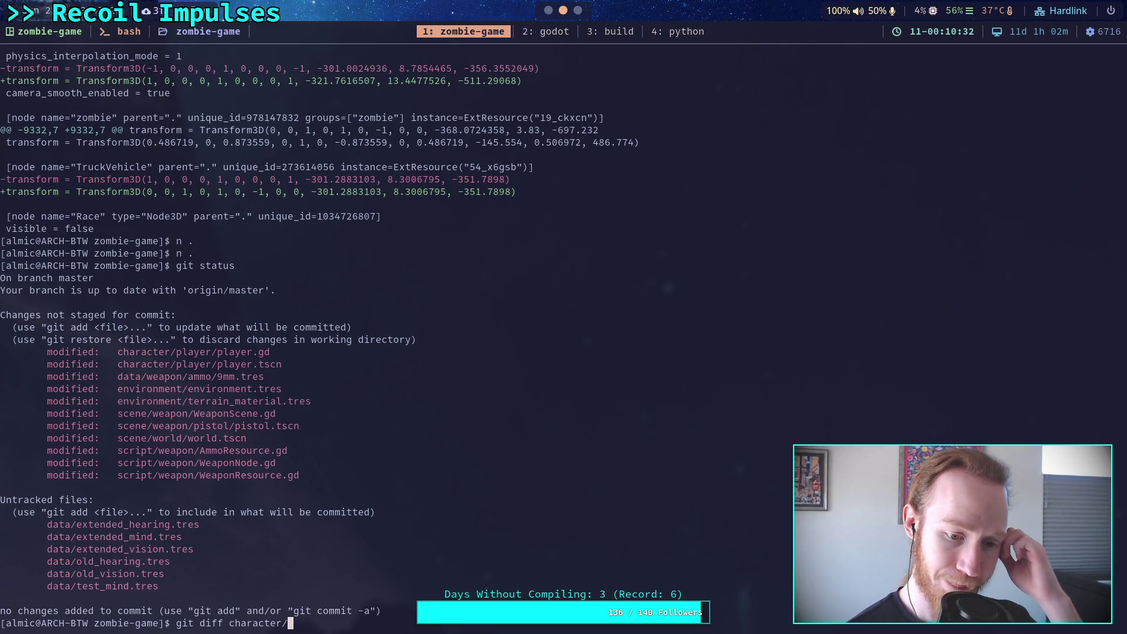
key("Return")
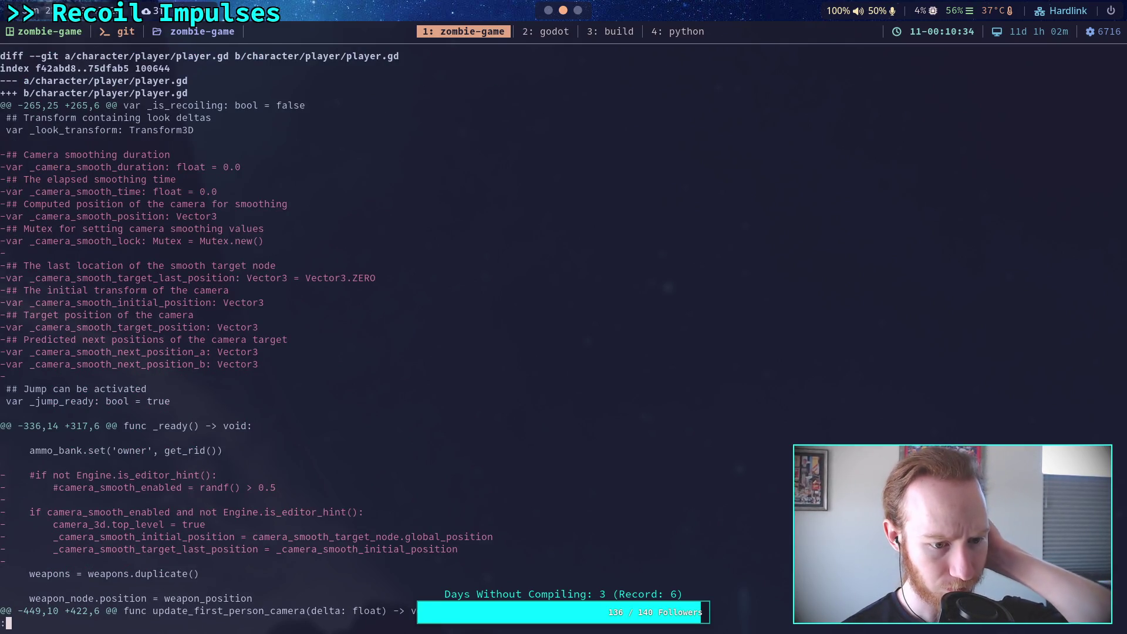
Read through the diff showing player.gd's camera smoothing removal, then return to Godot
key("j")
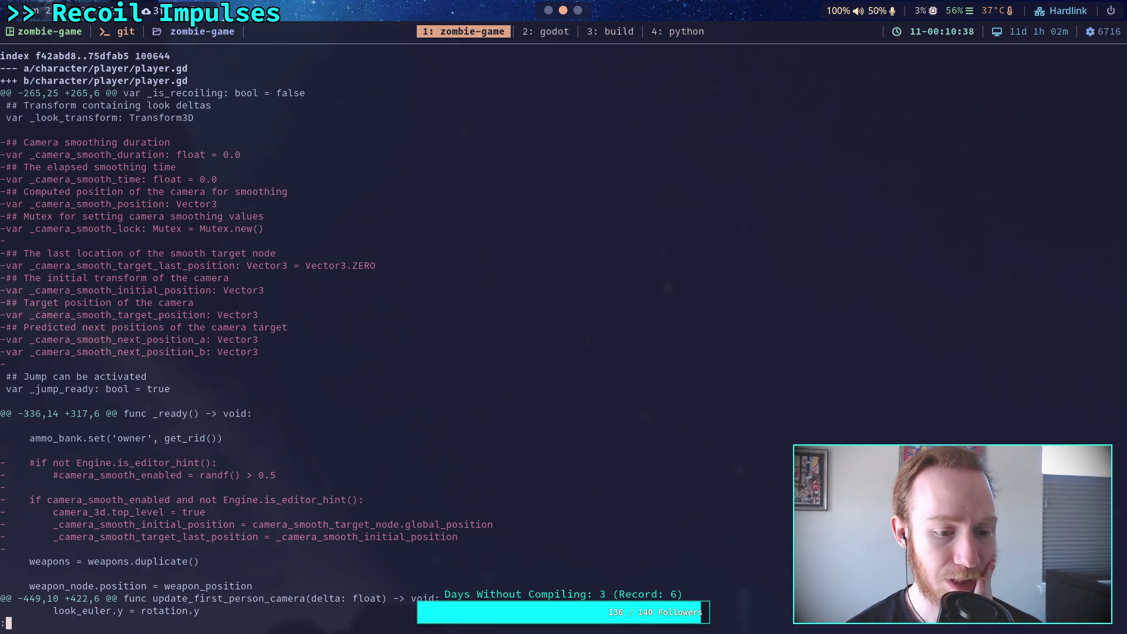
key("j")
key("j")
key("j")
key("j")
key("j")
key("j")
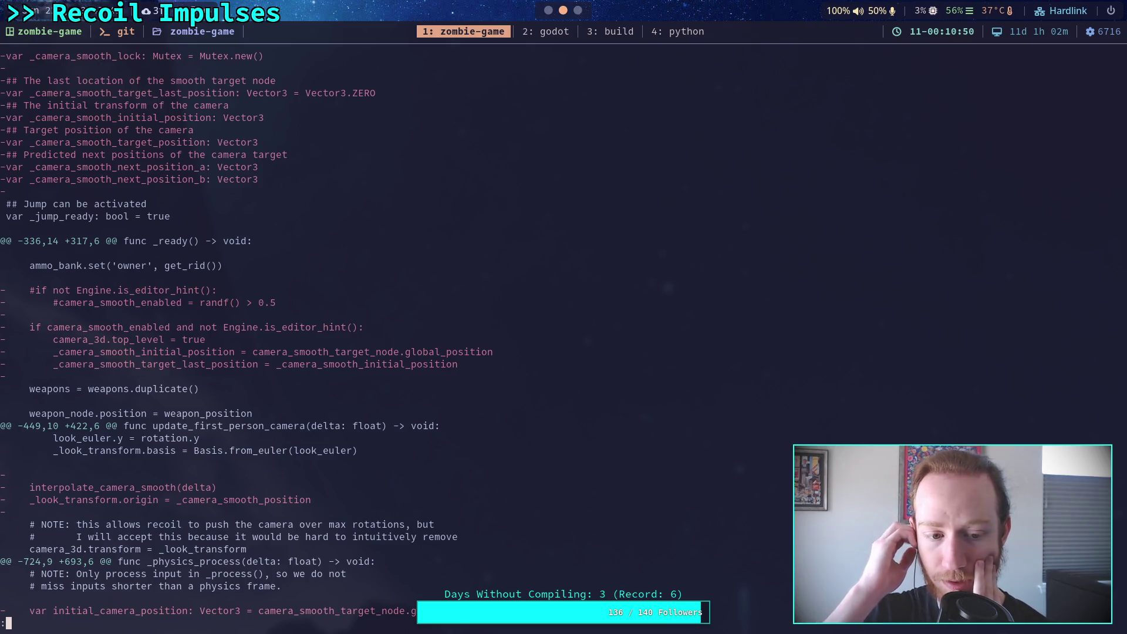
scroll(249, 335, "down", 4)
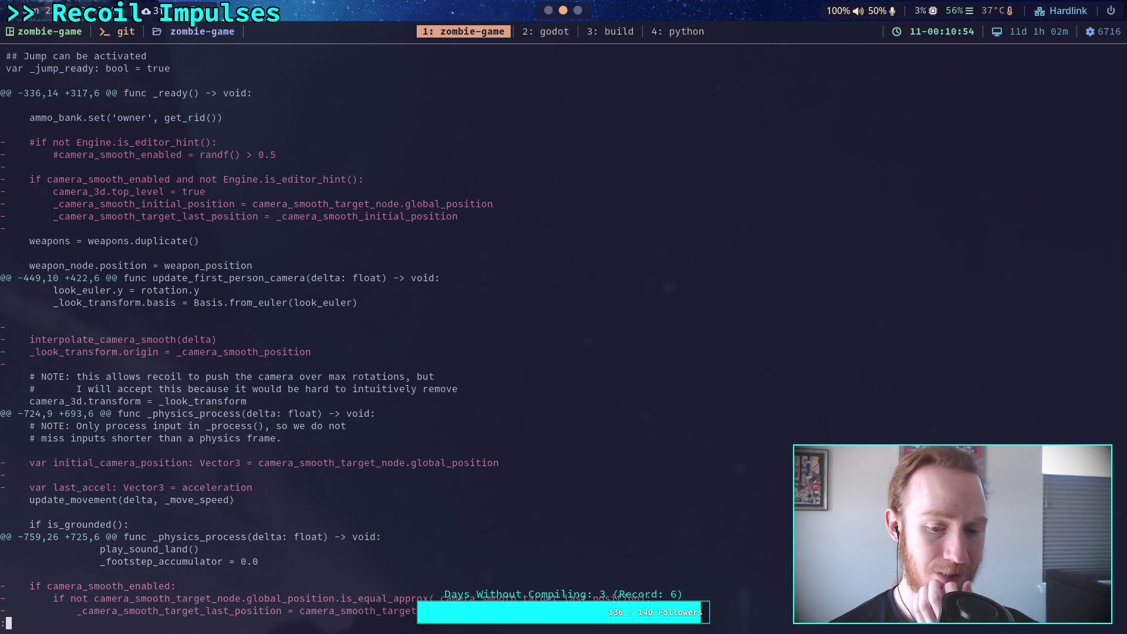
scroll(320, 334, "down", 3)
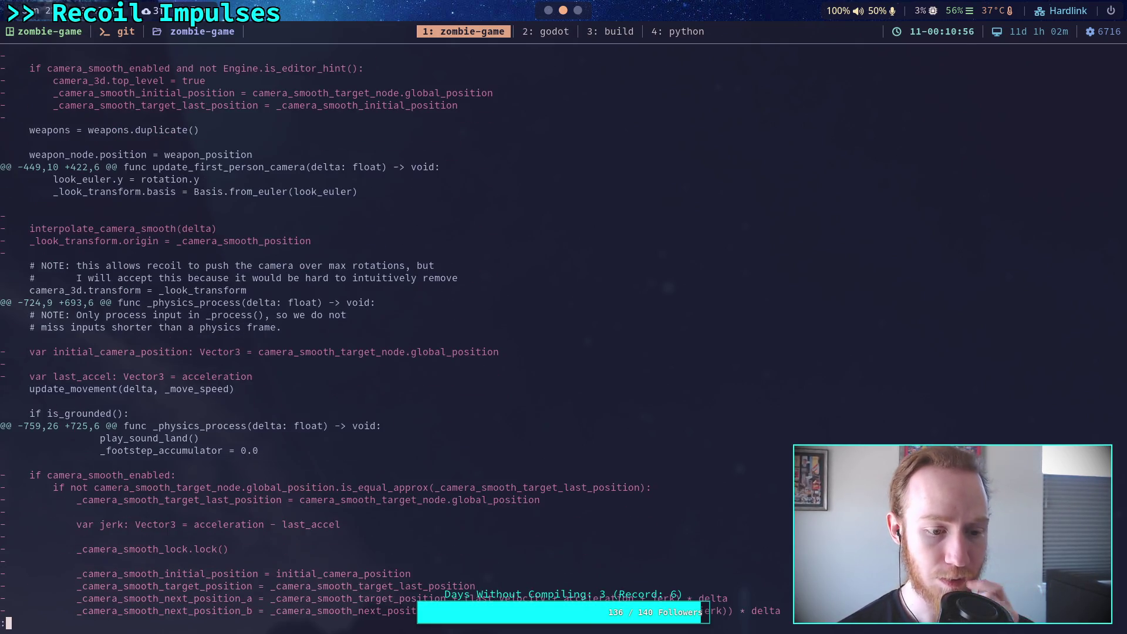
scroll(390, 334, "down", 7)
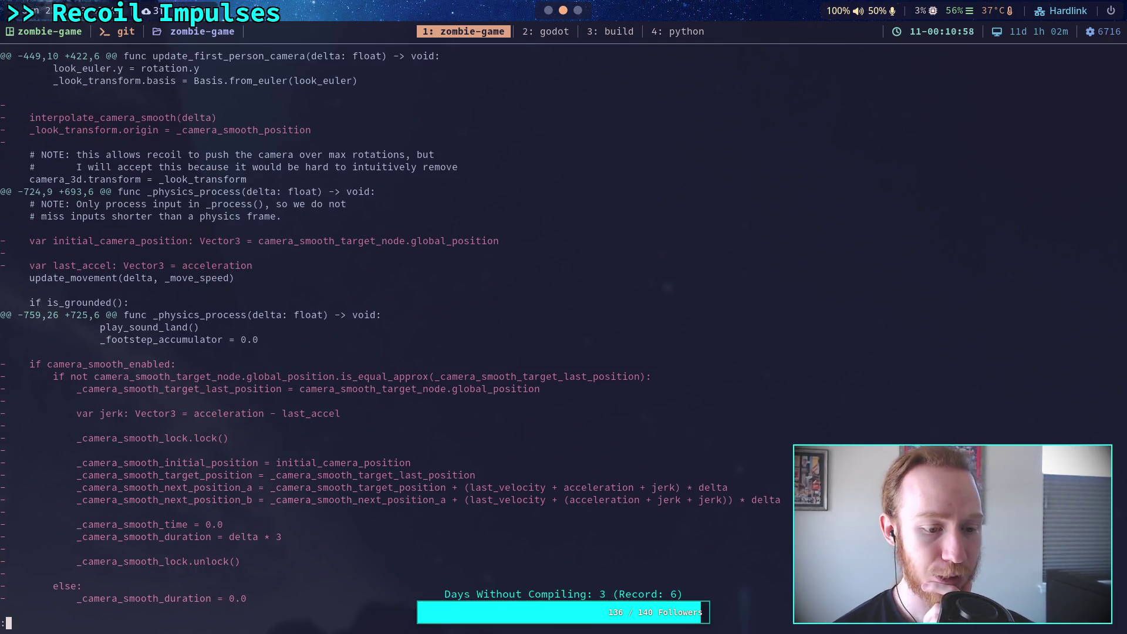
scroll(390, 335, "up", 2)
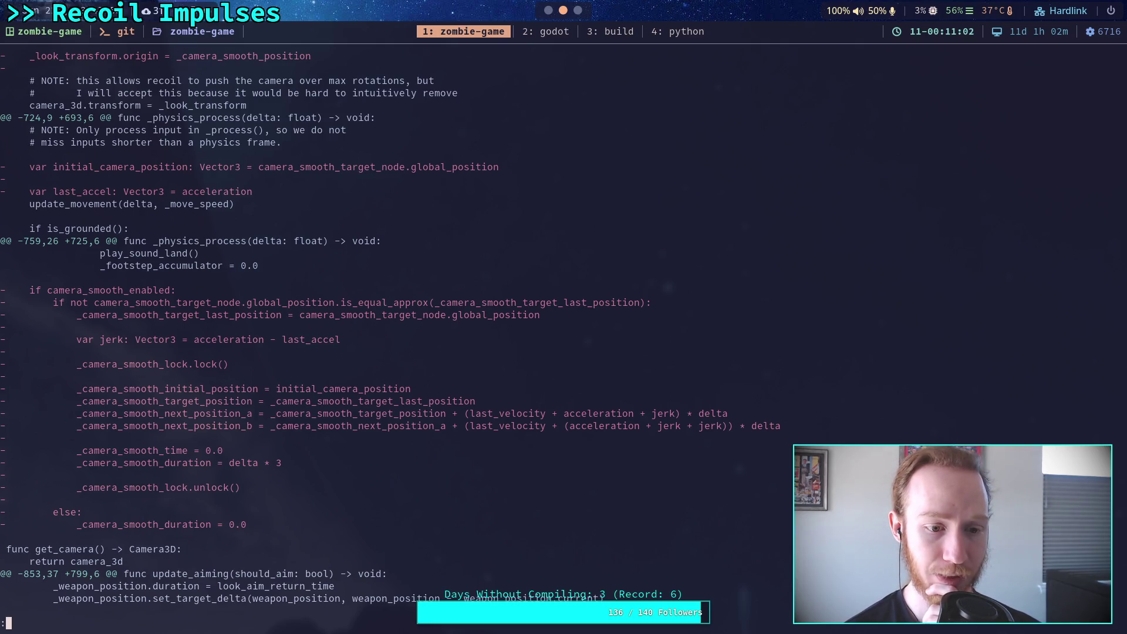
scroll(390, 340, "down", 6)
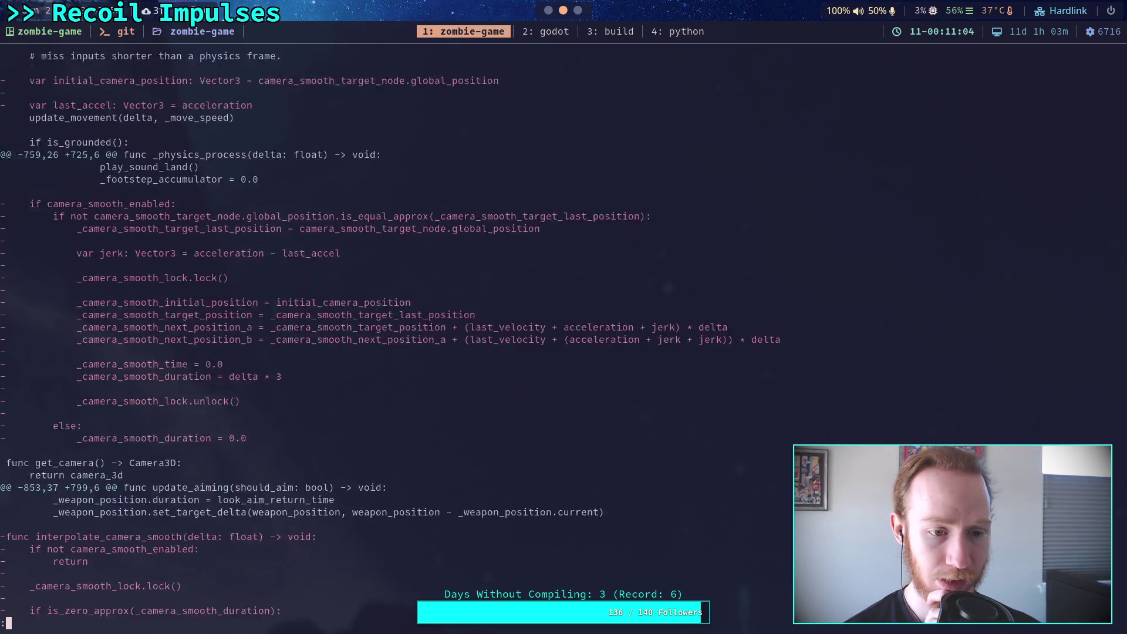
scroll(390, 340, "down", 2)
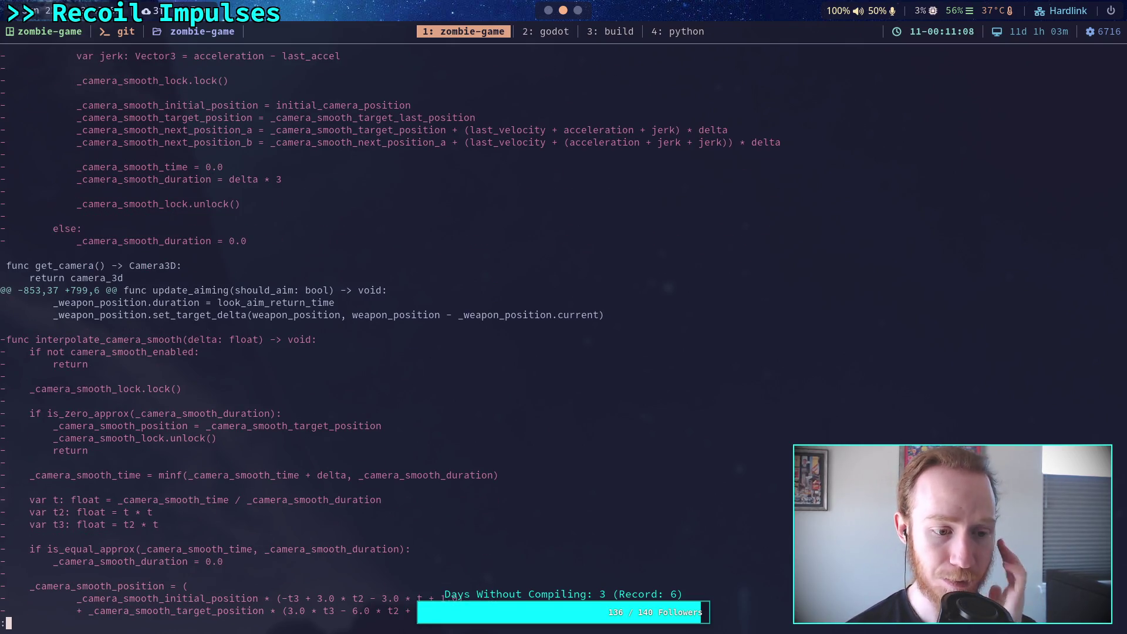
scroll(390, 340, "down", 8)
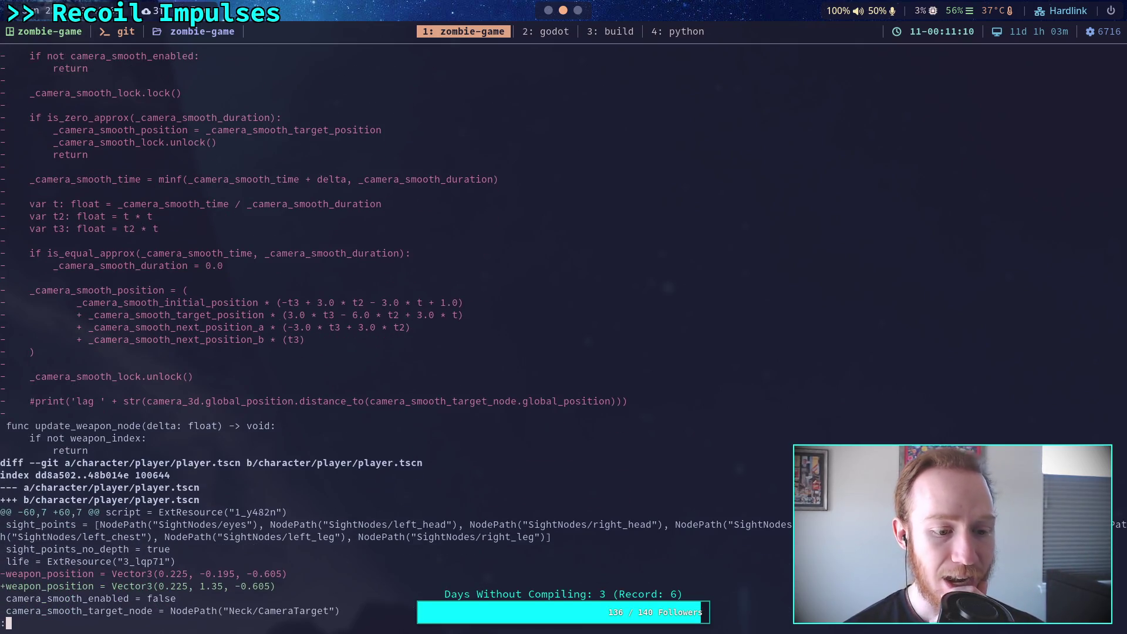
scroll(391, 341, "up", 1)
scroll(390, 341, "down", 5)
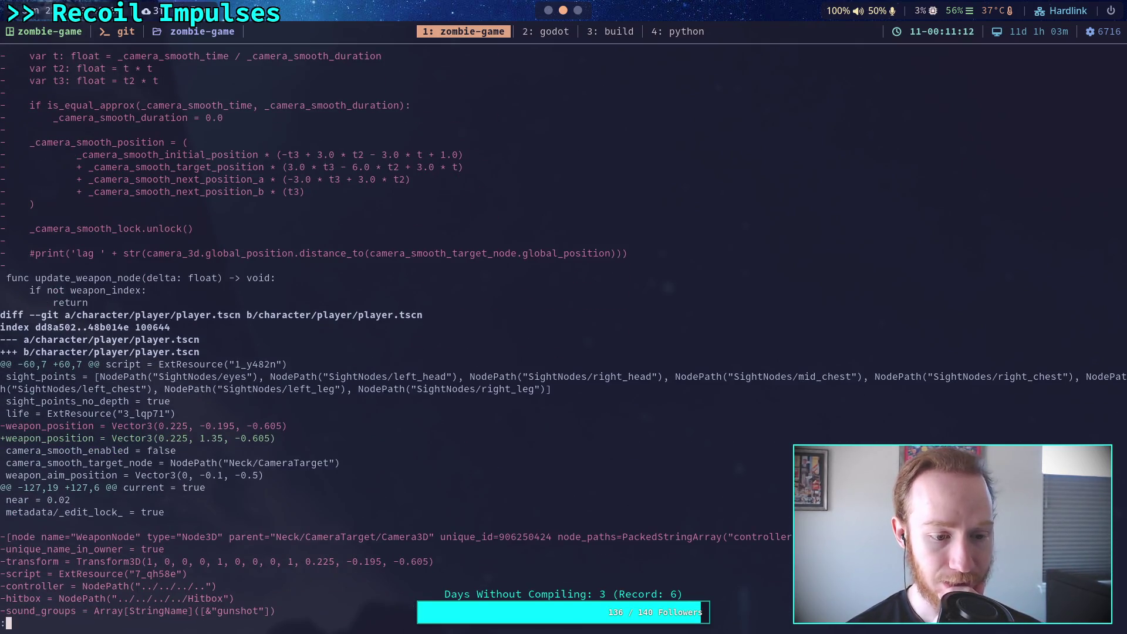
scroll(390, 340, "down", 10)
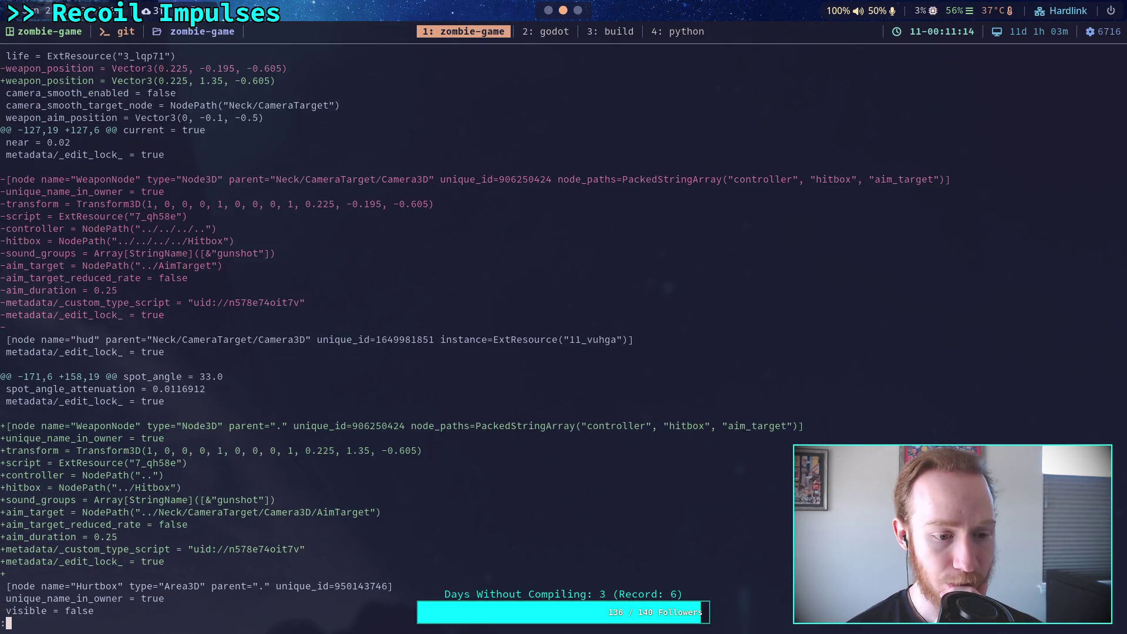
scroll(390, 340, "up", 9)
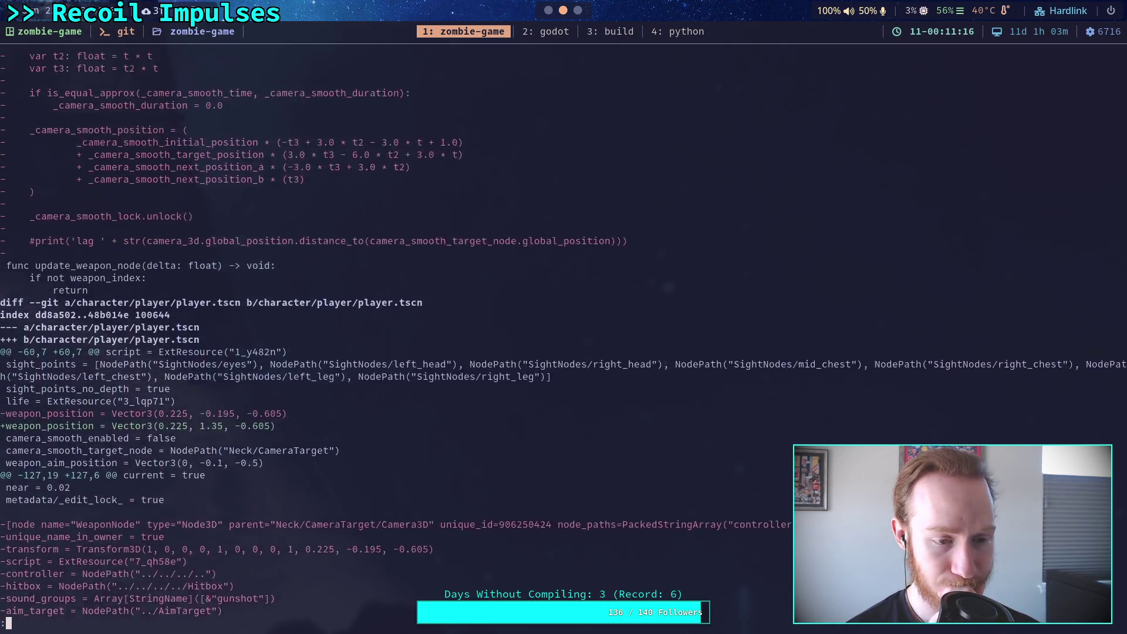
scroll(390, 340, "up", 11)
scroll(391, 341, "up", 12)
scroll(391, 341, "up", 1)
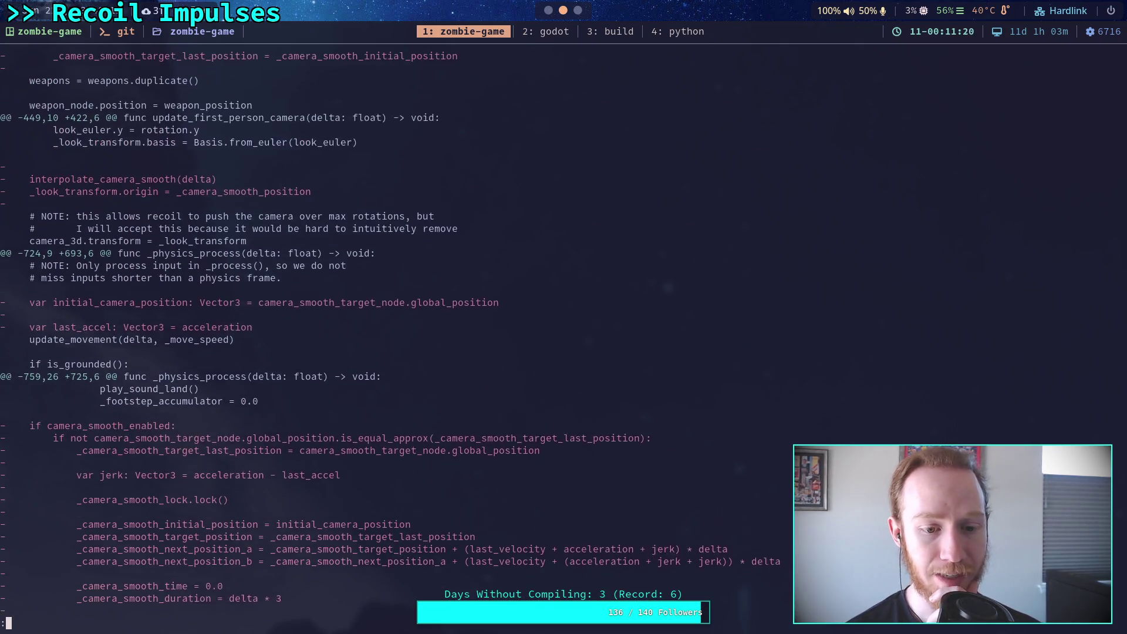
scroll(390, 333, "up", 13)
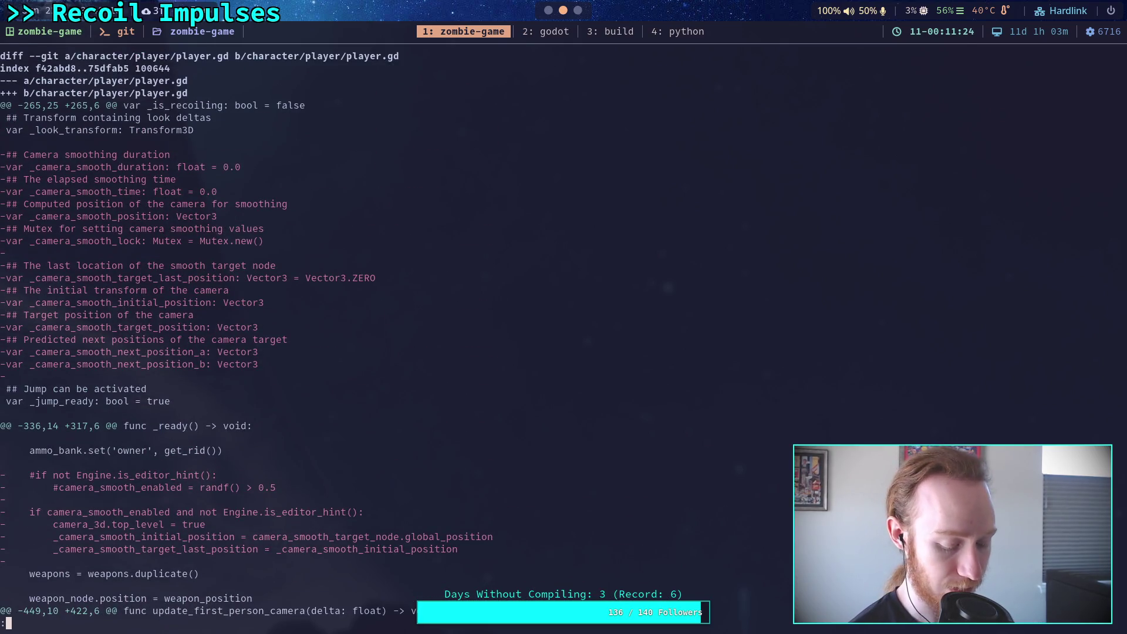
key("super+2")
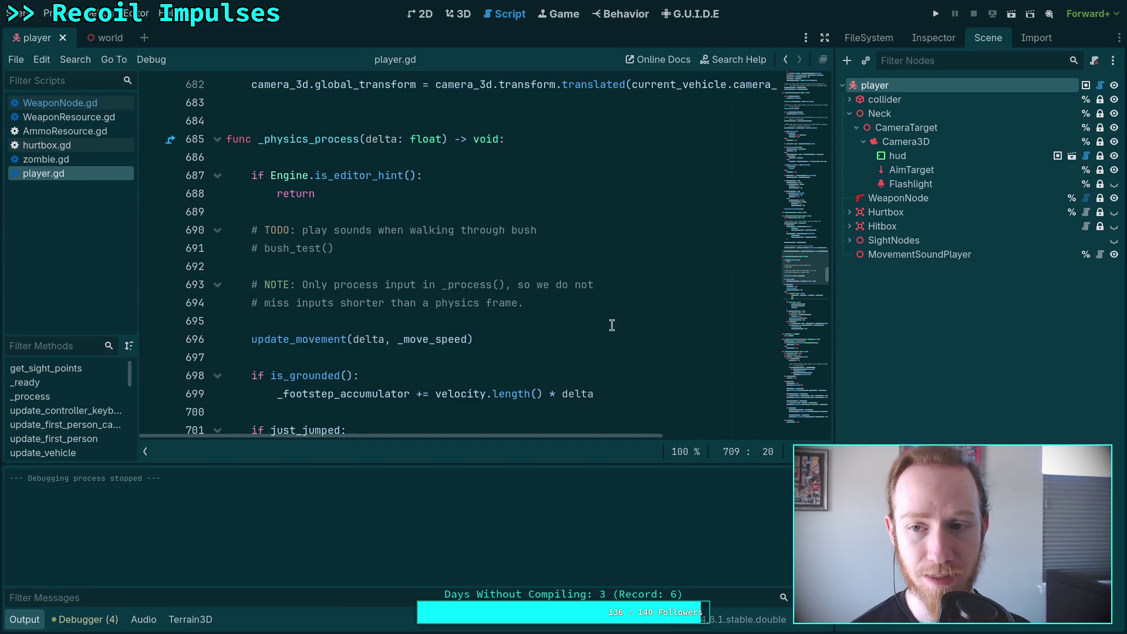
Collapse the Output panel and highlight every _look_transform use in update_first_person_camera
left_click(24, 619)
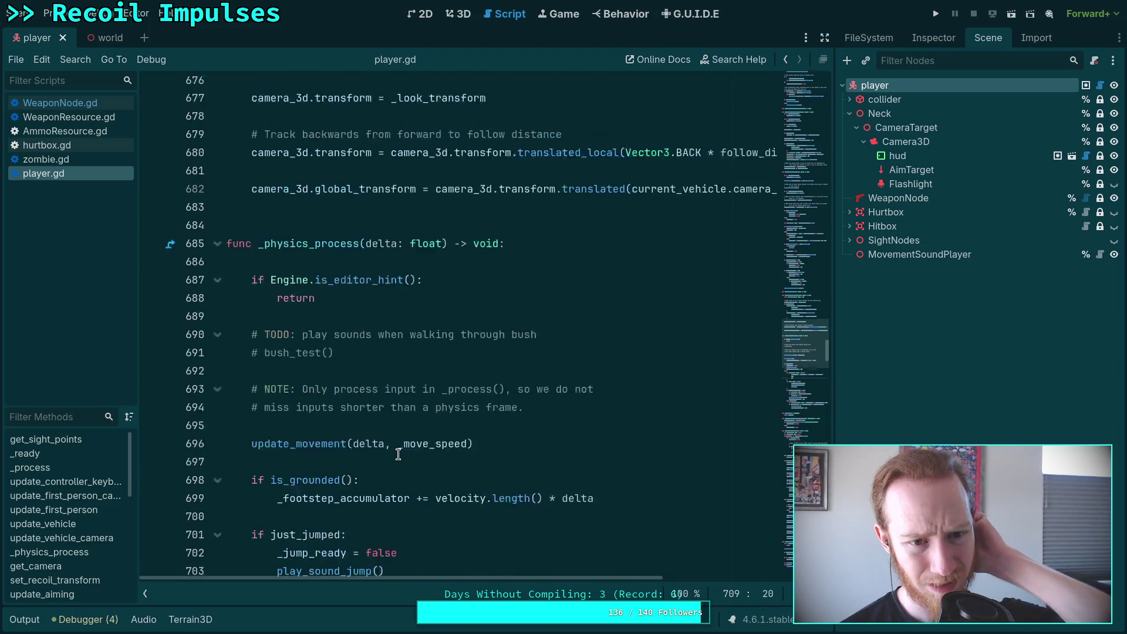
scroll(398, 455, "up", 2)
scroll(397, 454, "up", 3)
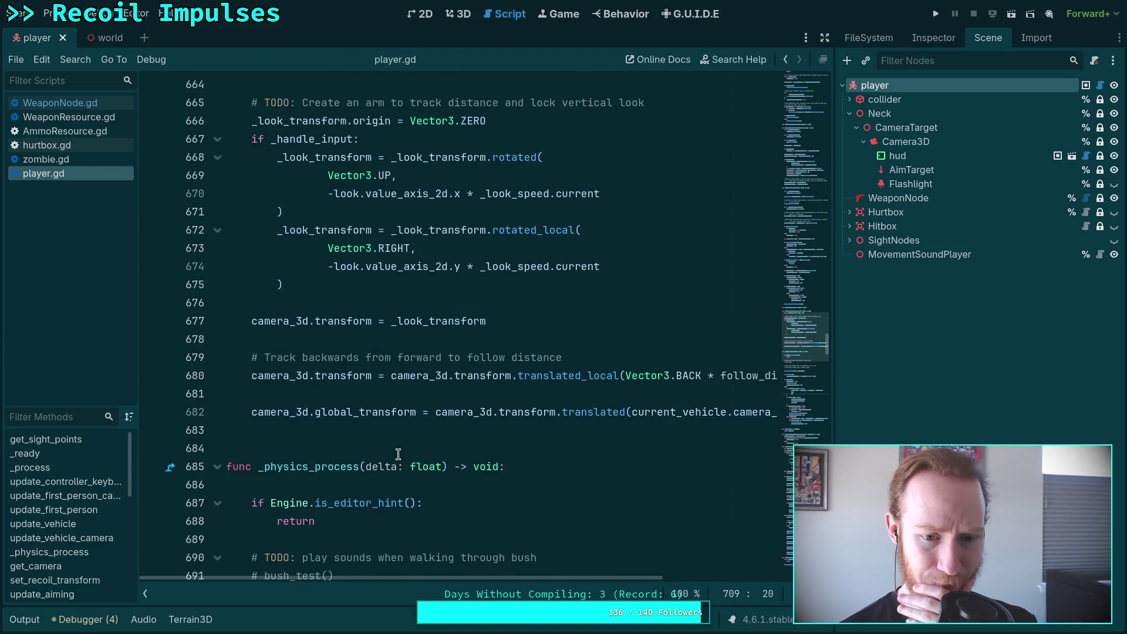
scroll(398, 454, "up", 2)
mouse_move(331, 431)
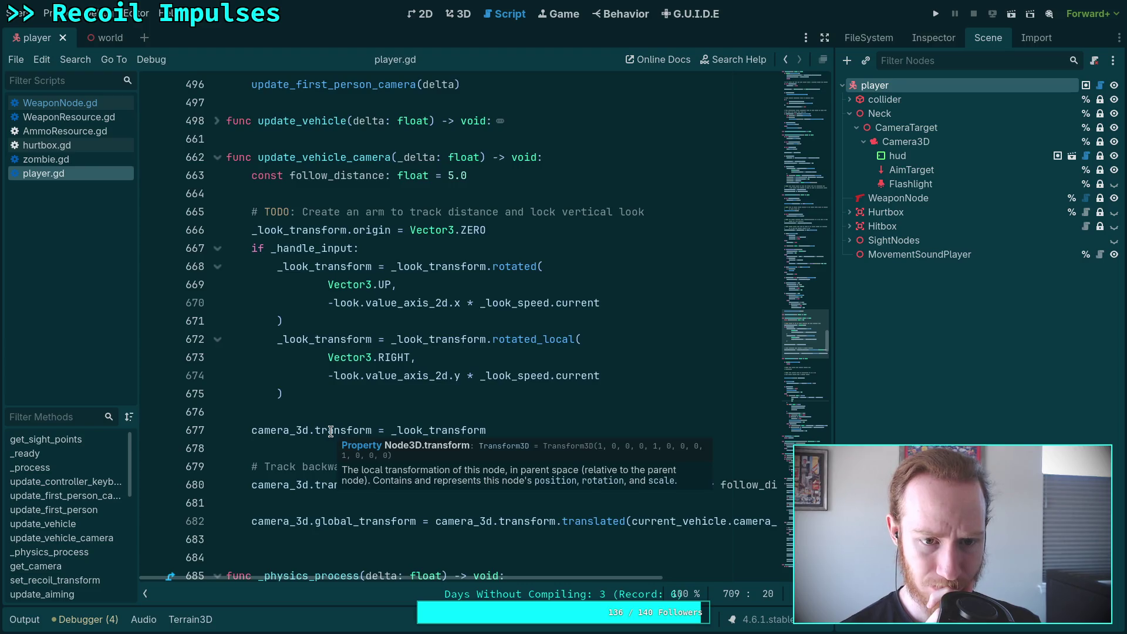
scroll(330, 432, "up", 15)
scroll(330, 432, "up", 14)
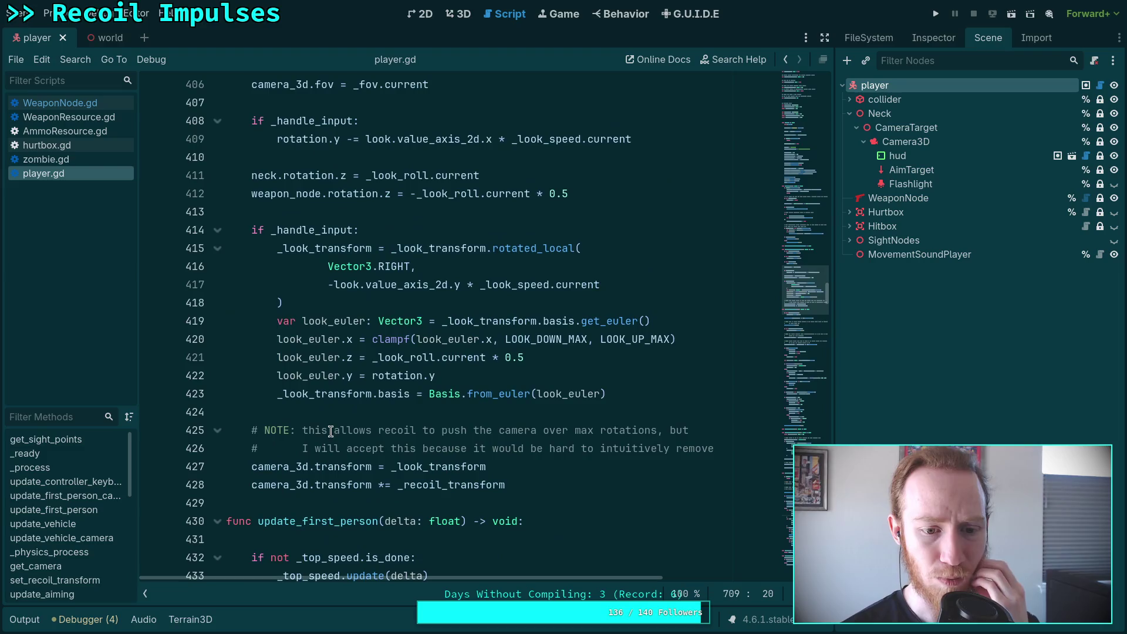
double_click(355, 396)
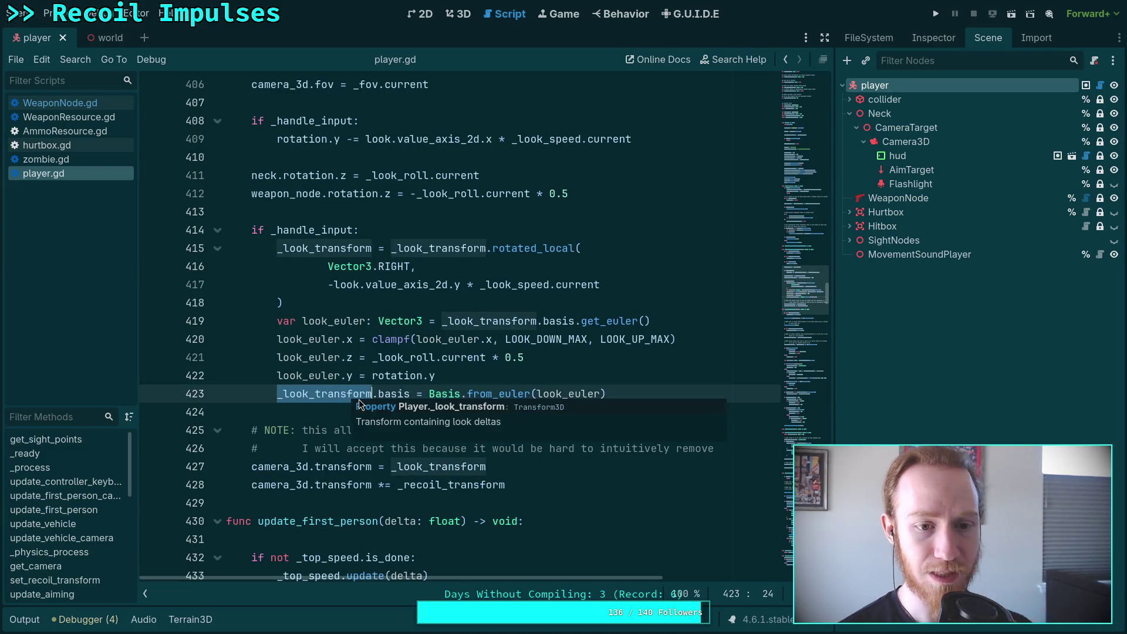
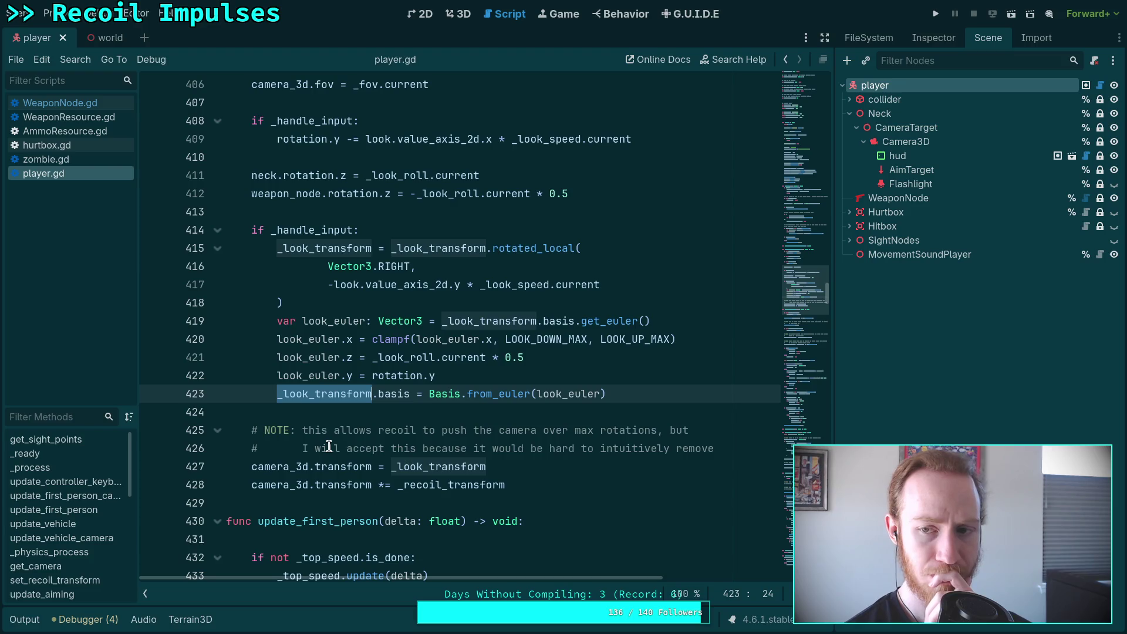
scroll(478, 500, "up", 2)
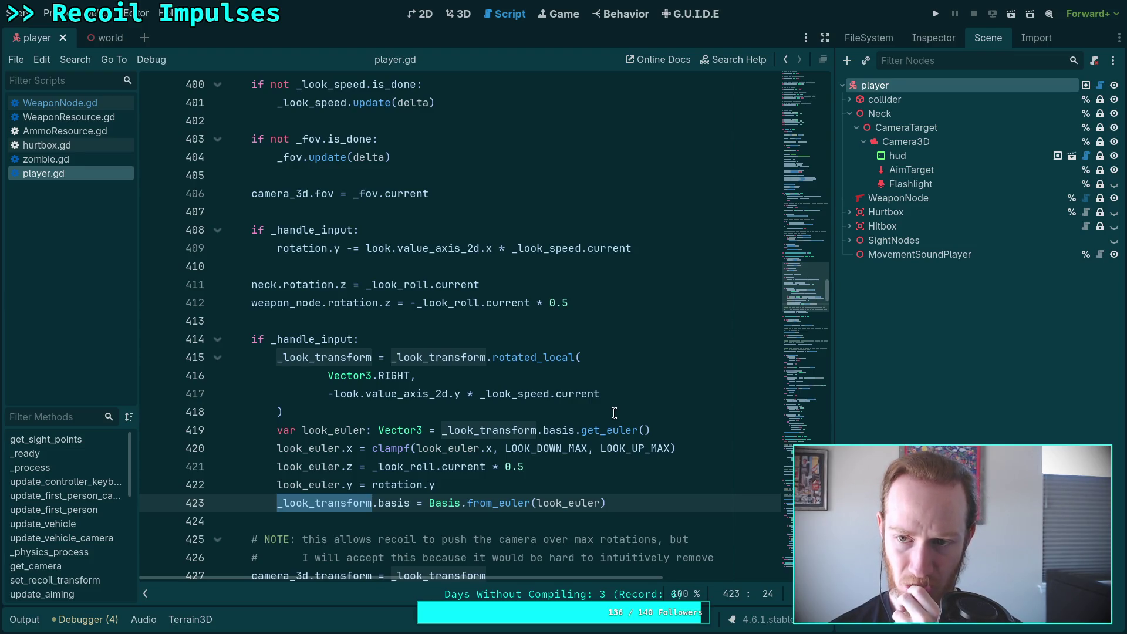
mouse_move(805, 288)
left_mouse_down()
mouse_move(805, 144)
mouse_move(786, 125)
left_mouse_up()
scroll(574, 264, "up", 4)
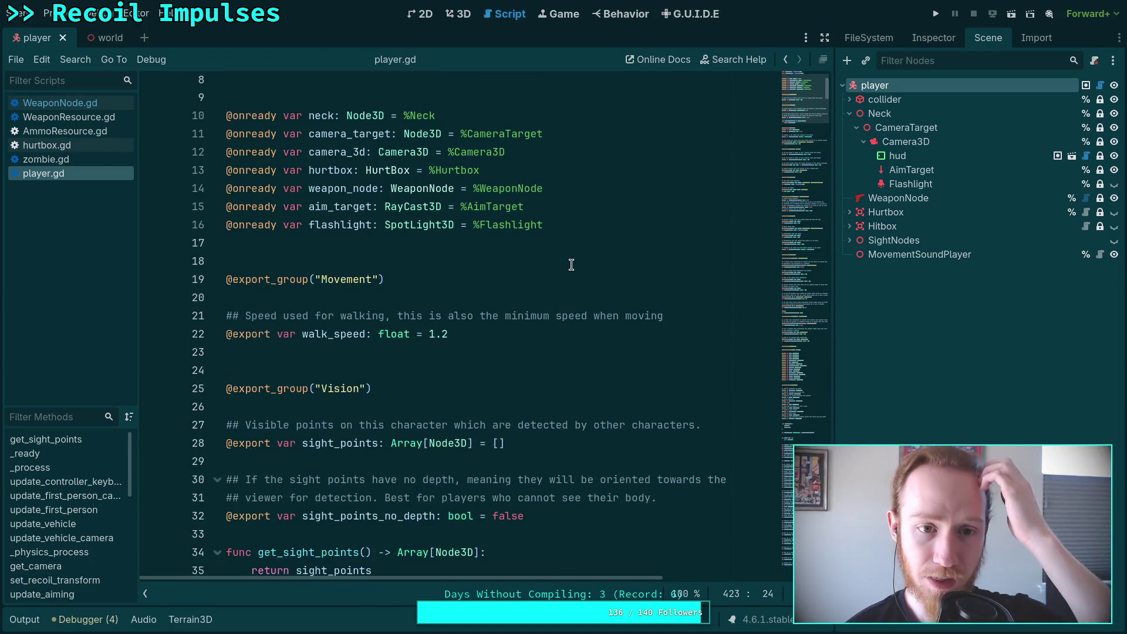
scroll(517, 247, "up", 2)
triple_click(517, 247)
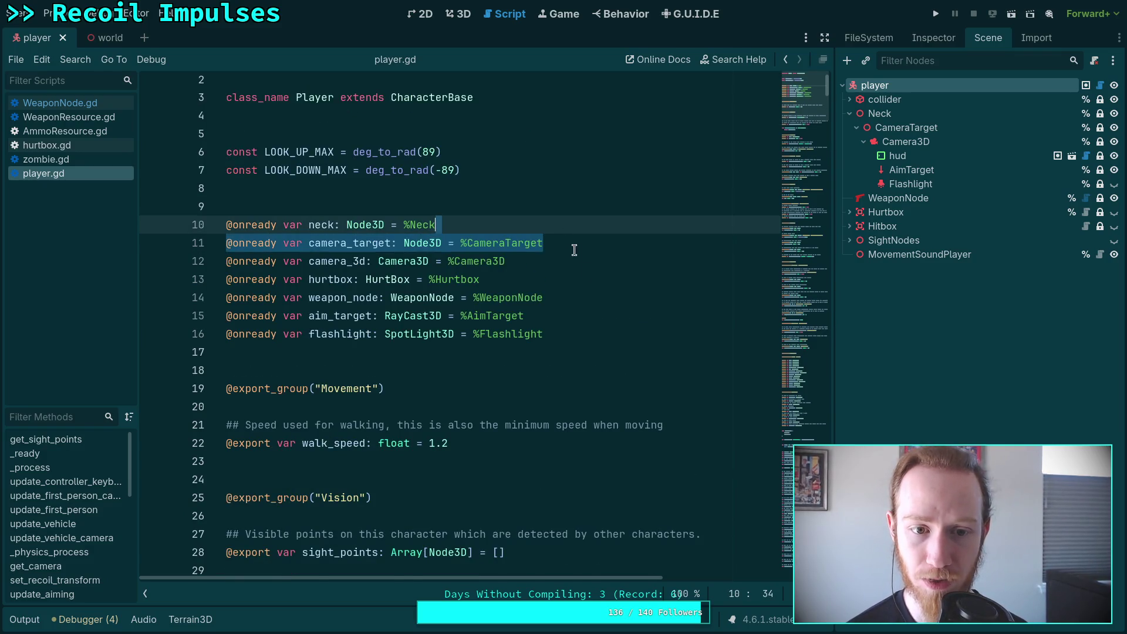
key("BackSpace")
Delete line 352, which copies camera_target's transform in the editor-hint block, then save player.gd
left_click_drag(806, 100, 784, 279)
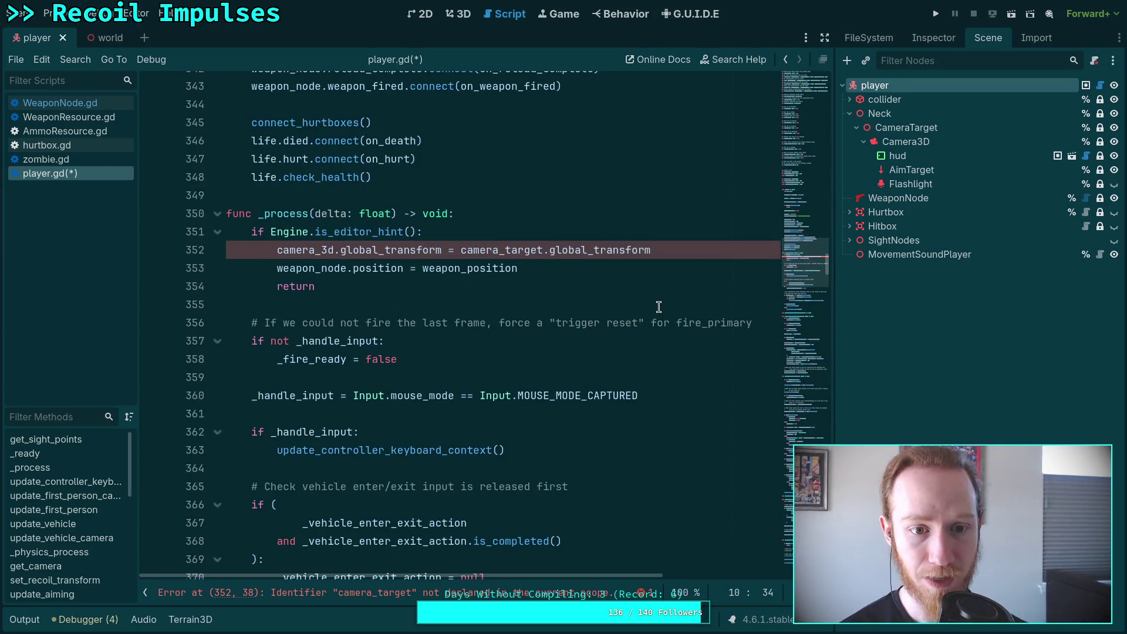
scroll(644, 316, "up", 2)
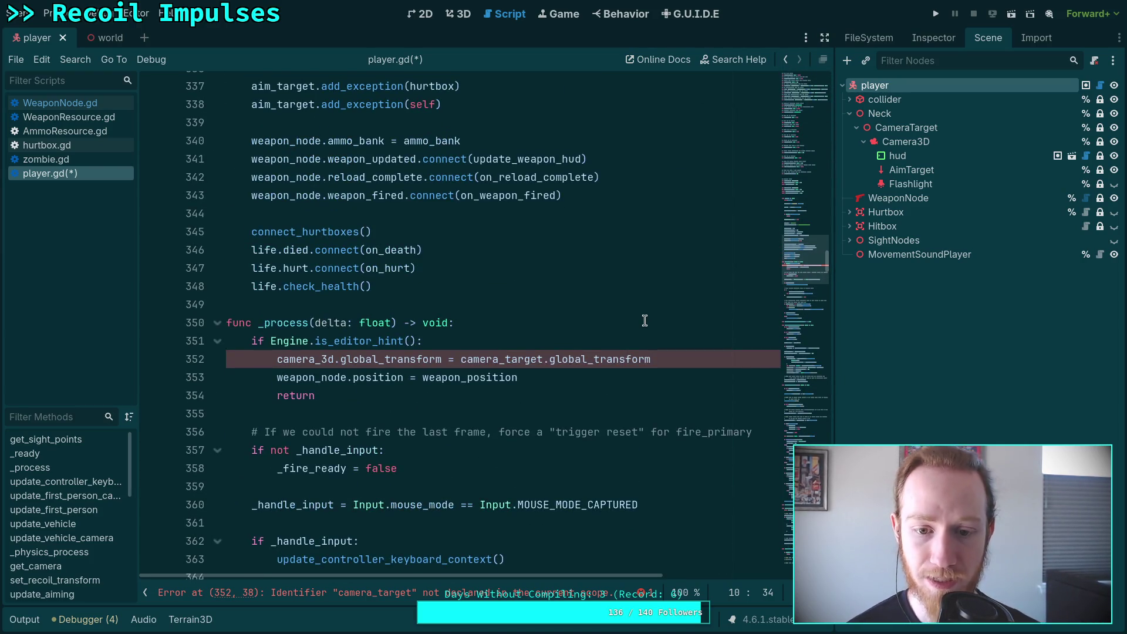
left_click(662, 359)
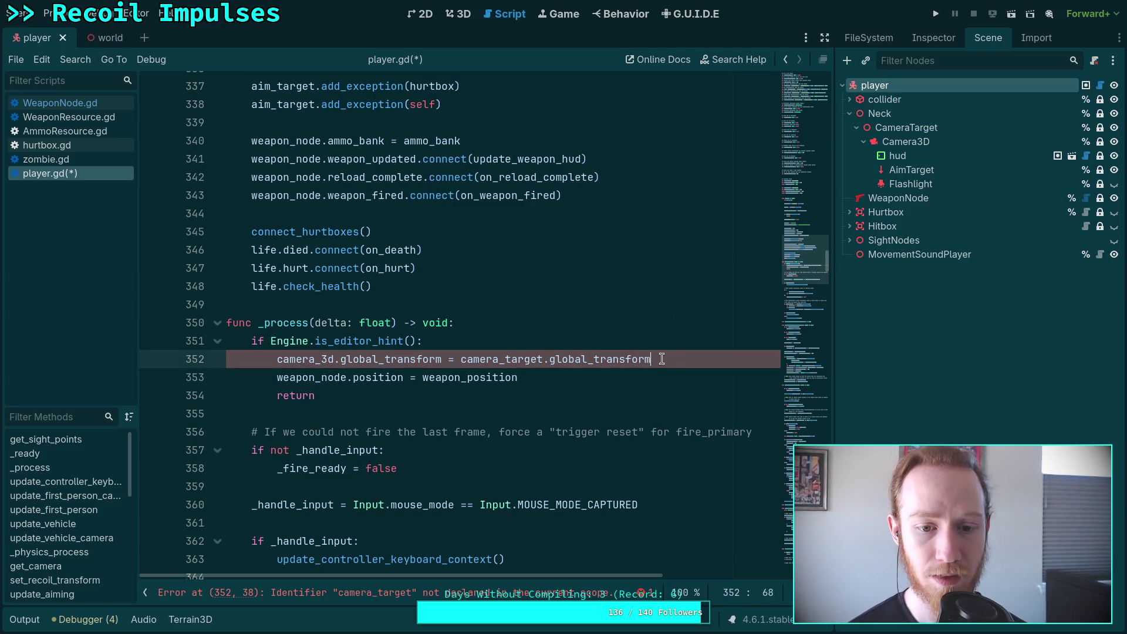
triple_click(650, 352)
key("BackSpace")
key("BackSpace")
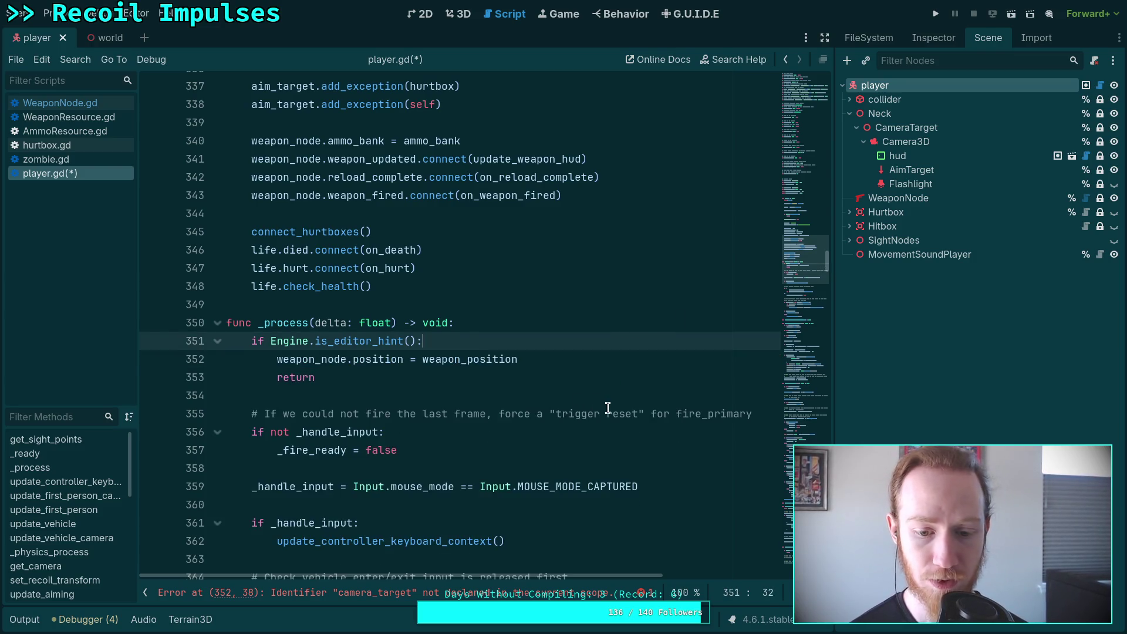
scroll(608, 407, "up", 2)
scroll(650, 416, "down", 6)
left_click(484, 274)
key("ctrl+s")
Select the CameraTarget node and inspect its properties
left_click(915, 140)
left_click(906, 127)
left_click(932, 39)
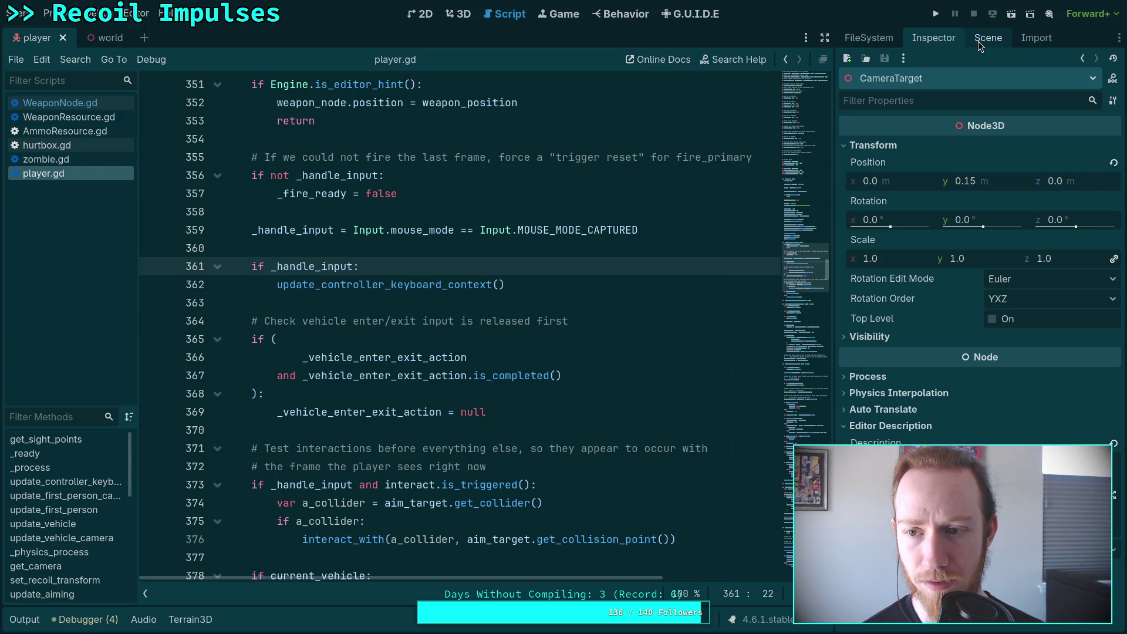
Move Camera3D out of CameraTarget and delete the CameraTarget node
left_click(978, 41)
left_click_drag(906, 141, 889, 124)
left_click(910, 185)
key("Delete")
left_click(600, 330)
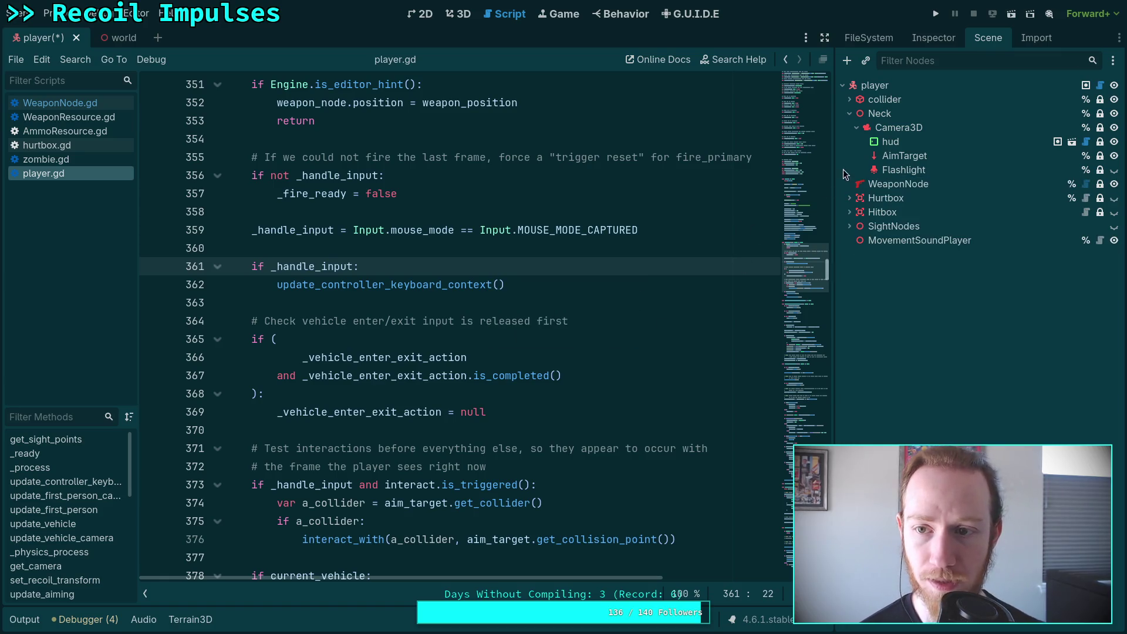
Check Camera3D around the player capsule in the 3D view and save the player scene
left_click(926, 41)
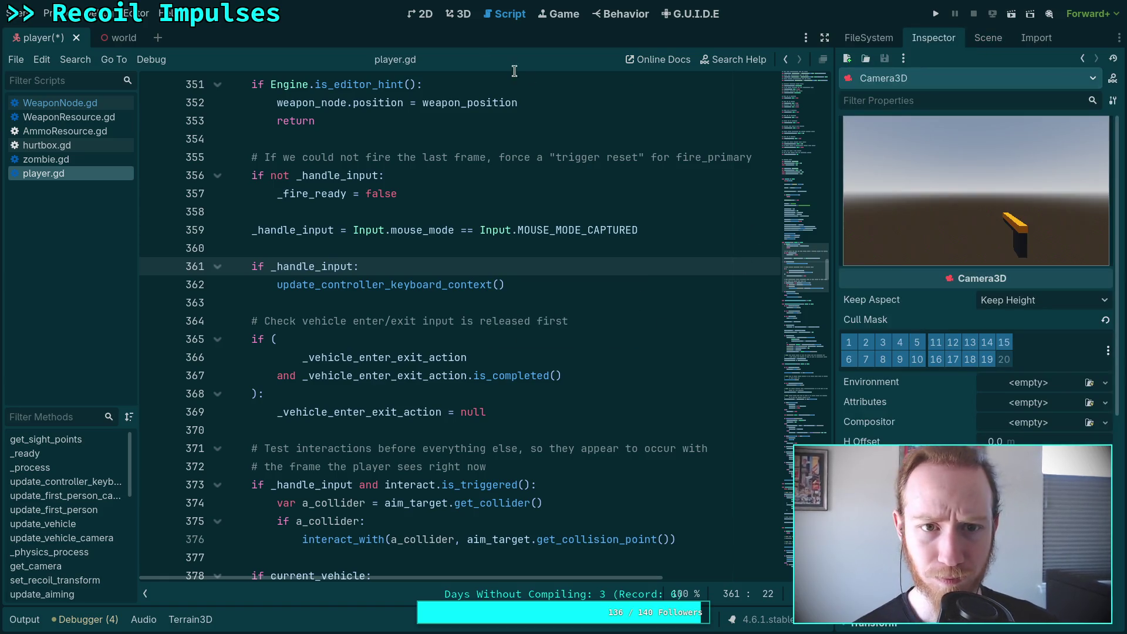
left_click(458, 14)
left_click_drag(544, 315, 487, 328)
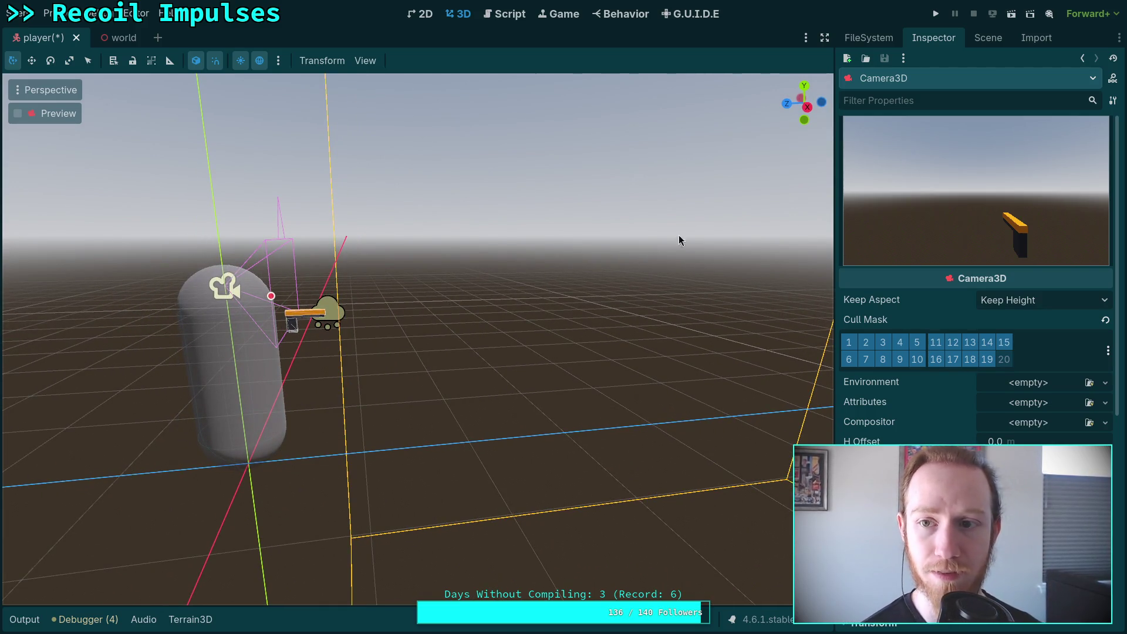
key("ctrl+s")
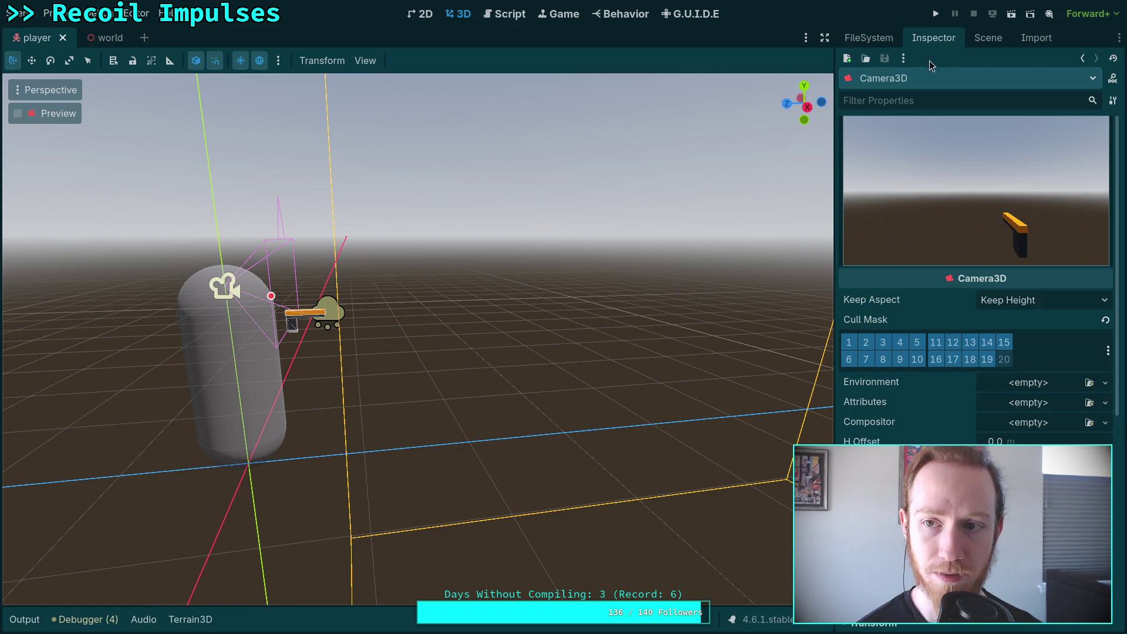
Redo placing Camera3D directly under Neck and removing the CameraTarget node
left_click(986, 38)
left_click_drag(903, 141, 880, 127)
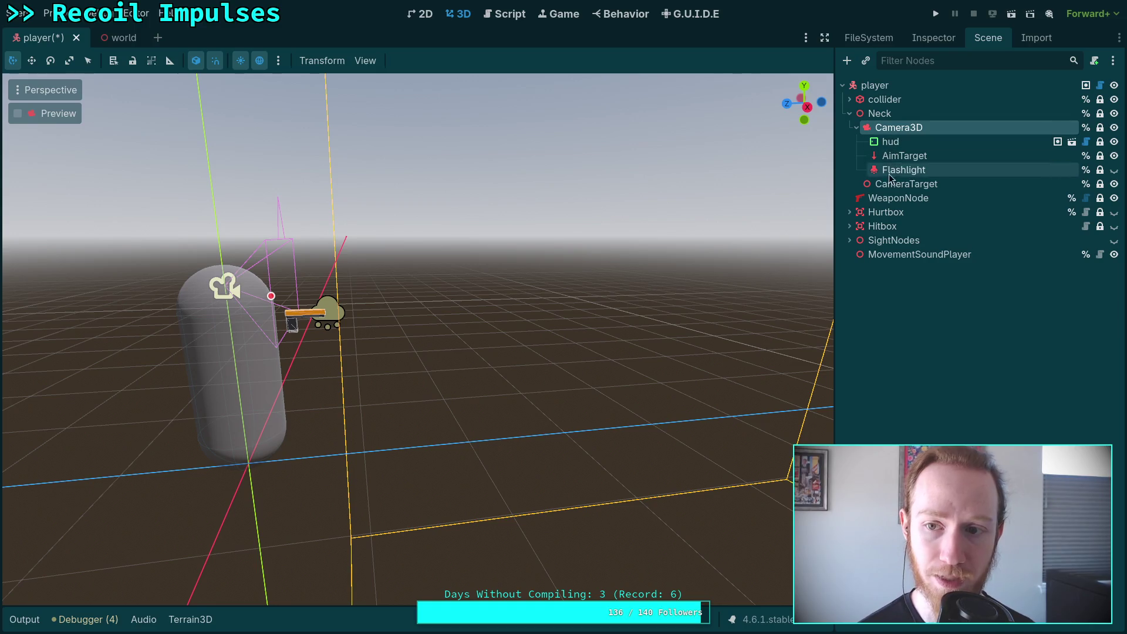
left_click(890, 186)
key("Delete")
left_click(596, 327)
Set Camera3D's Position y to 0.15 and save the player scene
left_click(898, 127)
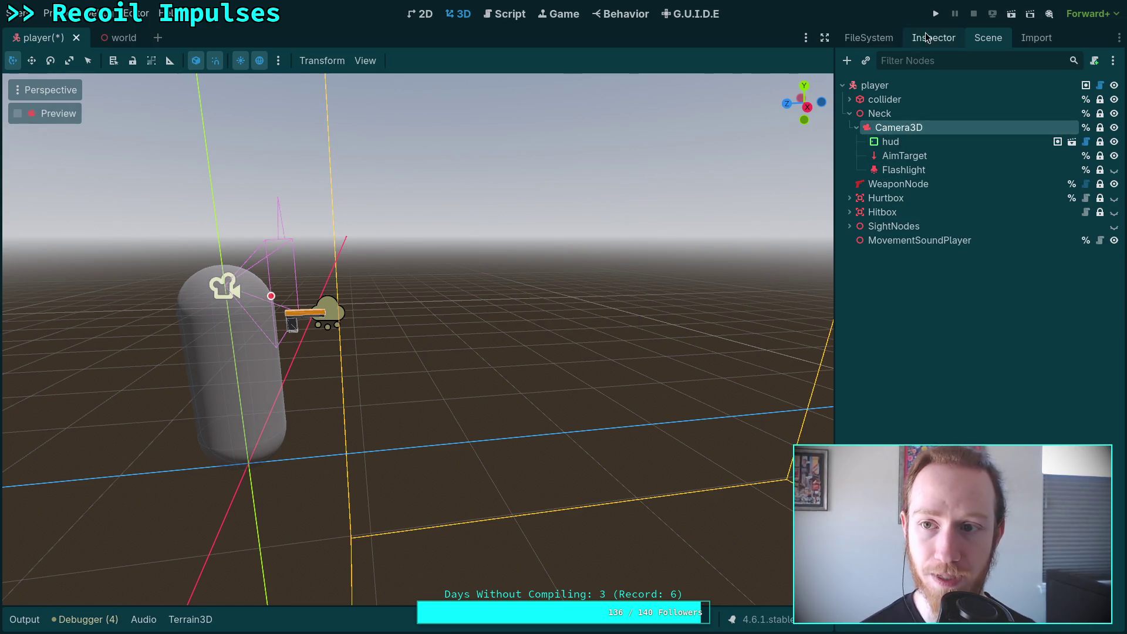
left_click(933, 37)
scroll(1034, 322, "down", 5)
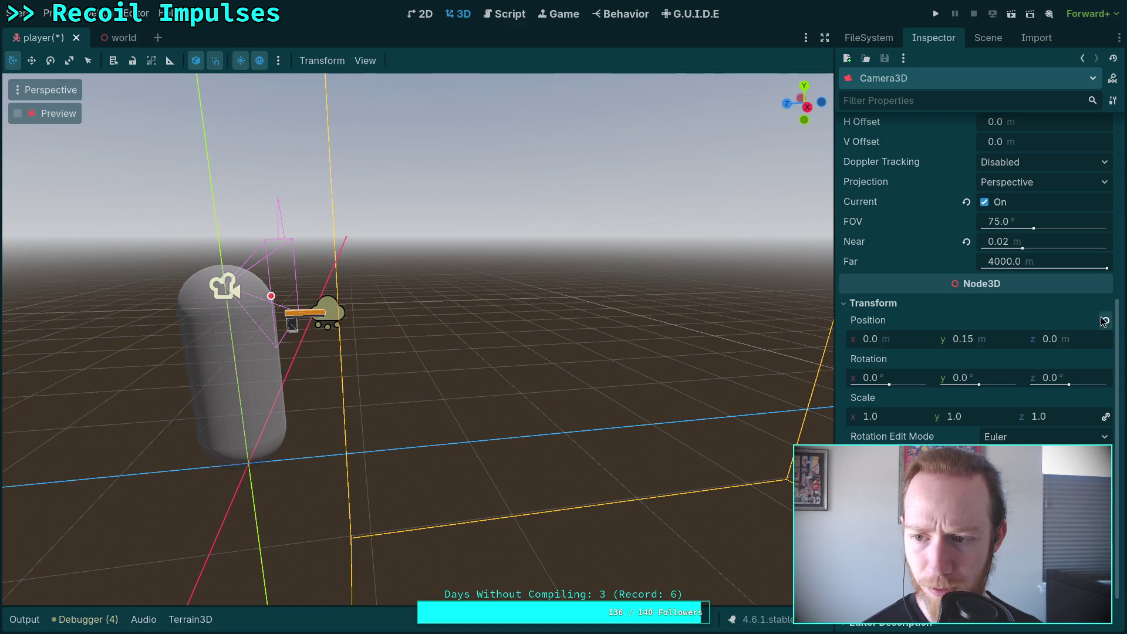
left_click(1002, 343)
type("0.15")
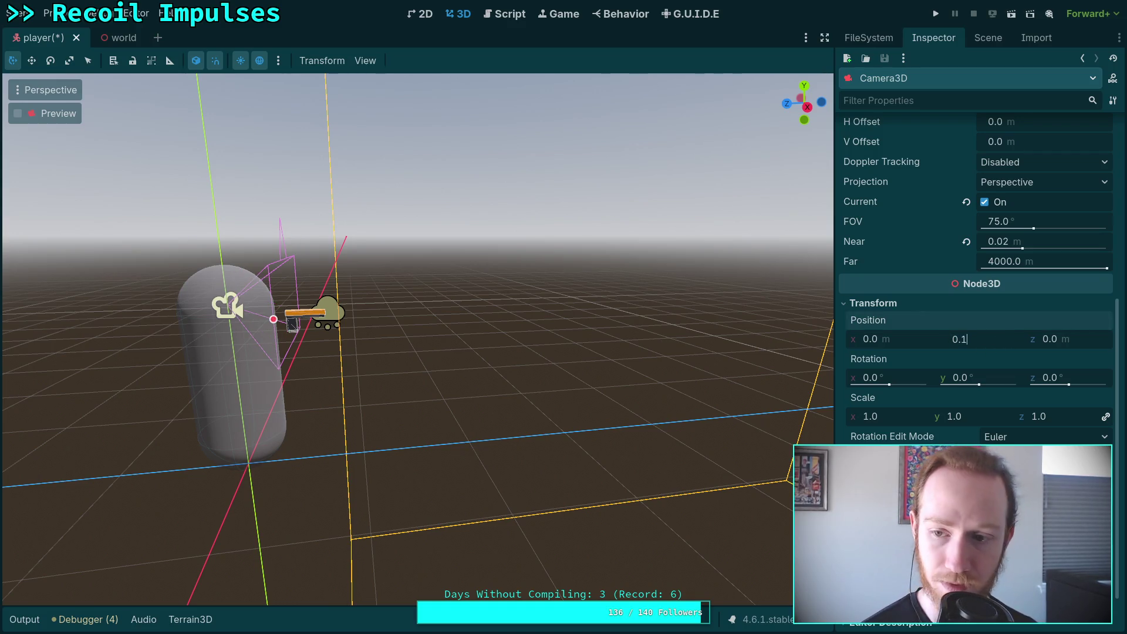
key("Return")
key("ctrl+s")
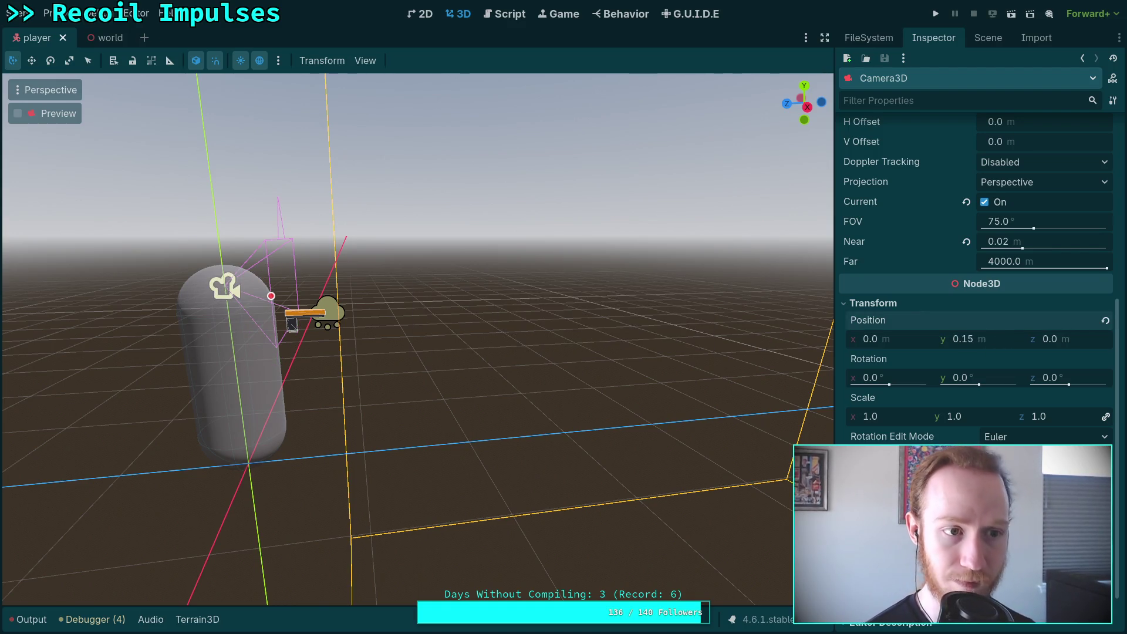
Run the project, walk toward the red walls and the orange and blue blocks, then exit to the editor
left_click(938, 17)
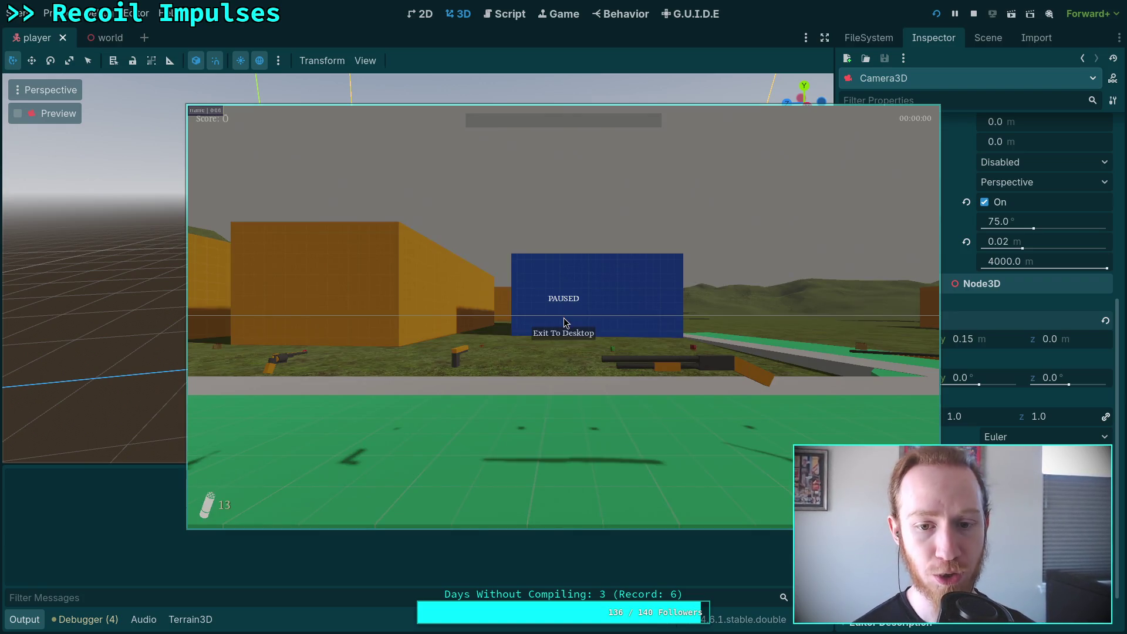
key("Escape")
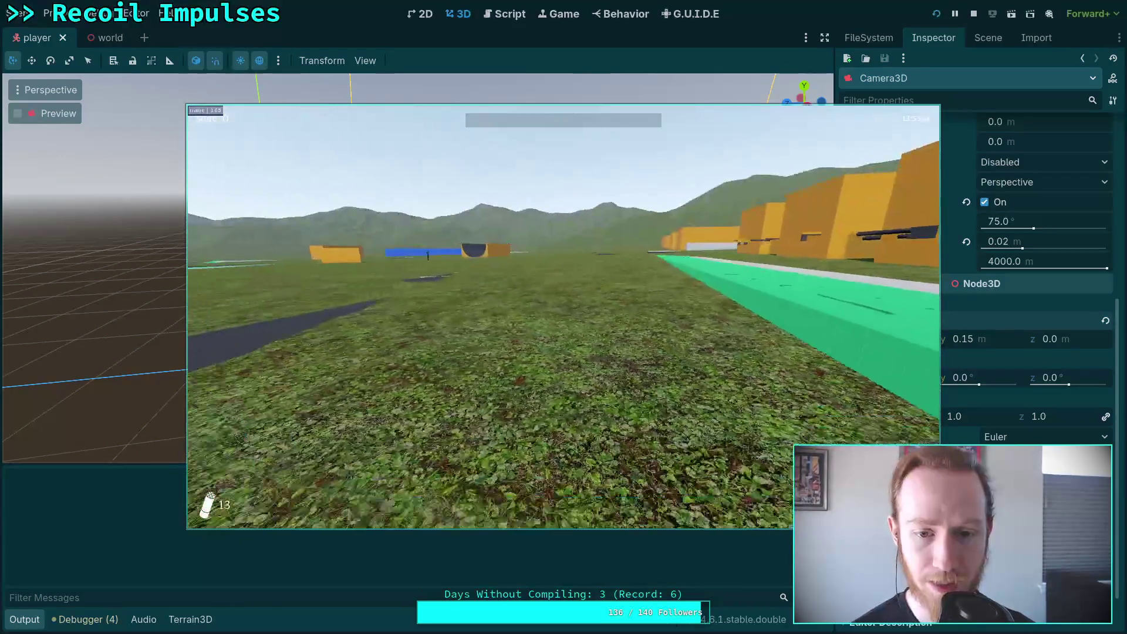
key("w")
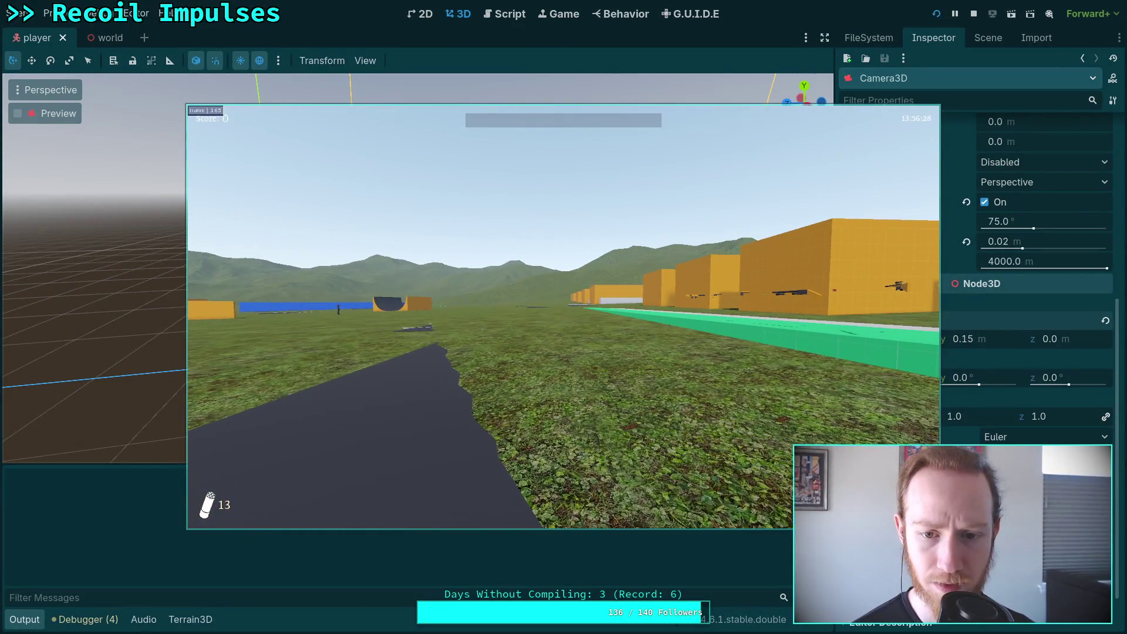
key("w")
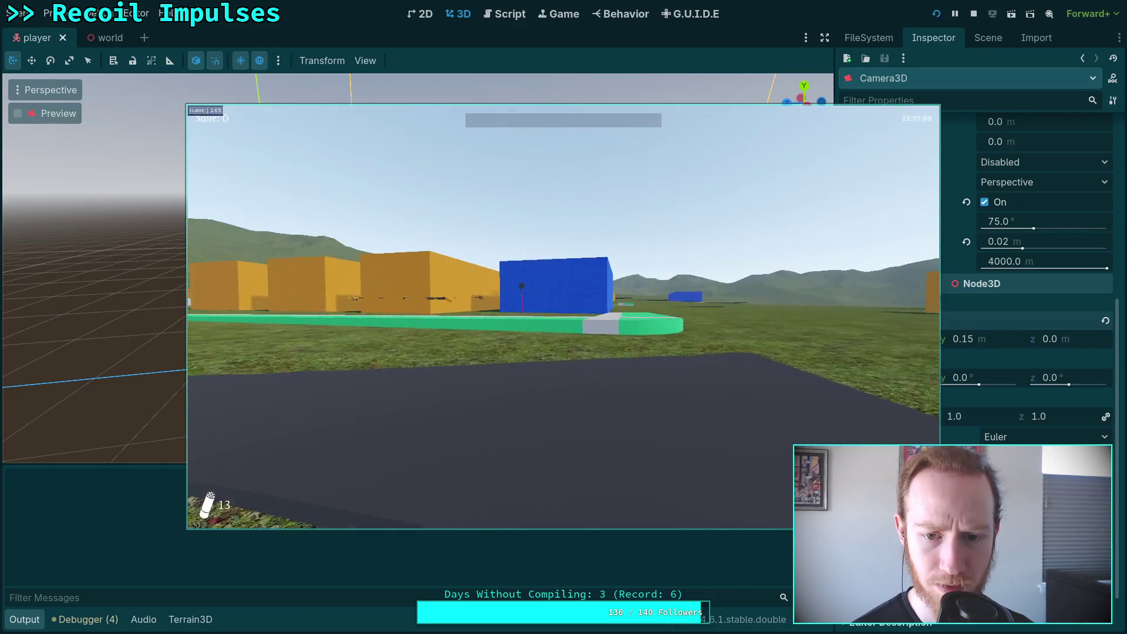
key("w")
key("w")
key("w")
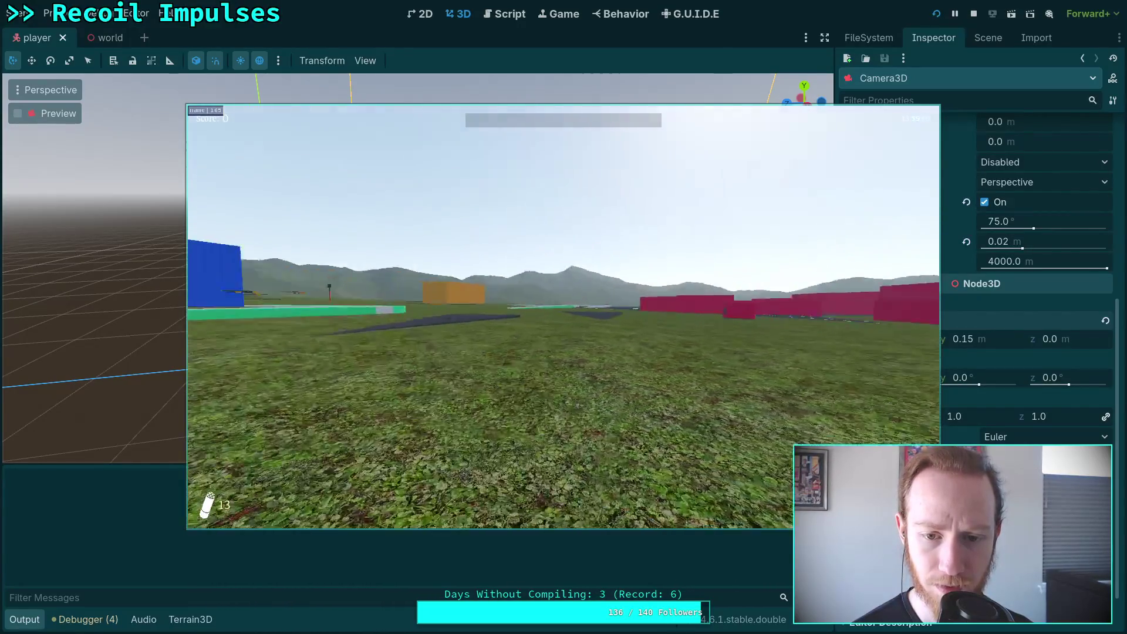
key("w")
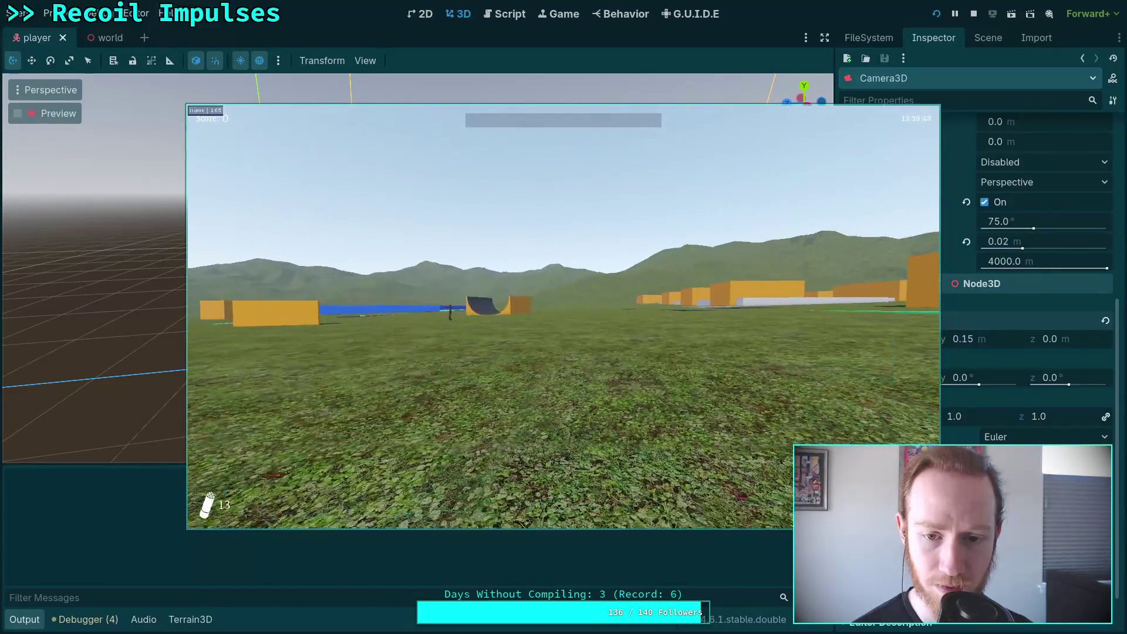
key("w")
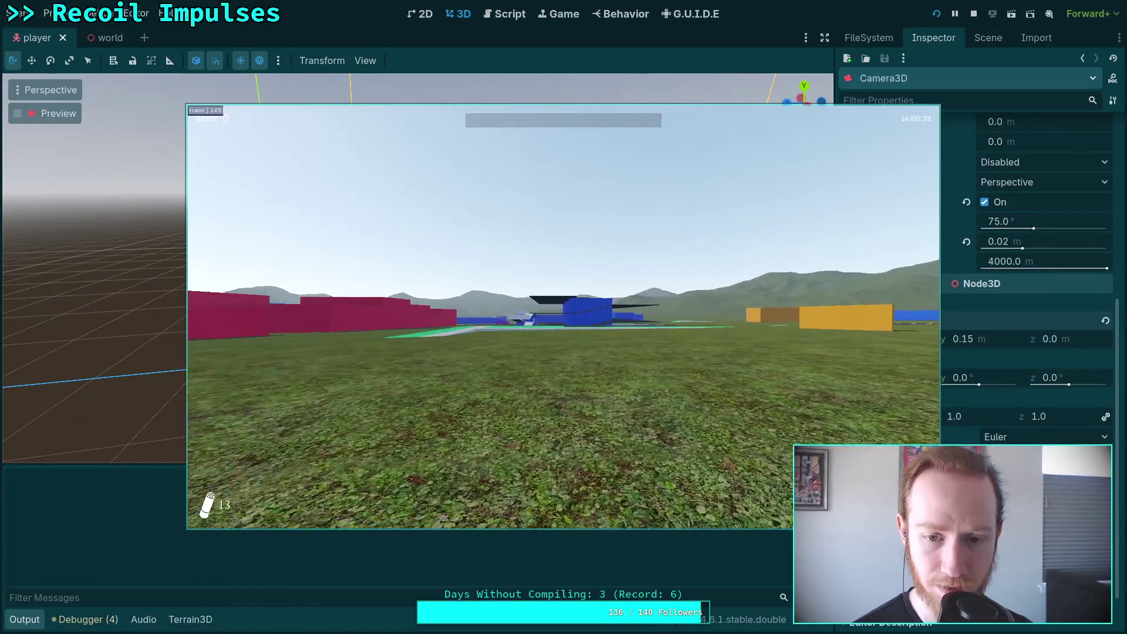
key("w")
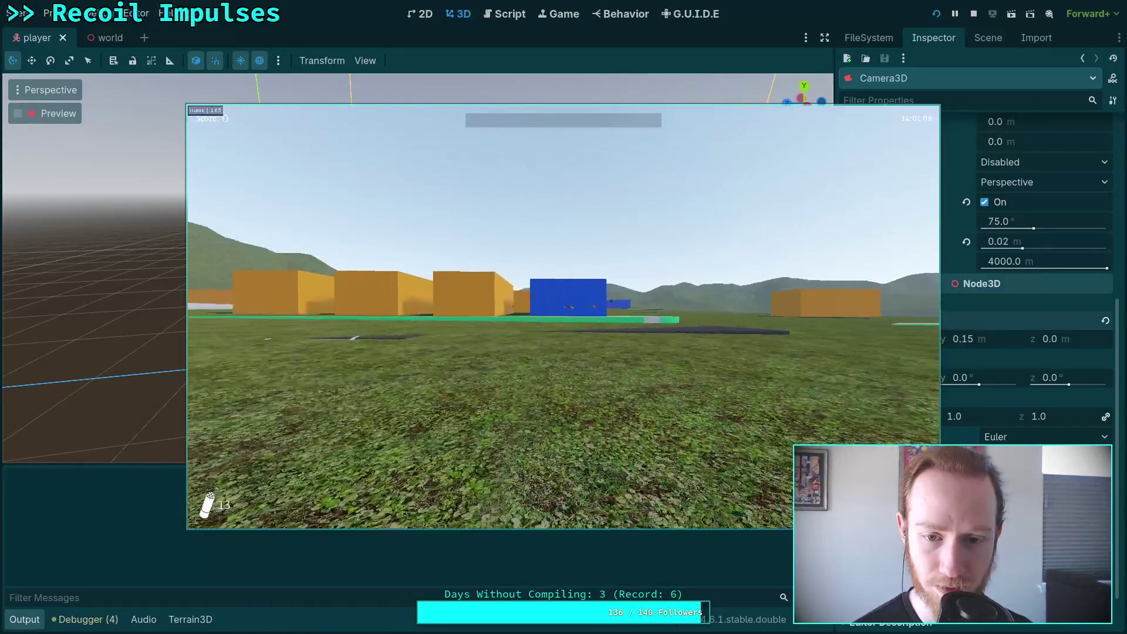
key("w")
key("w")
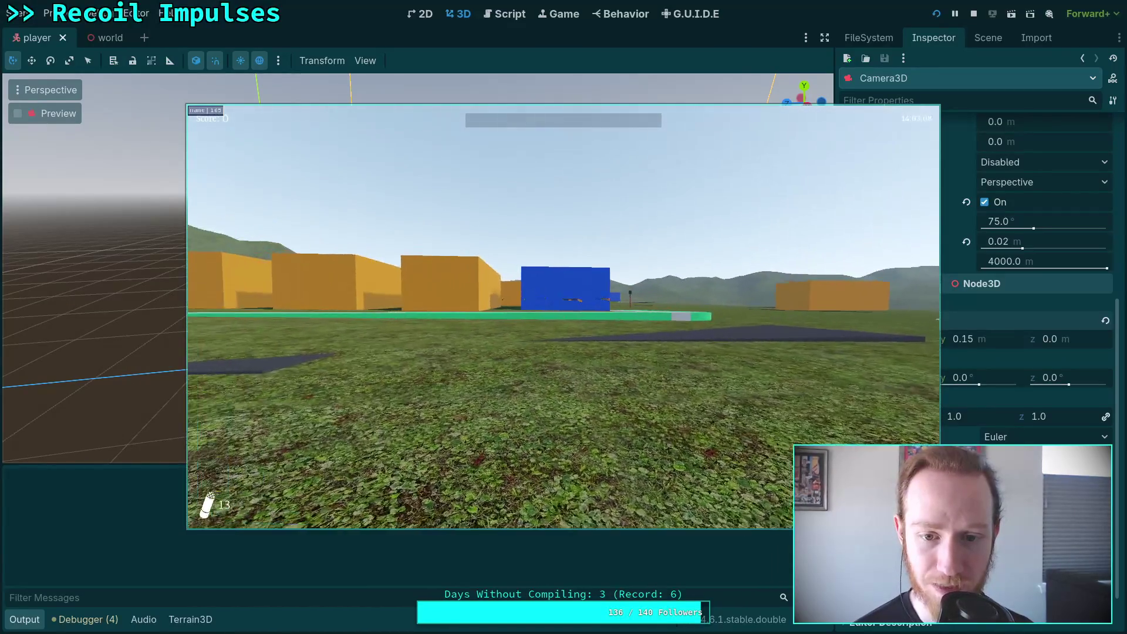
key("Escape")
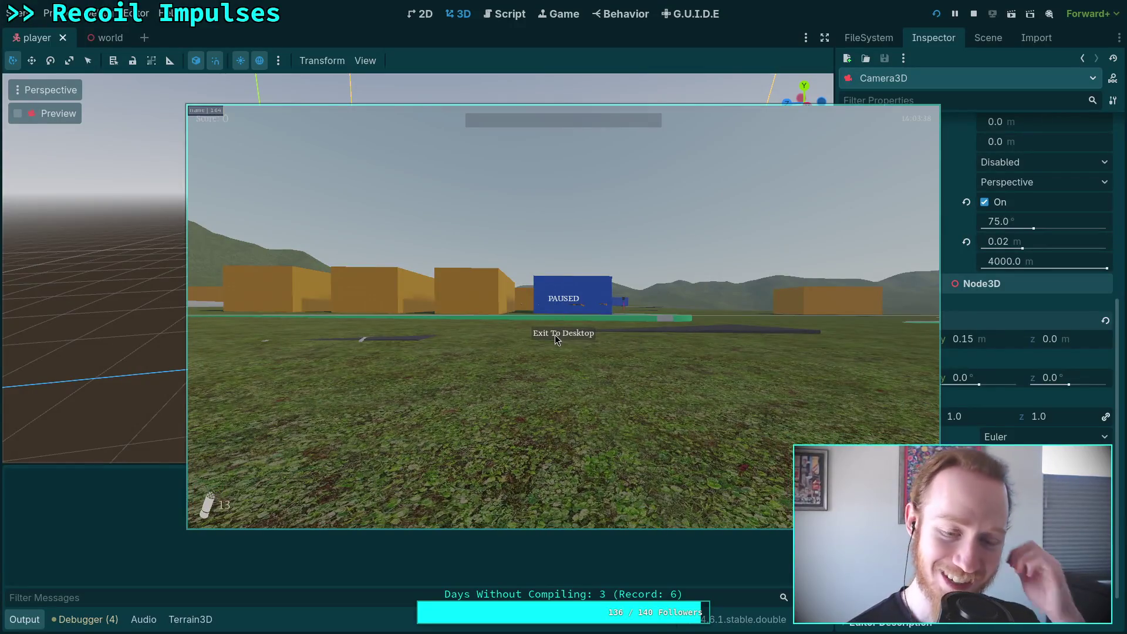
left_click(555, 335)
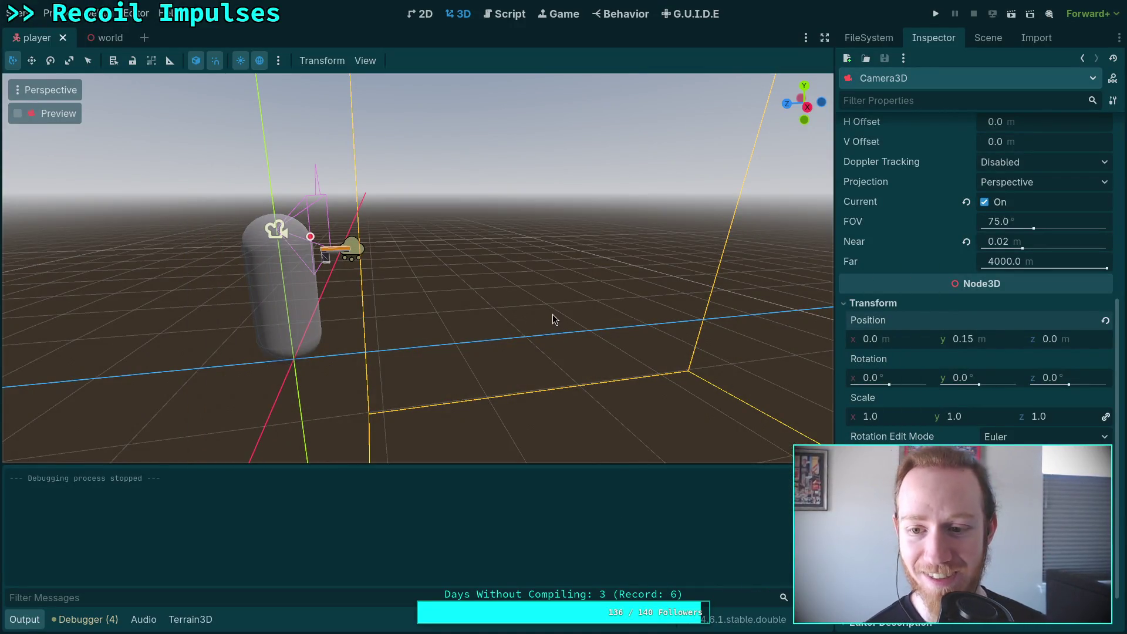
Back in player.gd, collapse the Output panel and scroll to the _process function
left_click(504, 14)
scroll(473, 345, "down", 3)
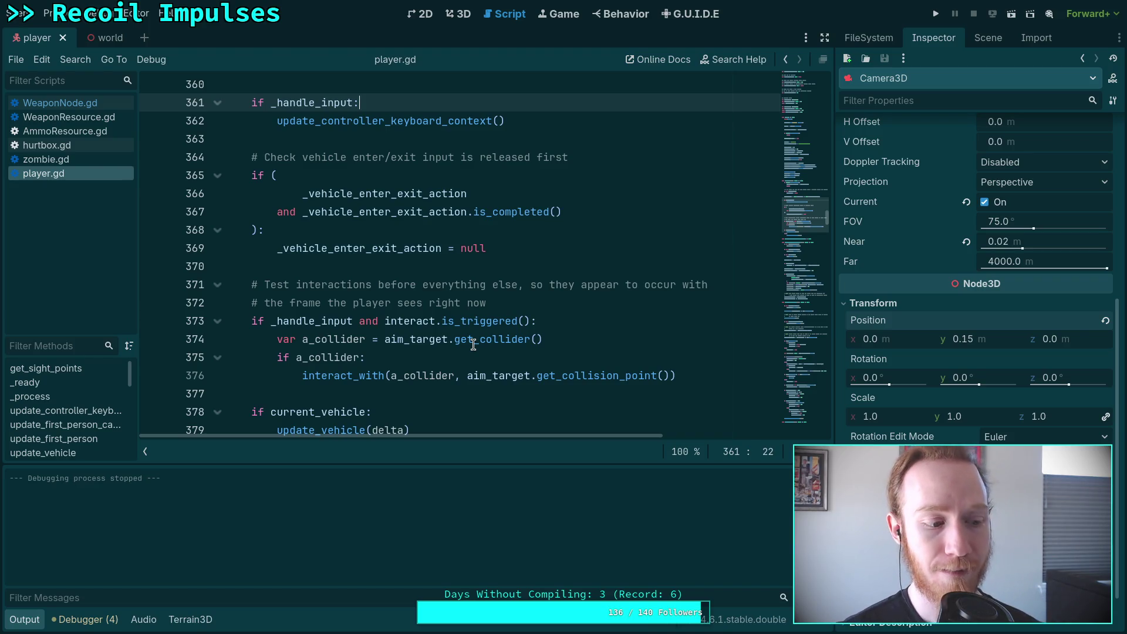
scroll(474, 345, "down", 3)
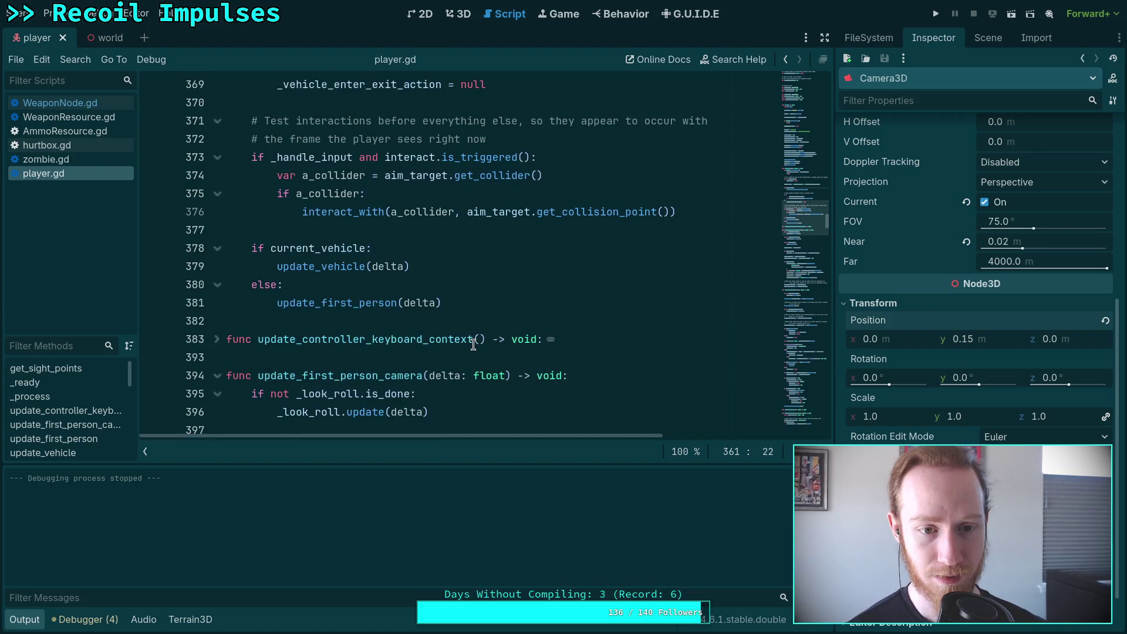
left_click(39, 623)
scroll(410, 489, "up", 10)
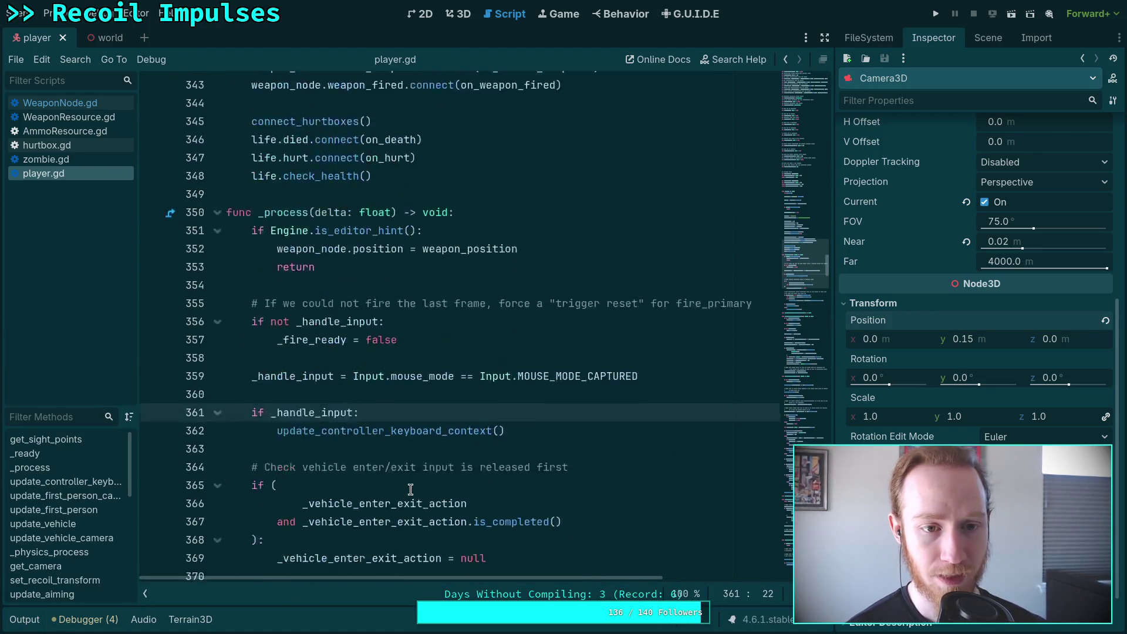
scroll(410, 489, "up", 8)
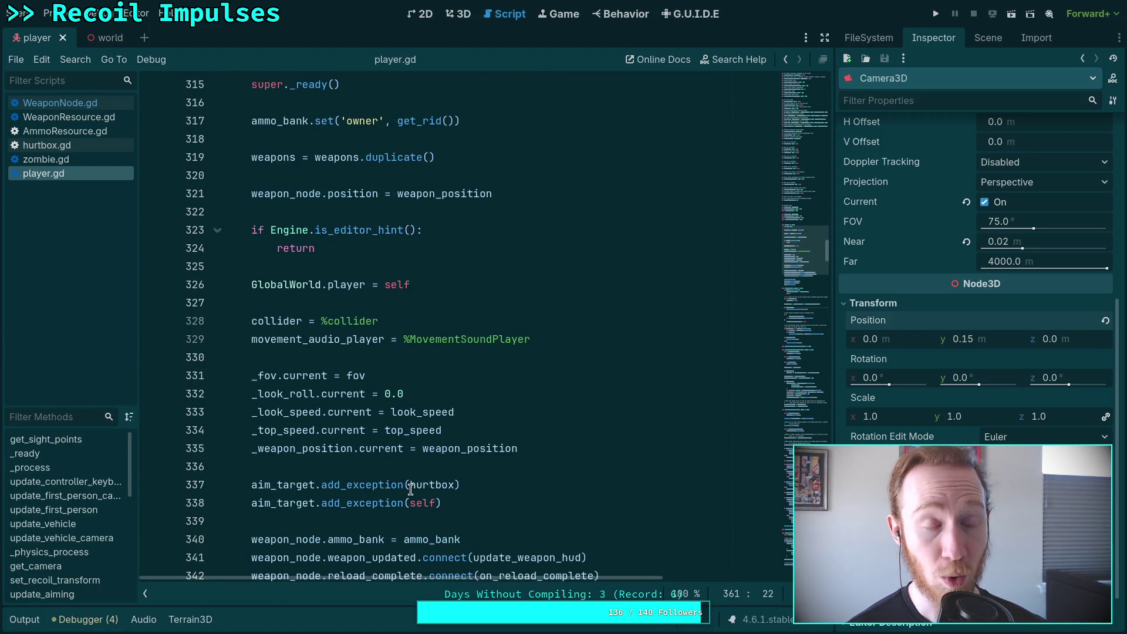
scroll(410, 489, "down", 13)
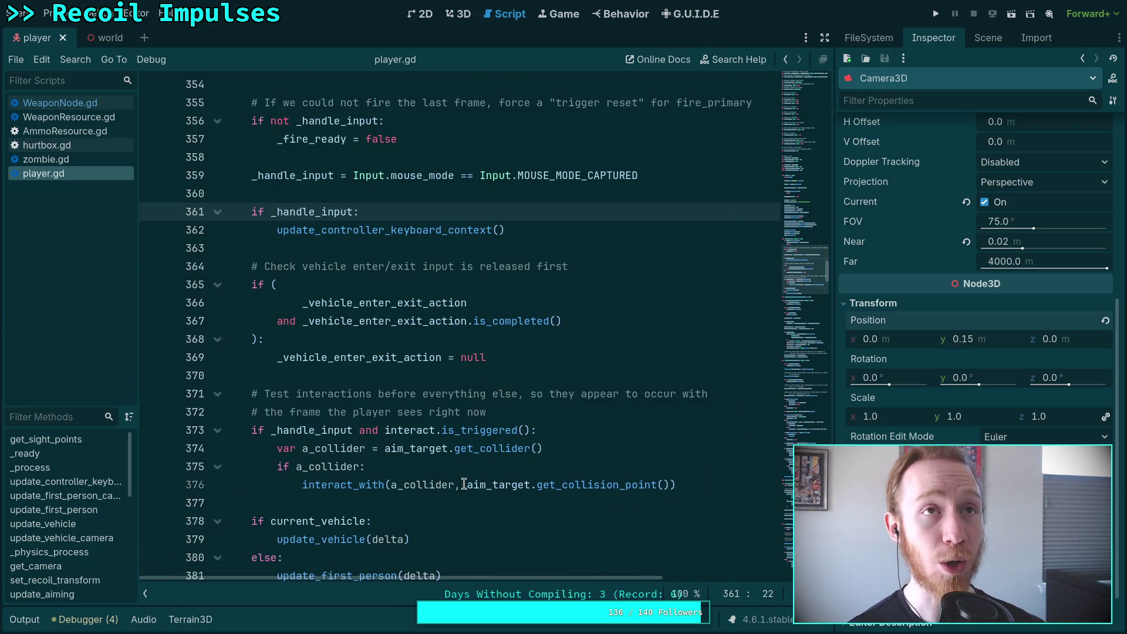
key("super+1")
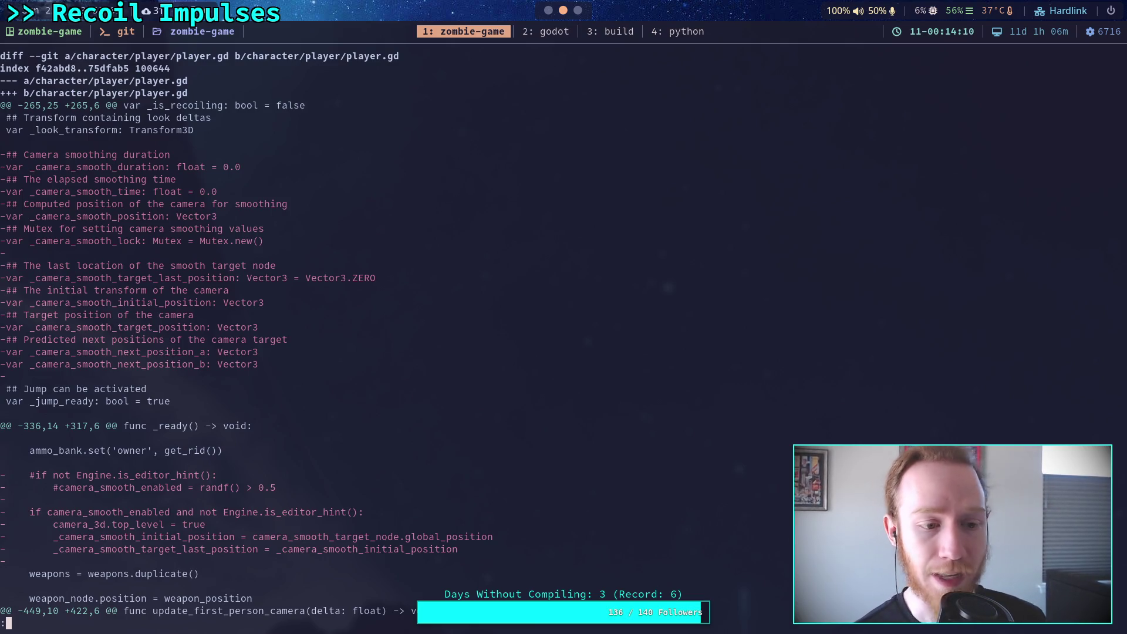
Page through the player.gd diff, from the removed variables down to interpolate_camera_smooth
key("j")
key("j")
key("j")
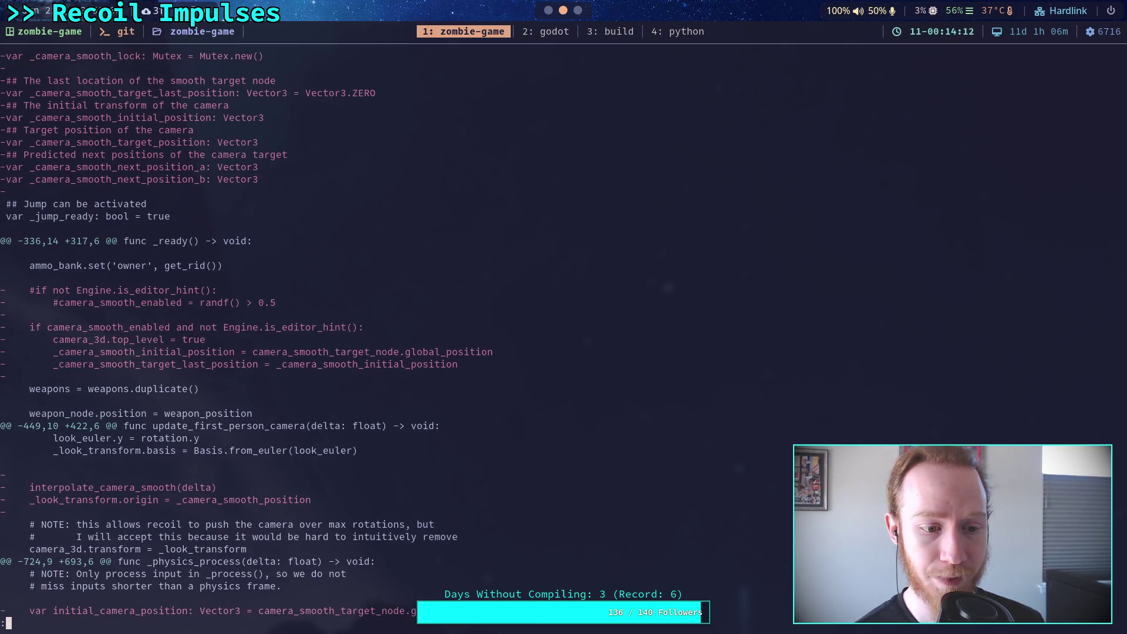
key("j")
key("j")
key("j")
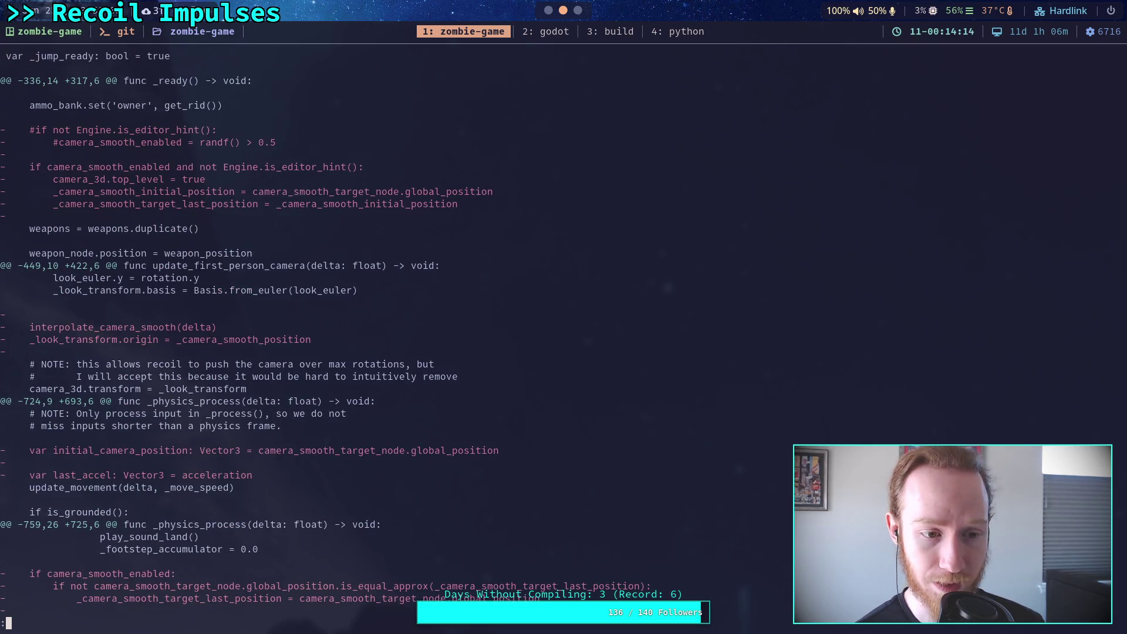
key("j")
key("j")
key("j")
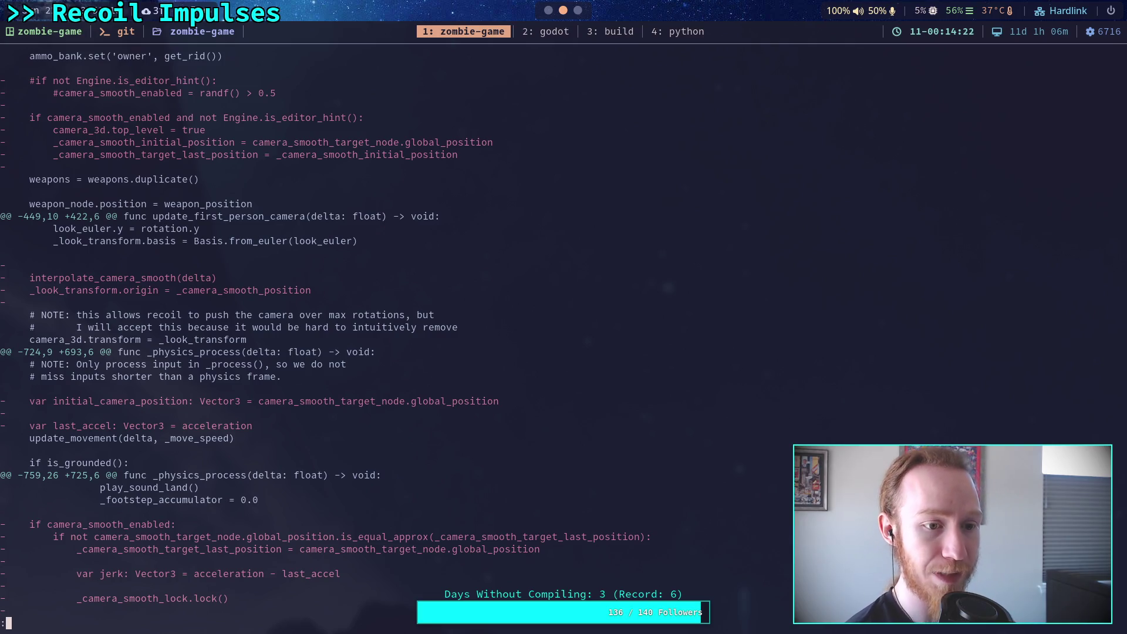
key("j")
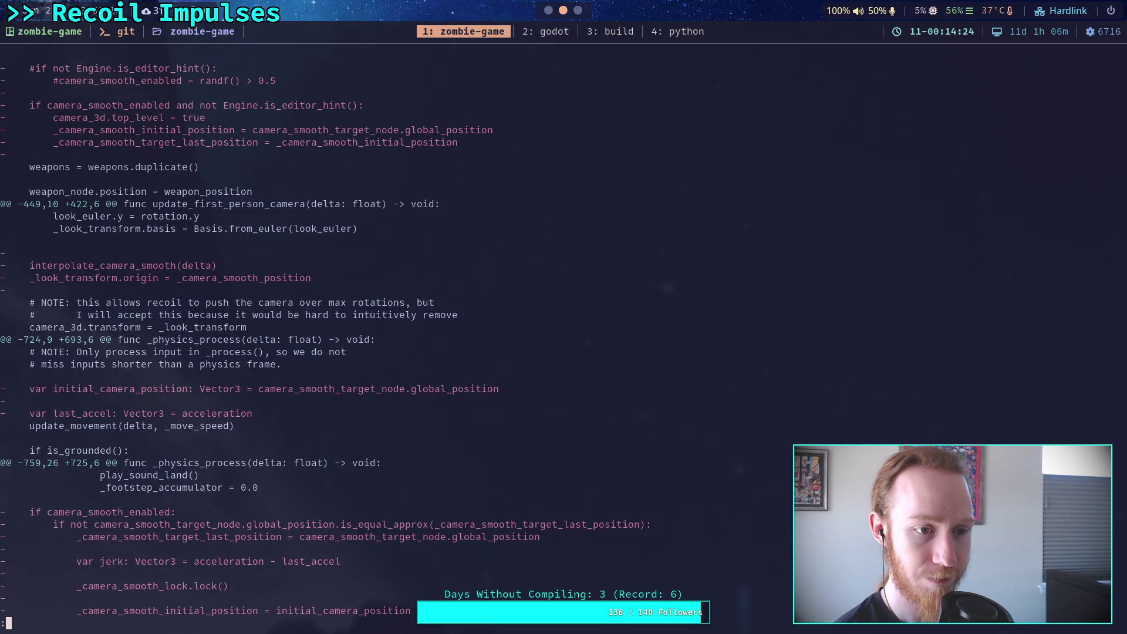
key("j")
key("j")
key("j")
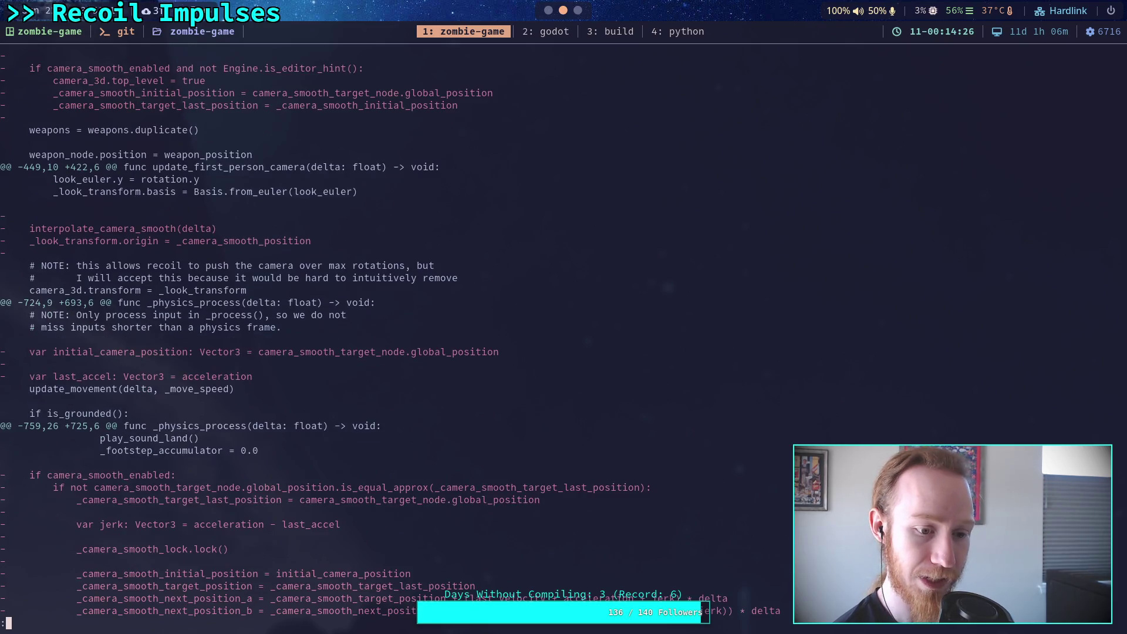
key("j")
key("j")
key("j")
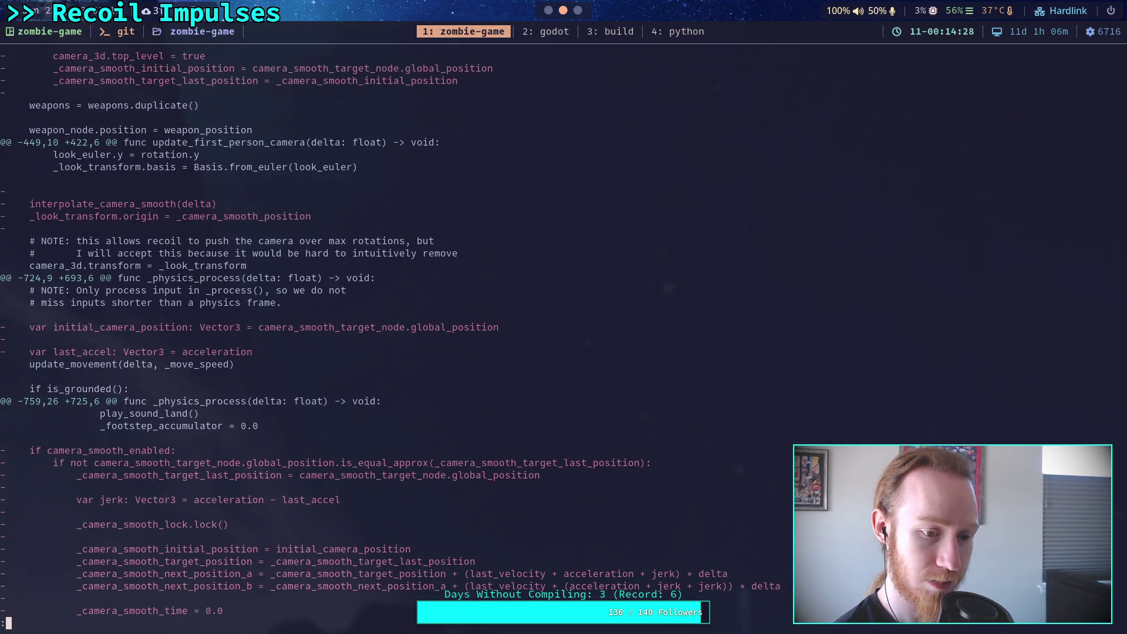
key("j")
key("j")
key("j")
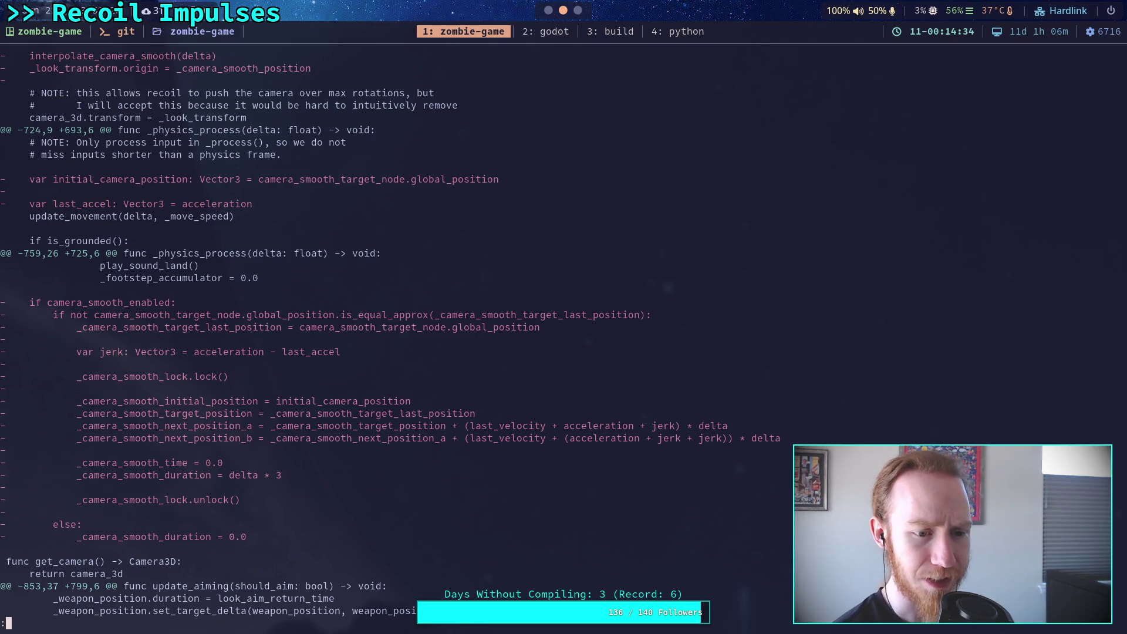
key("j")
key("j")
key("j")
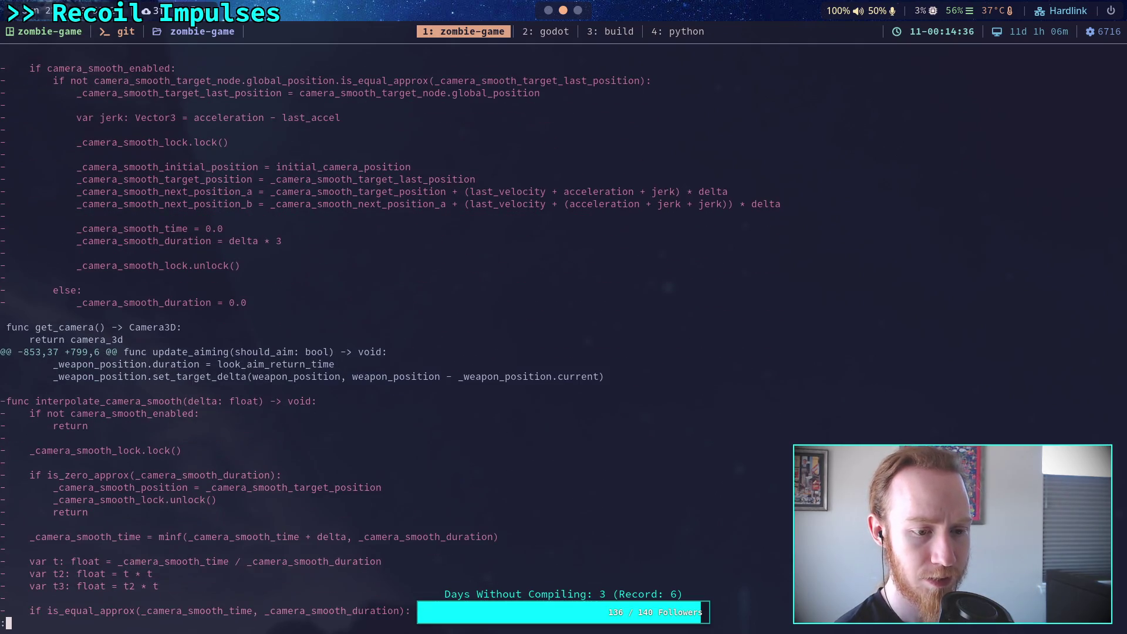
key("j")
key("j")
key("j")
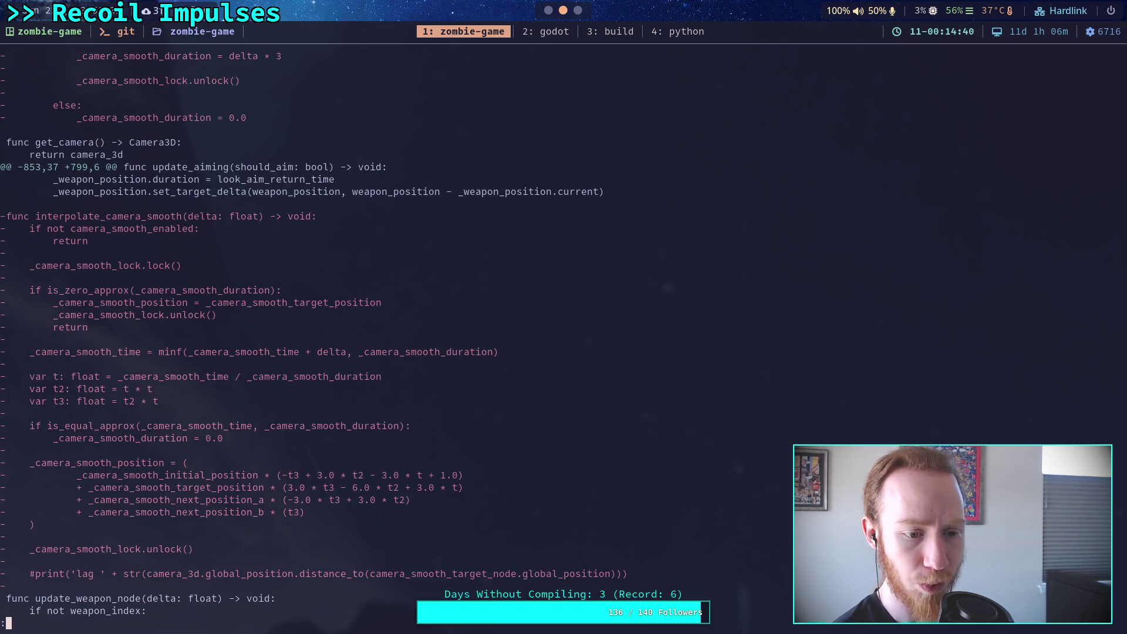
key("j")
Scroll on to the player.tscn diff, where WeaponNode is reparented with weapon_position y 1.35
scroll(564, 317, "down", 5)
scroll(563, 317, "up", 3)
scroll(563, 317, "down", 10)
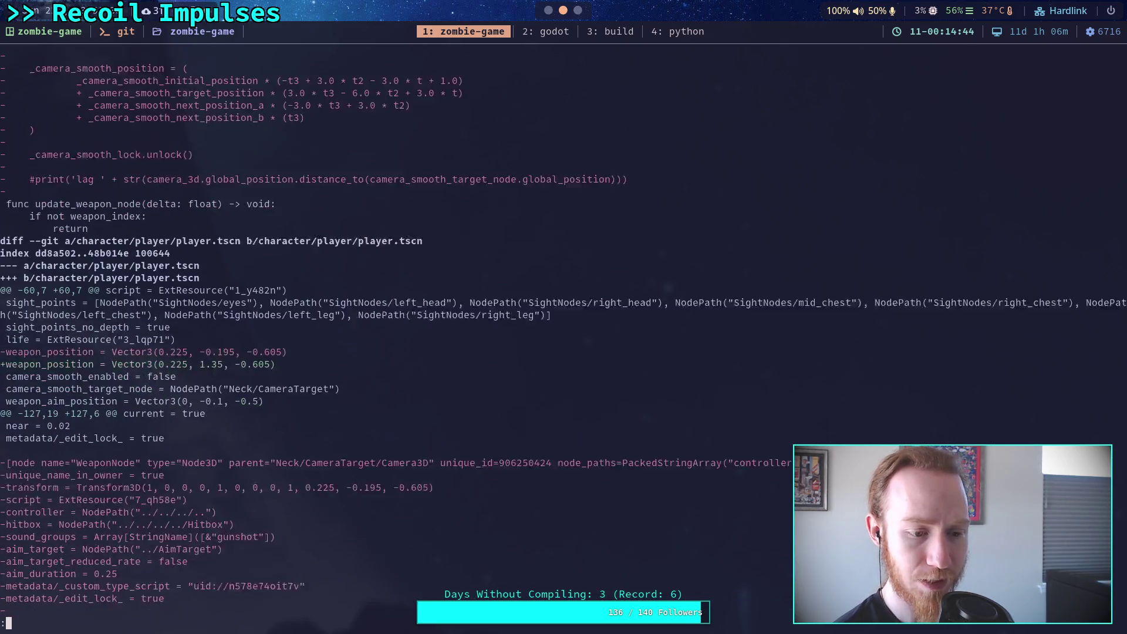
scroll(563, 317, "down", 2)
scroll(563, 317, "down", 3)
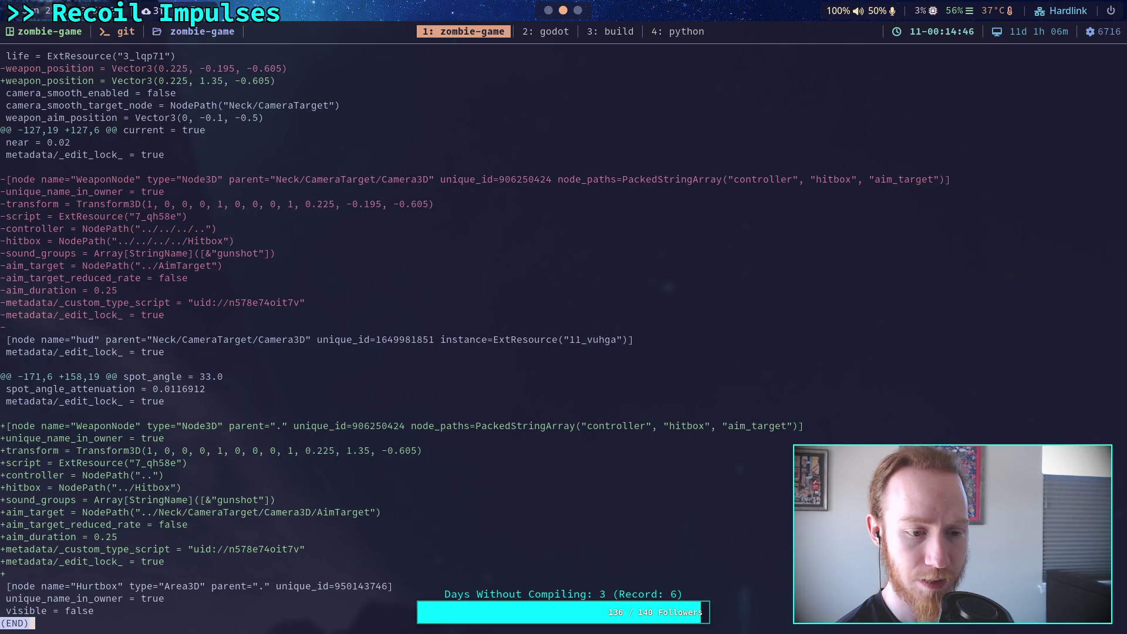
scroll(563, 317, "up", 13)
scroll(564, 317, "up", 20)
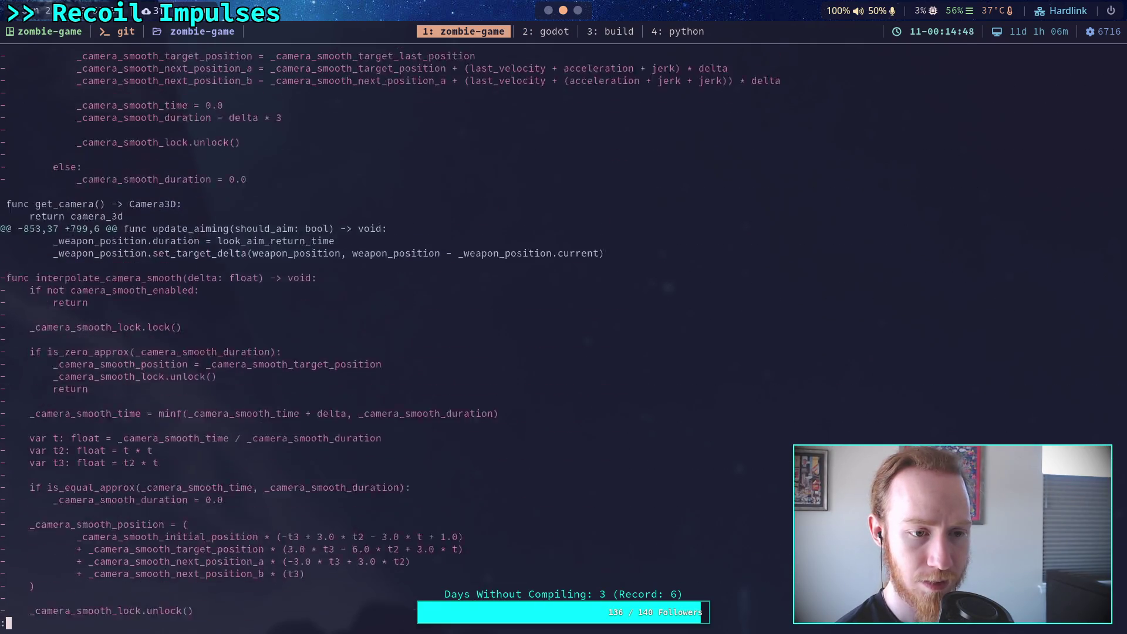
scroll(564, 317, "up", 7)
scroll(563, 317, "down", 4)
scroll(564, 317, "down", 2)
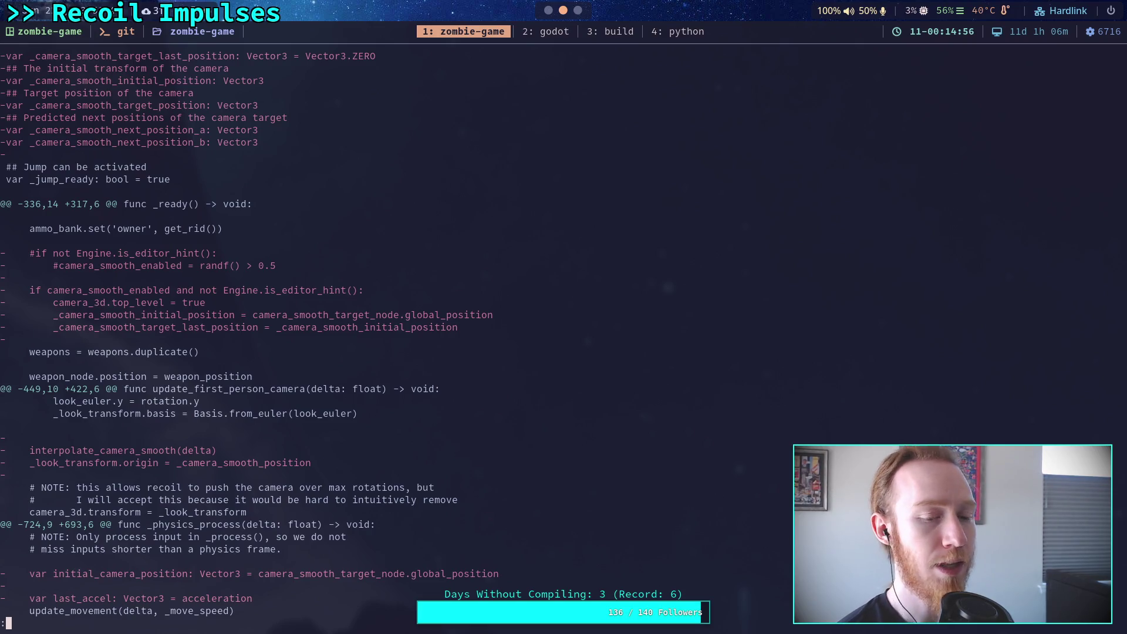
scroll(564, 317, "down", 3)
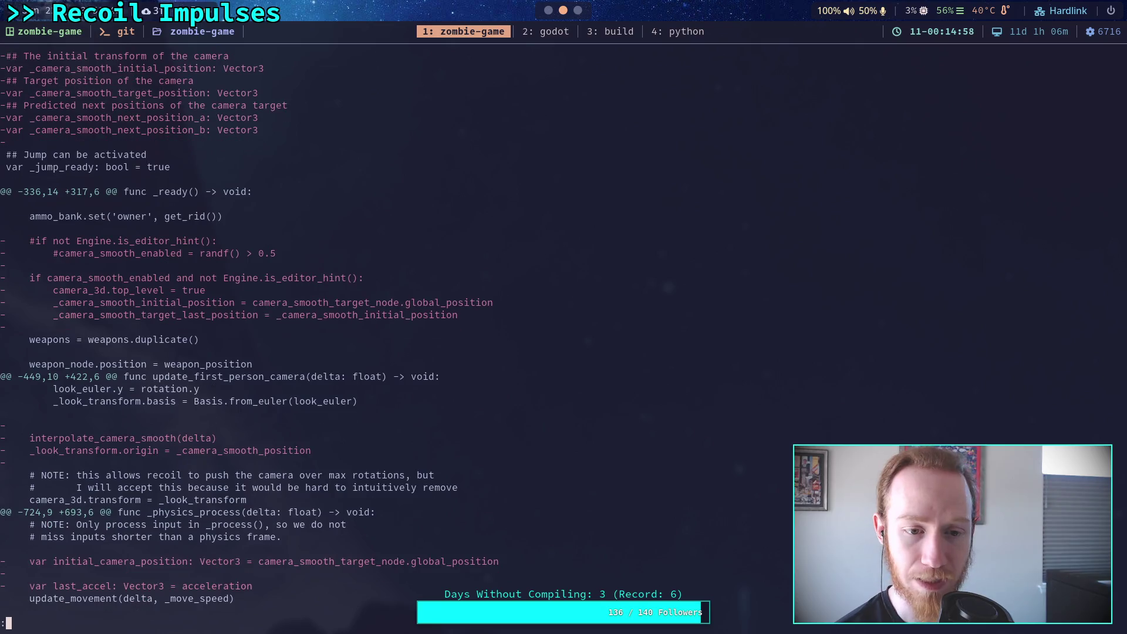
scroll(563, 317, "down", 5)
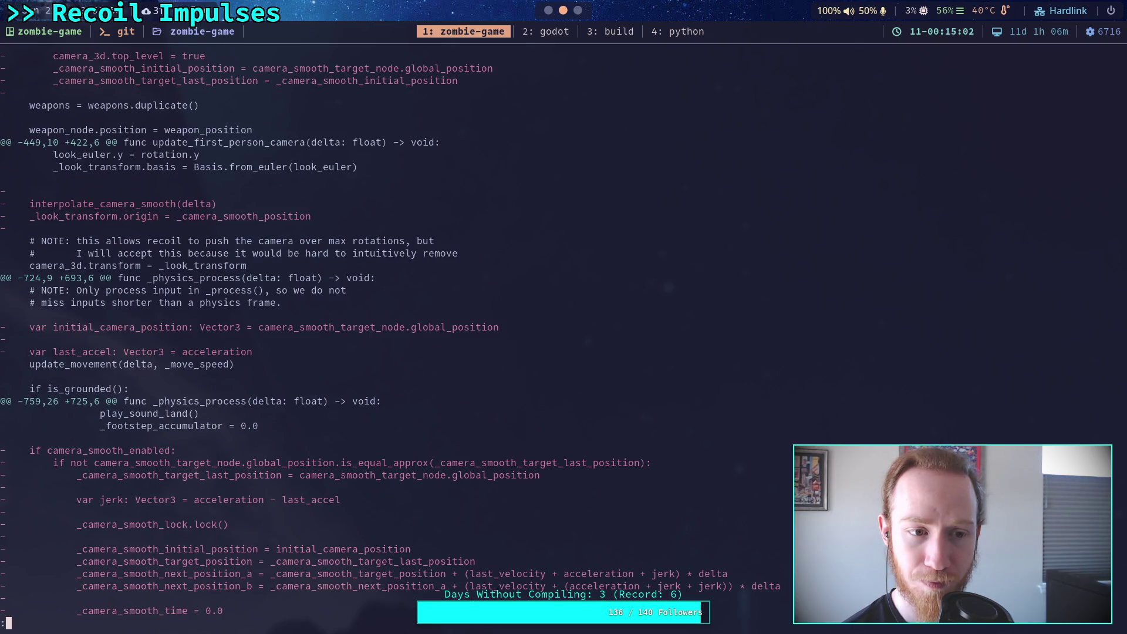
scroll(389, 333, "down", 1)
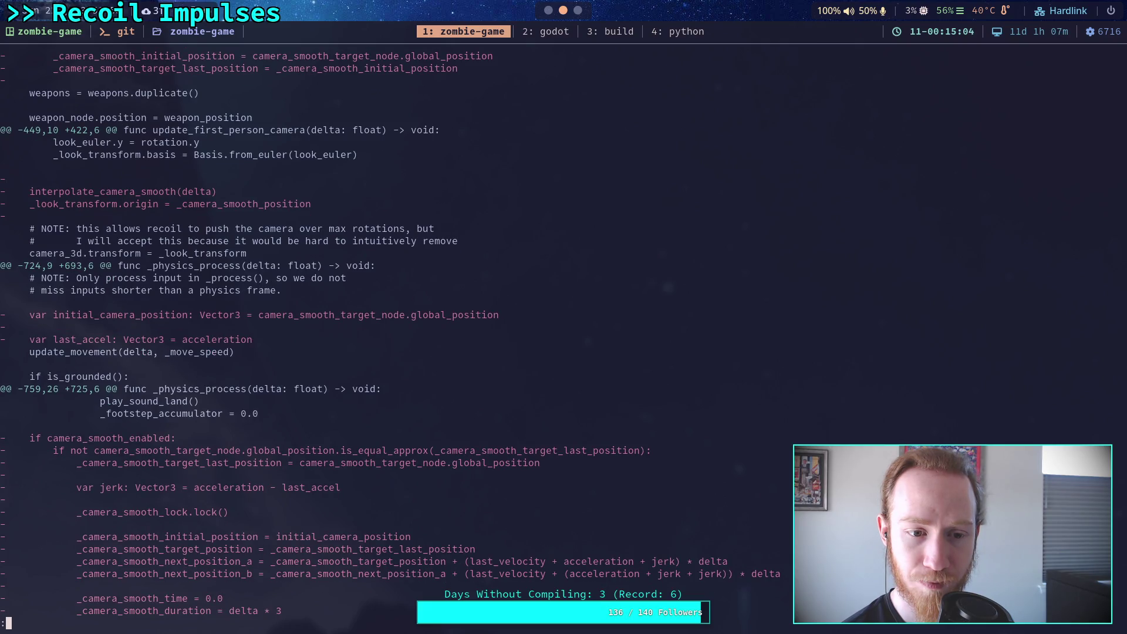
scroll(390, 334, "down", 1)
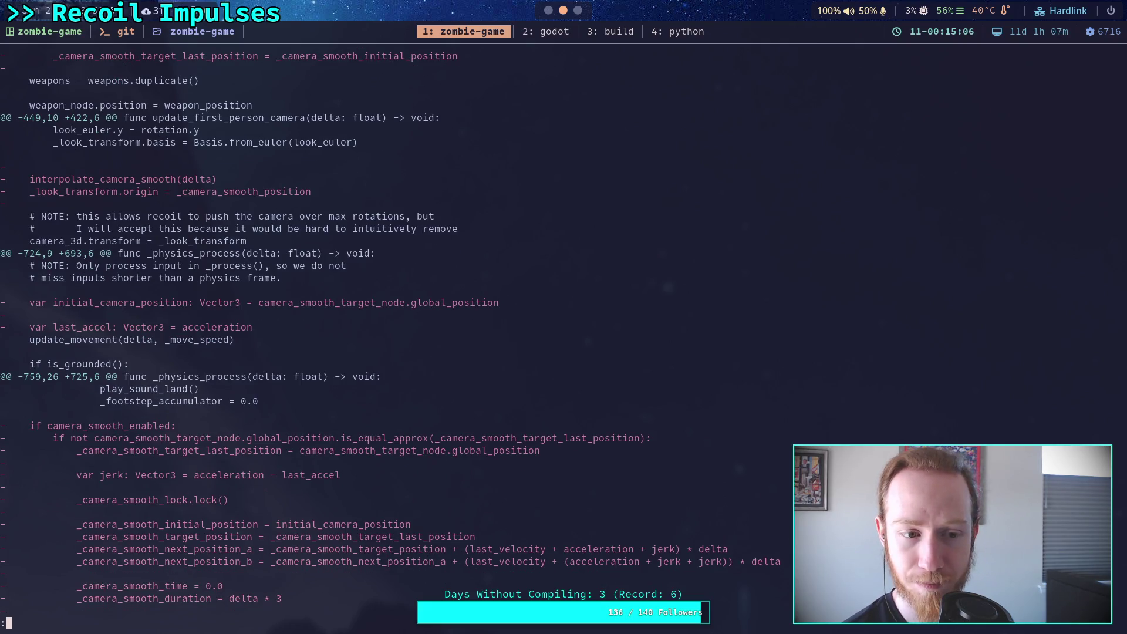
scroll(390, 333, "down", 5)
scroll(389, 334, "down", 6)
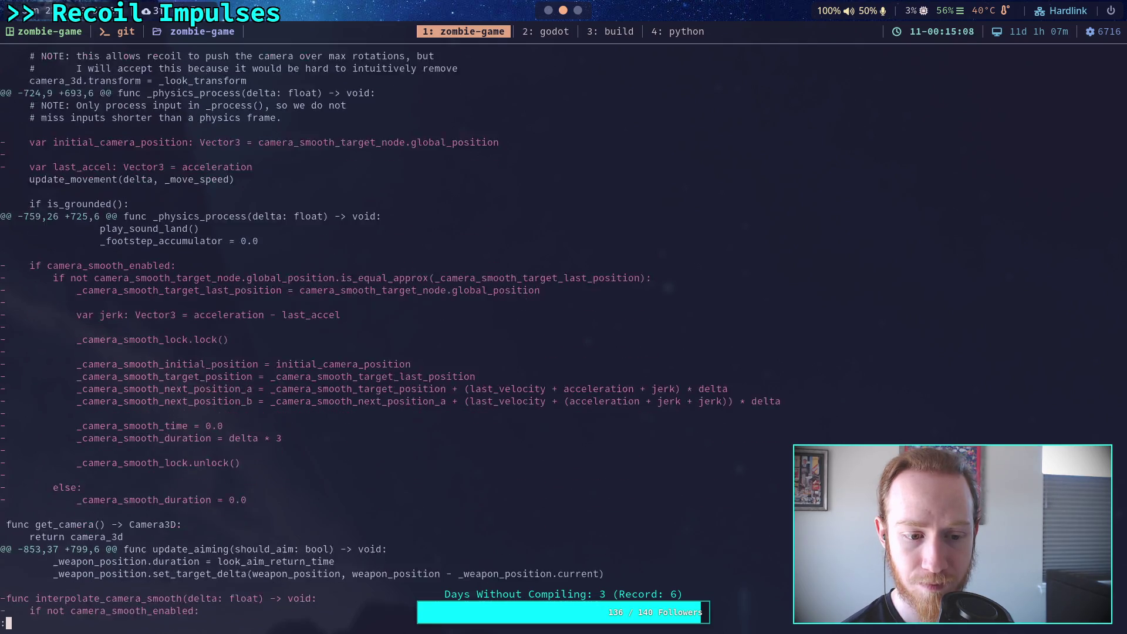
scroll(390, 333, "down", 1)
scroll(390, 333, "down", 7)
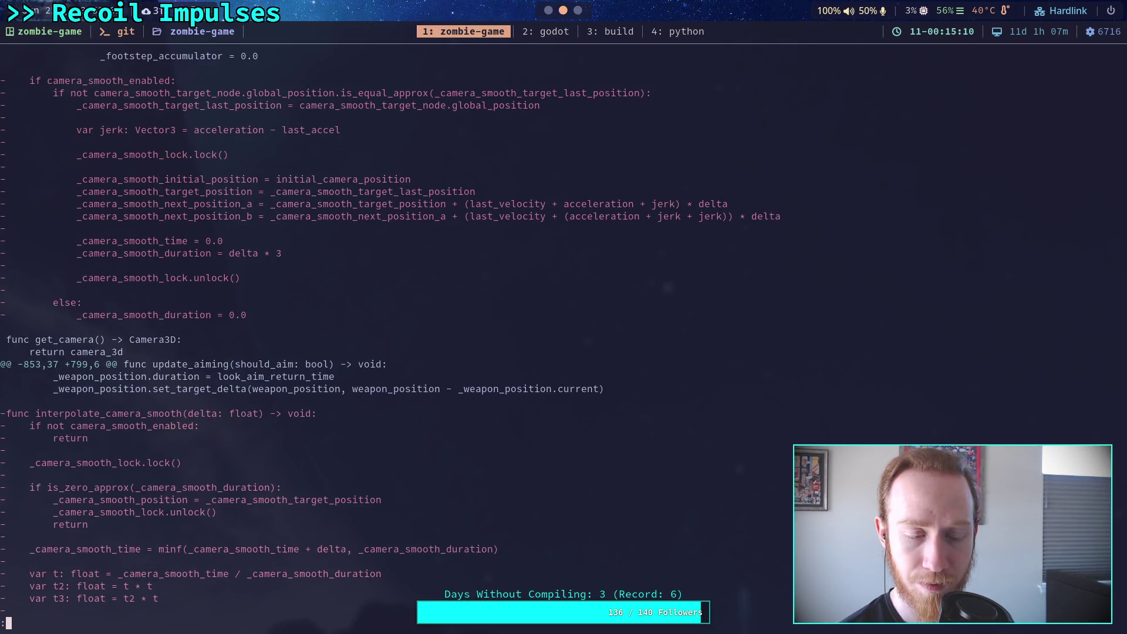
scroll(390, 333, "down", 3)
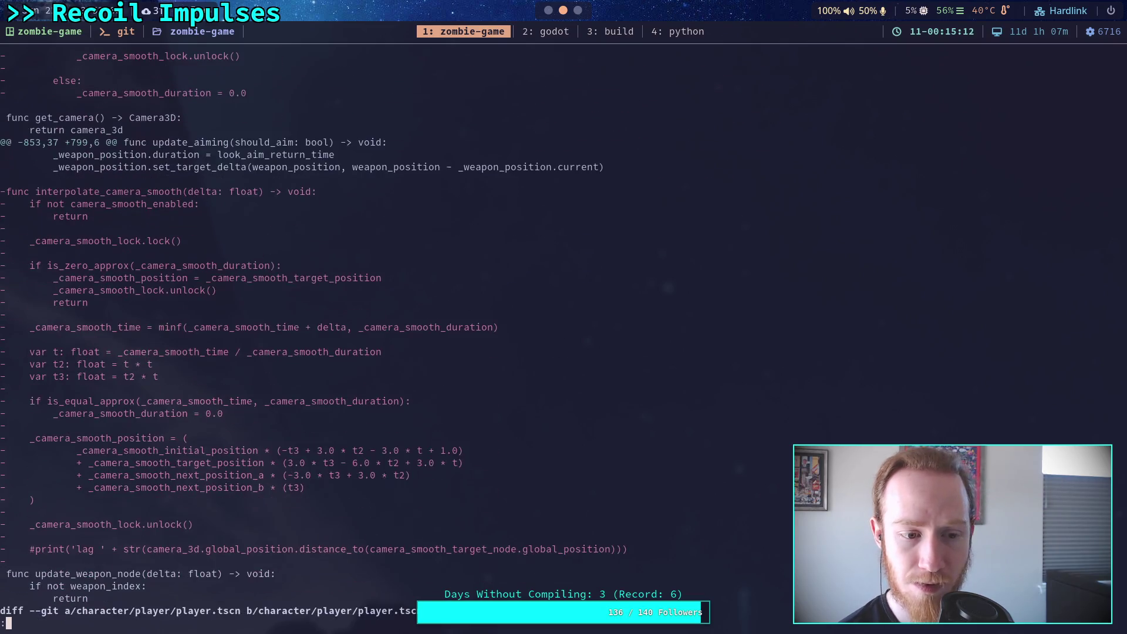
scroll(389, 333, "down", 4)
scroll(390, 334, "up", 2)
scroll(389, 334, "down", 1)
scroll(390, 334, "down", 20)
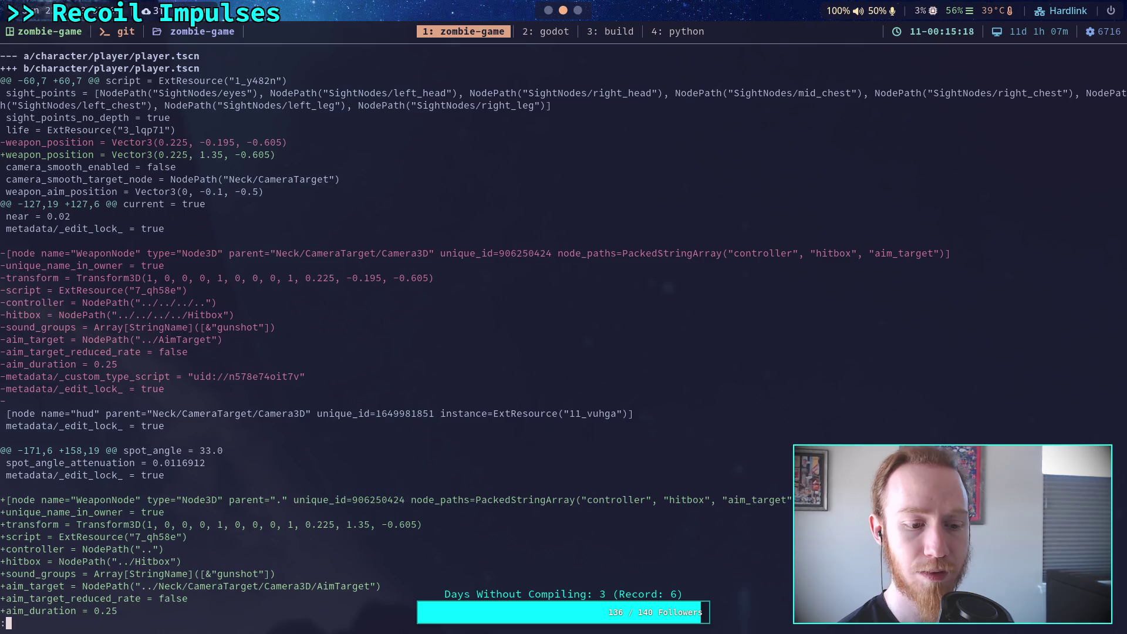
scroll(390, 333, "down", 2)
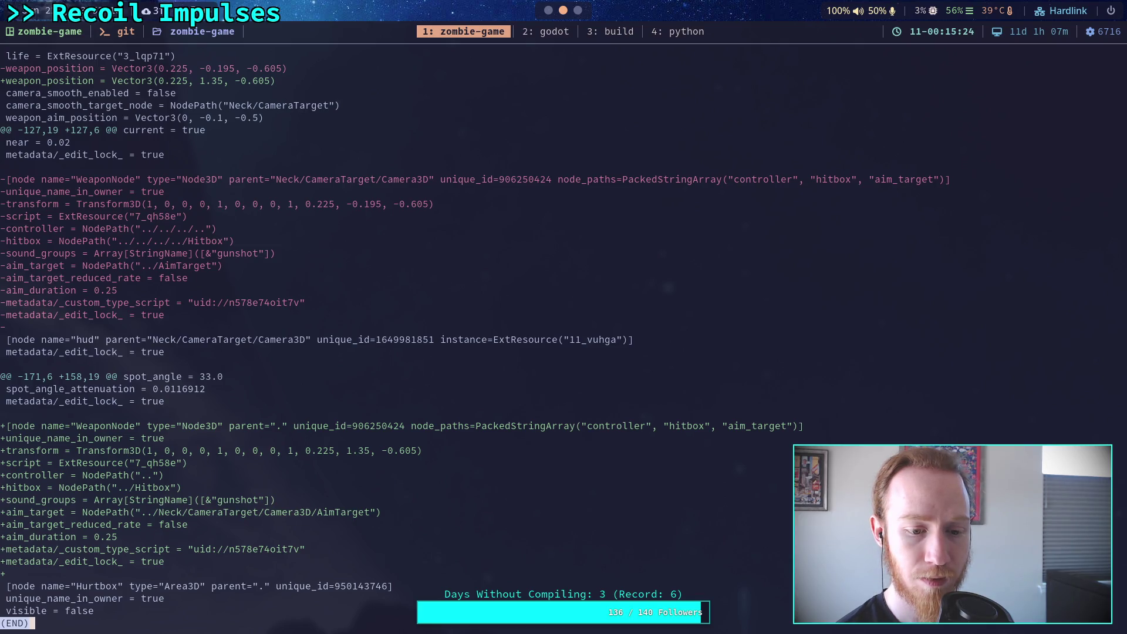
Rerun git diff on the character files and scroll to the player.tscn section
key("q")
key("Up")
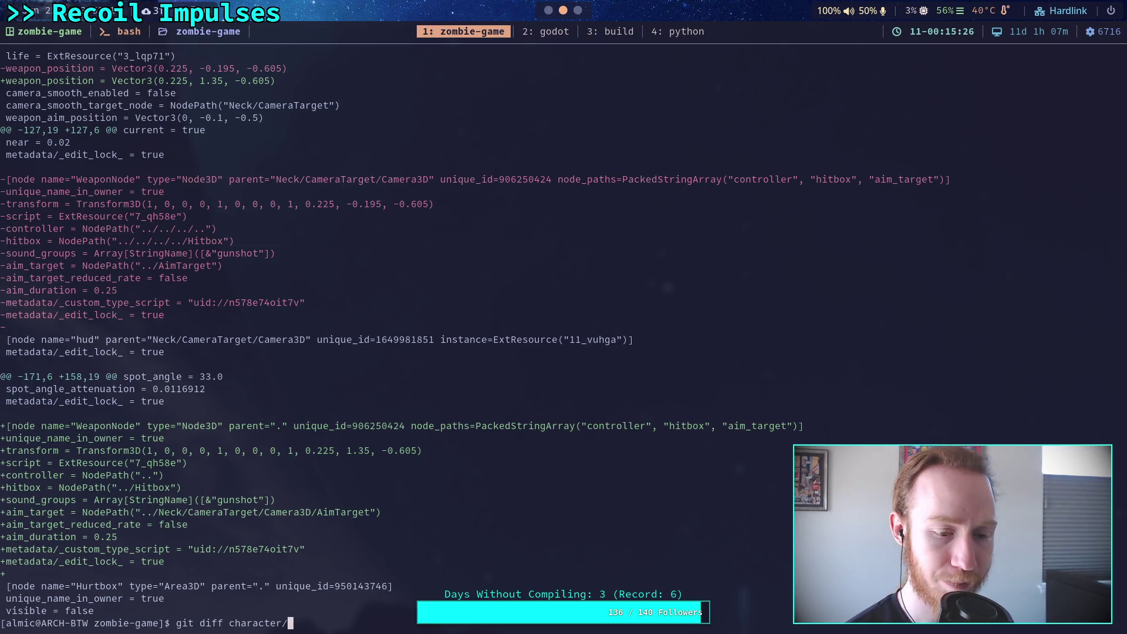
key("Return")
scroll(199, 334, "down", 14)
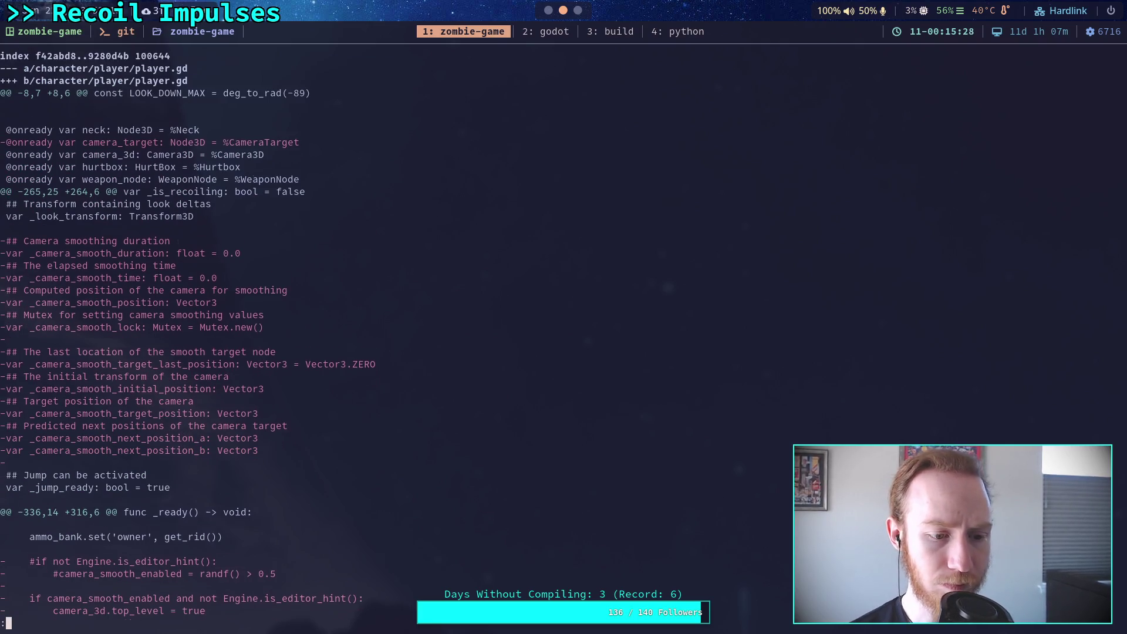
scroll(200, 334, "down", 2)
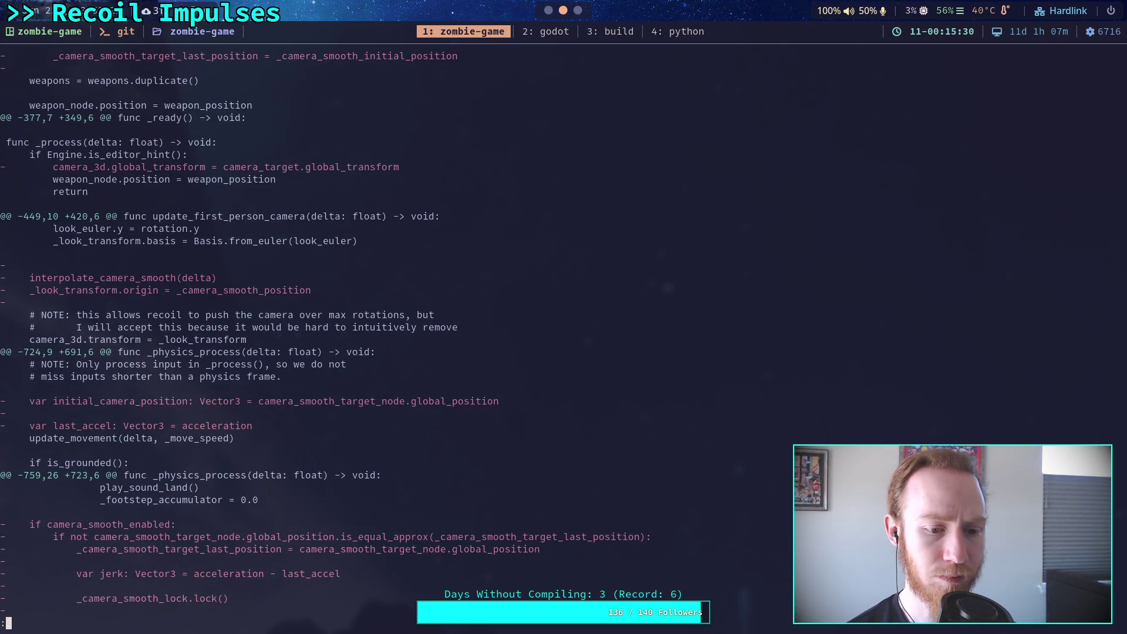
scroll(200, 333, "down", 9)
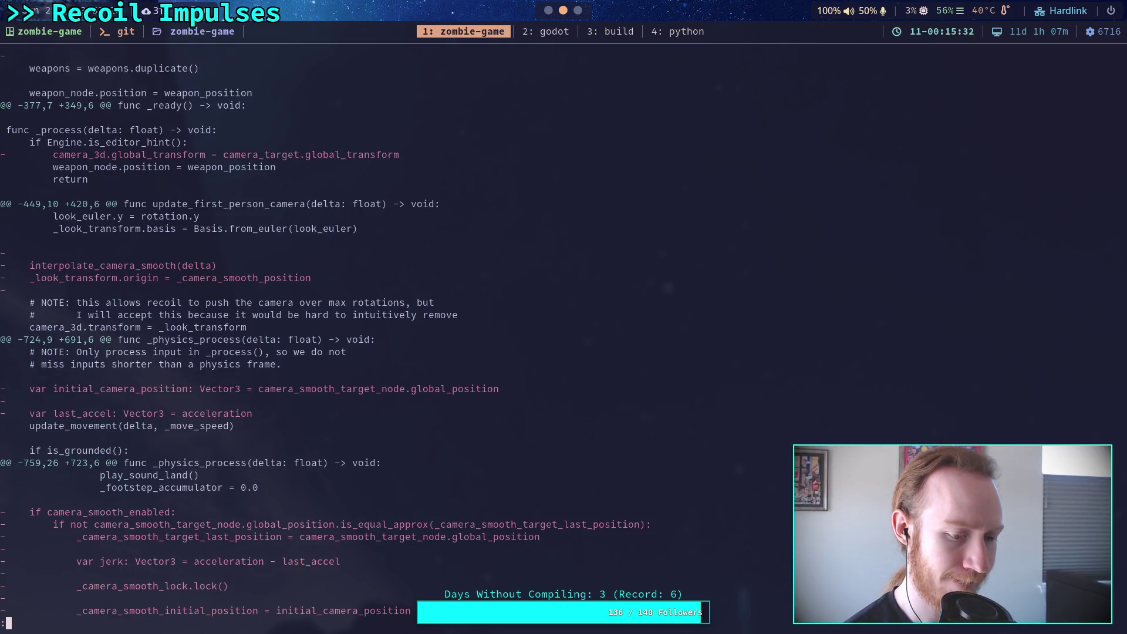
scroll(200, 333, "down", 18)
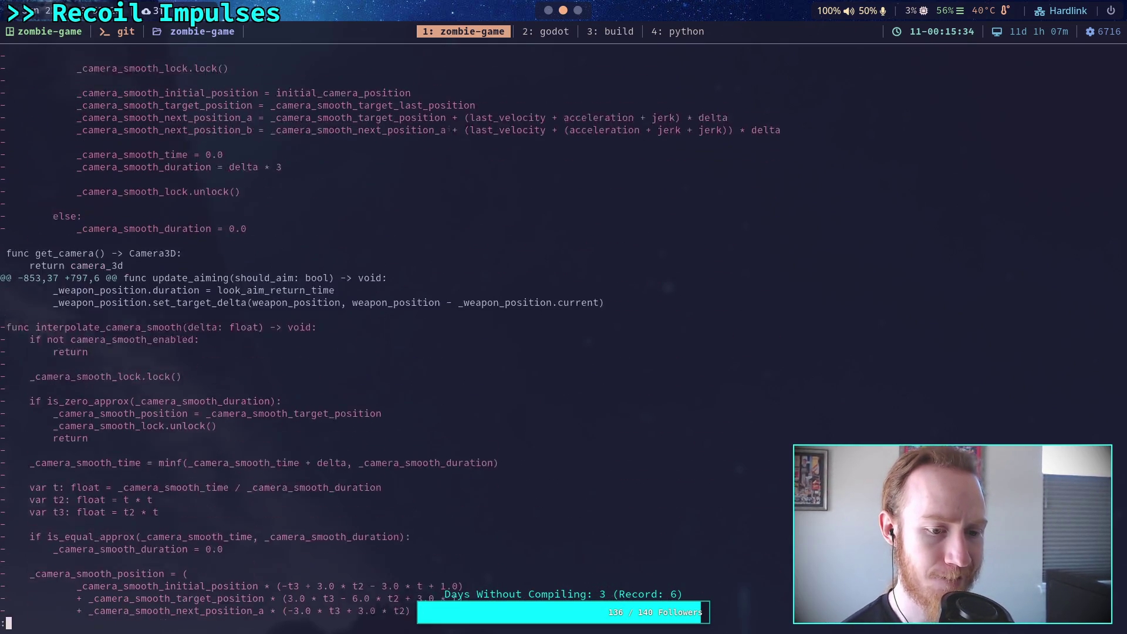
scroll(199, 333, "down", 2)
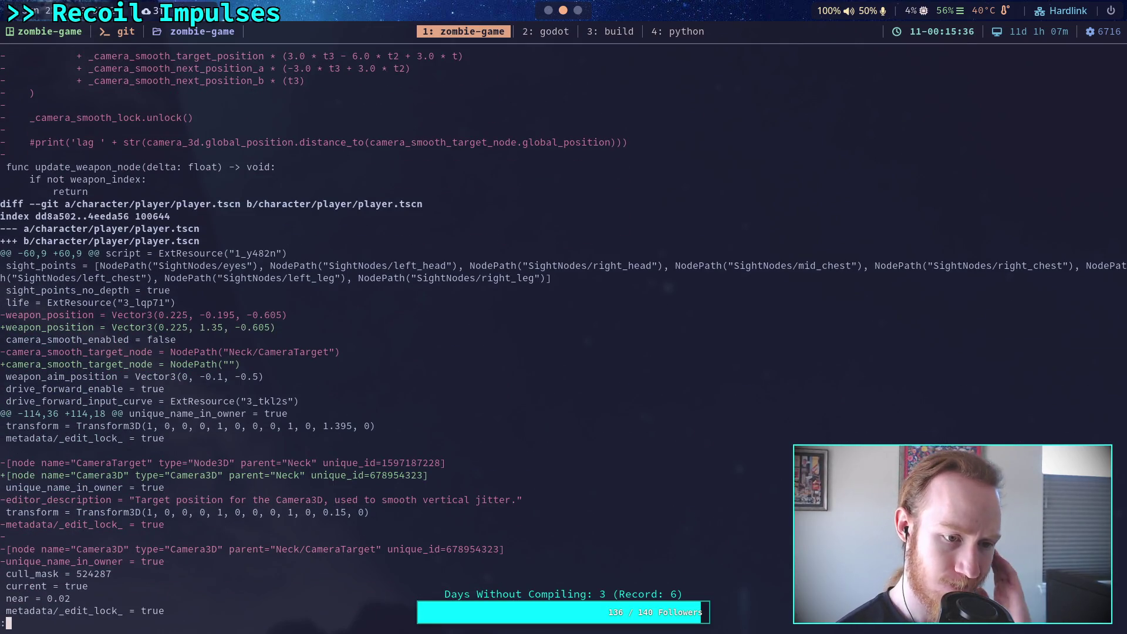
scroll(200, 334, "down", 2)
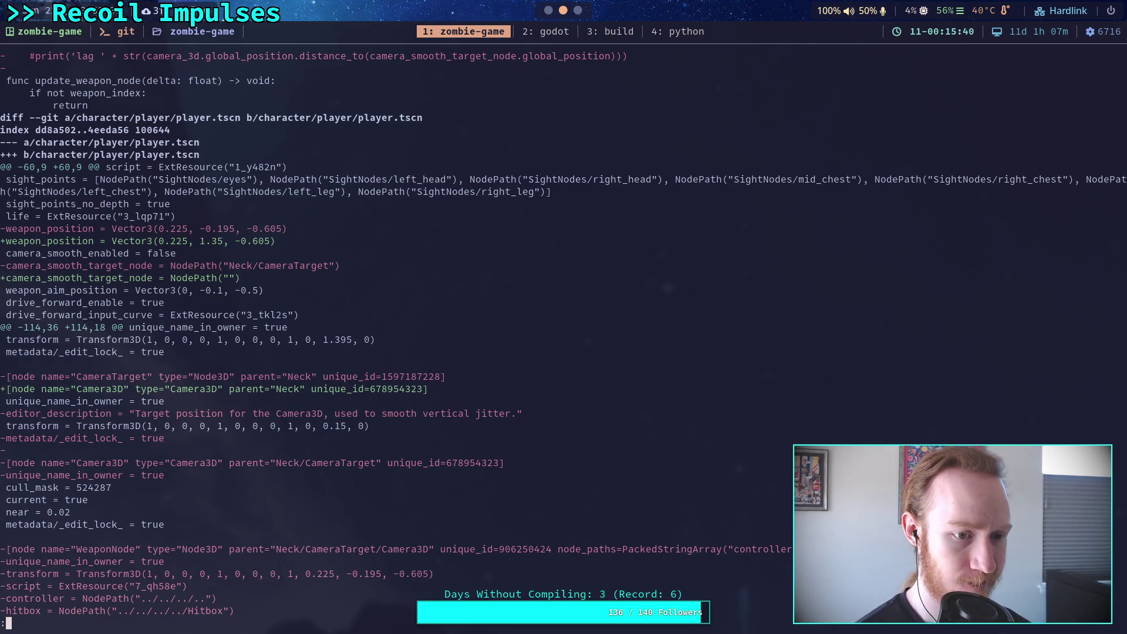
key("super+2")
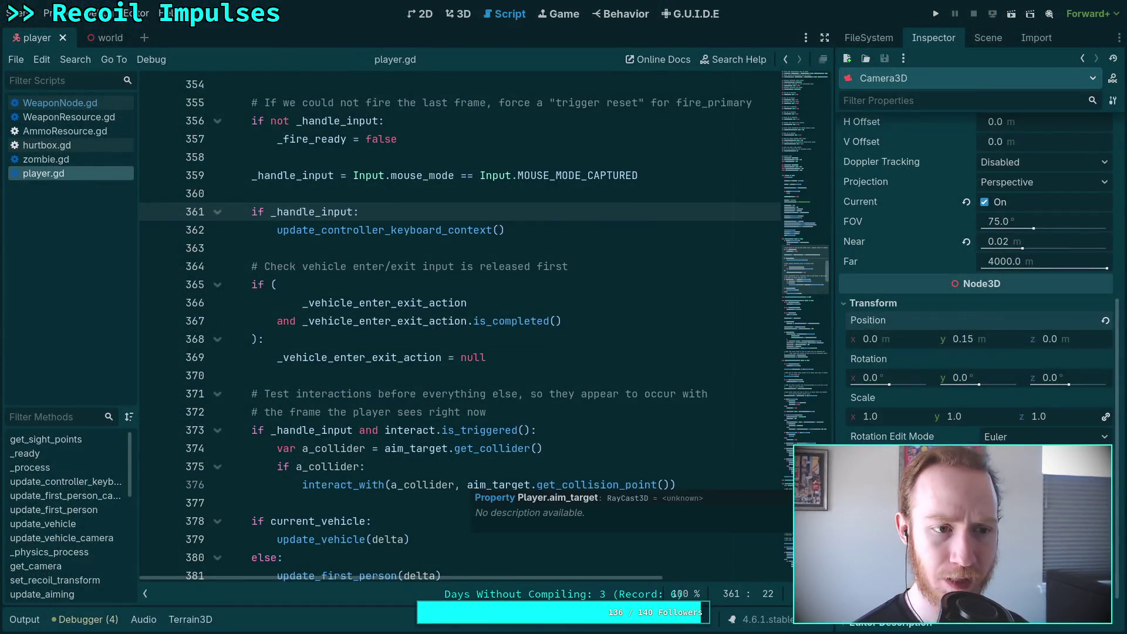
Delete the camera Smoothing export block, lines 74–84, from player.gd
scroll(801, 266, "up", 2)
scroll(499, 346, "up", 15)
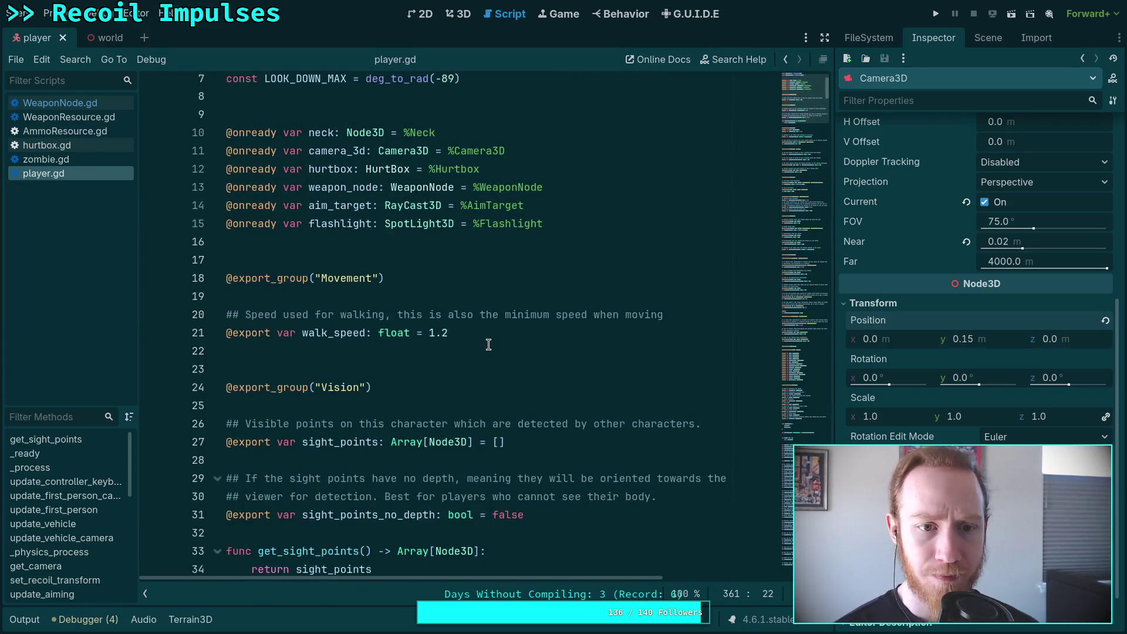
scroll(488, 345, "down", 2)
scroll(488, 345, "down", 8)
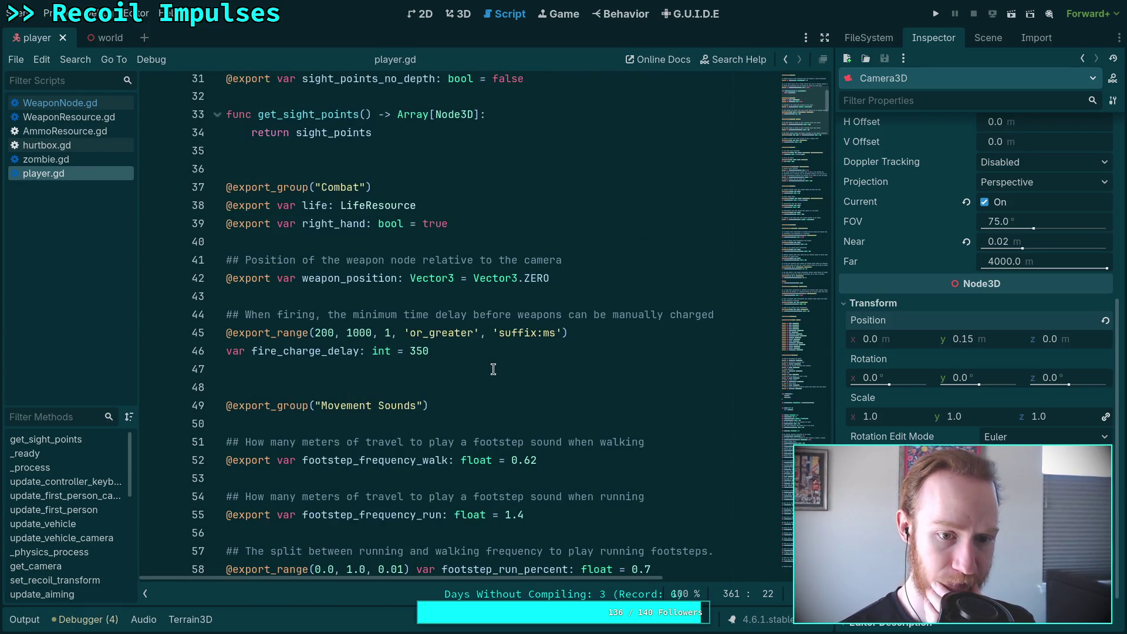
scroll(493, 369, "down", 7)
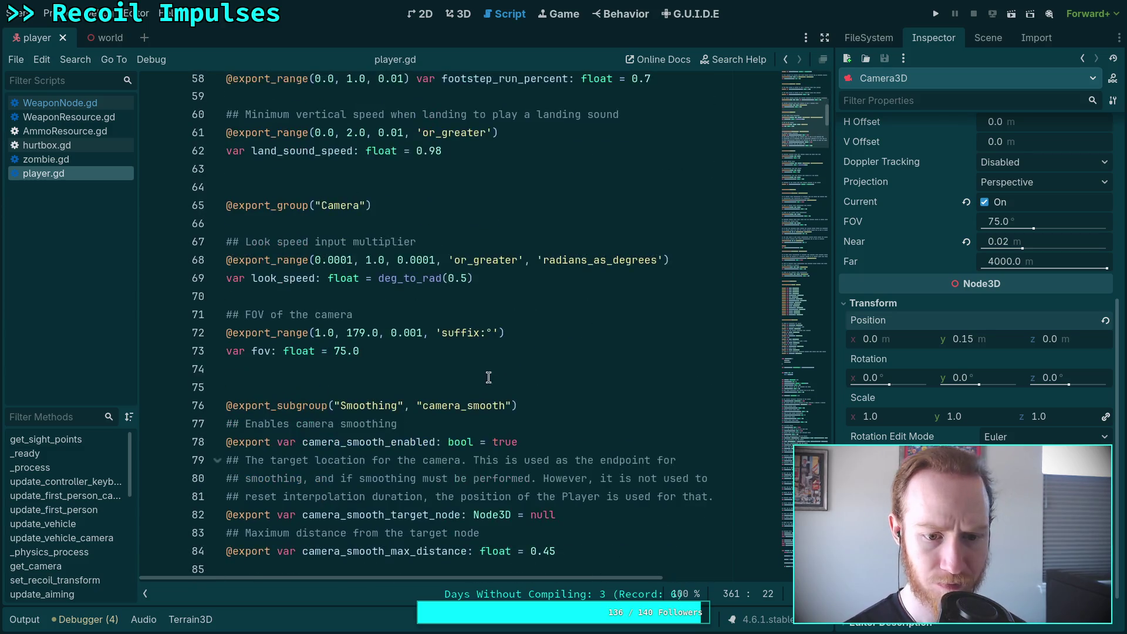
mouse_move(591, 437)
left_mouse_down()
mouse_move(229, 296)
mouse_move(226, 259)
left_mouse_up()
key("BackSpace")
key("BackSpace")
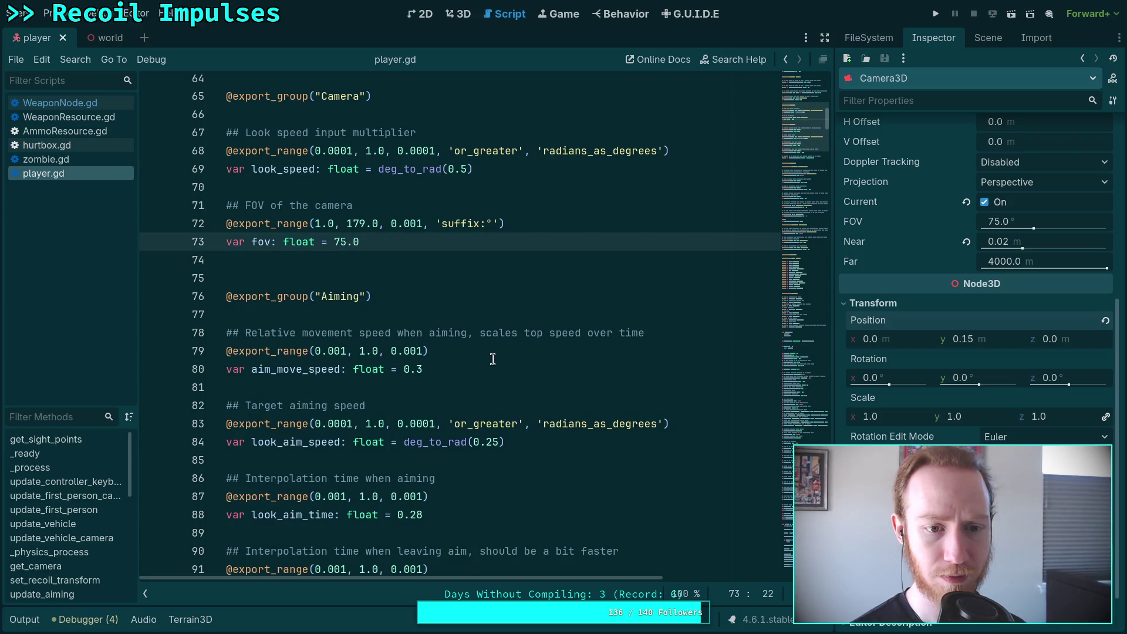
Save player.gd and run the project with F5
scroll(496, 356, "down", 3)
scroll(496, 355, "down", 7)
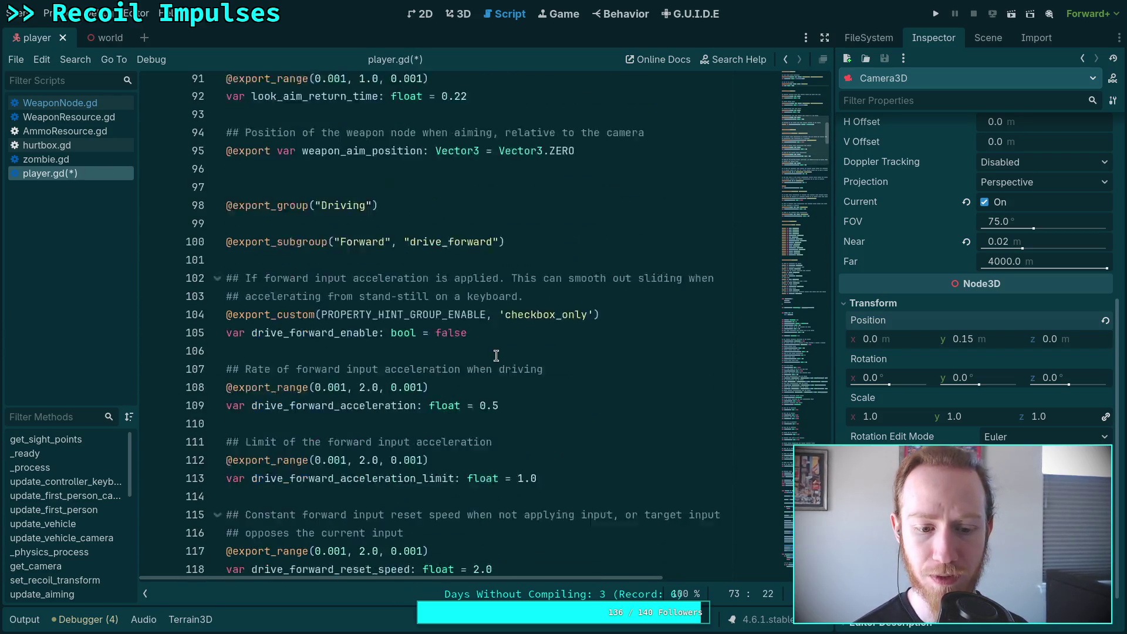
scroll(496, 355, "up", 5)
scroll(496, 355, "up", 2)
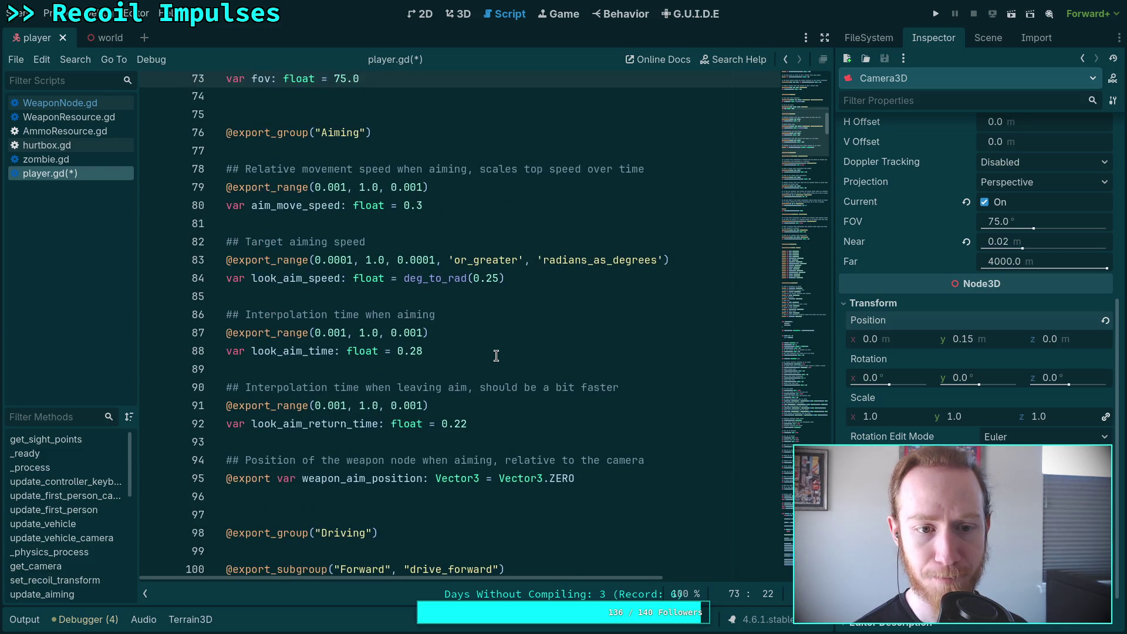
left_click(496, 355)
scroll(496, 355, "down", 15)
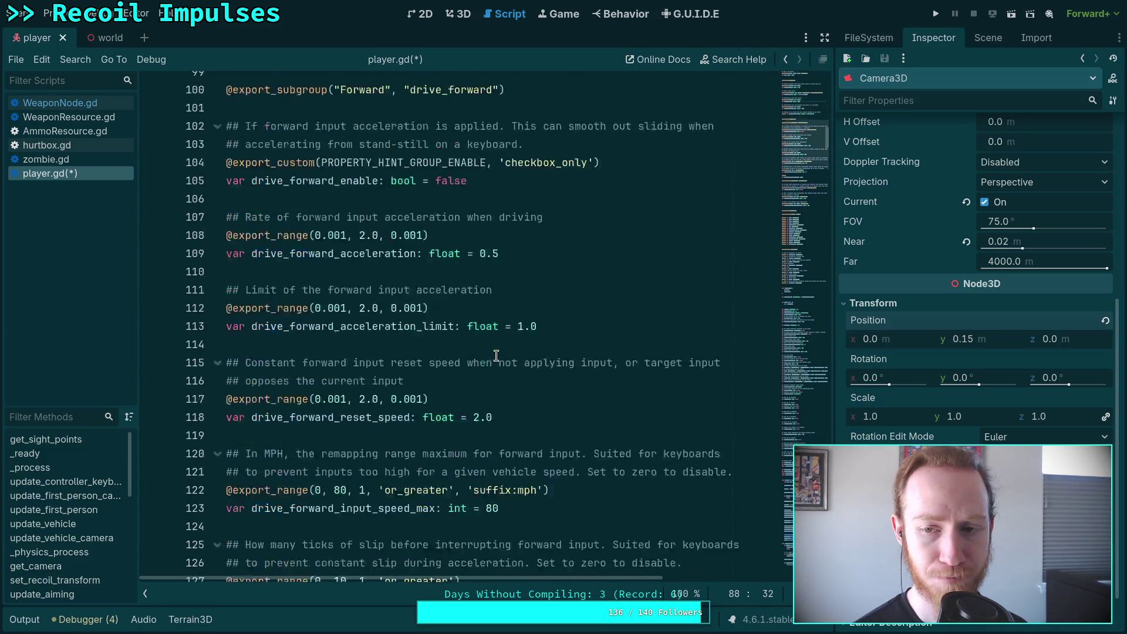
key("ctrl+s")
scroll(609, 381, "down", 12)
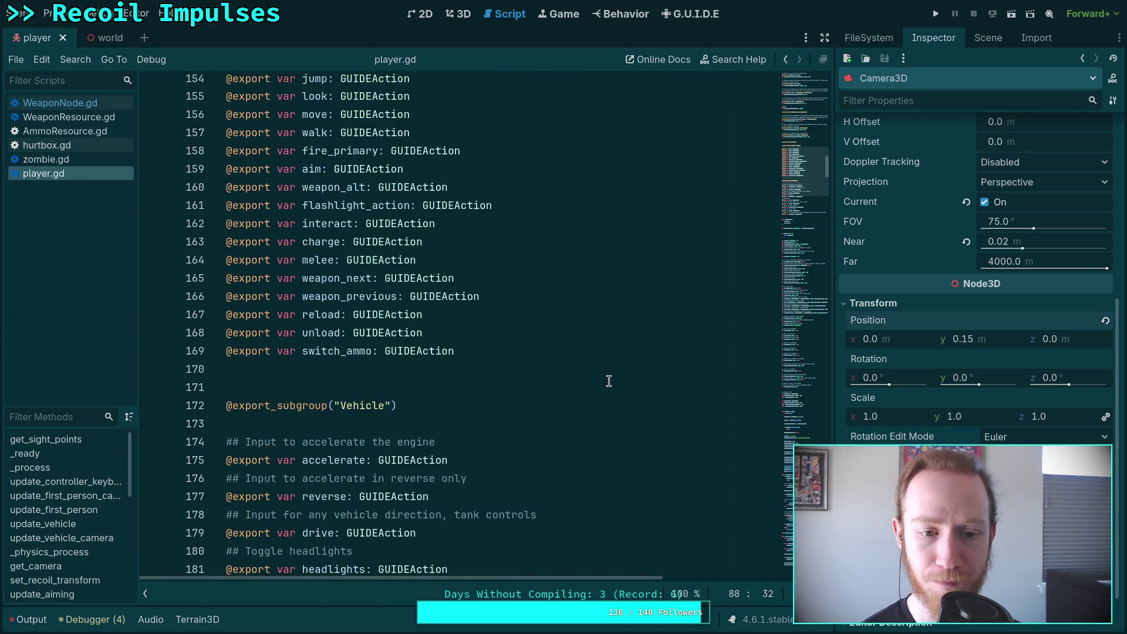
scroll(609, 381, "down", 6)
key("F5")
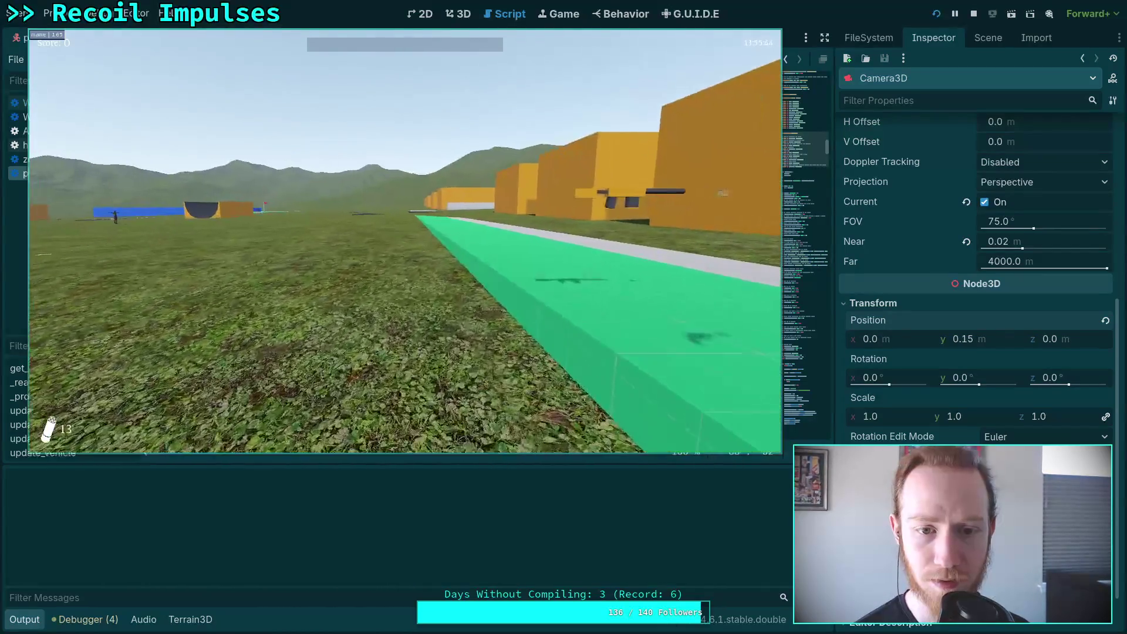
Walk forward to pick up the revolver, stop the game with F8, and collapse the Output panel
key("w")
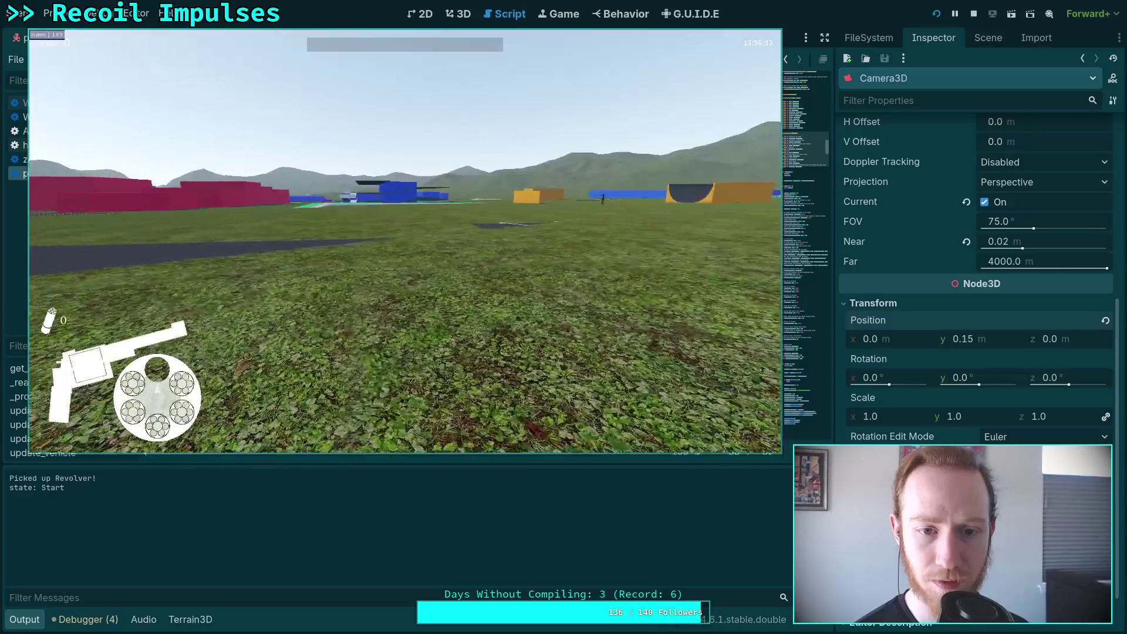
key("F8")
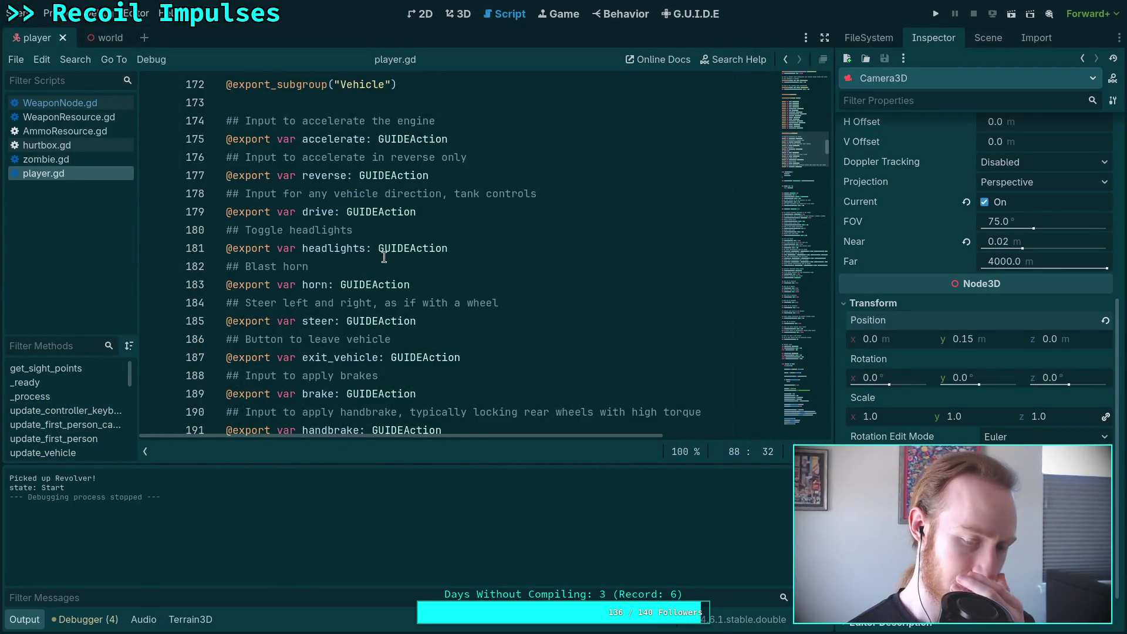
left_click(37, 621)
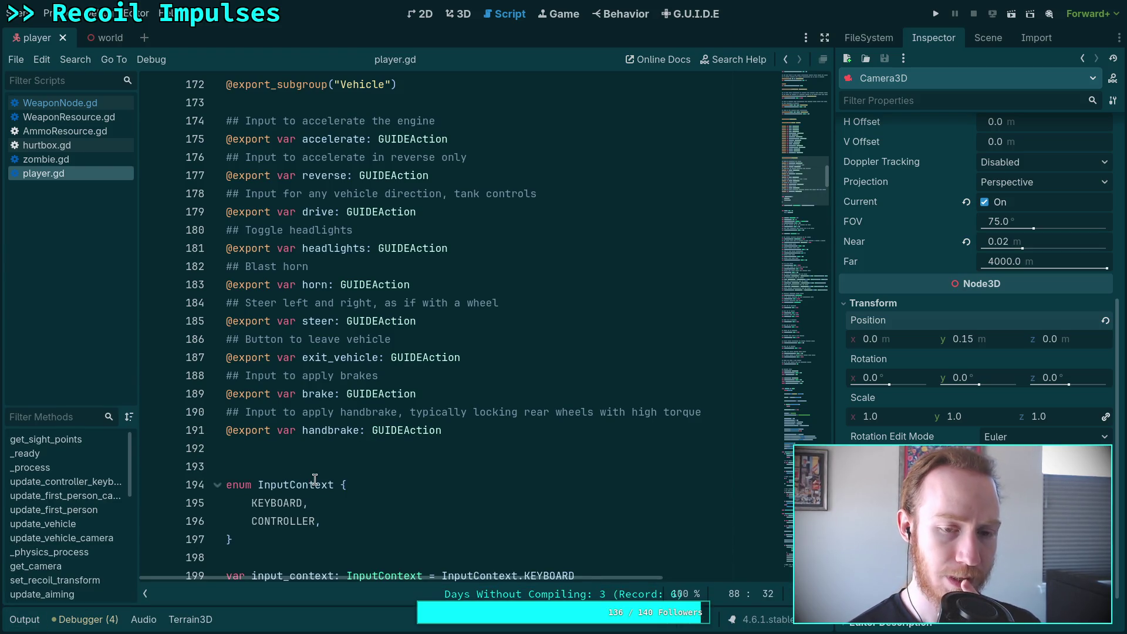
scroll(314, 480, "down", 10)
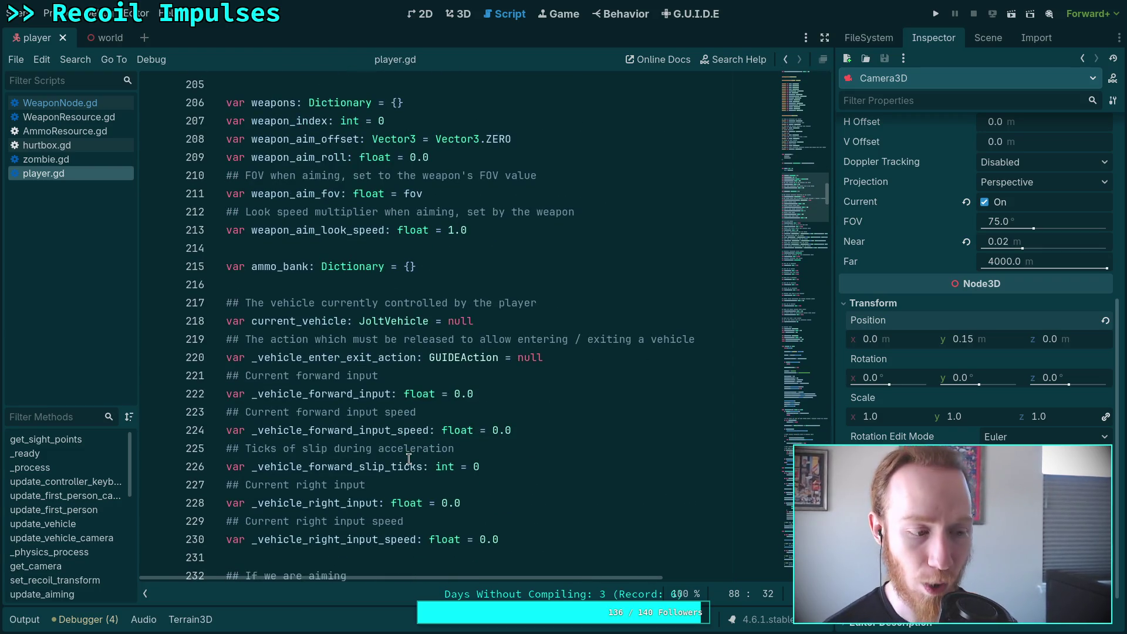
scroll(409, 458, "down", 8)
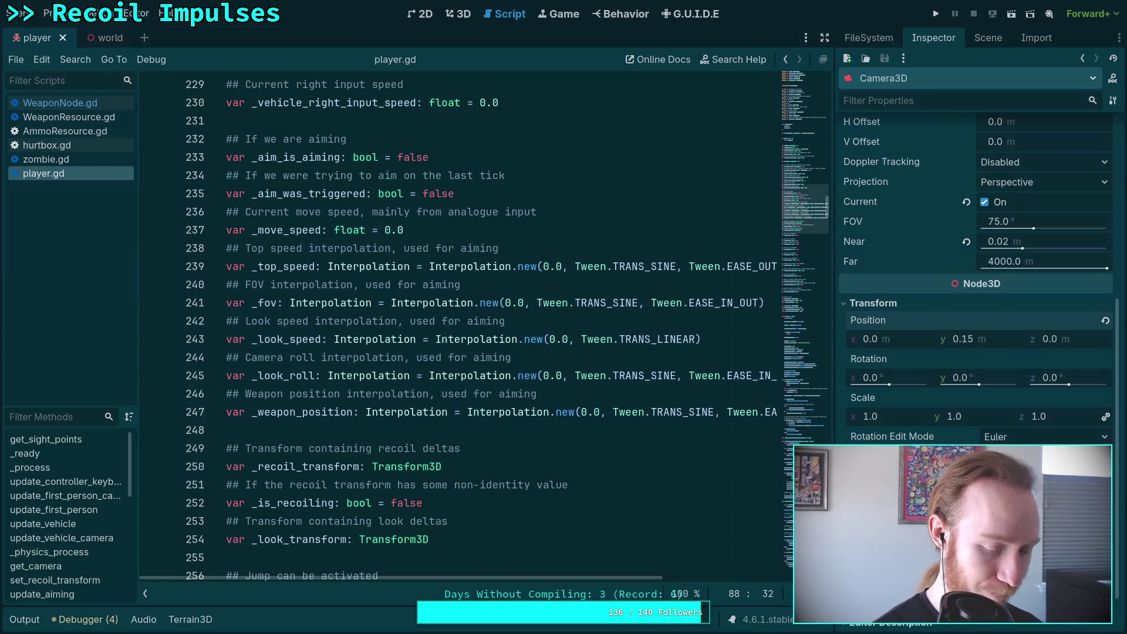
key("super+1")
Run git status to list changed files, then git diff to show uncommitted changes
type("git status")
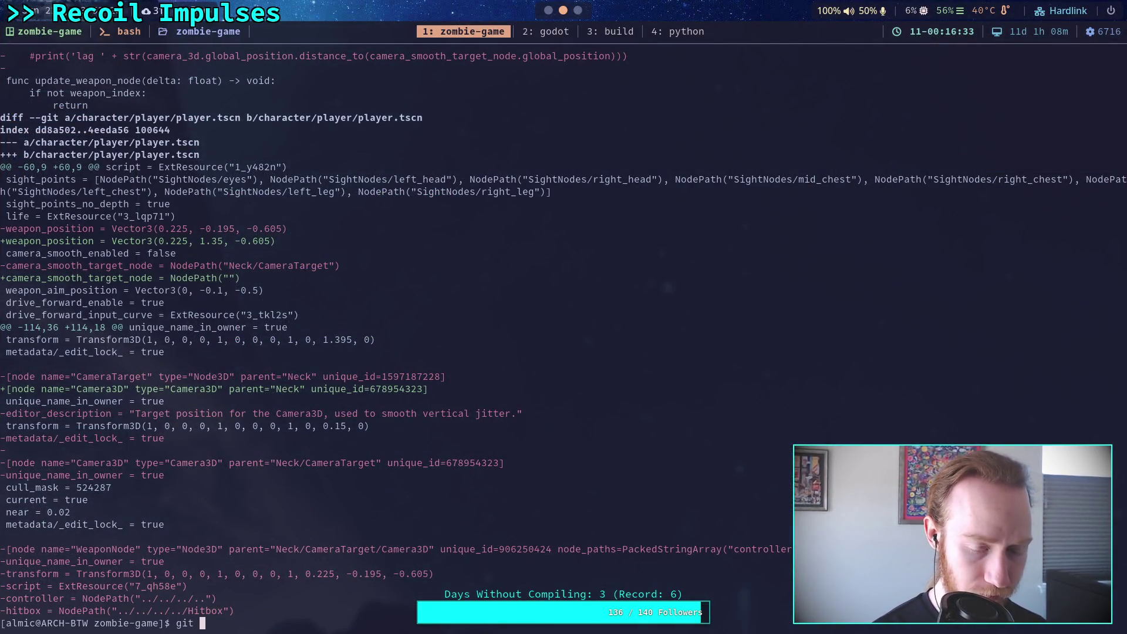
key("Return")
type("git diff")
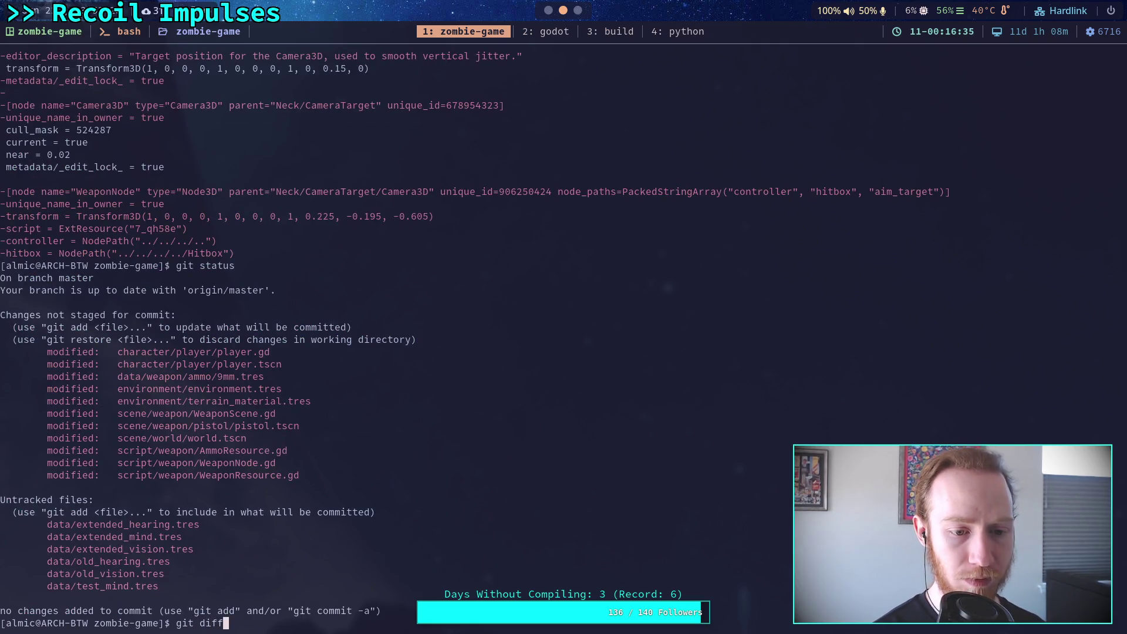
key("Return")
Read the diff through player.gd, player.tscn, the 9mm ammo and environment changes
key("Down")
key("Down")
key("Down")
key("Down")
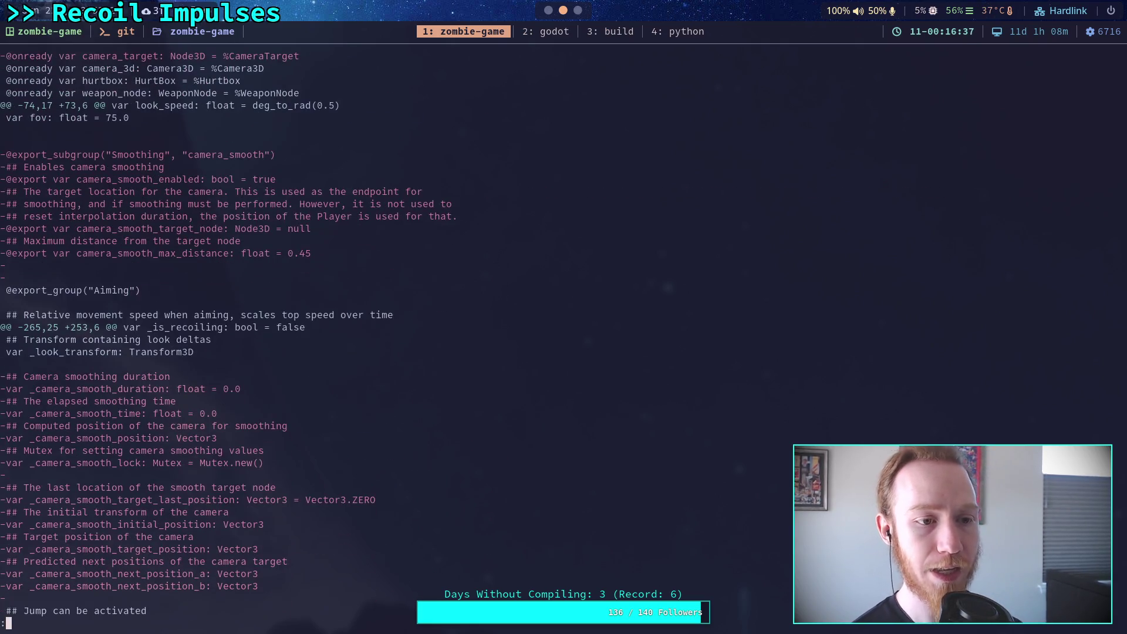
key("Down")
key("Down")
key("Down")
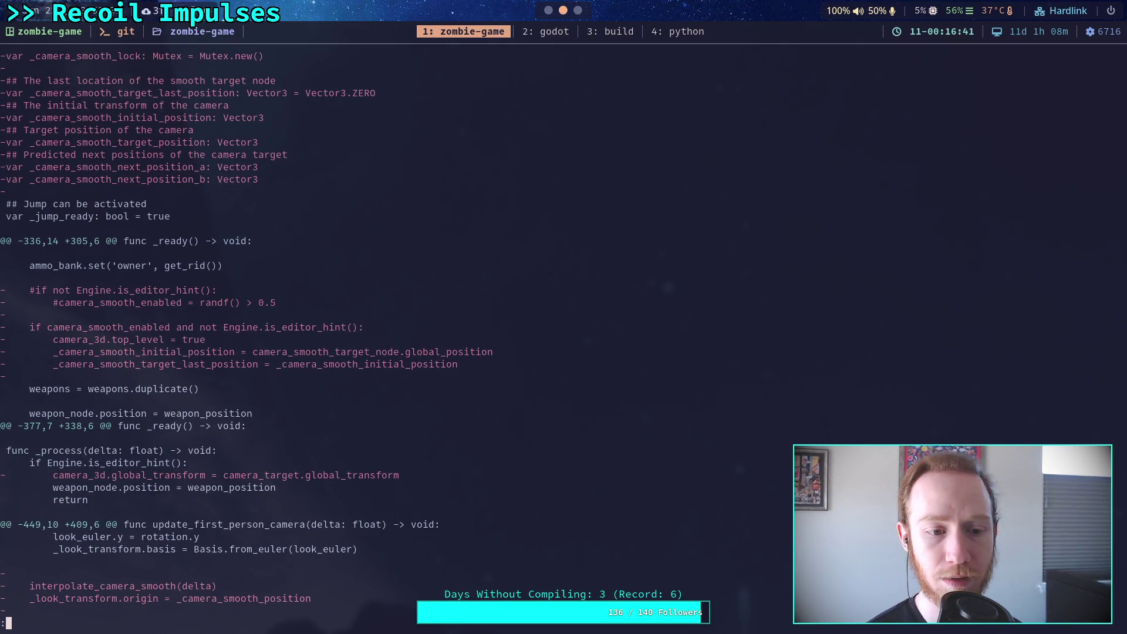
key("Down")
key("Down")
key("Down")
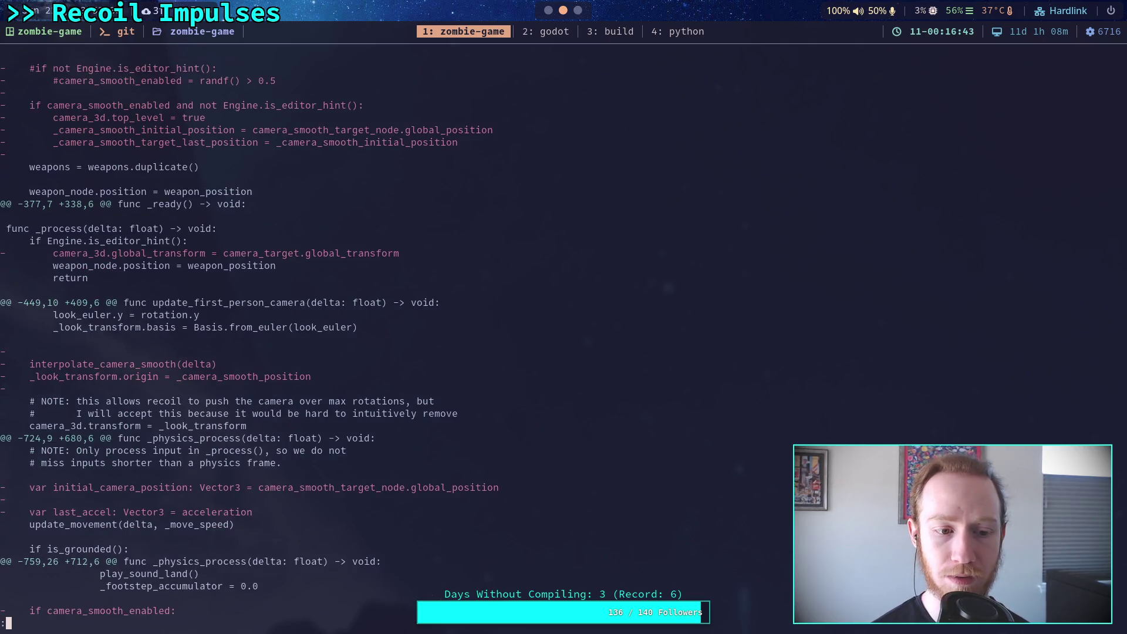
key("Down")
key("Down")
key("Down")
key("Down")
key("Down")
key("Down")
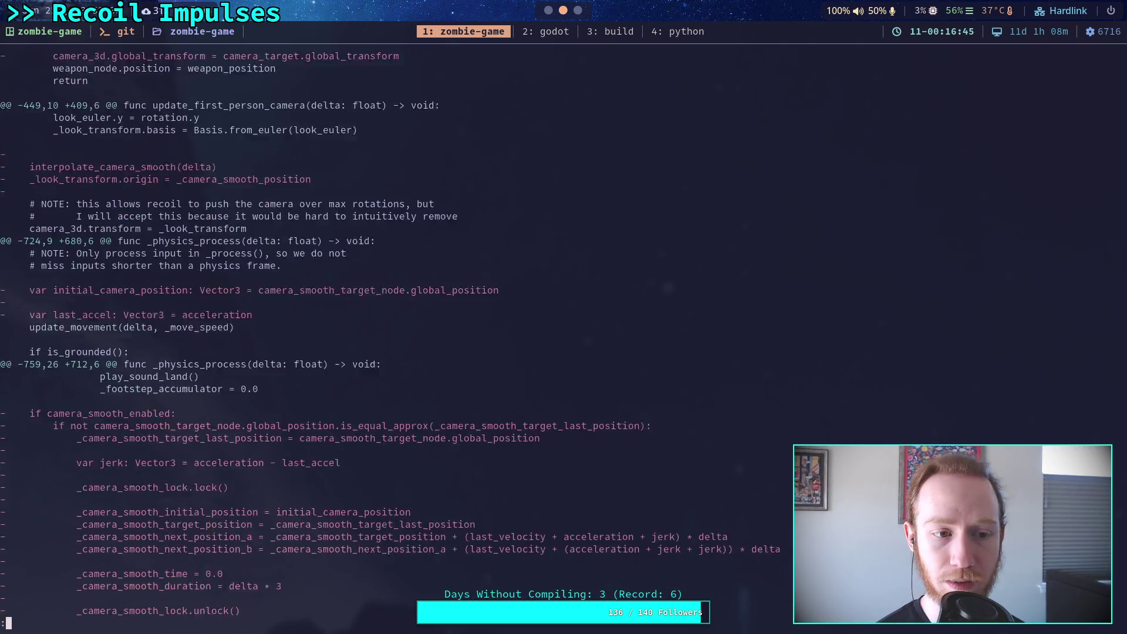
key("Down")
key("Down")
key("Down")
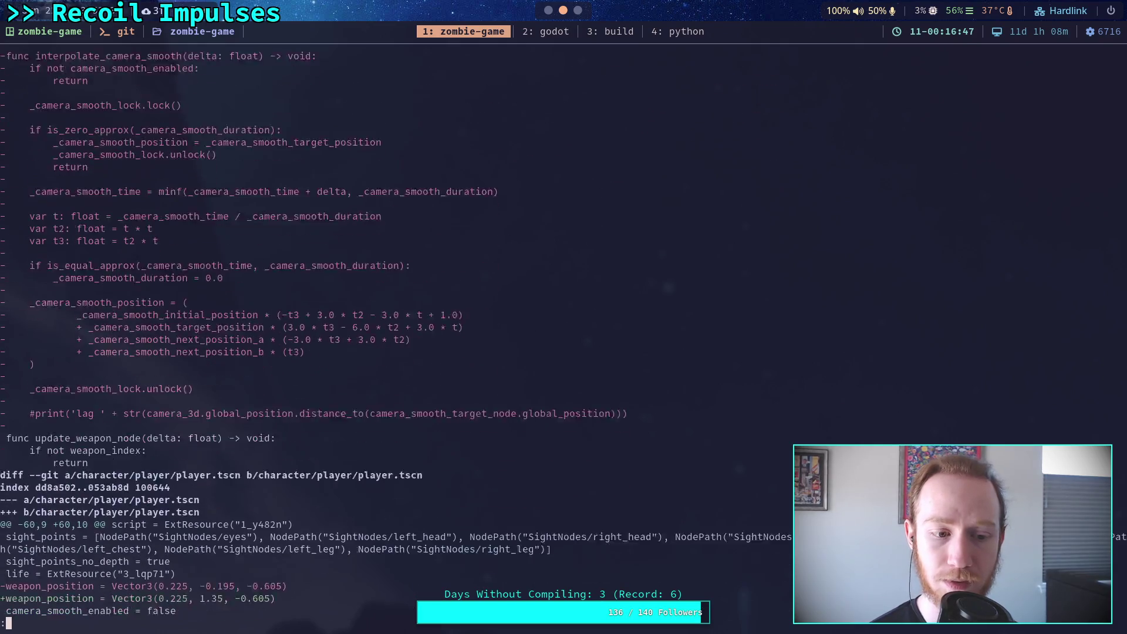
key("Down")
key("Down")
key("Down")
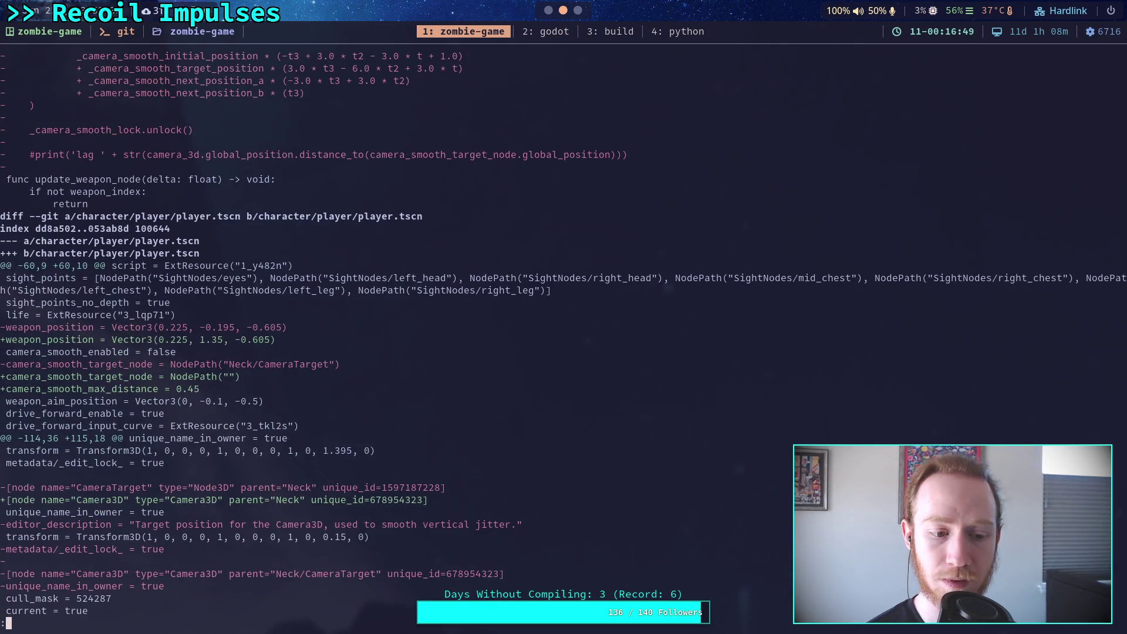
key("Down")
key("Down")
key("Down")
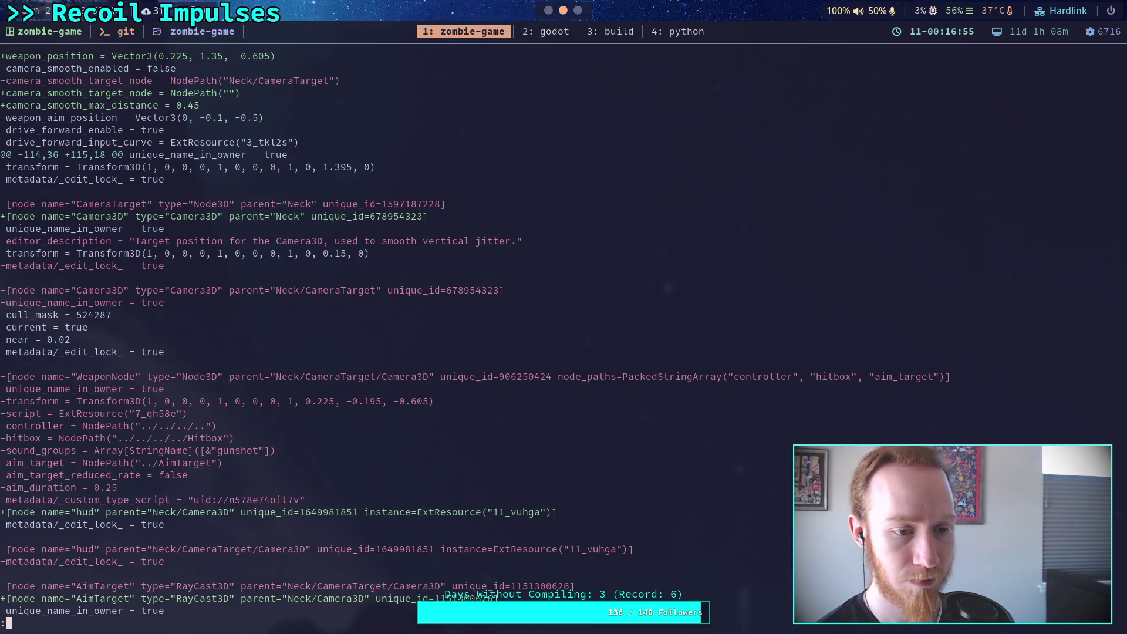
key("Down")
key("Down")
key("Down")
key("Down")
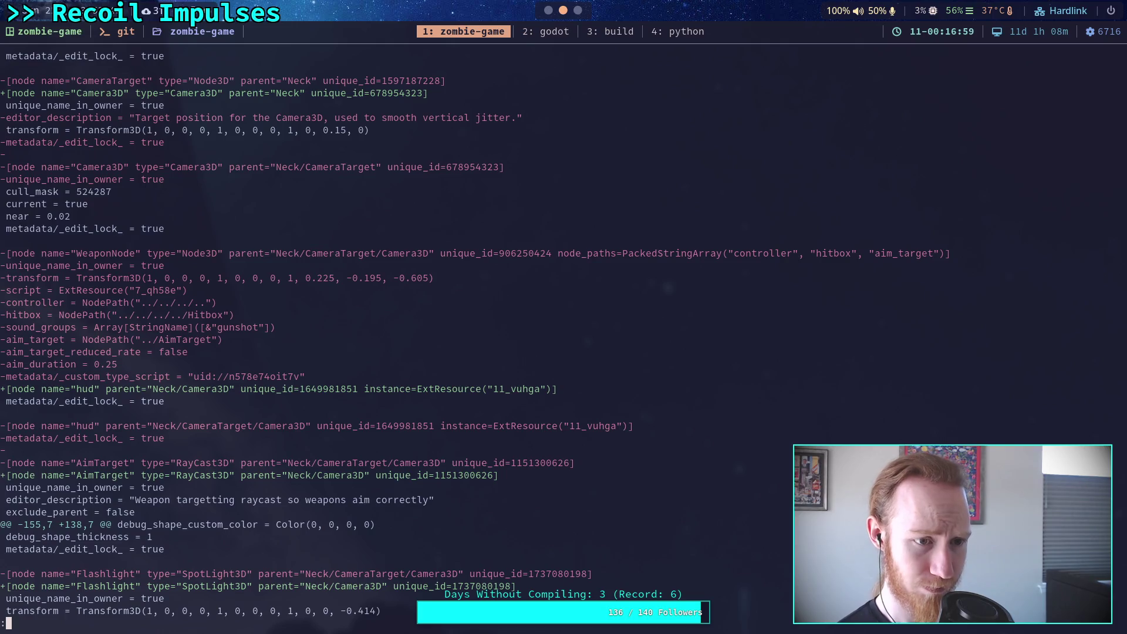
key("Down")
key("Down")
key("Down")
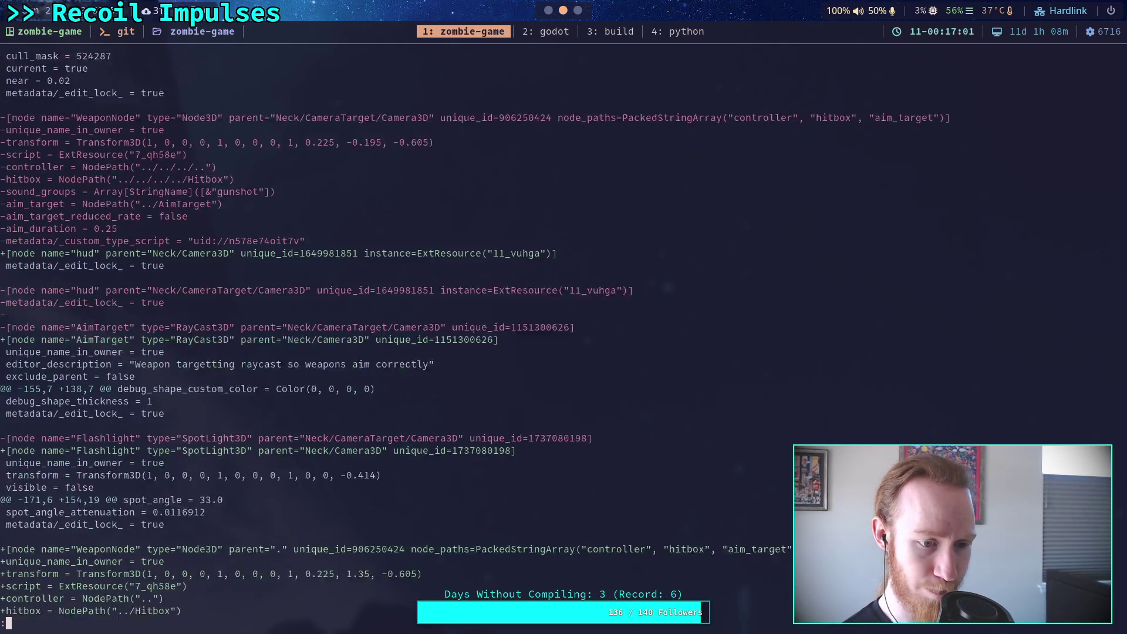
key("Down")
key("Down")
key("Down")
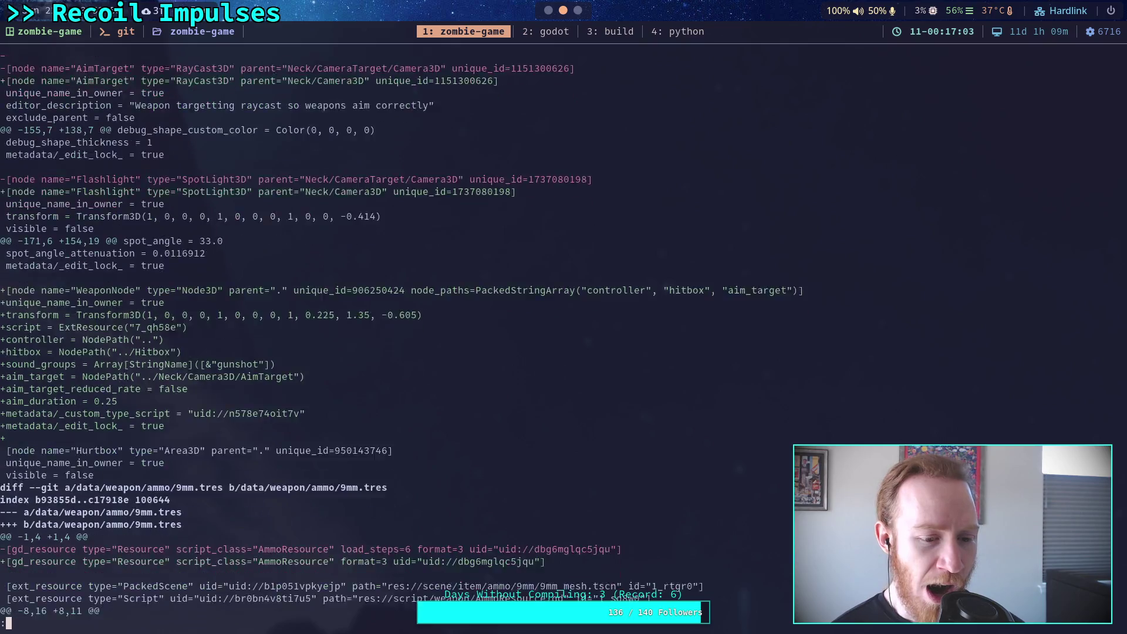
key("Down")
key("Down")
key("Down")
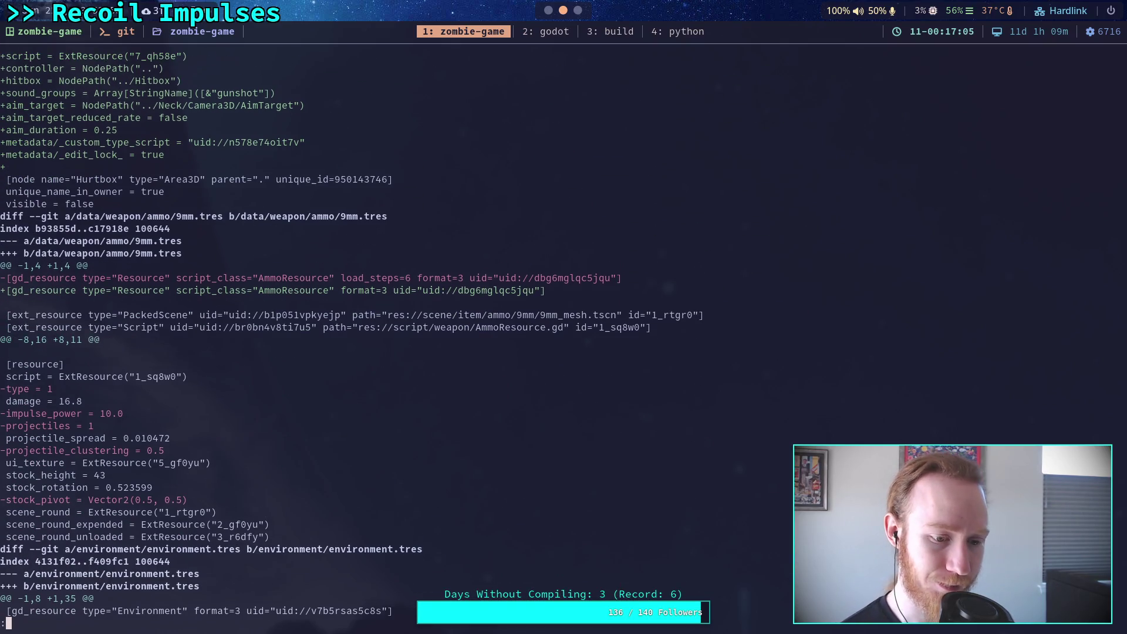
key("Down")
key("Down")
key("Down")
key("Down")
key("Down")
key("Down")
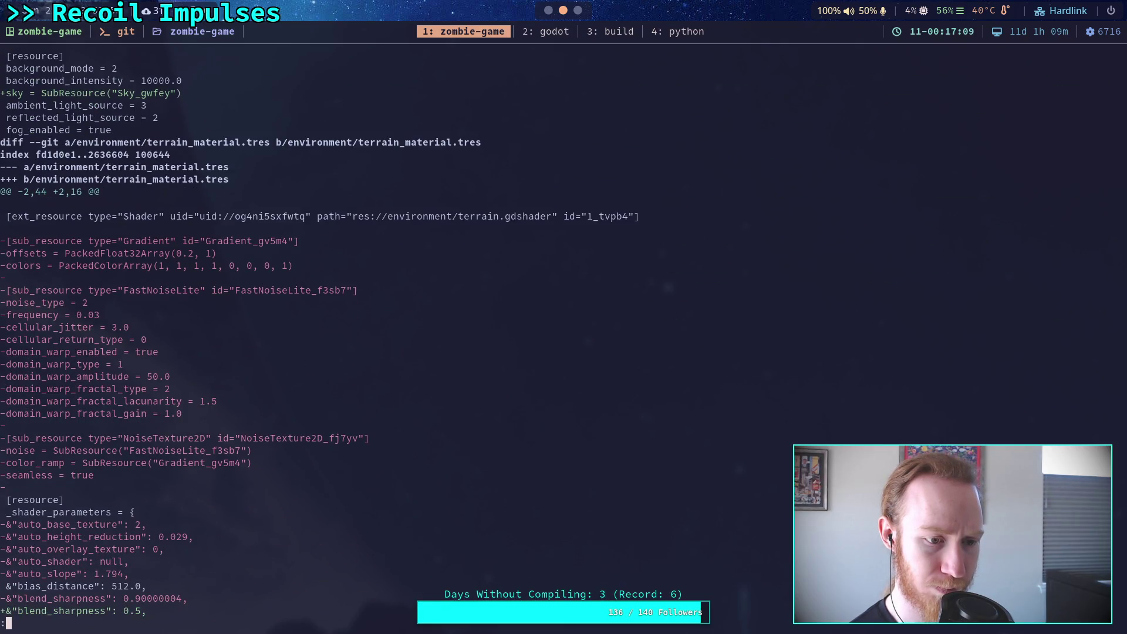
Page through WeaponScene.gd, pistol, world, AmmoResource.gd and WeaponNode.gd hunks to the diff's end
key("Page_Down")
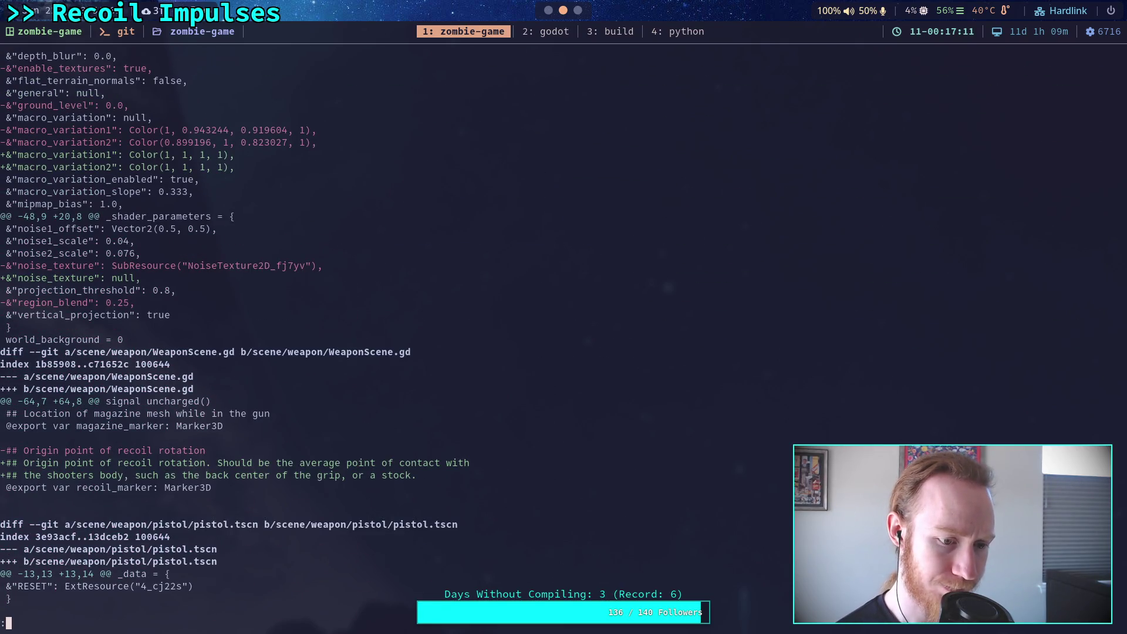
key("Page_Down")
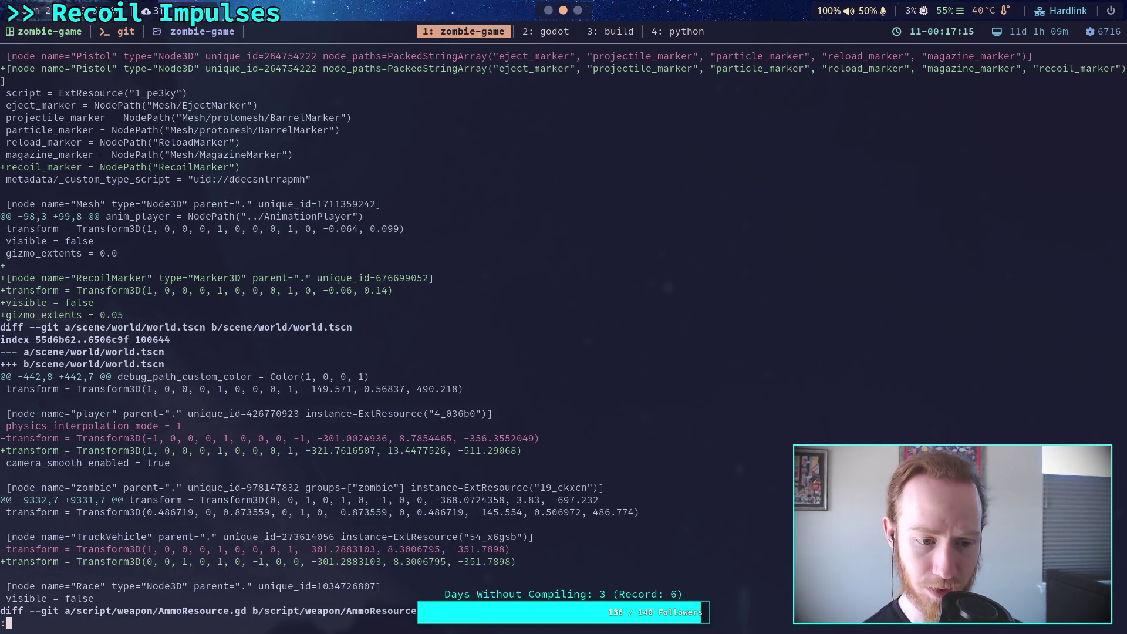
key("Page_Down")
key("Up")
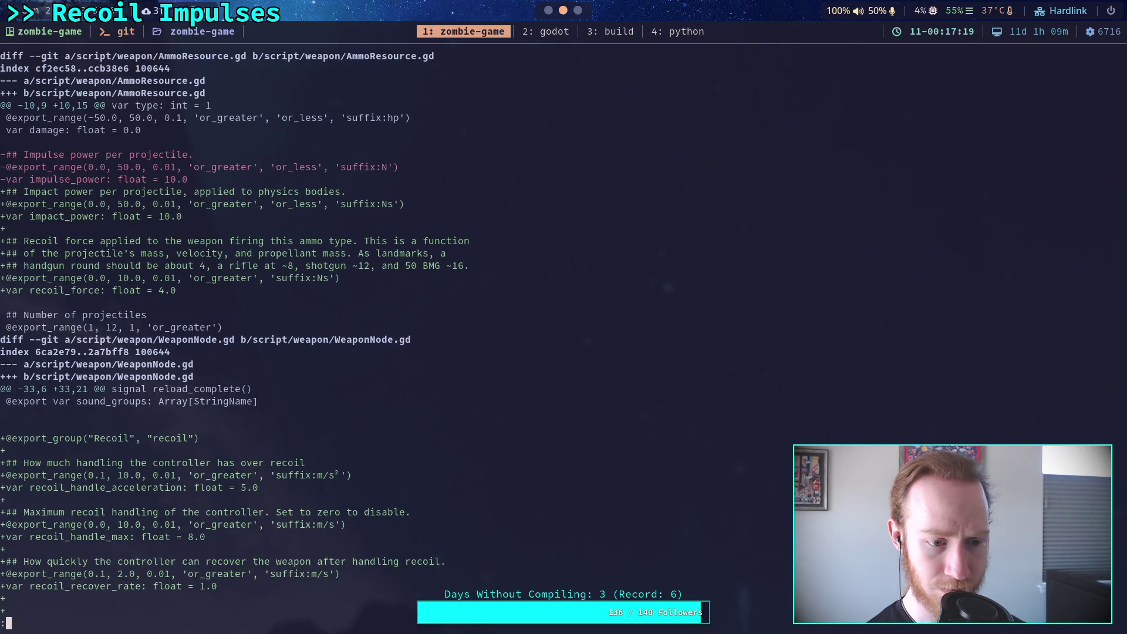
key("Down")
key("Down")
key("Down")
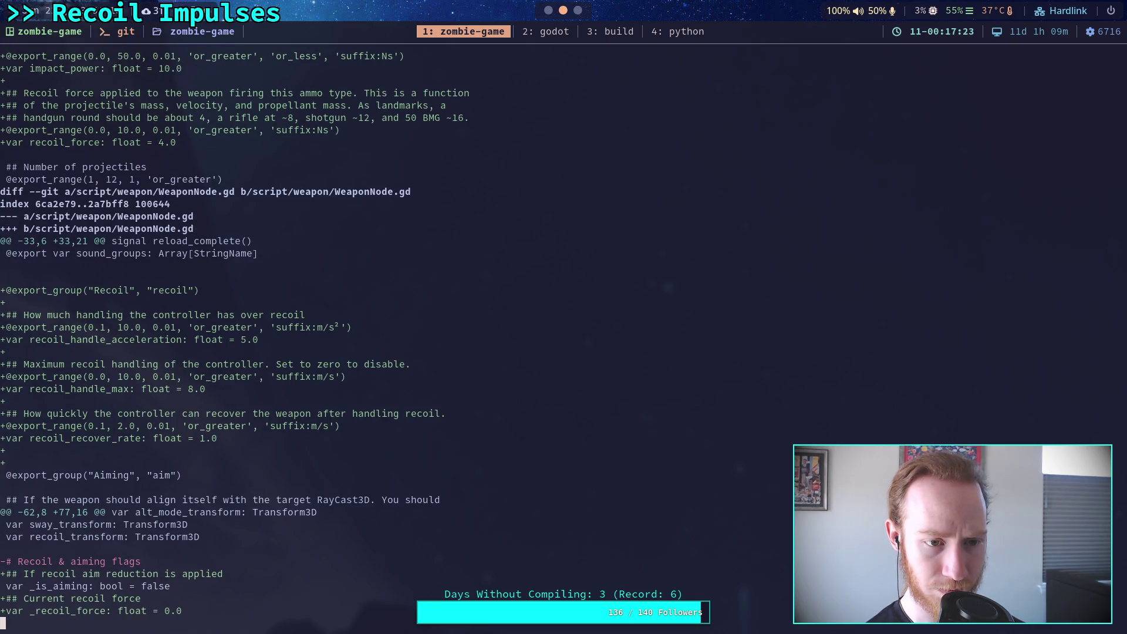
key("Page_Down")
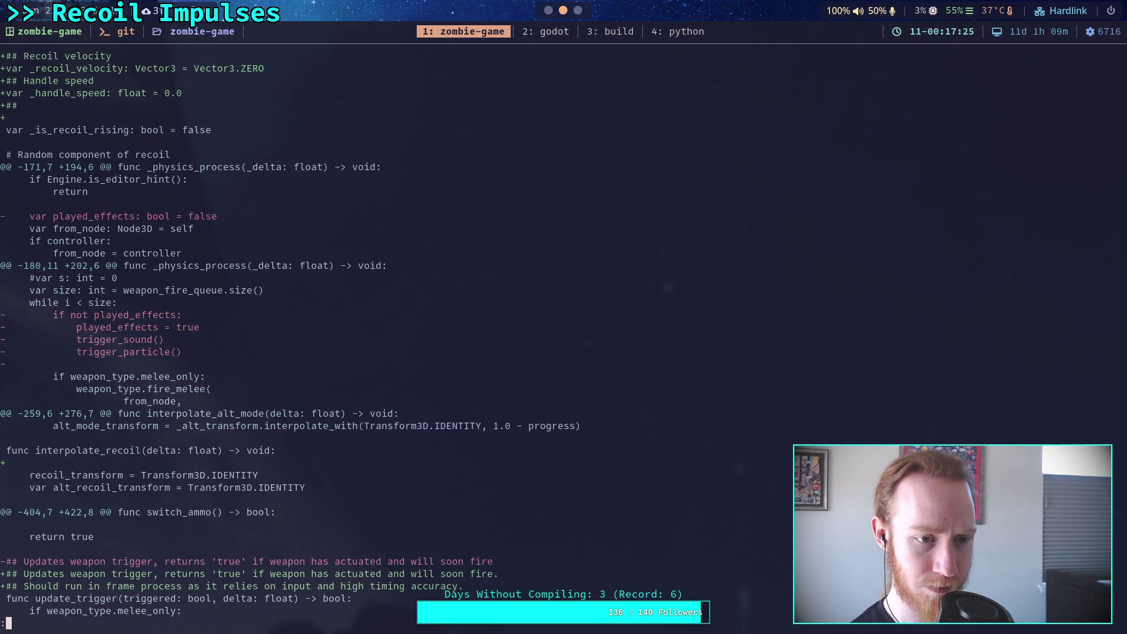
key("Page_Down")
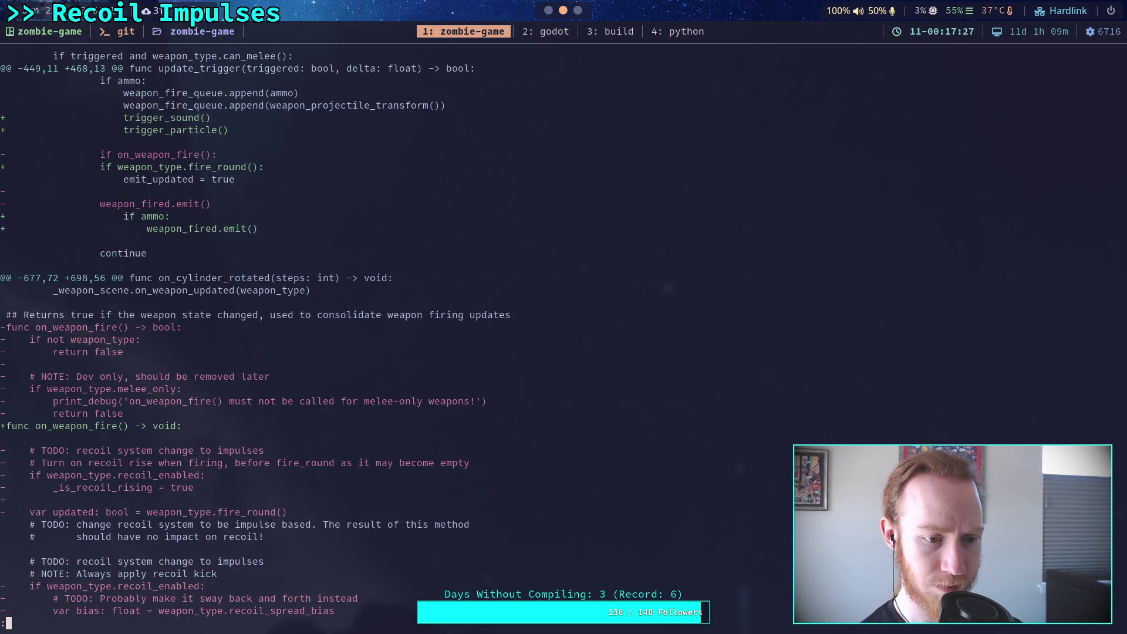
key("Page_Down")
key("Down")
key("Down")
key("Down")
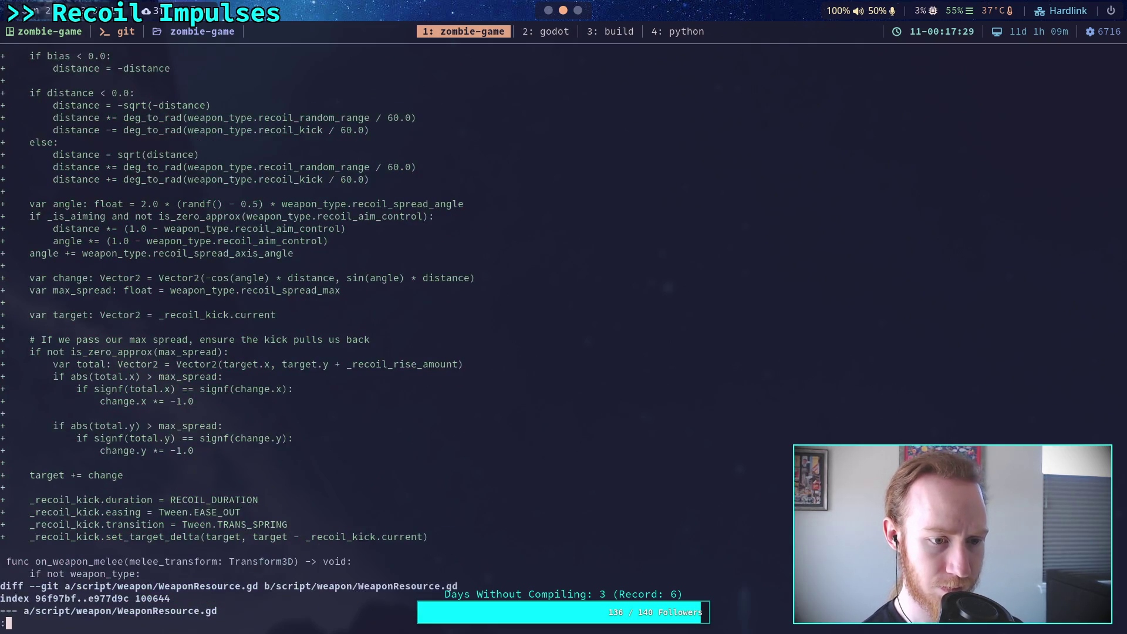
Quit the pager and rerun git status to list modified and untracked files
type("qgit status")
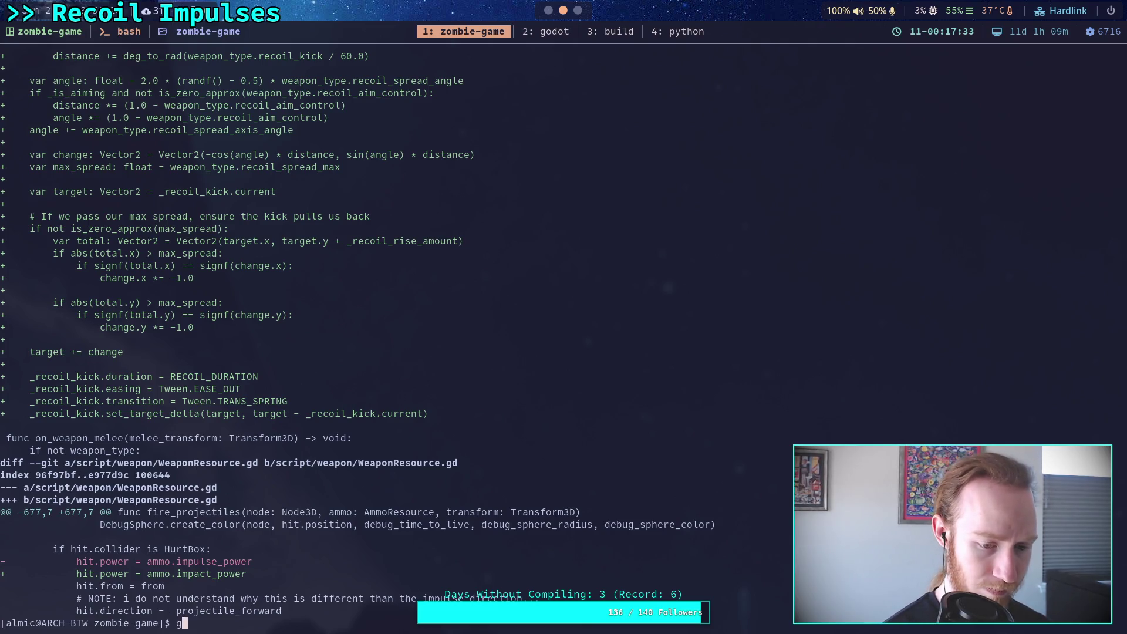
key("Return")
type("git")
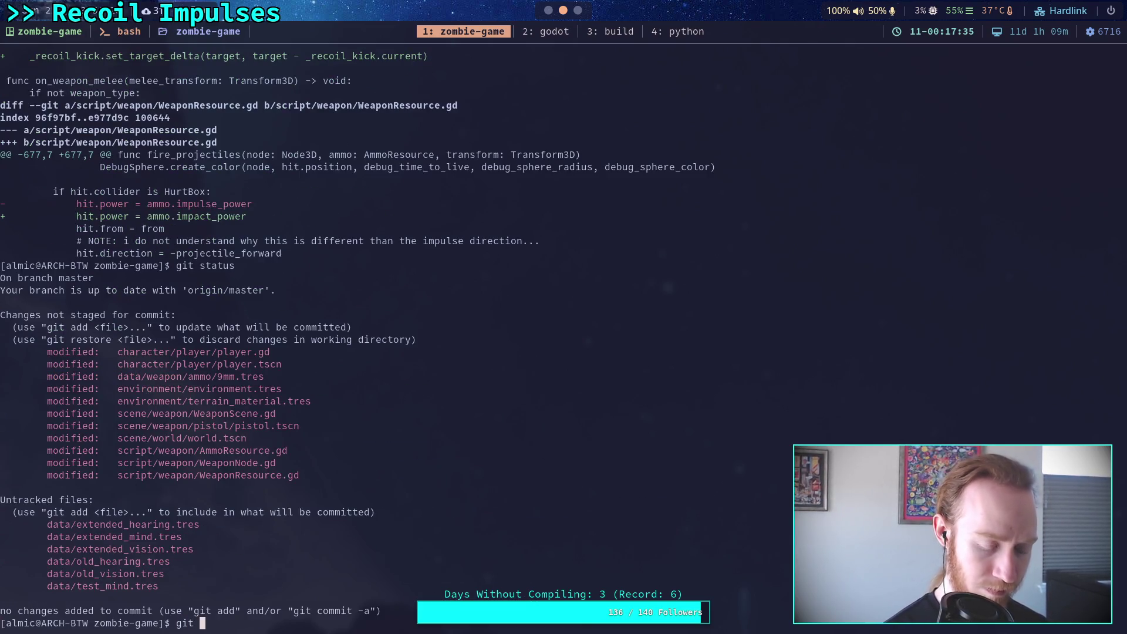
Quit the Godot editor with Ctrl+Q and return to the terminal
key("super+2")
left_click(33, 8)
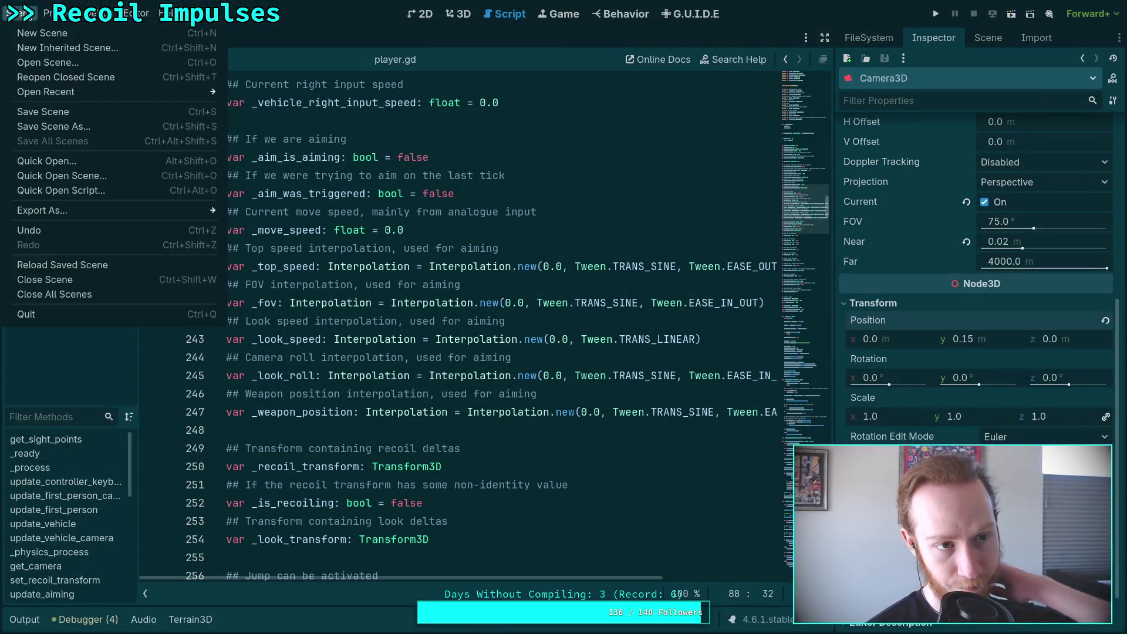
key("Escape")
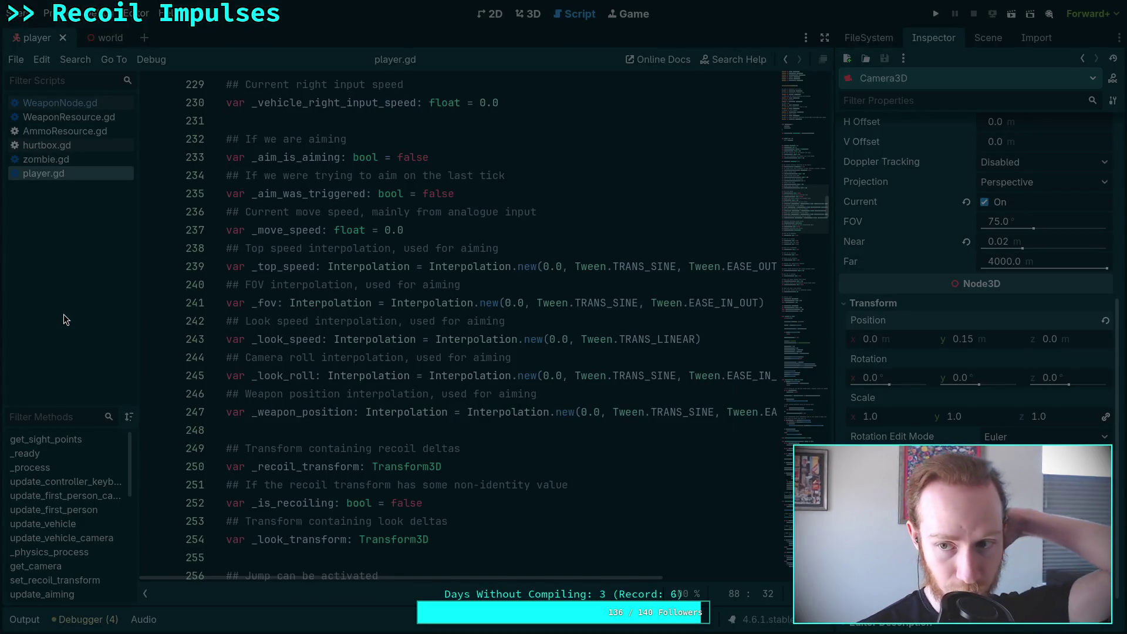
key("ctrl+q")
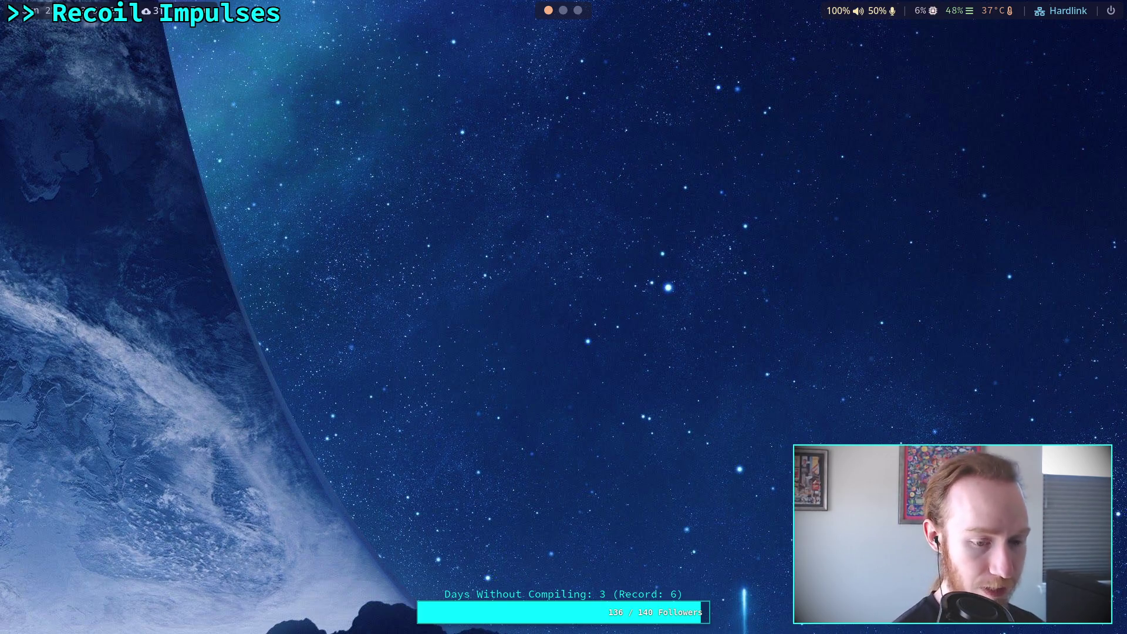
key("super+1")
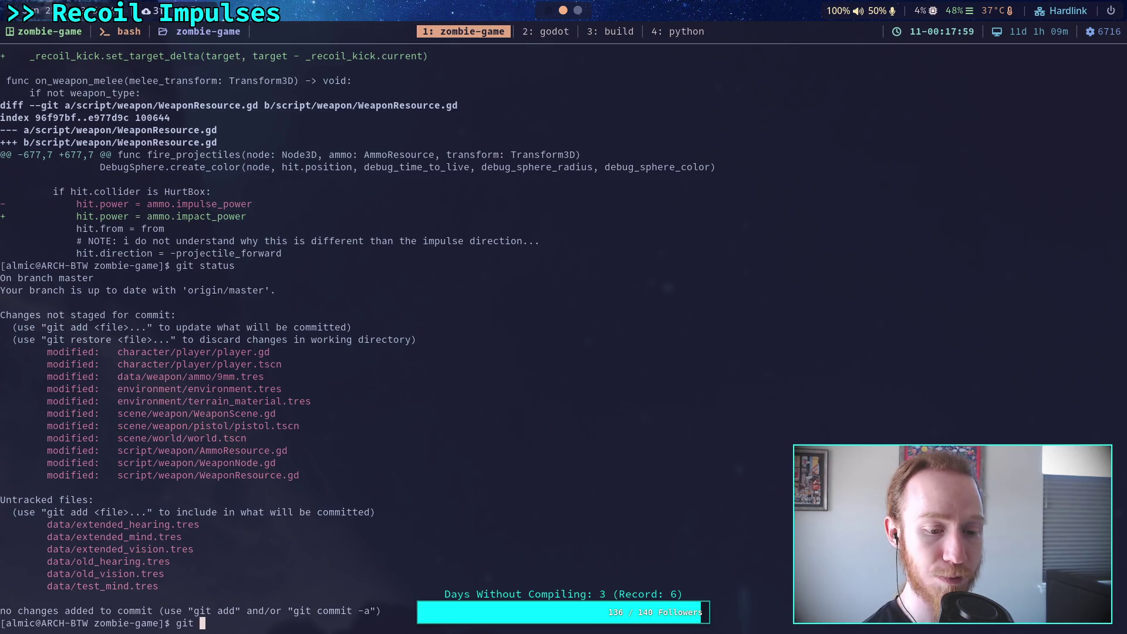
Run git restore character/player/ and git restore environment/ to discard their changes
type("resto")
key("BackSpace")
type("chara")
key("Tab")
type("p")
key("Tab")
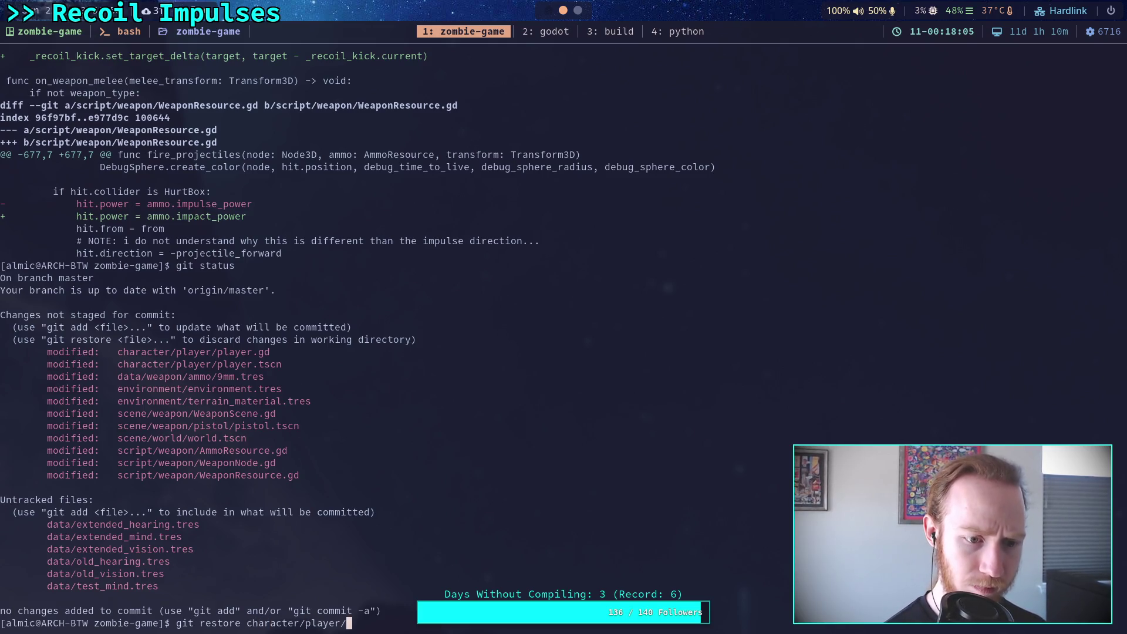
key("Return")
type("git rest")
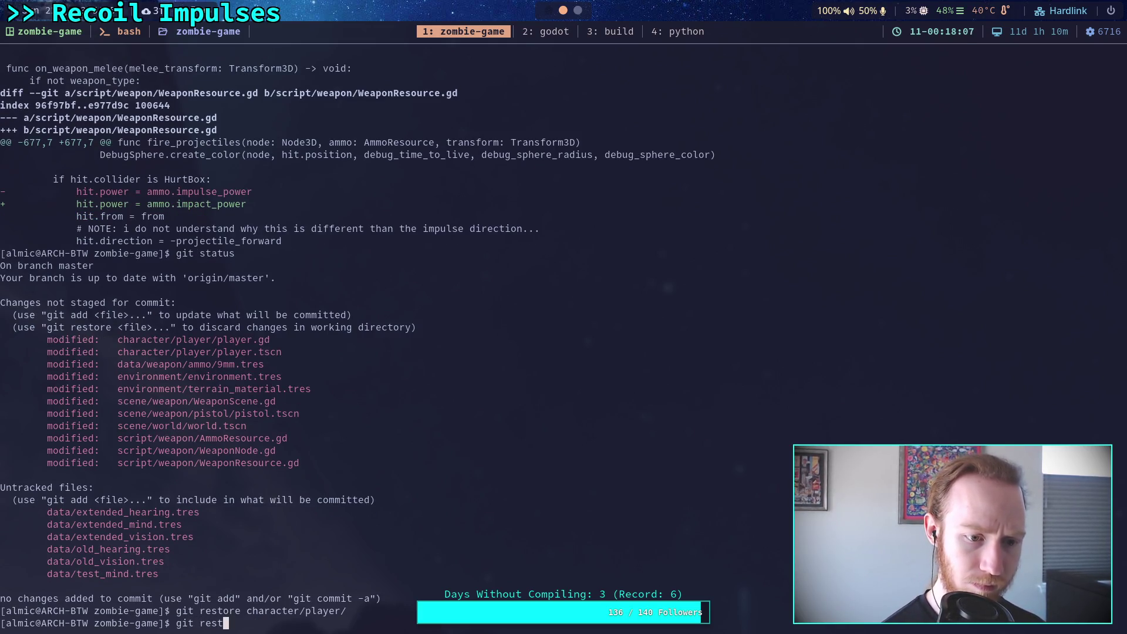
type("ore envi")
key("Tab")
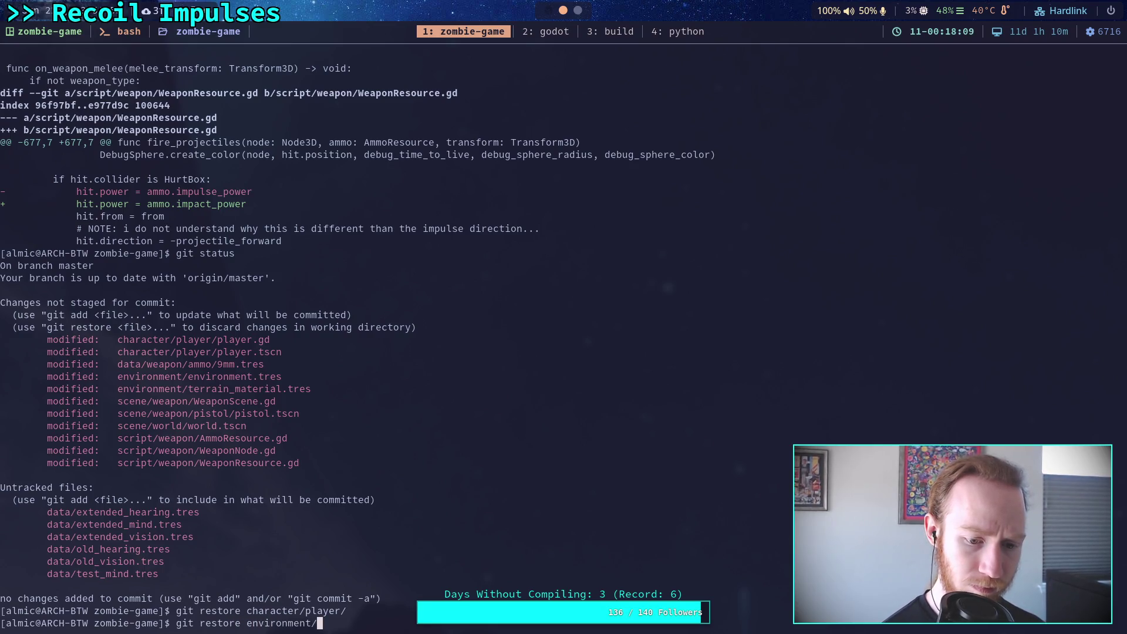
key("Return")
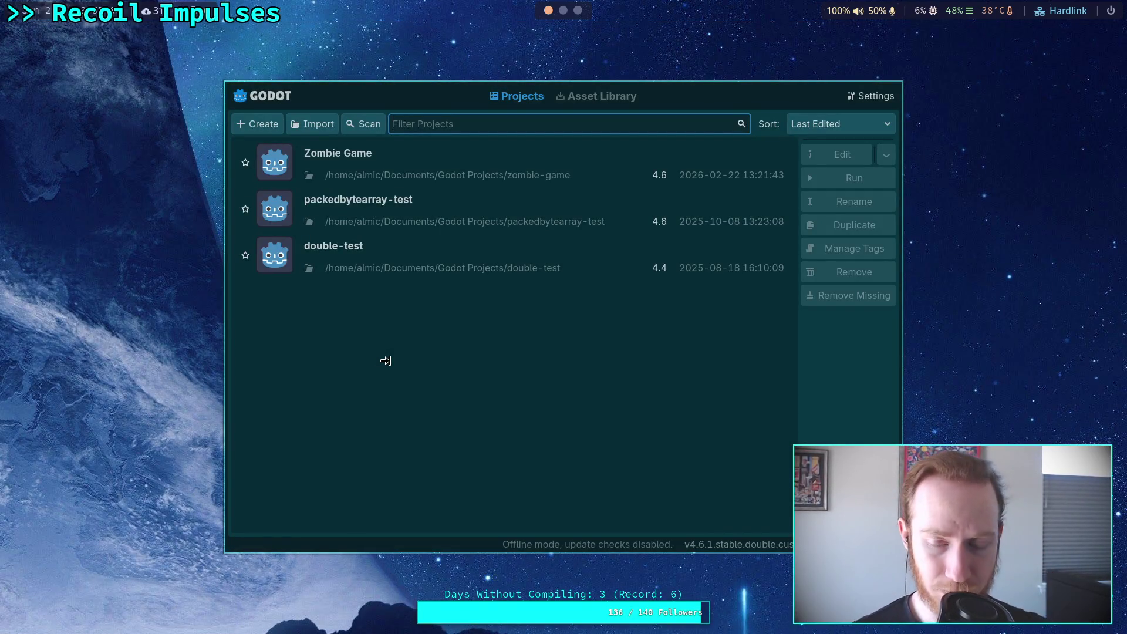
Open Zombie Game from the Project Manager and switch to the world scene tab
double_click(659, 156)
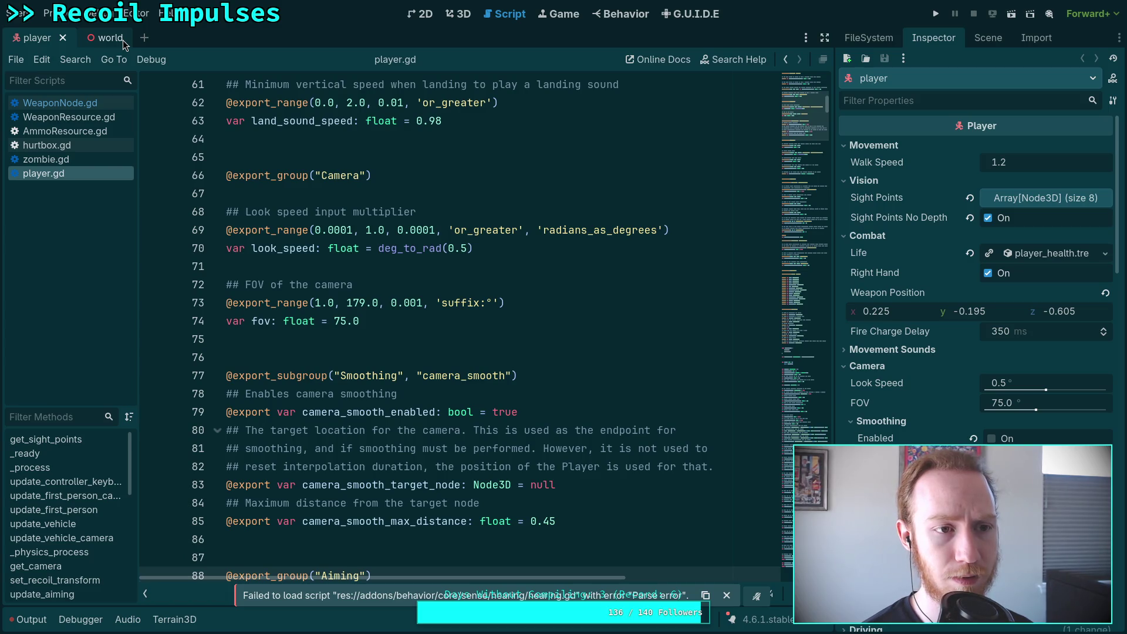
left_click(122, 38)
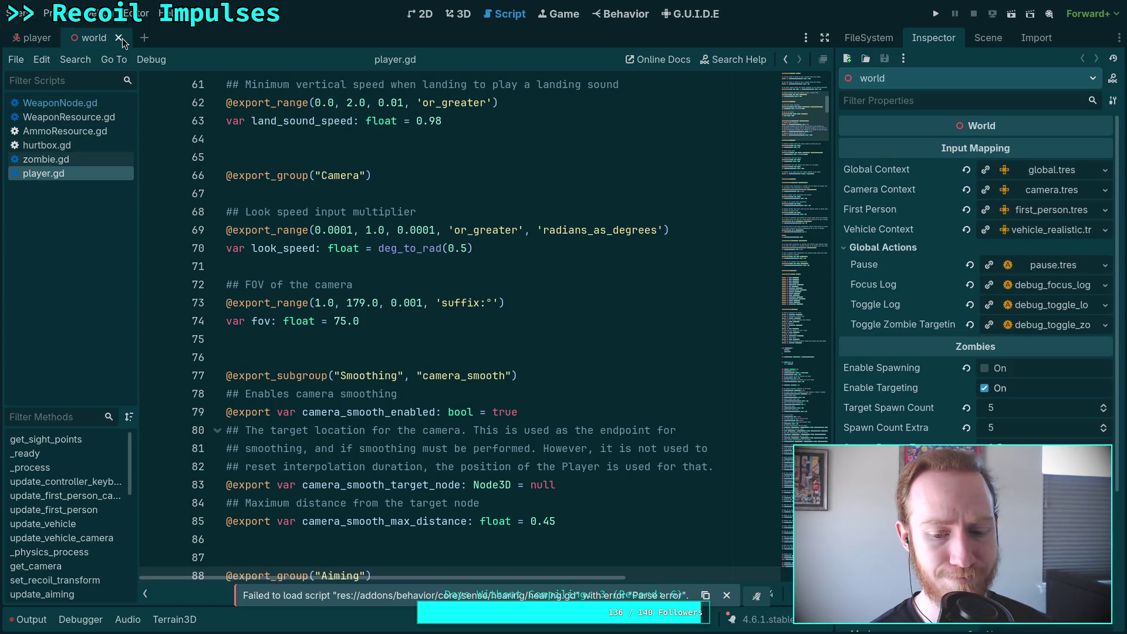
Close the world scene, run the game briefly, stop it with F8, and hide the output log
left_click(121, 38)
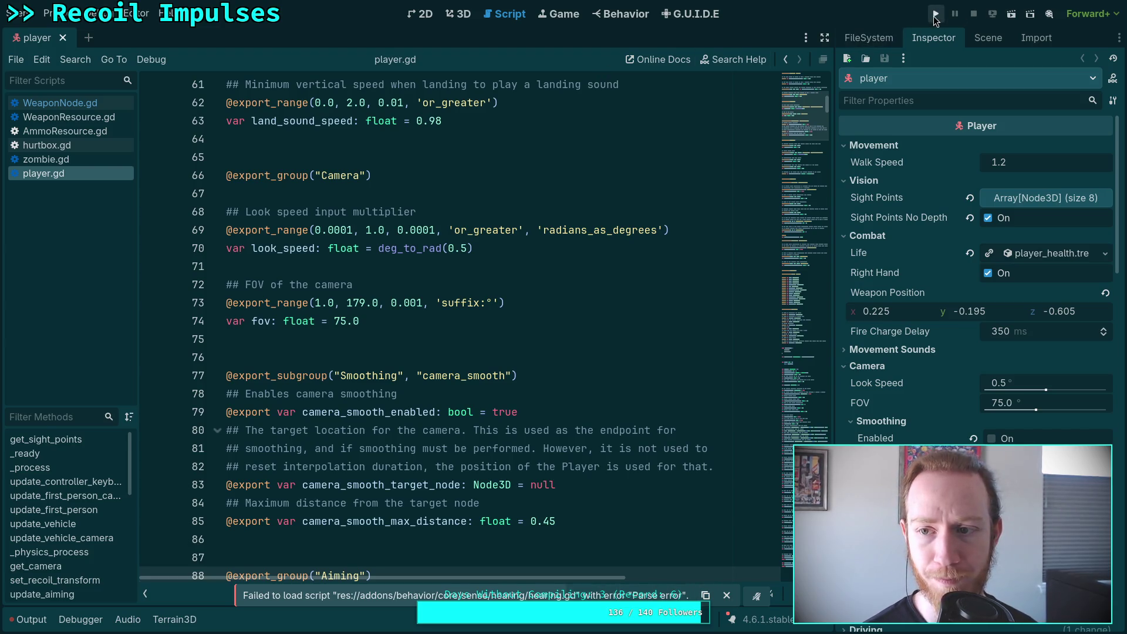
left_click(934, 14)
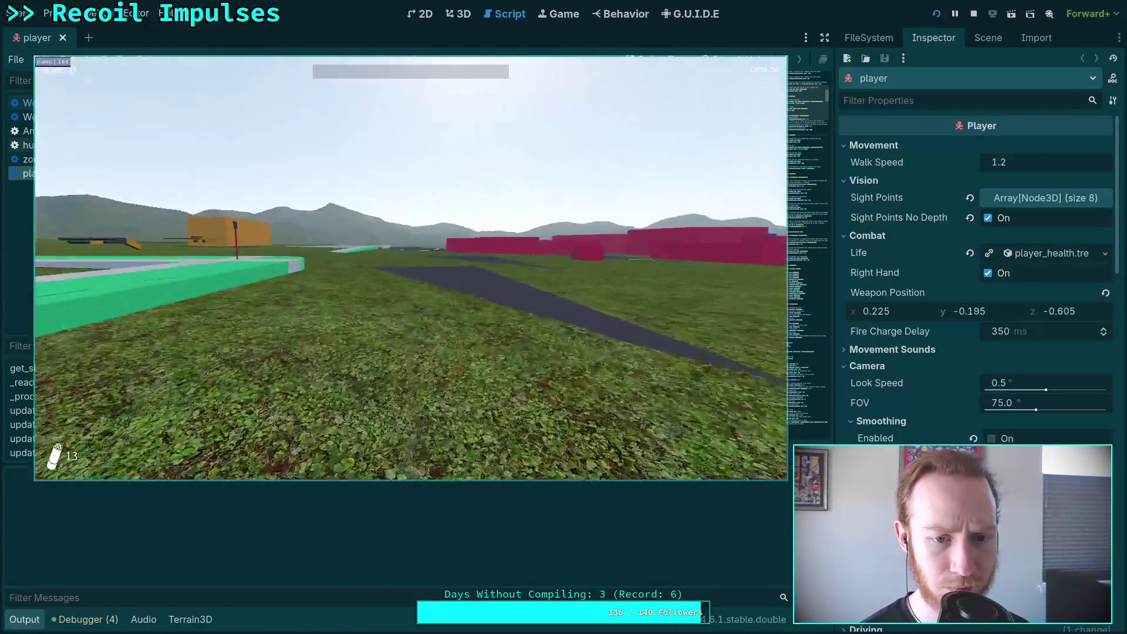
key("F8")
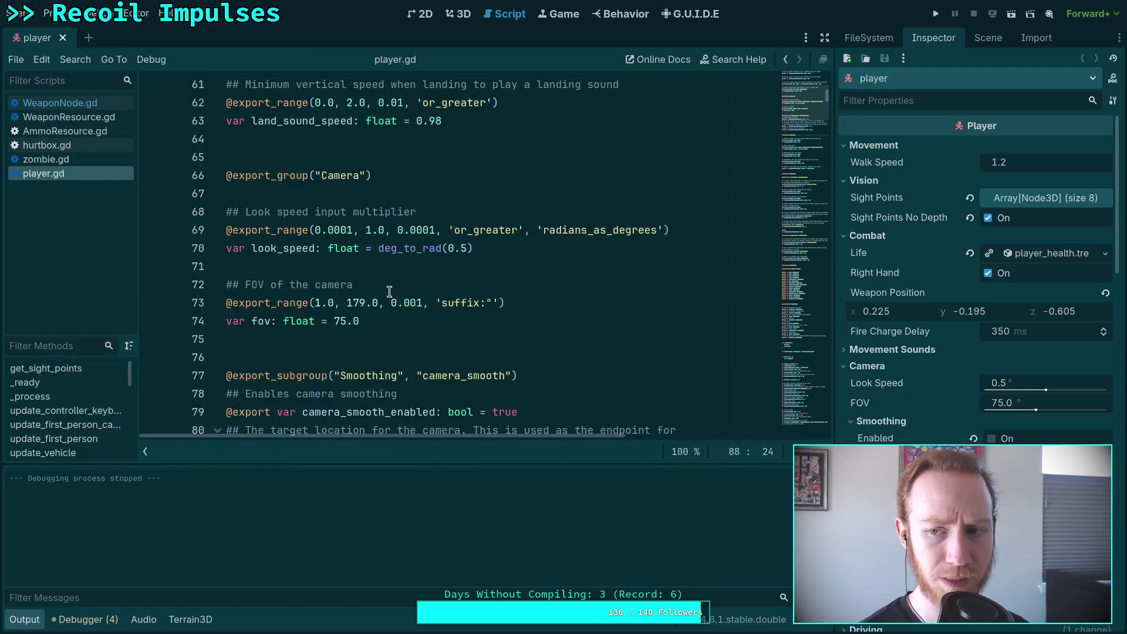
left_click(32, 619)
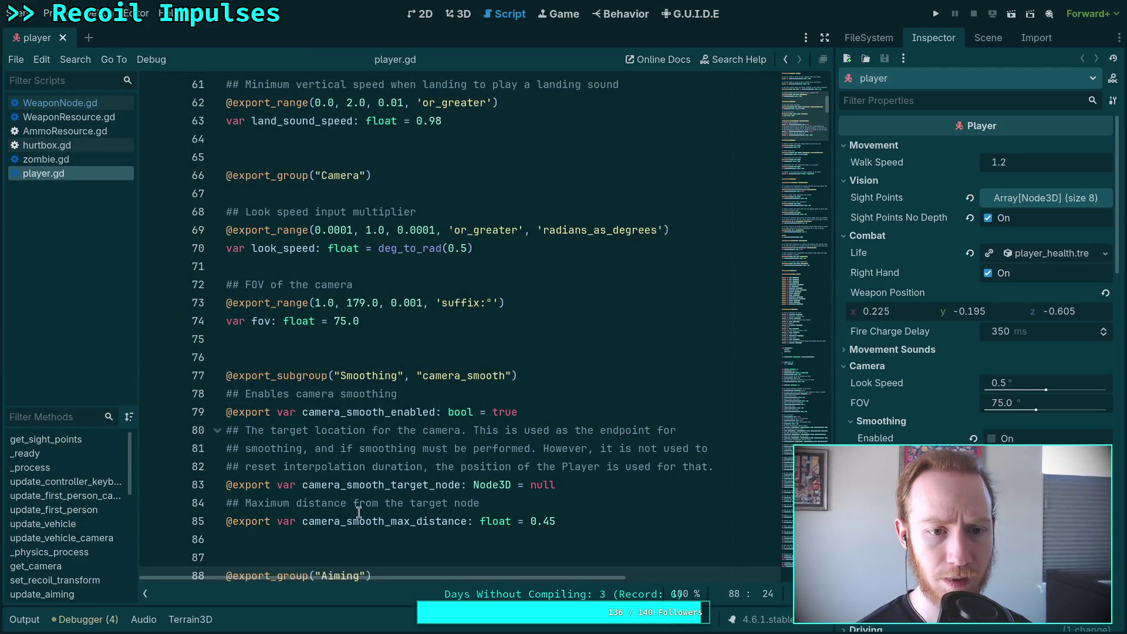
scroll(358, 513, "up", 10)
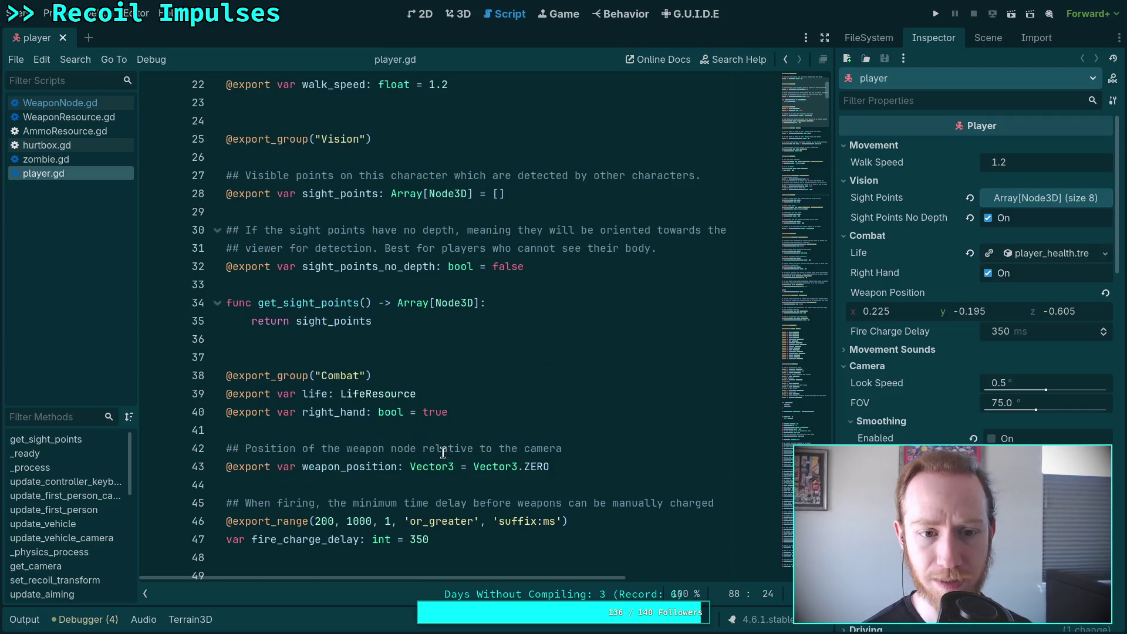
scroll(442, 453, "up", 4)
scroll(430, 416, "up", 3)
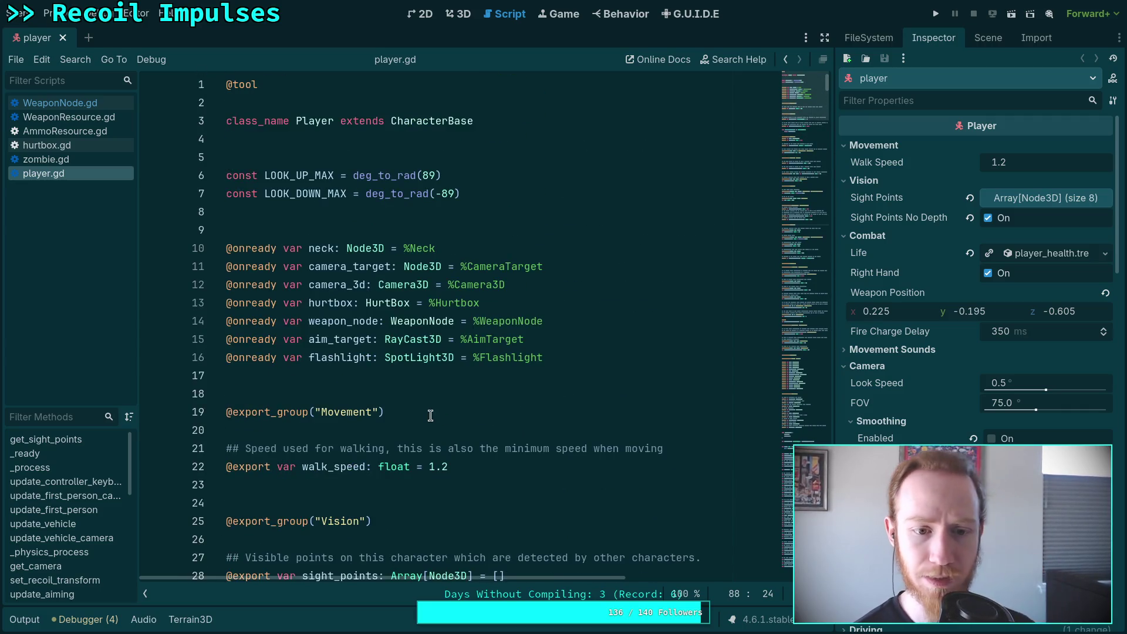
scroll(430, 416, "down", 16)
scroll(595, 345, "down", 10)
mouse_move(809, 136)
left_mouse_down()
mouse_move(788, 270)
mouse_move(797, 262)
left_mouse_up()
scroll(517, 400, "up", 7)
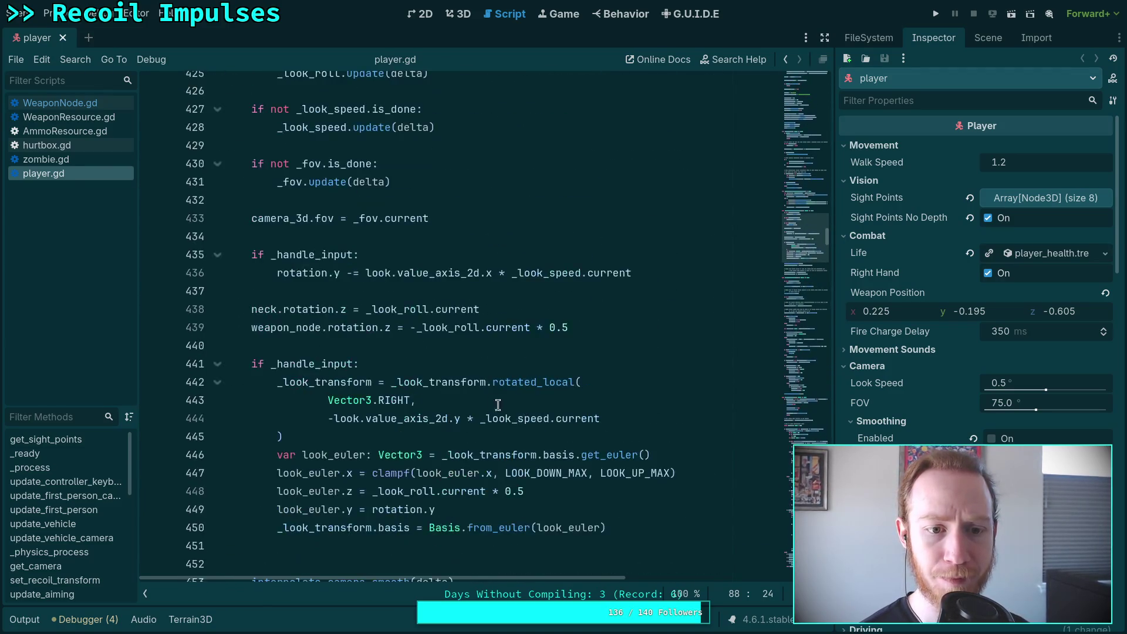
scroll(502, 405, "up", 5)
scroll(474, 383, "up", 14)
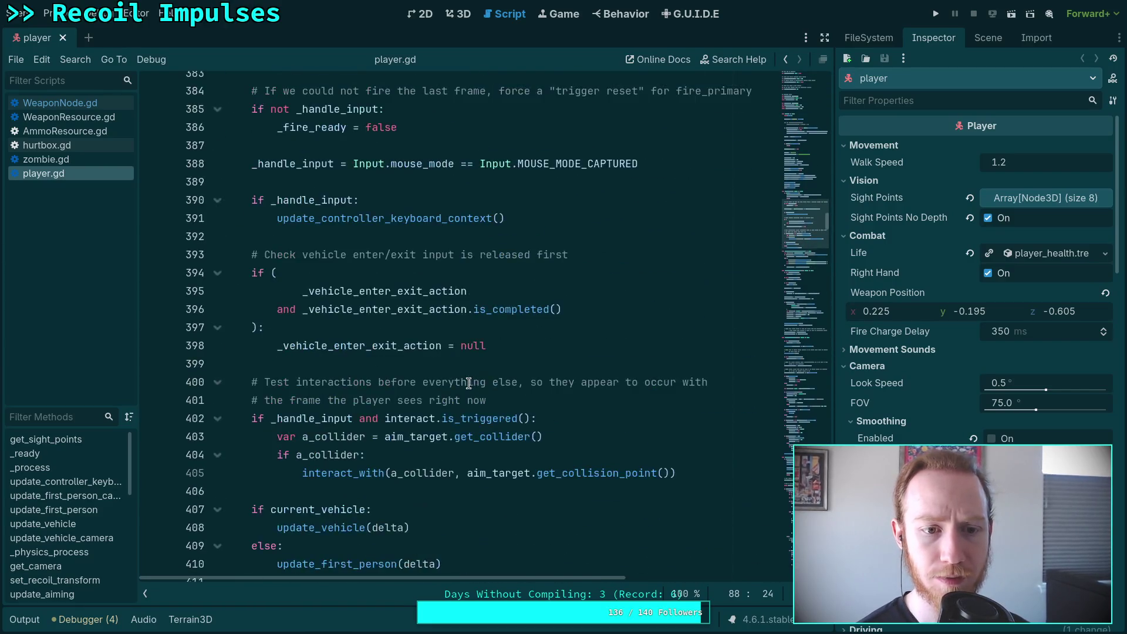
scroll(399, 346, "up", 15)
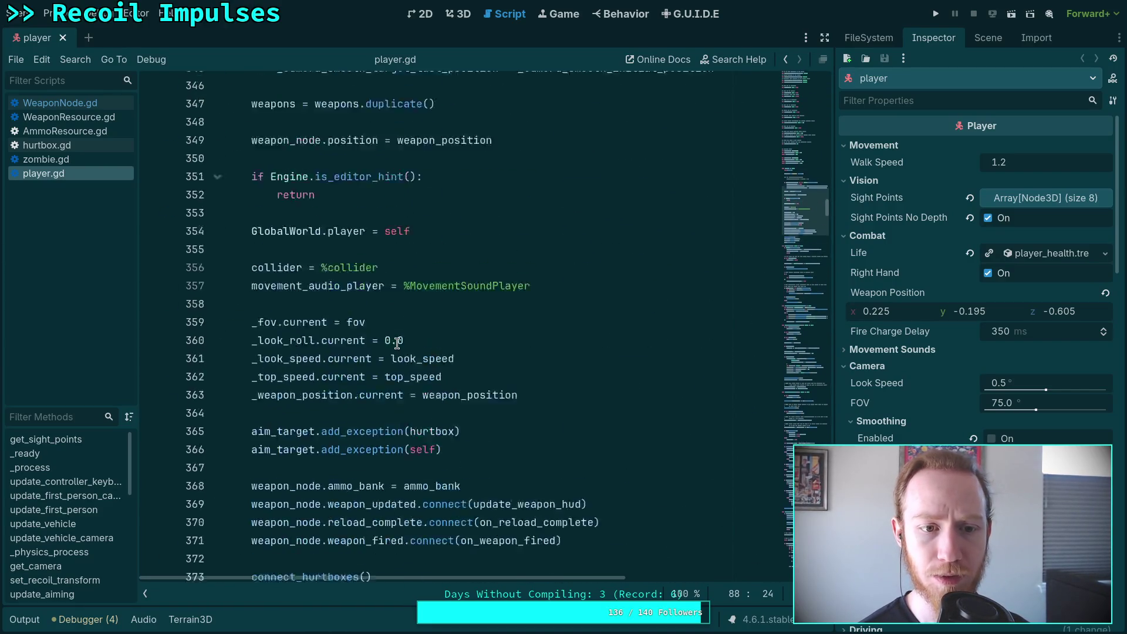
scroll(401, 351, "down", 2)
left_click(640, 314)
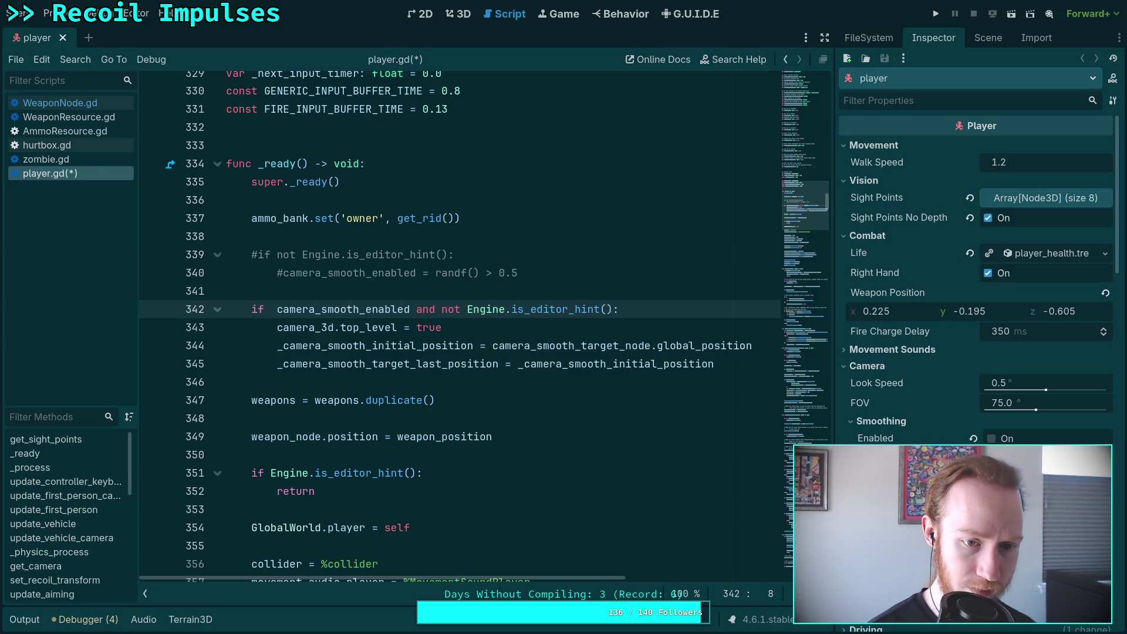
Change line 342's condition to `if false:` and save player.gd
type("false")
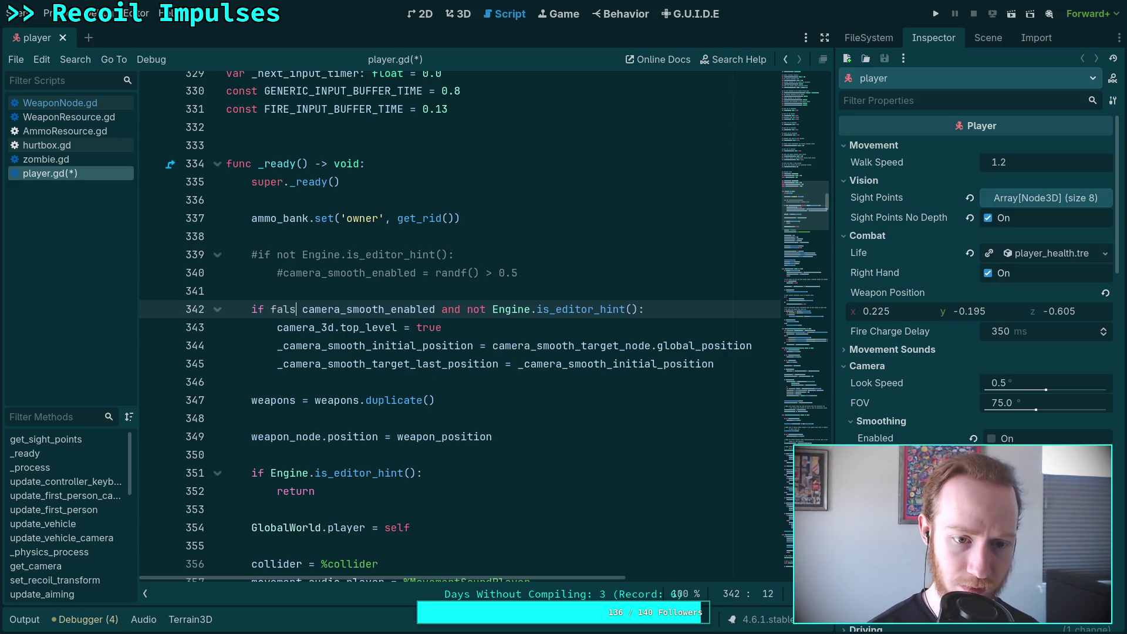
left_click_drag(304, 309, 658, 329)
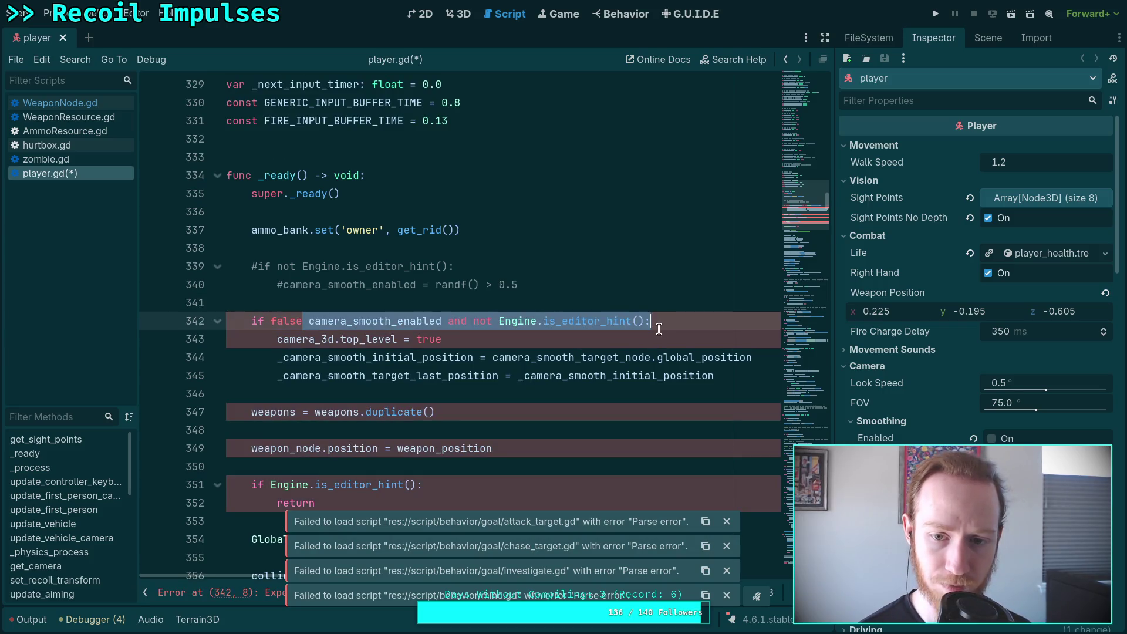
key("BackSpace")
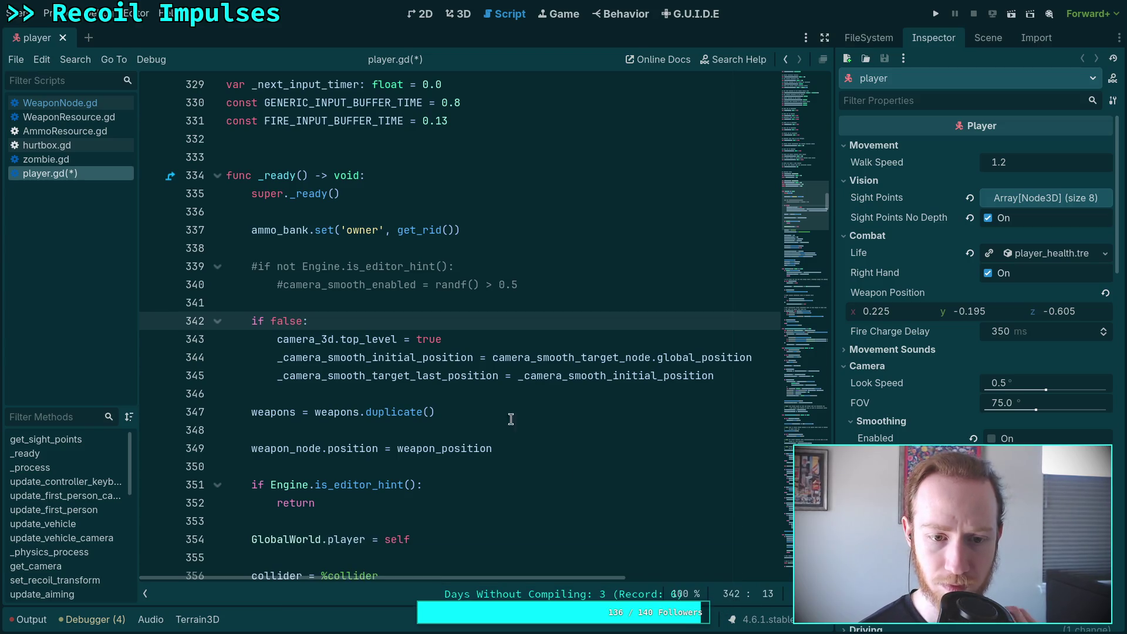
left_click(495, 390)
key("ctrl+s")
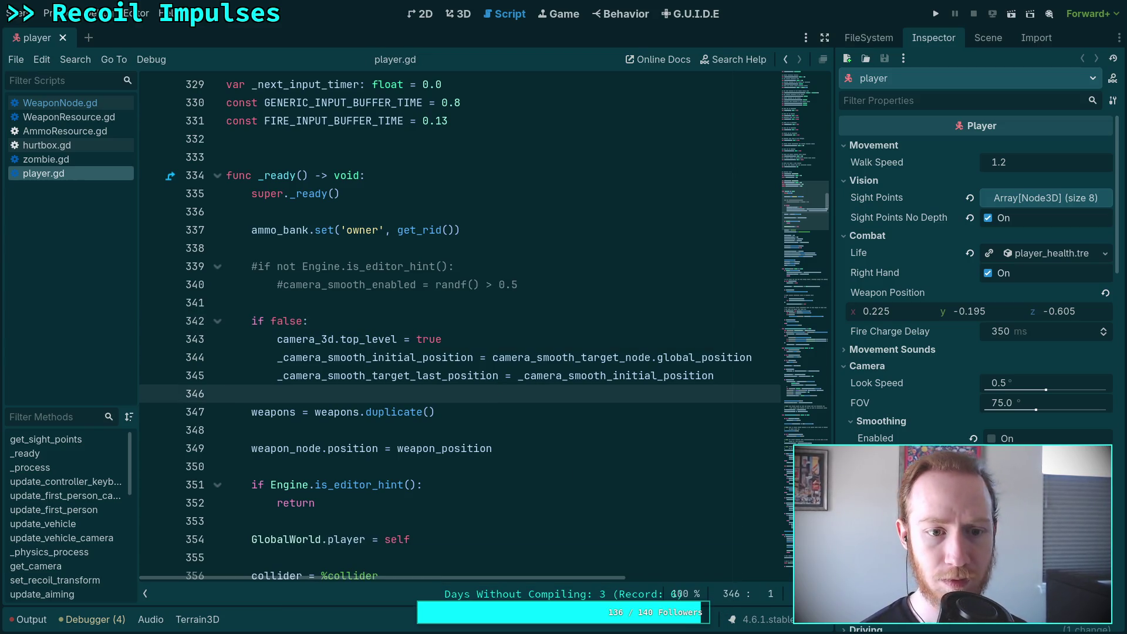
Launch the game with F5 to test the disabled smoothing setup
scroll(476, 363, "down", 2)
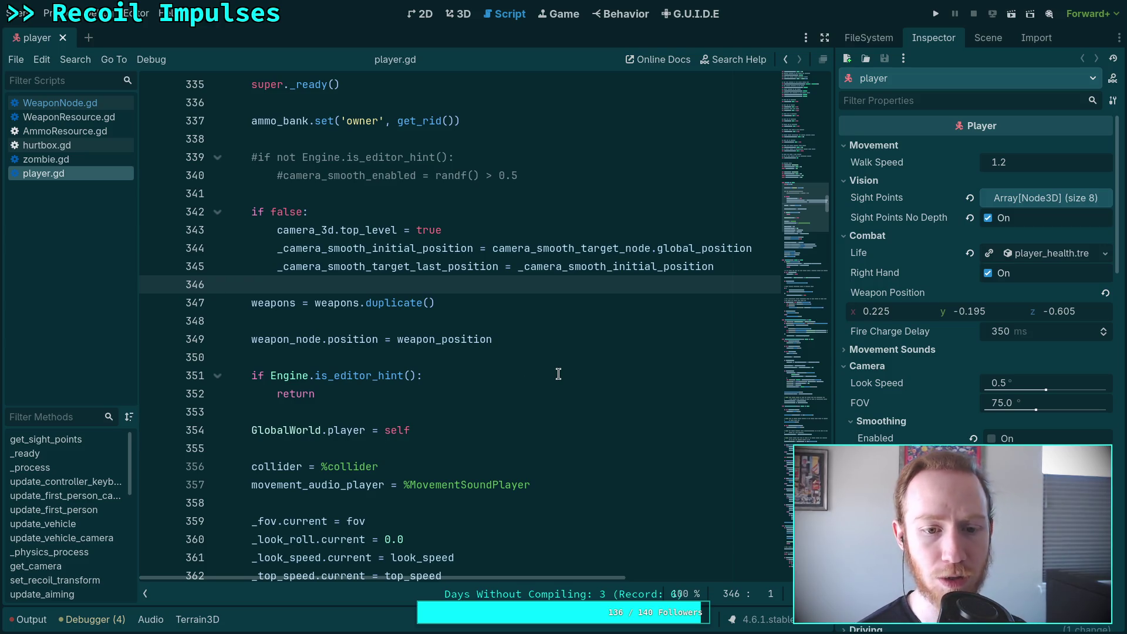
scroll(558, 374, "down", 2)
scroll(709, 232, "down", 2)
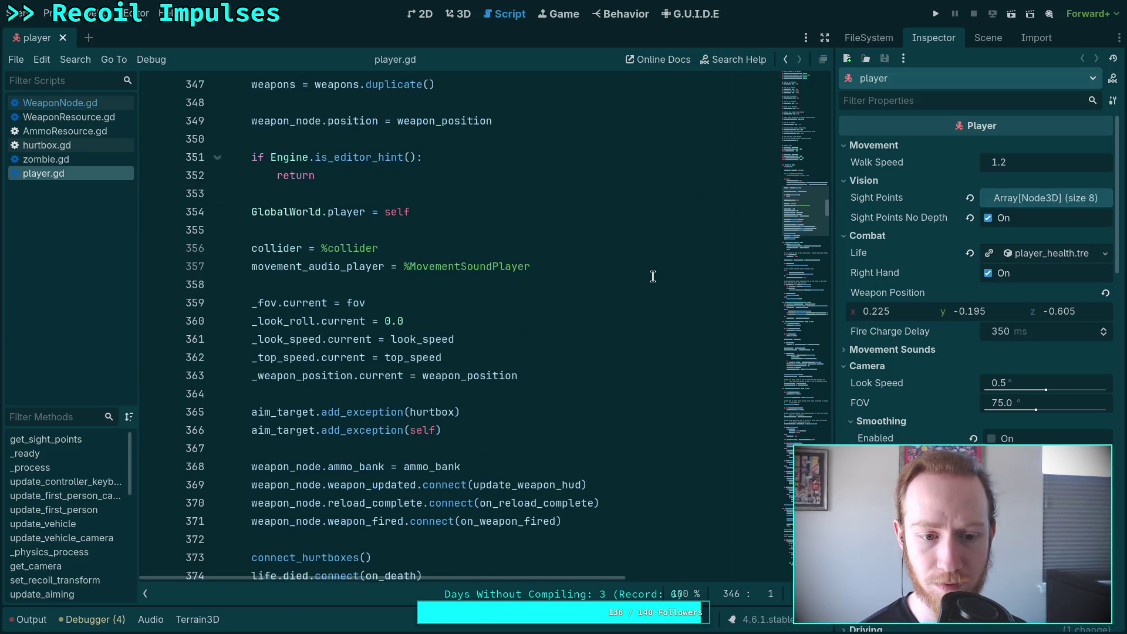
scroll(653, 276, "down", 3)
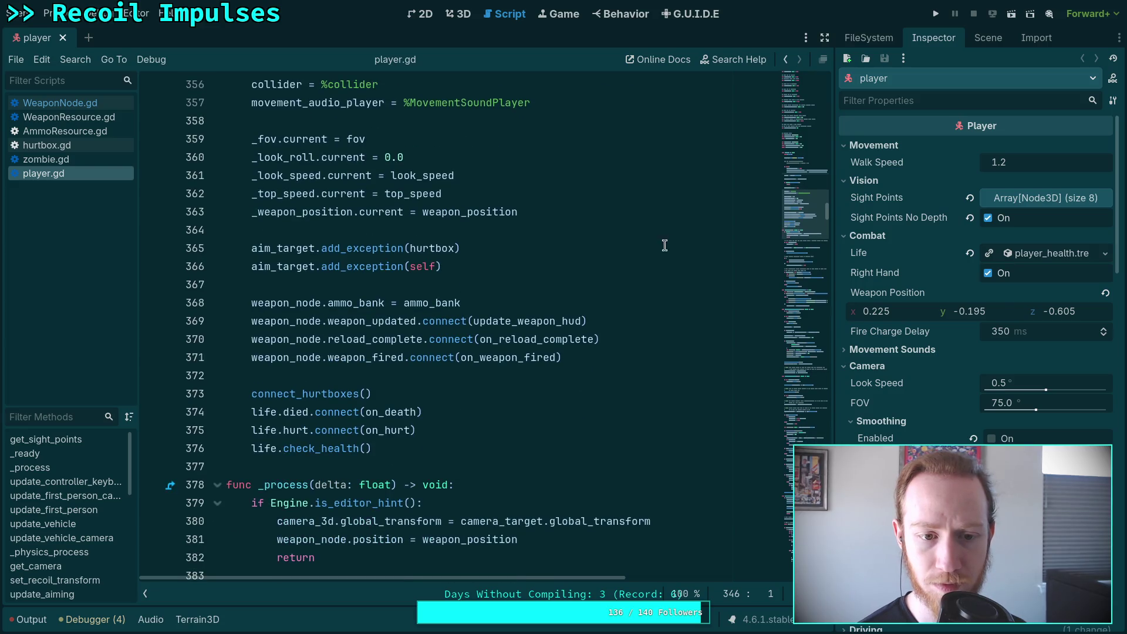
key("F5")
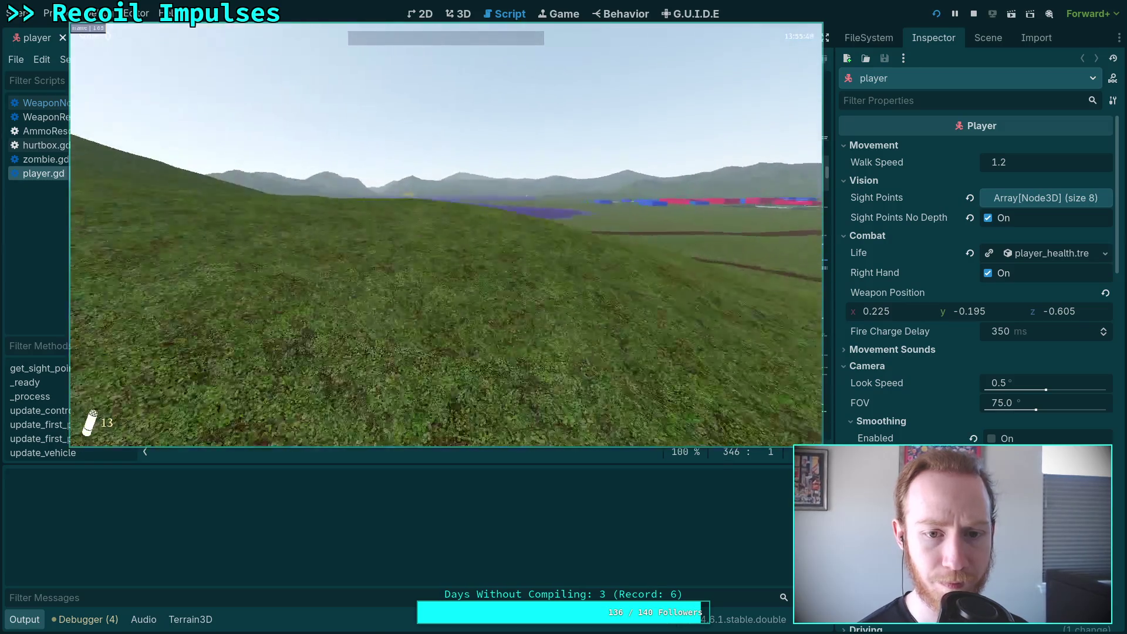
Pause the game, exit to desktop, and return to the end of line 342
key("Escape")
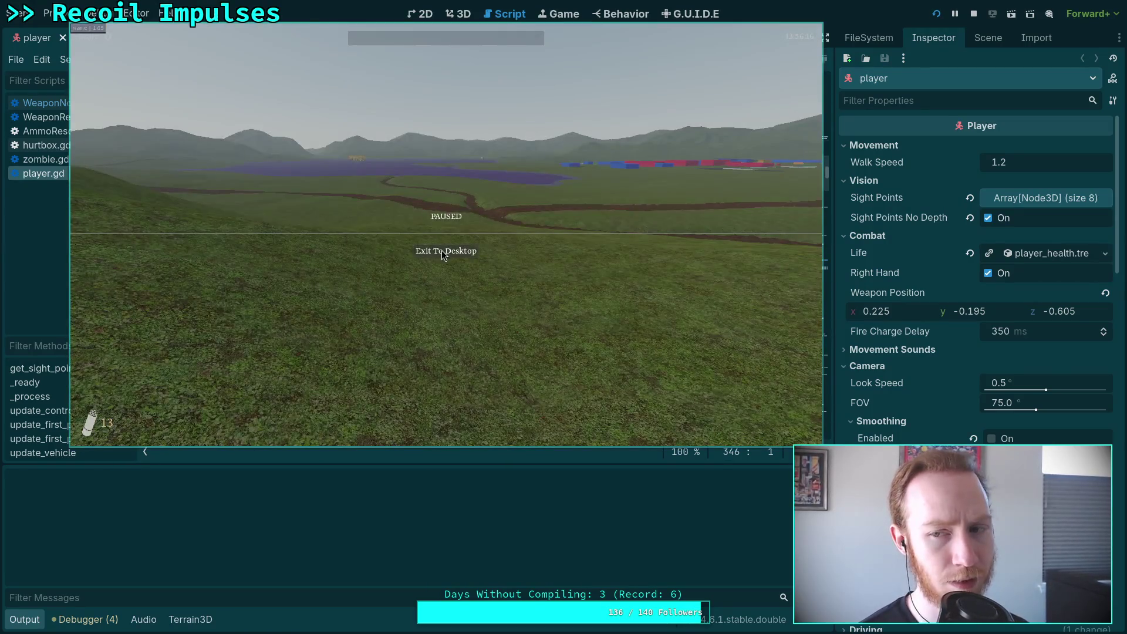
left_click(443, 251)
scroll(378, 271, "up", 8)
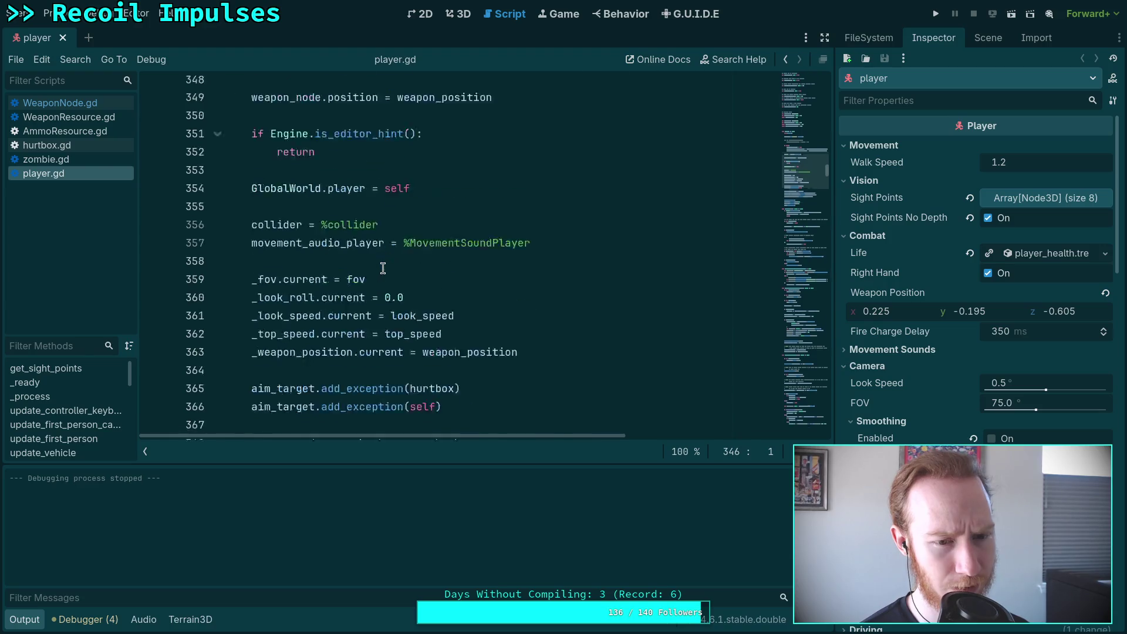
left_click(388, 264)
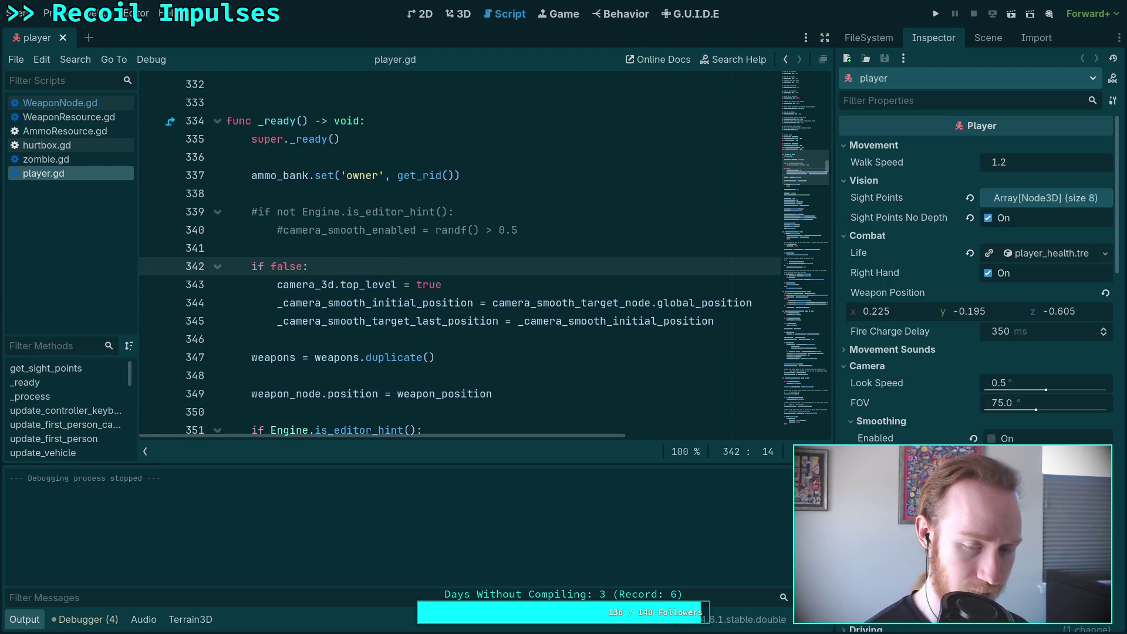
Restore line 342 to `if camera_smooth_enabled and not Engine.is_editor_hint():` and save
key("ctrl+z")
key("Left")
key("ctrl+shift+Left")
key("BackSpace")
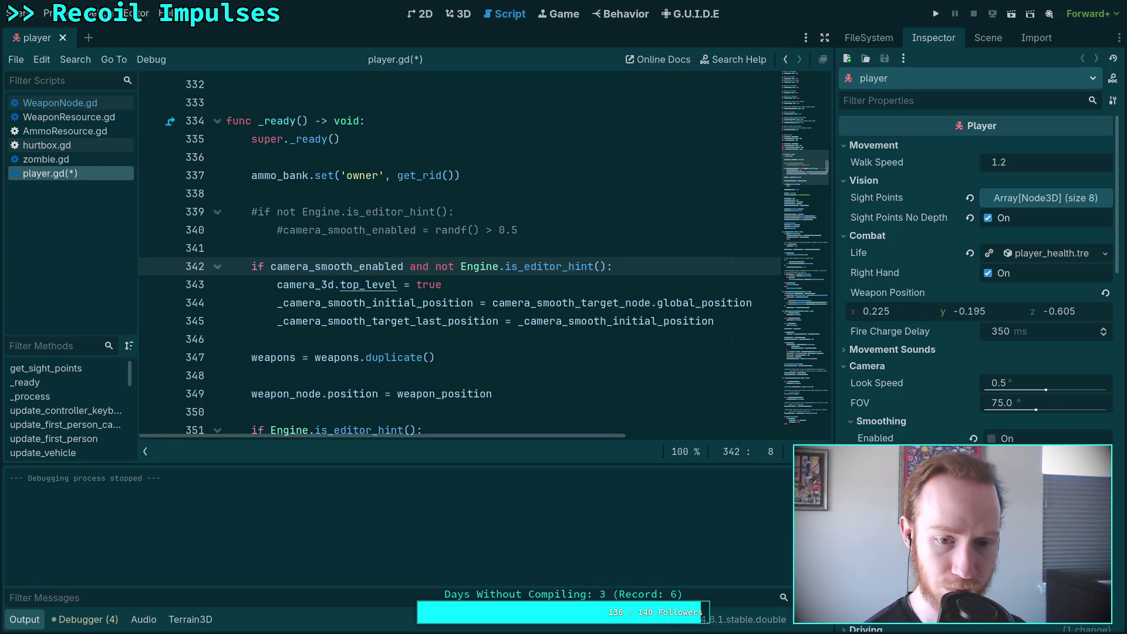
key("ctrl+s")
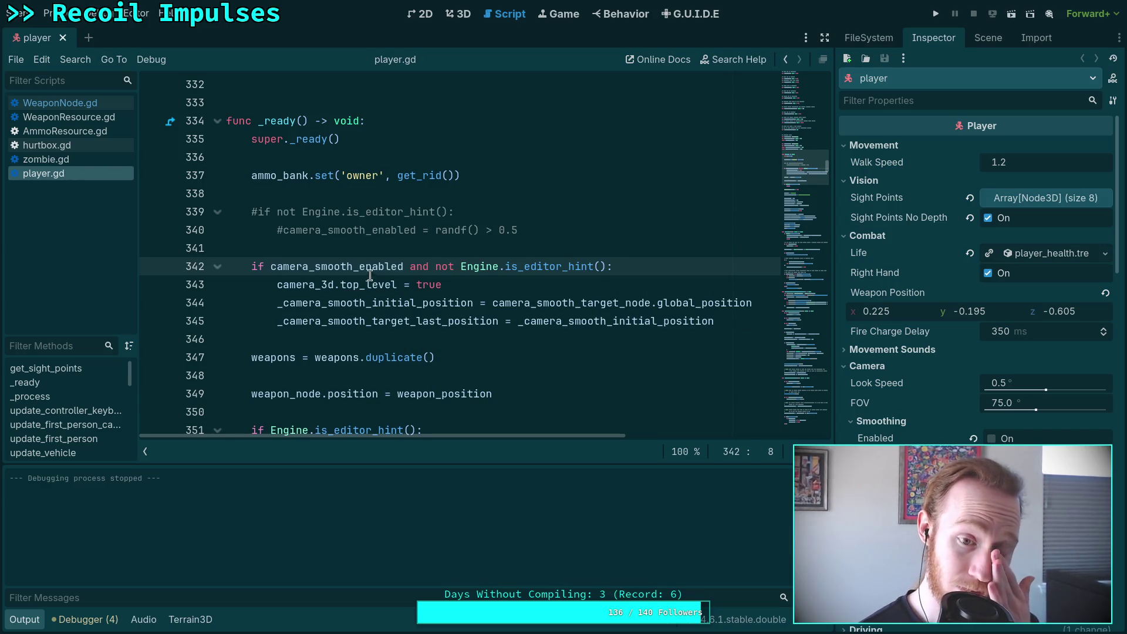
Search for camera_smooth_enabled and step through matches to its declaration on line 79
double_click(370, 267)
key("ctrl+f")
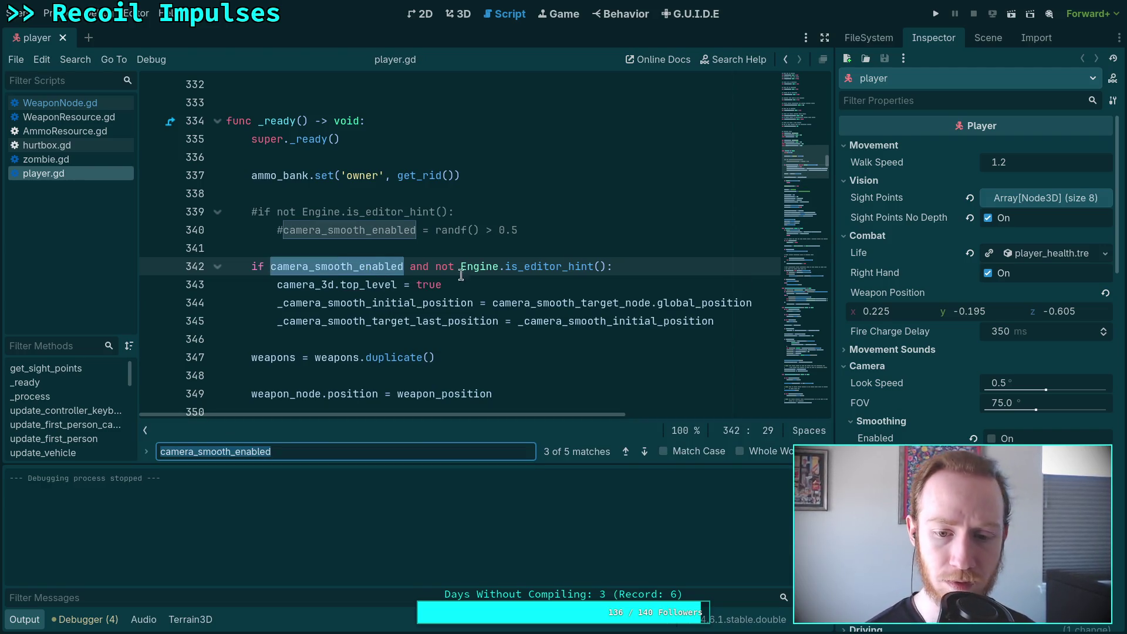
left_click(648, 453)
left_click(648, 453)
left_click(648, 452)
left_click(648, 452)
left_click(631, 454)
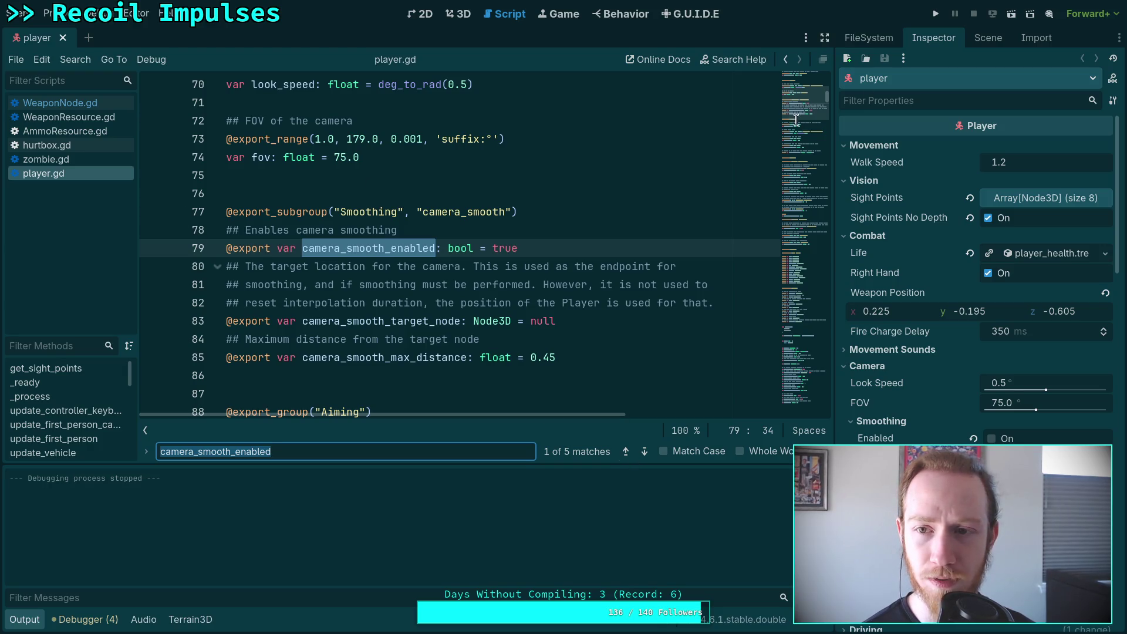
Uncheck the player's camera Smoothing Enabled in the Inspector and save the player scene
scroll(956, 384, "down", 2)
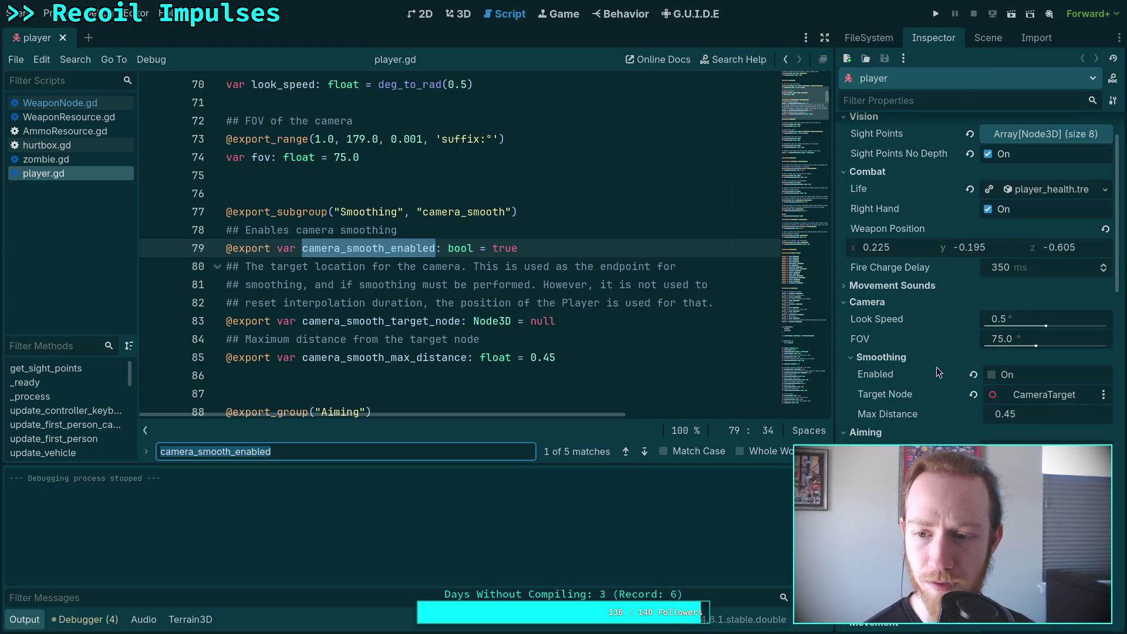
left_click(991, 374)
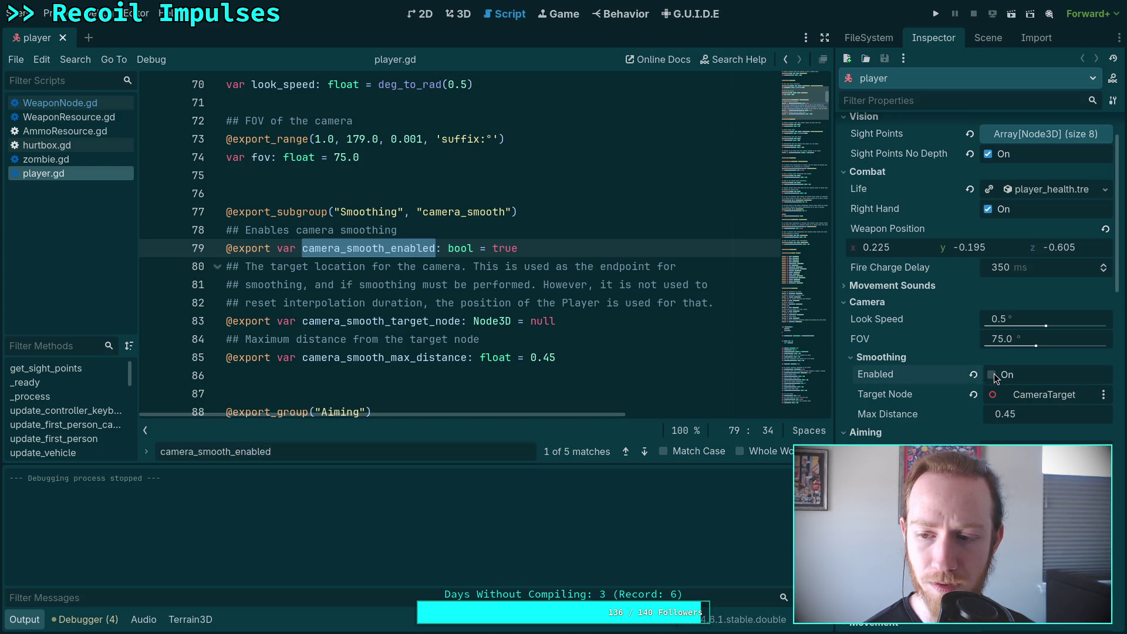
key("ctrl+s")
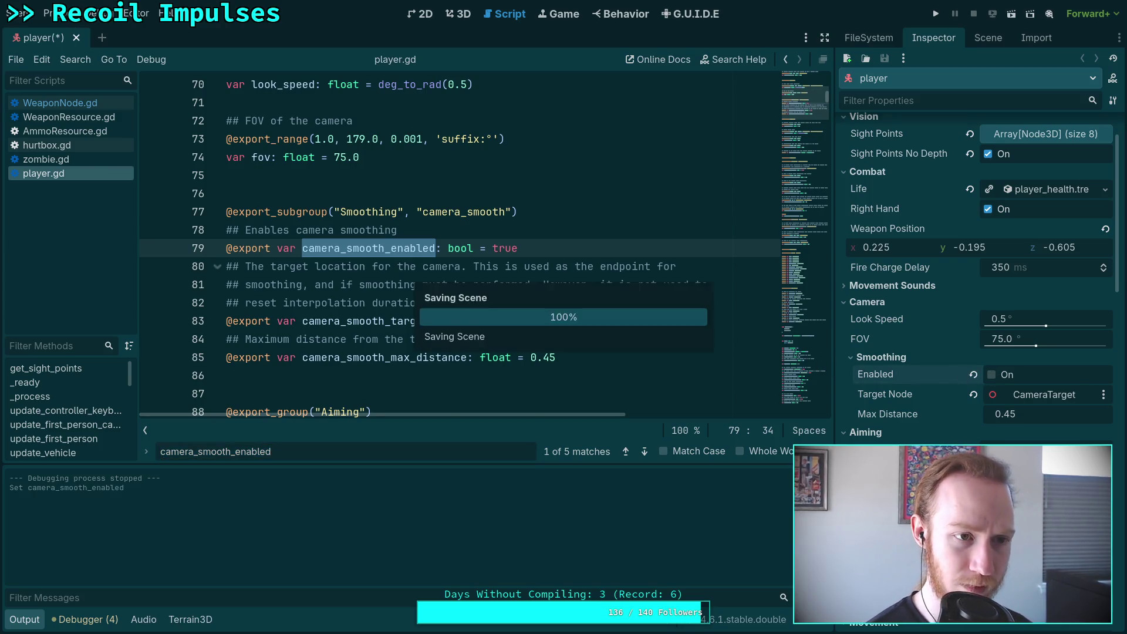
Playtest the game, stop it with F8, and show the player's node tree
left_click(937, 16)
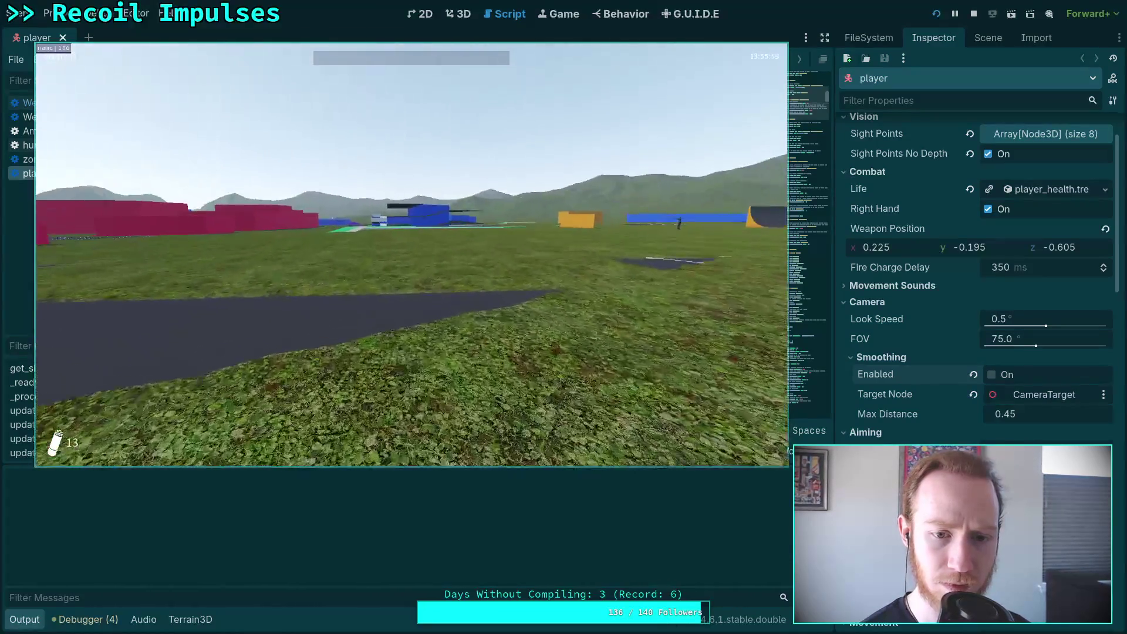
key("F8")
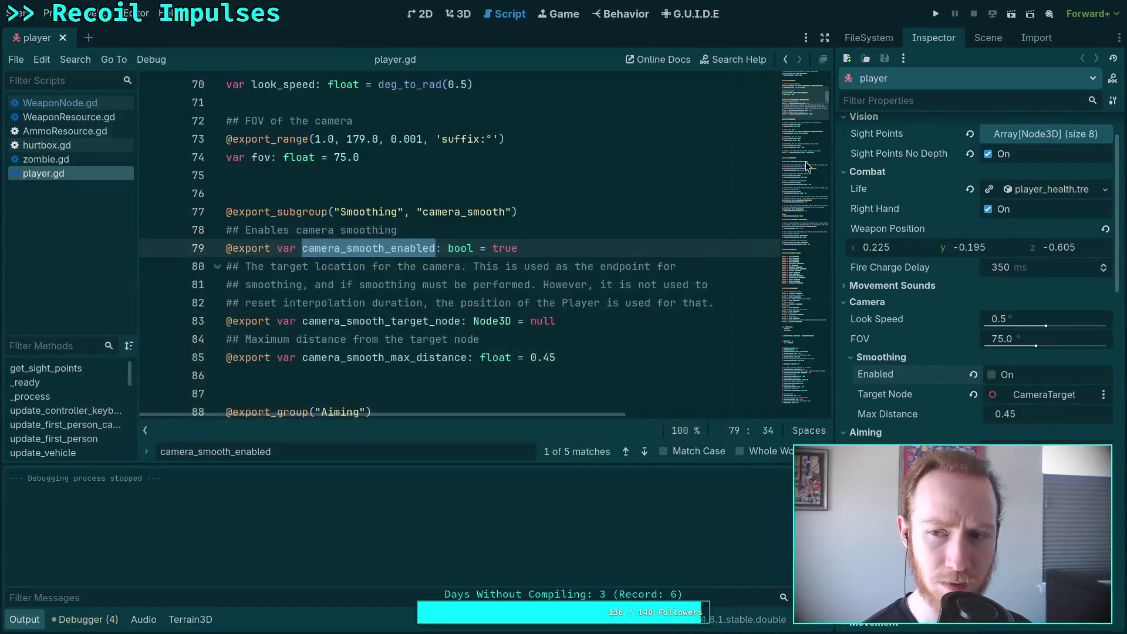
left_click(988, 37)
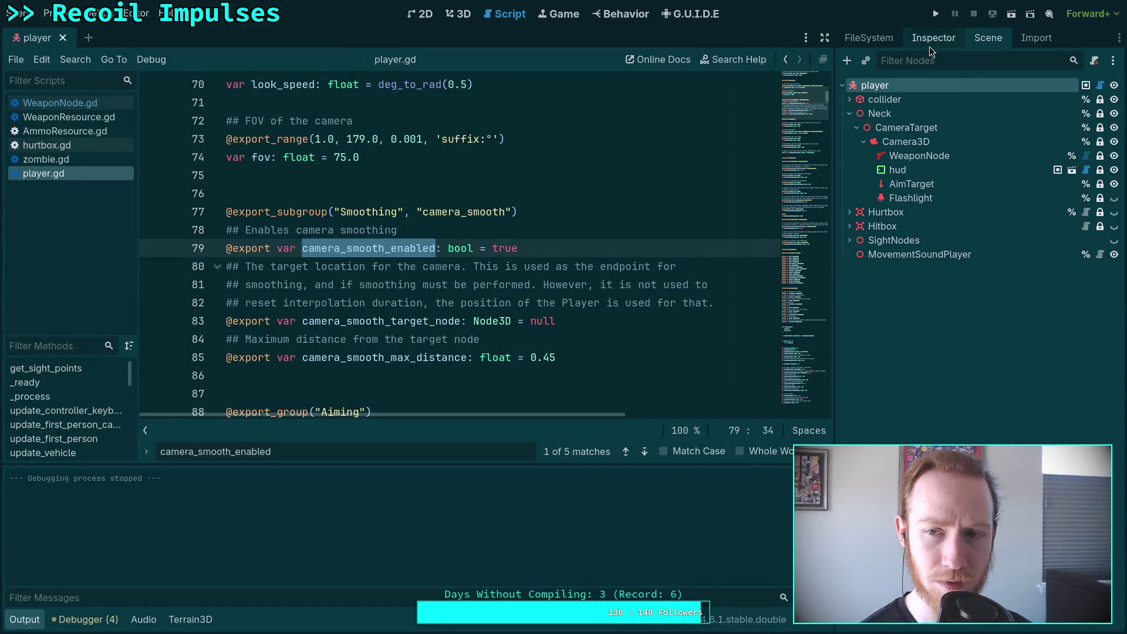
Open the world scene from the FileSystem dock
left_click(870, 38)
scroll(925, 275, "down", 3)
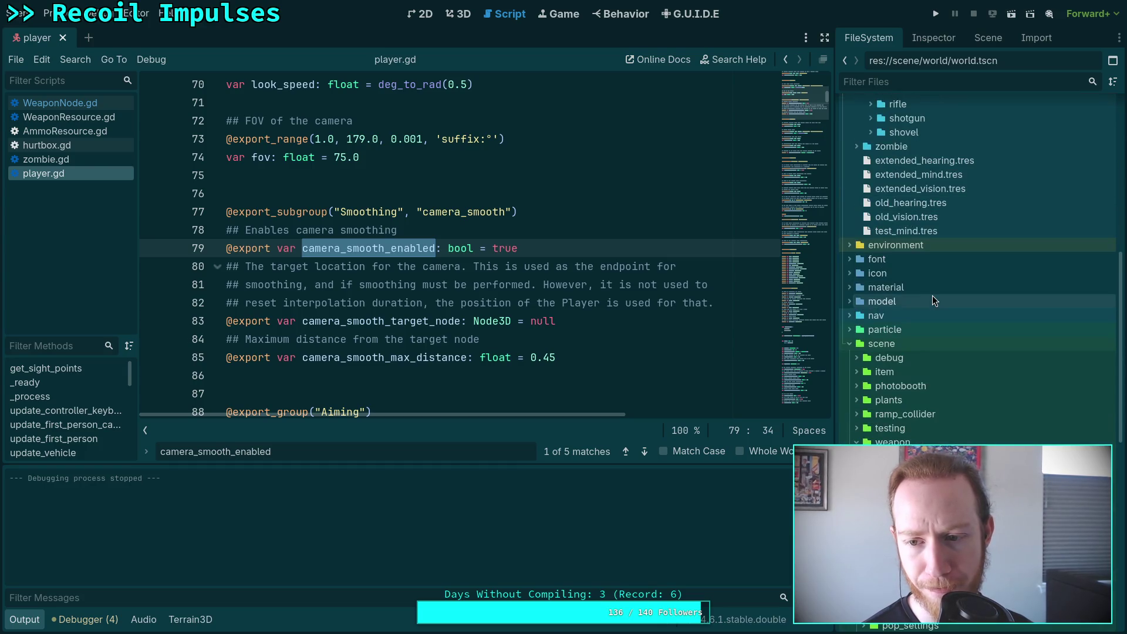
scroll(935, 294, "down", 10)
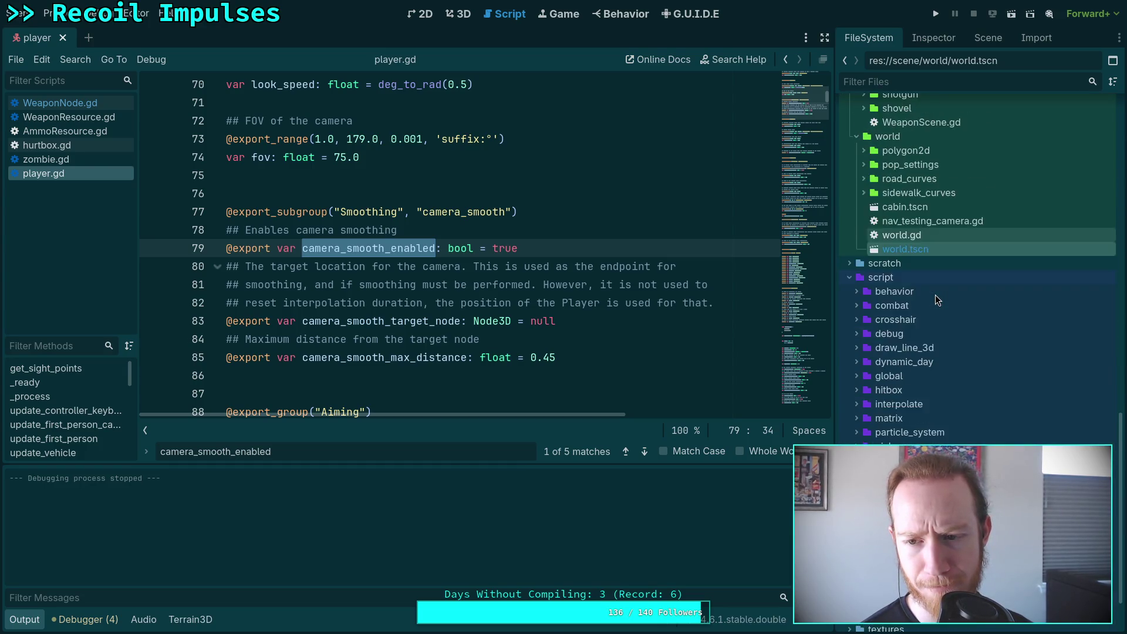
scroll(935, 294, "up", 3)
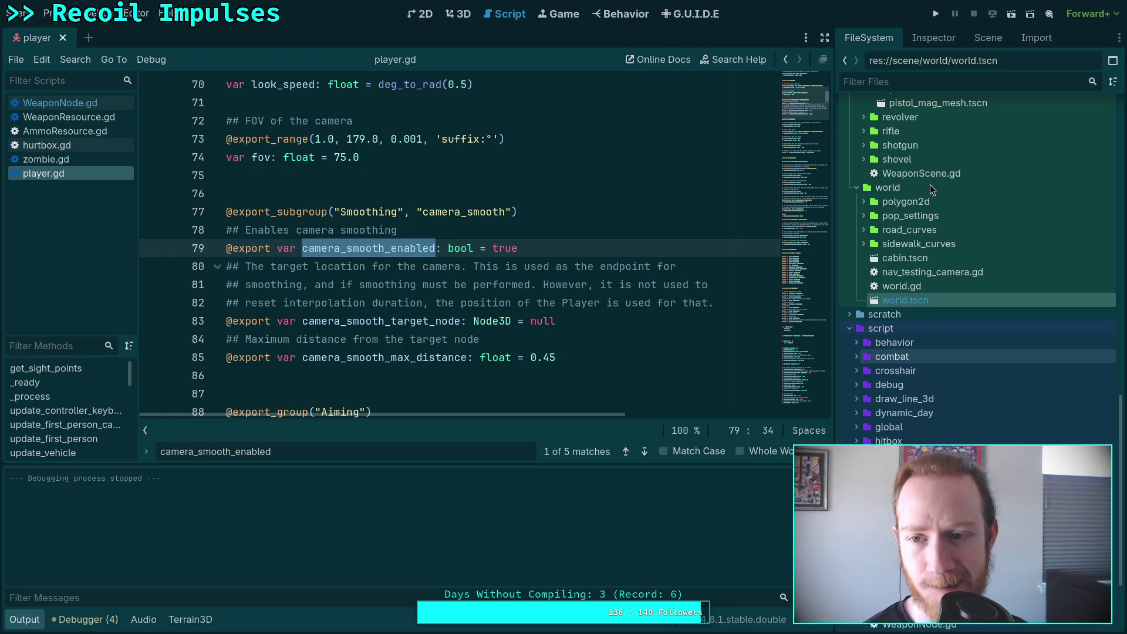
left_click(939, 37)
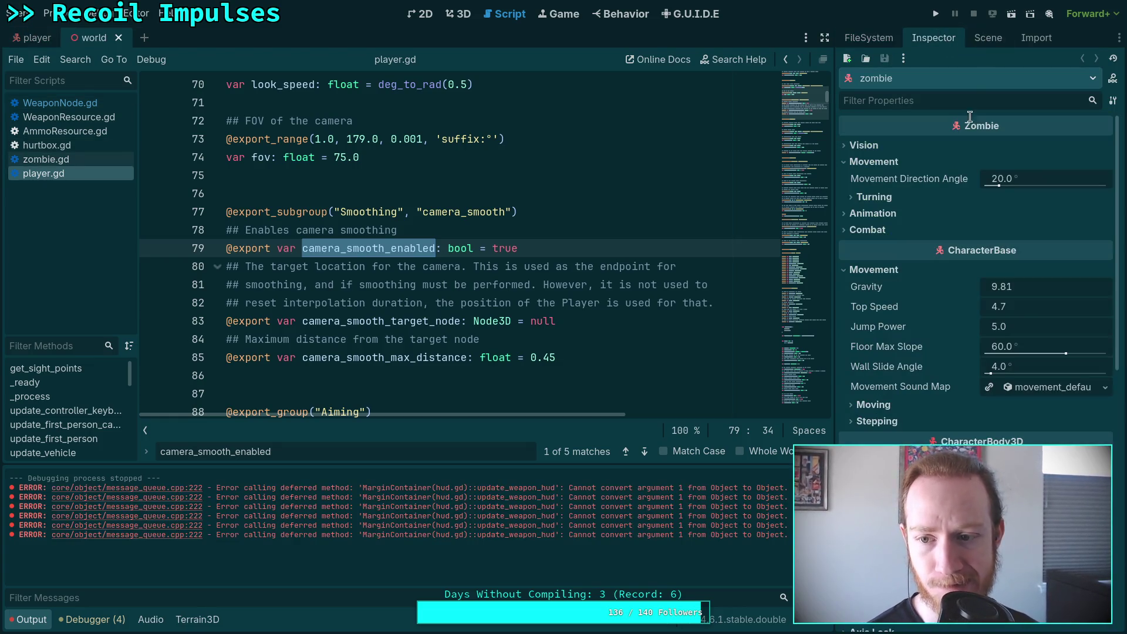
scroll(927, 296, "down", 6)
scroll(952, 302, "up", 5)
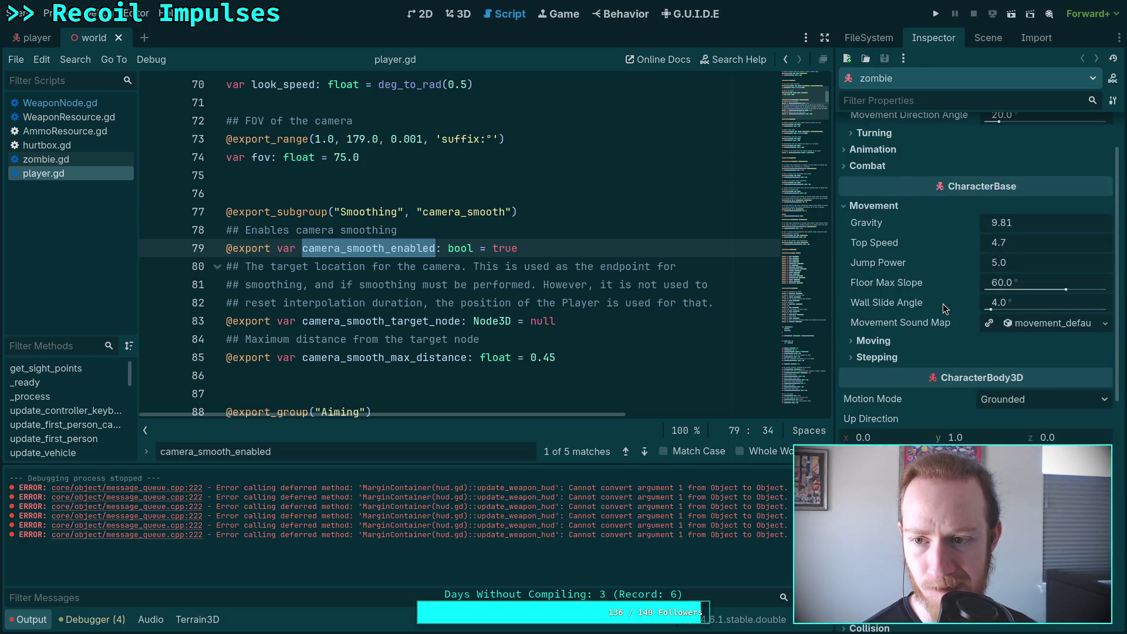
scroll(943, 304, "up", 2)
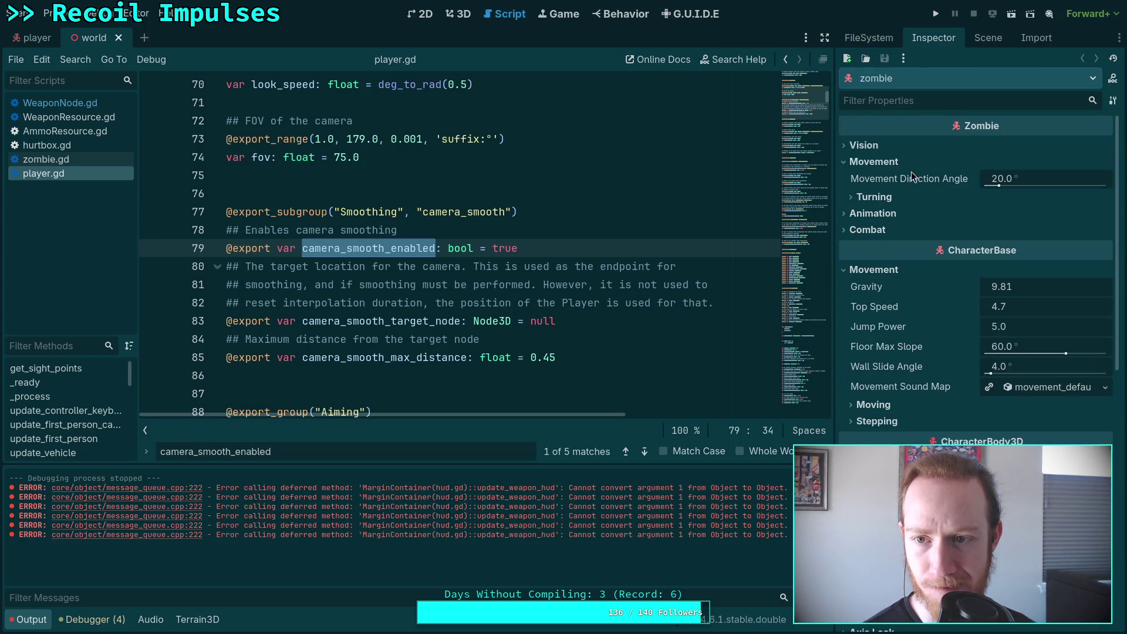
Disable Camera > Smoothing > Enabled on the world's player node, save, and run the game
left_click(988, 39)
left_click(902, 235)
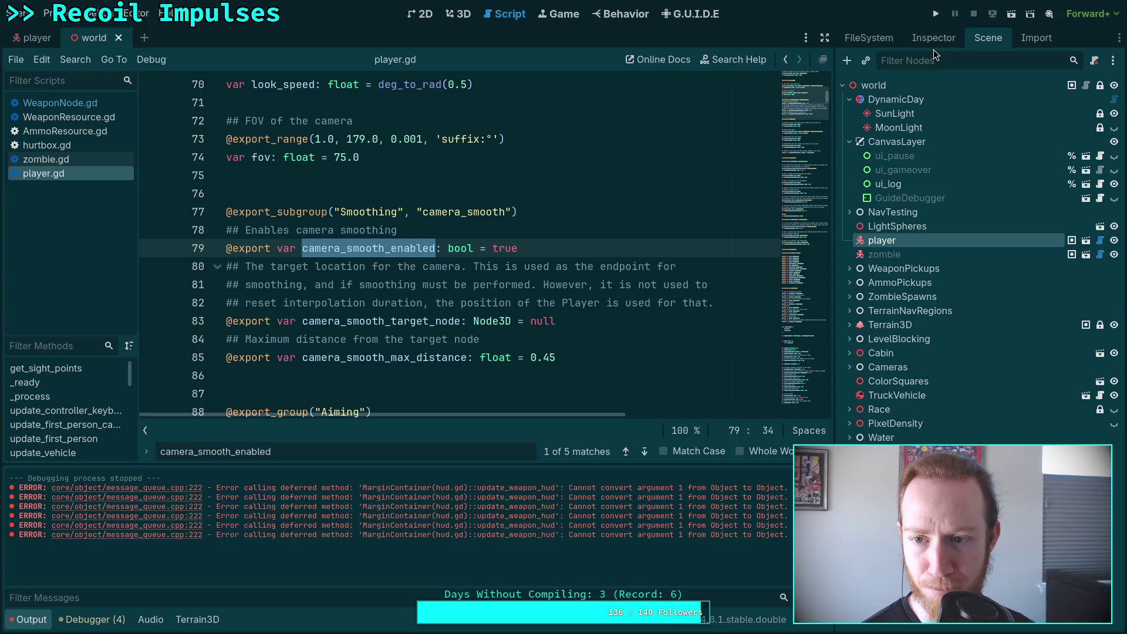
left_click(933, 39)
left_click(906, 212)
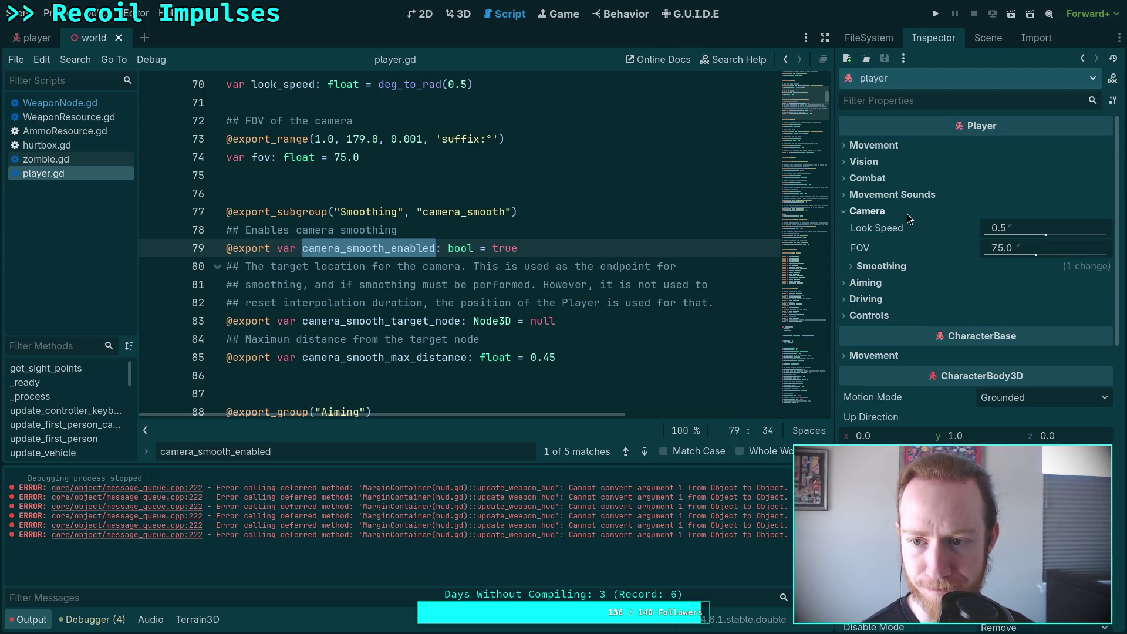
left_click(895, 267)
left_click(991, 284)
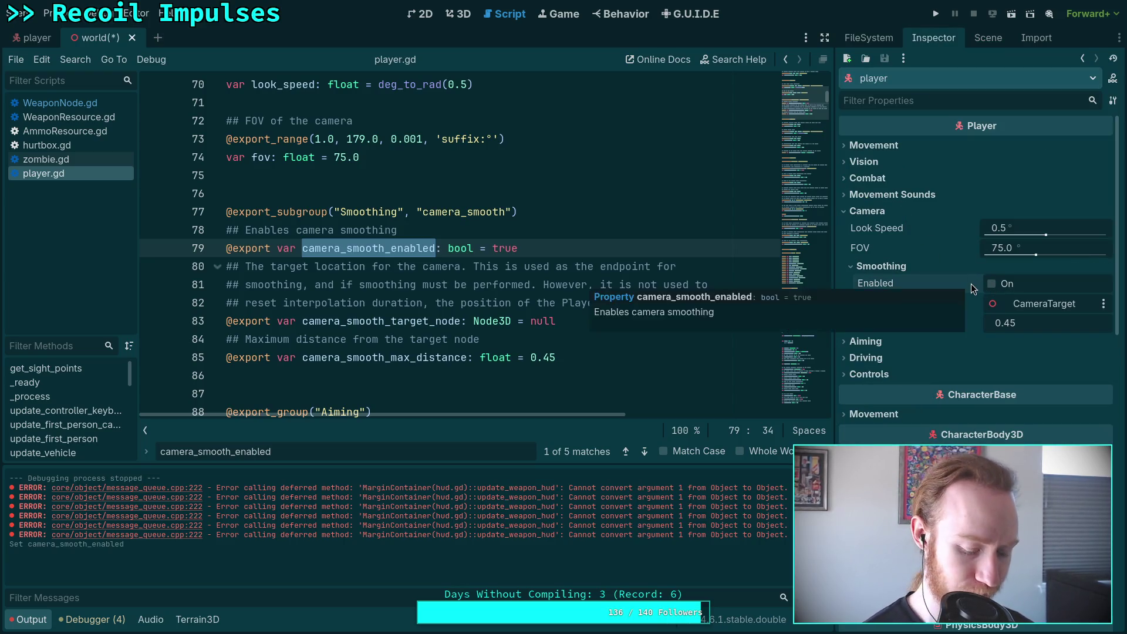
key("ctrl+s")
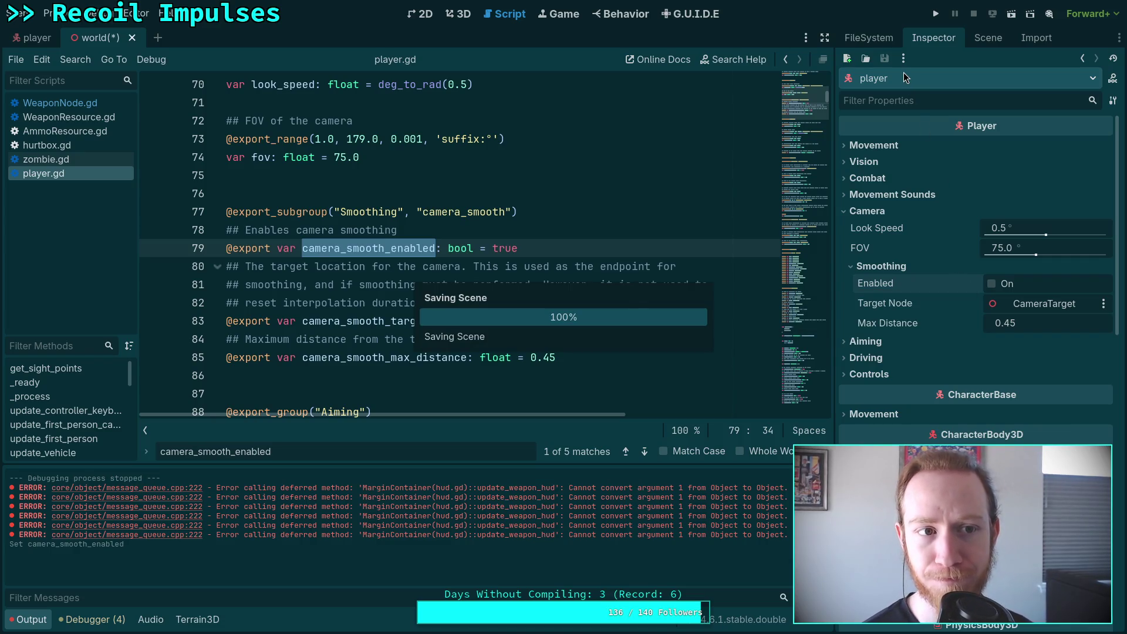
key("F5")
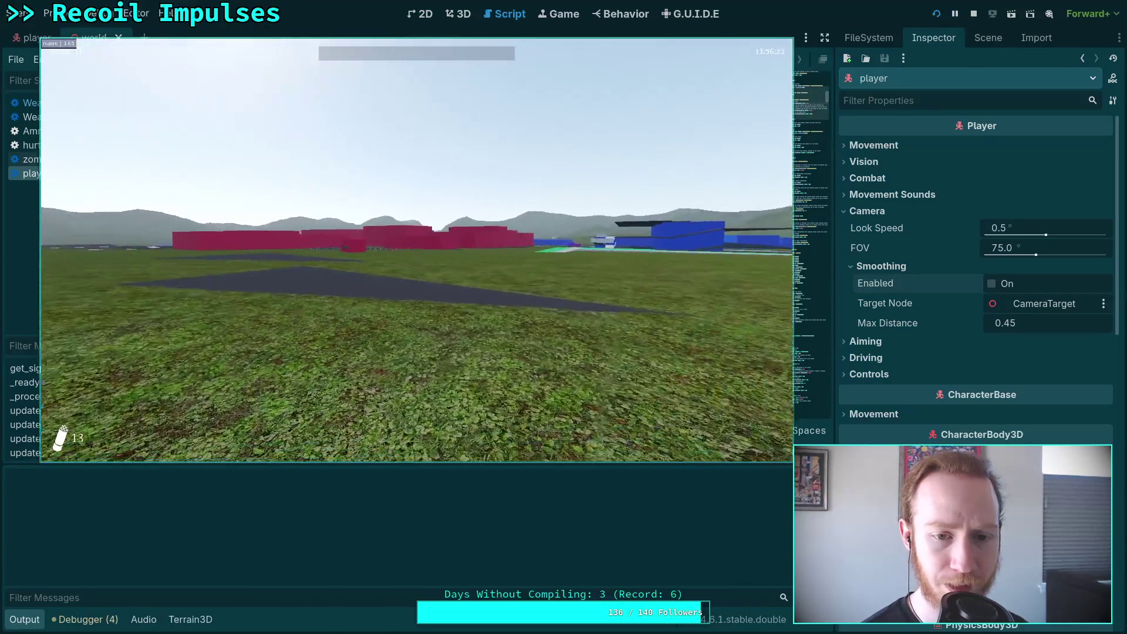
Exit the running game, collapse the Output panel, and select camera_smooth_enabled on line 79
key("Escape")
left_click(417, 265)
left_click(405, 340)
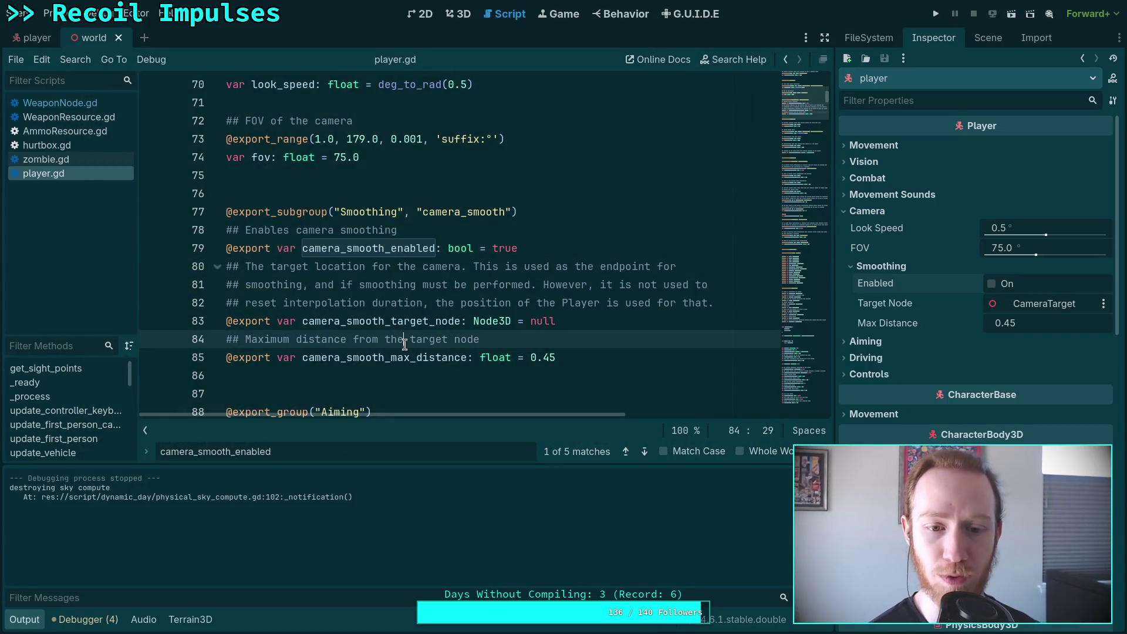
left_click(24, 619)
double_click(408, 255)
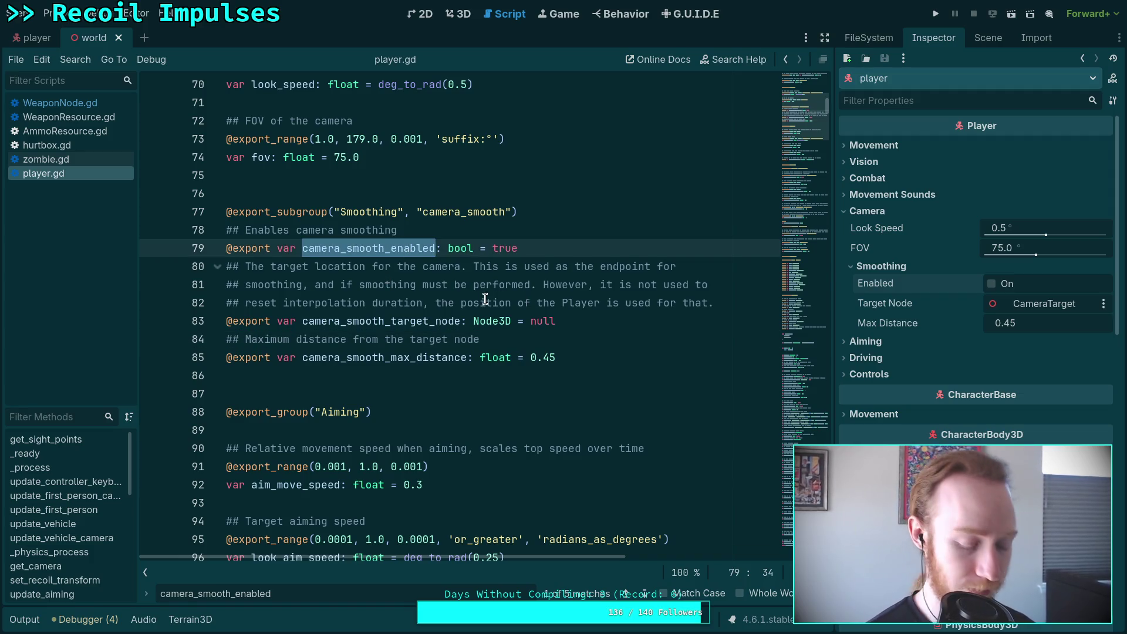
Search camera_smooth_enabled, stepping through matches to line 762 and interpolate_camera_smooth
key("ctrl+f")
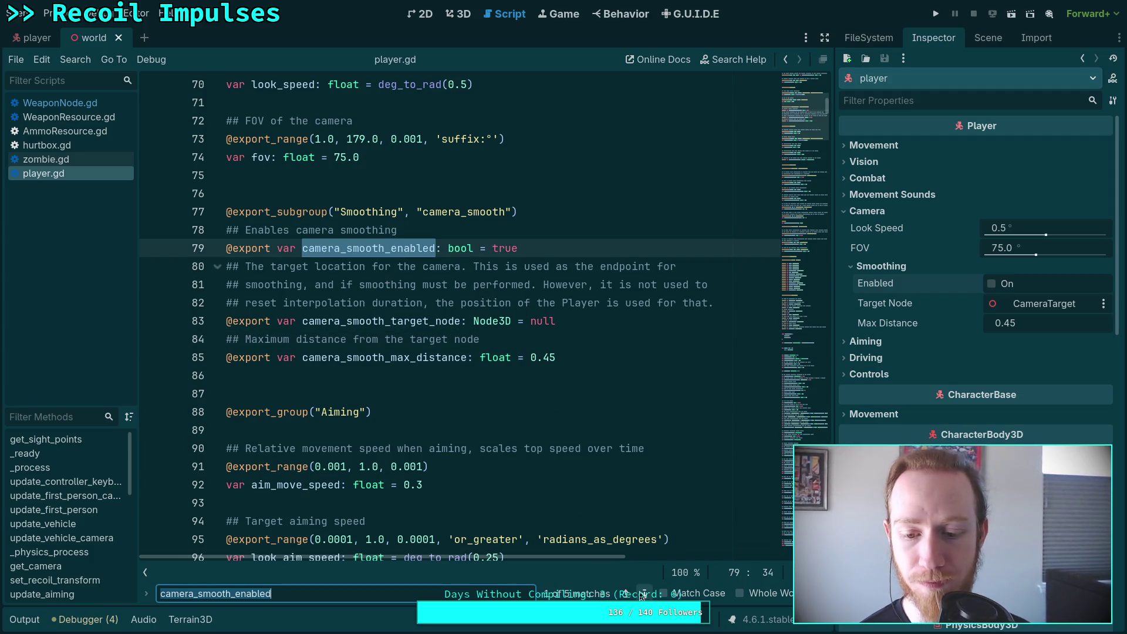
left_click(644, 593)
left_click(644, 593)
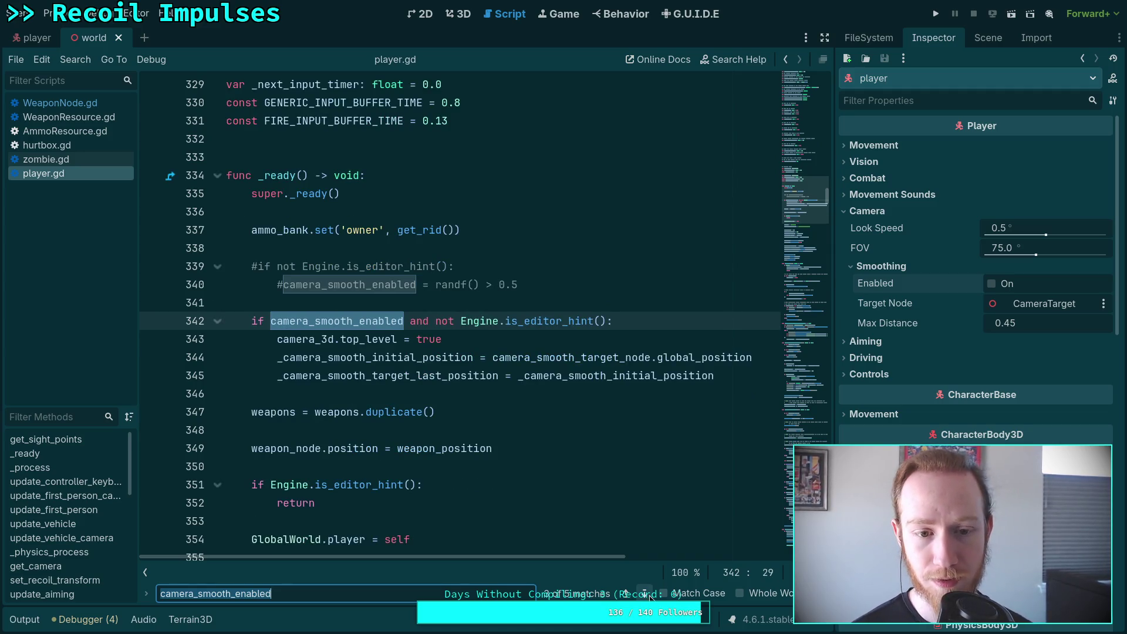
left_click(645, 594)
scroll(504, 496, "down", 3)
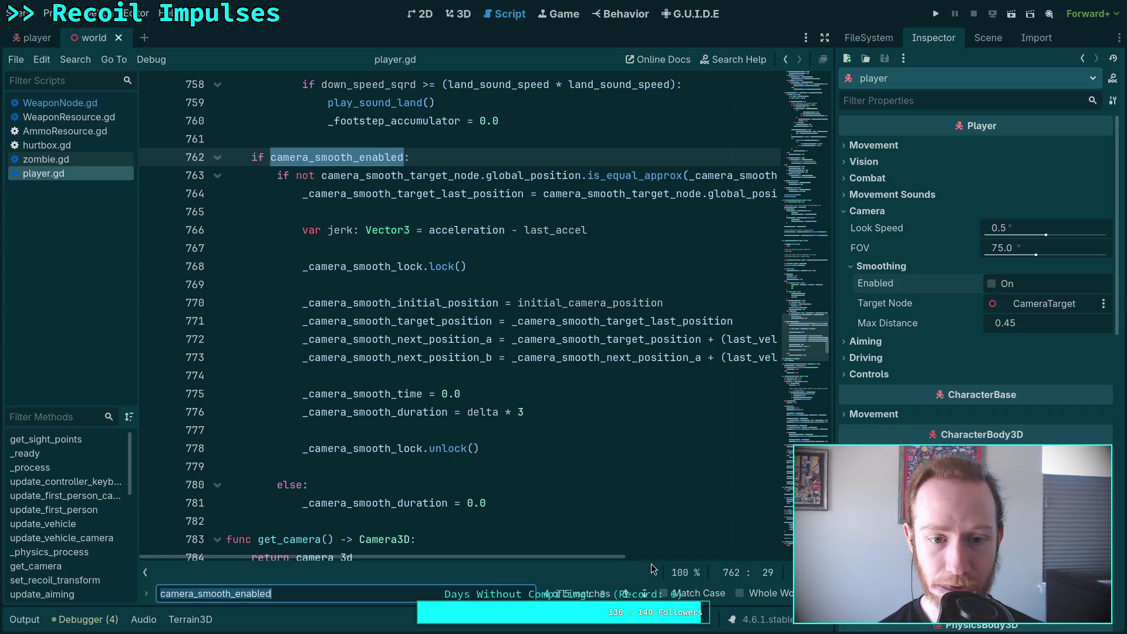
left_click(643, 594)
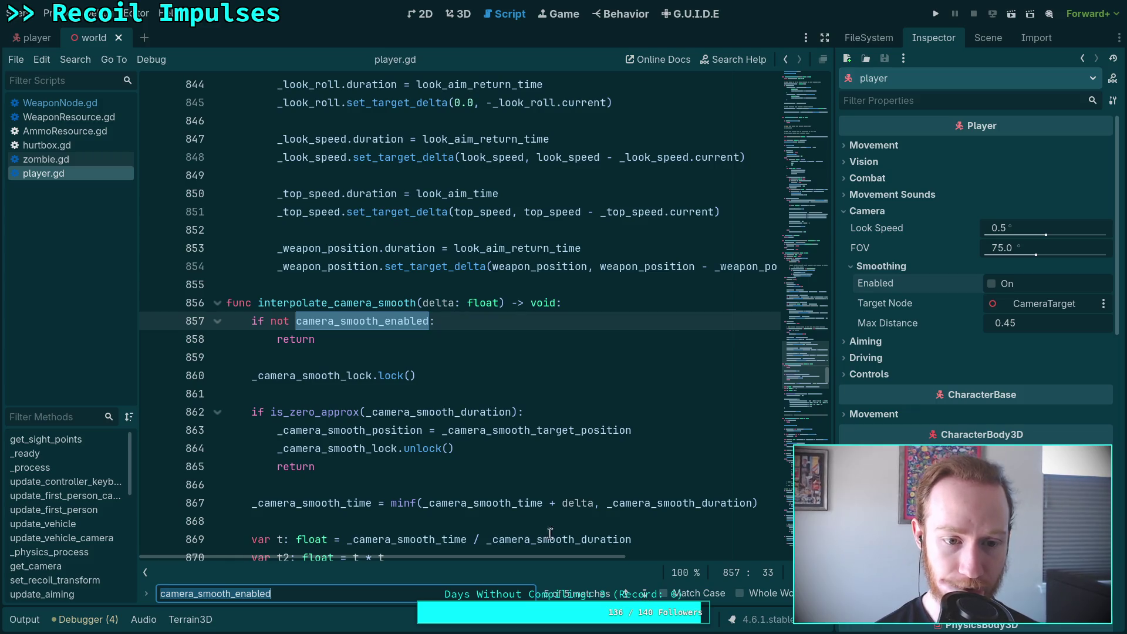
Wrap around to line 79, continue to line 340, and select camera_3d on line 343
scroll(488, 500, "down", 2)
scroll(426, 366, "down", 2)
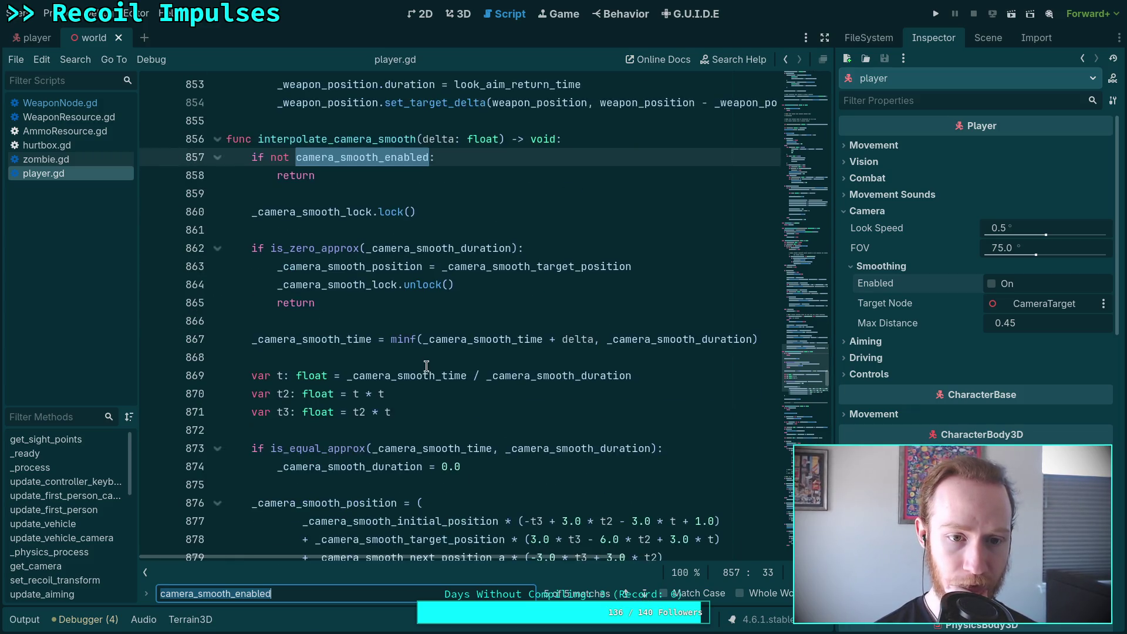
scroll(426, 367, "down", 3)
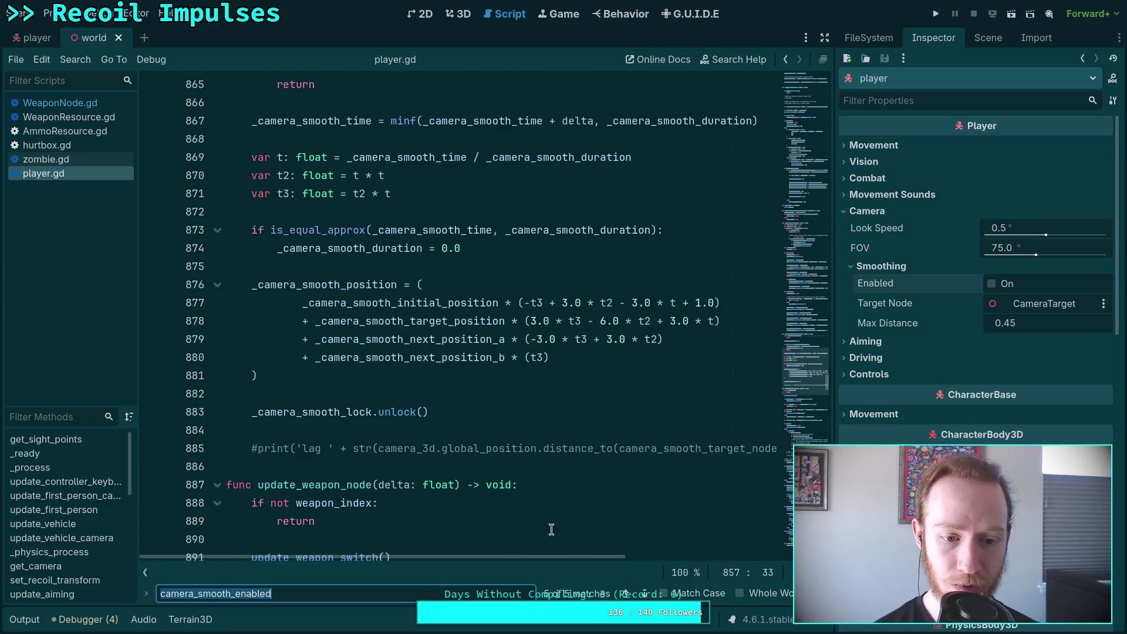
left_click(647, 593)
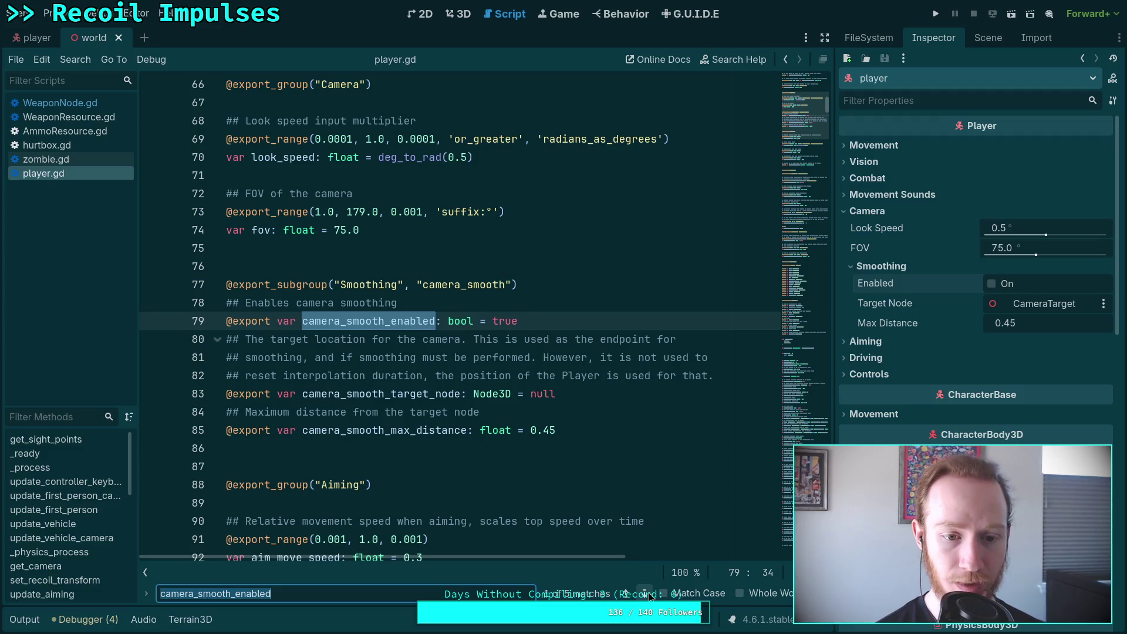
left_click(648, 594)
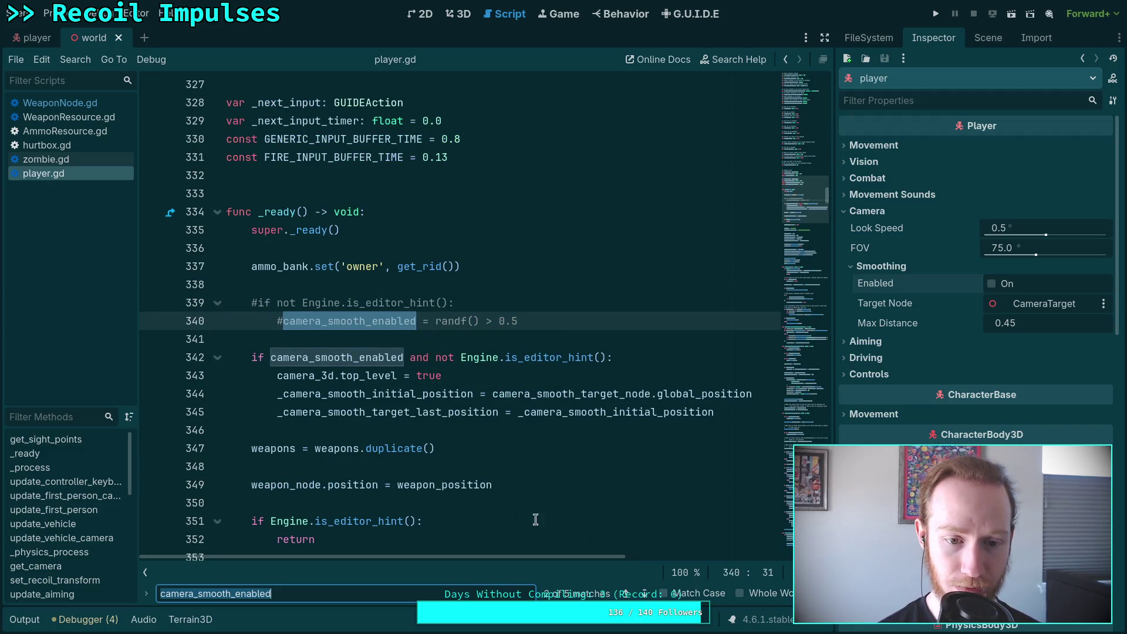
scroll(528, 518, "down", 3)
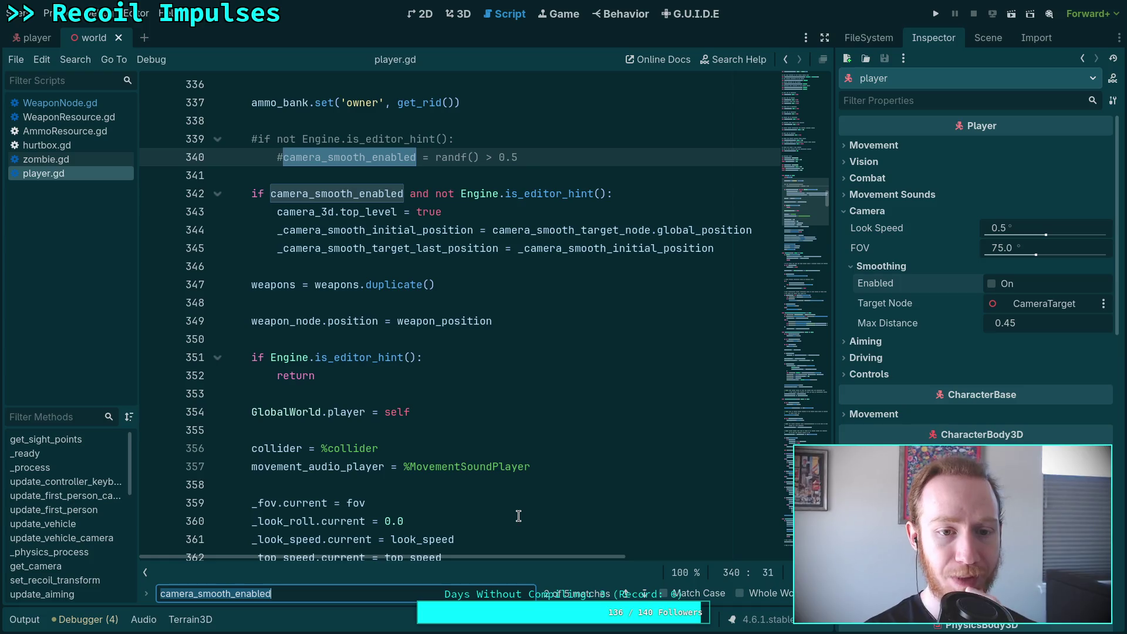
double_click(318, 213)
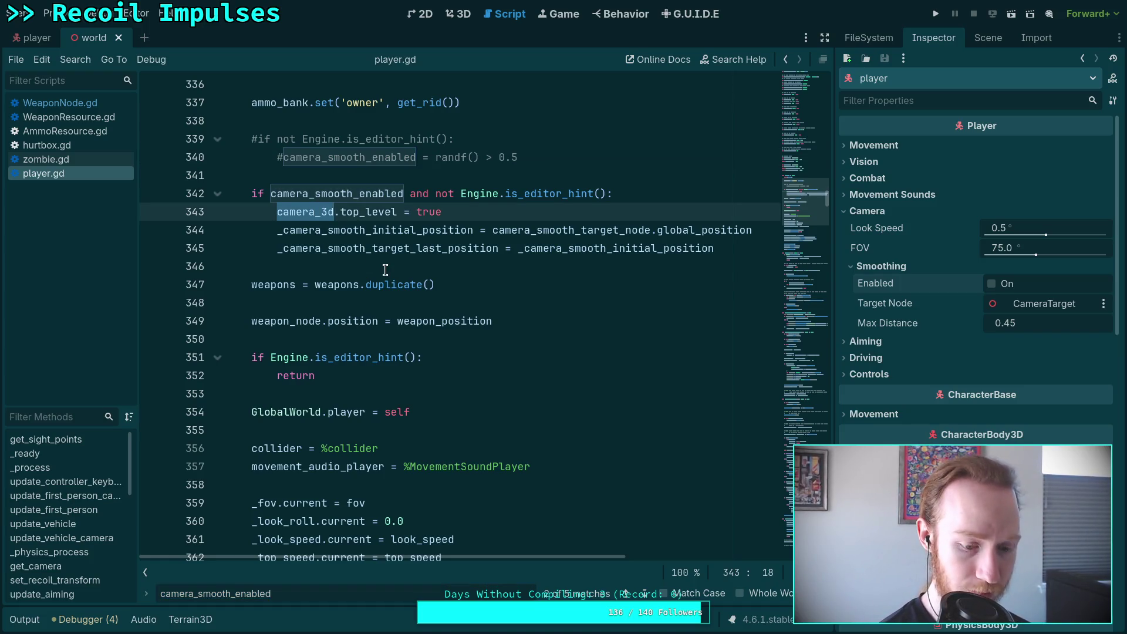
Search for camera_3d and step to the transform assignment on line 458
key("ctrl+f")
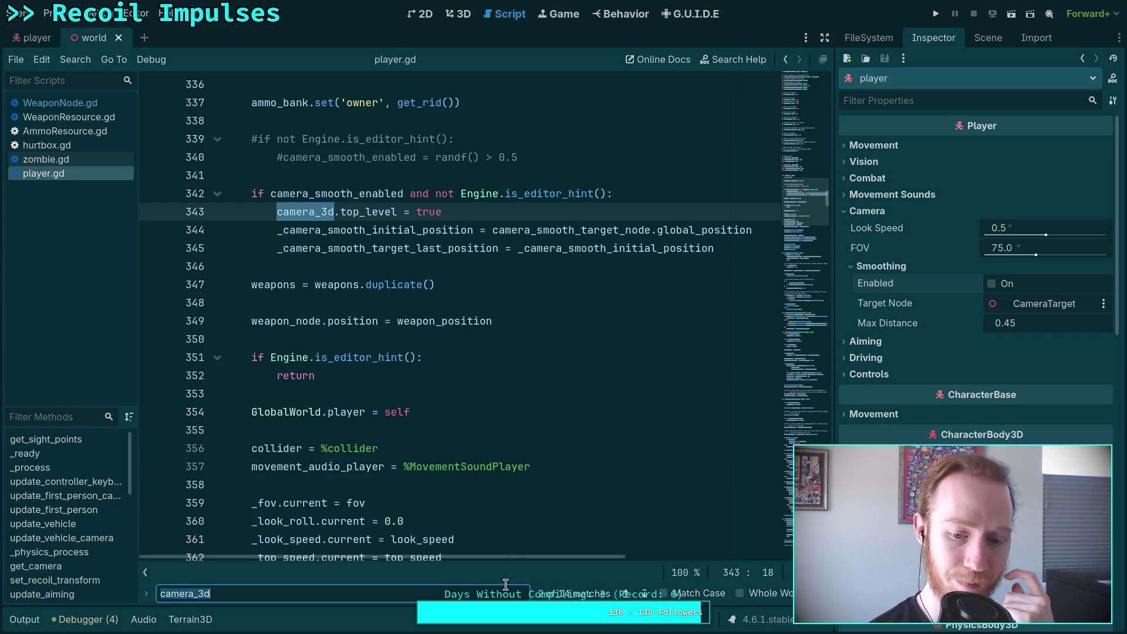
left_click(643, 593)
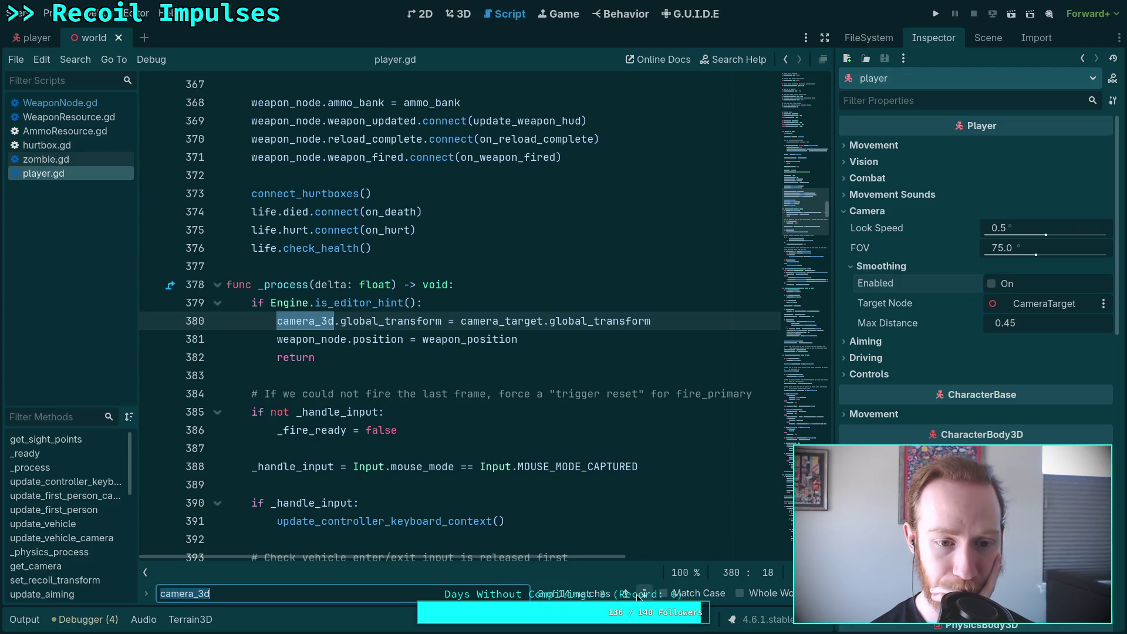
left_click(637, 595)
left_click(638, 594)
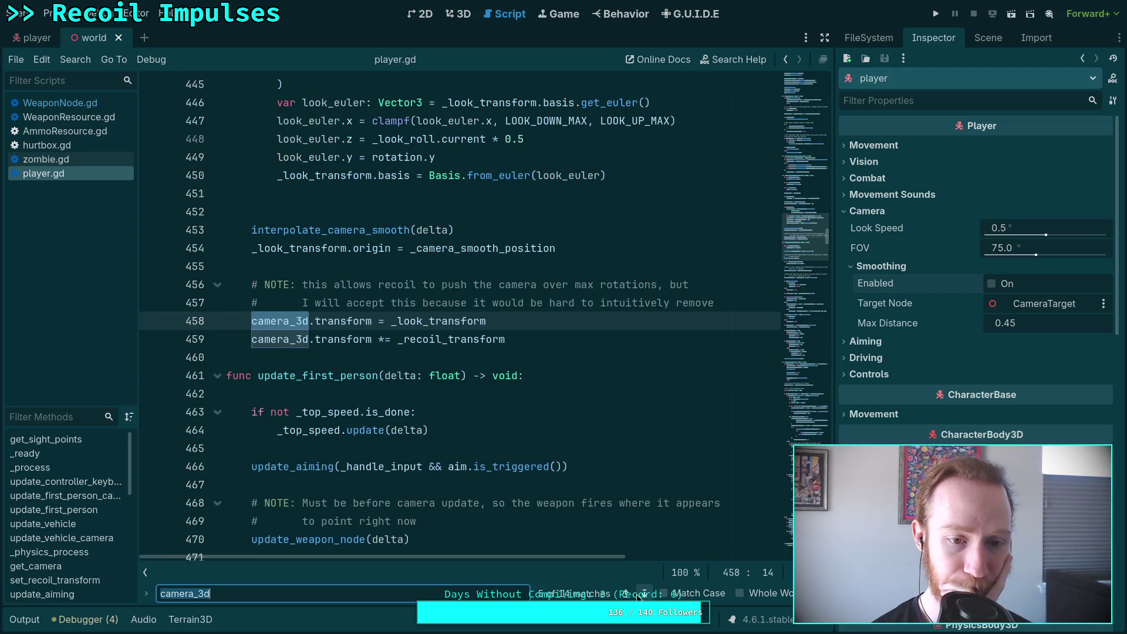
scroll(568, 522, "up", 3)
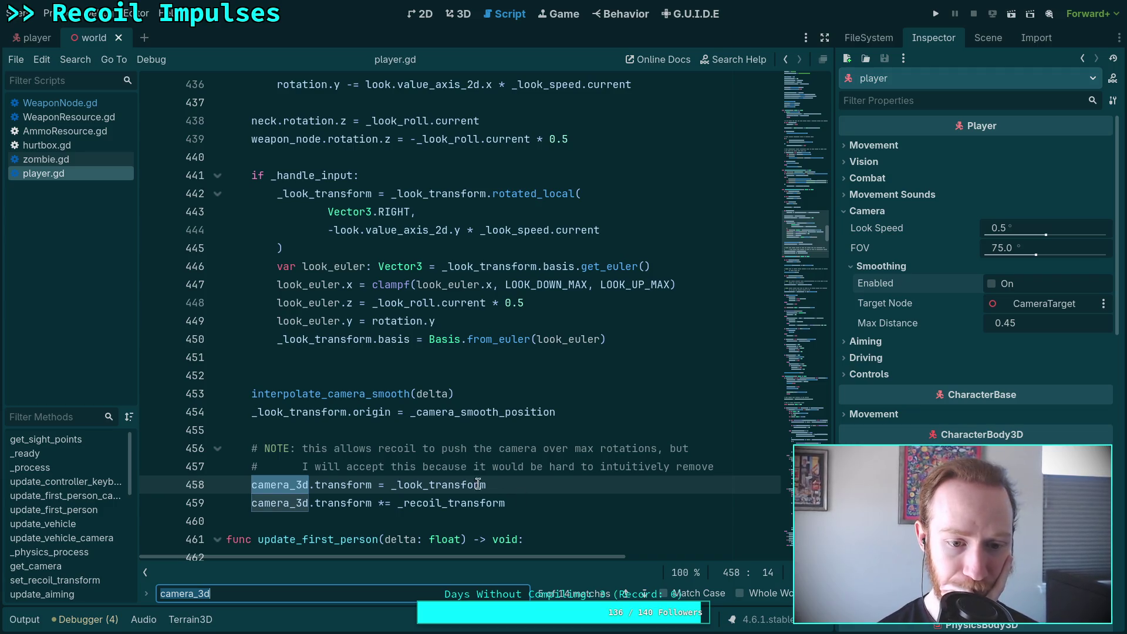
mouse_move(451, 484)
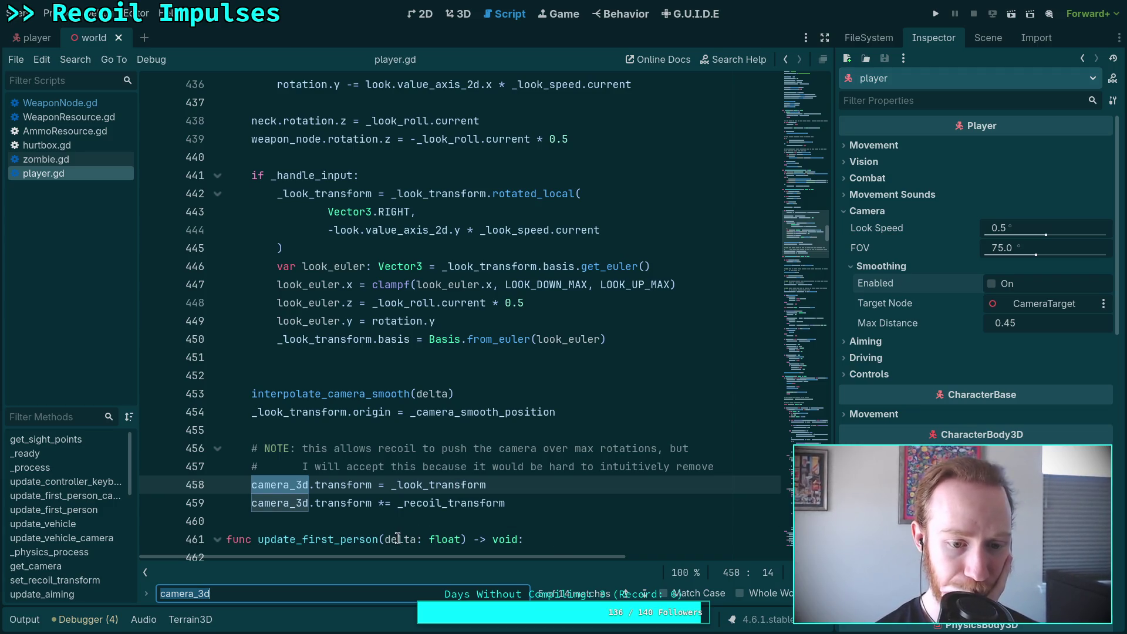
Step forward through camera_3d matches to line 711, then back two matches
left_click(645, 594)
left_click(645, 595)
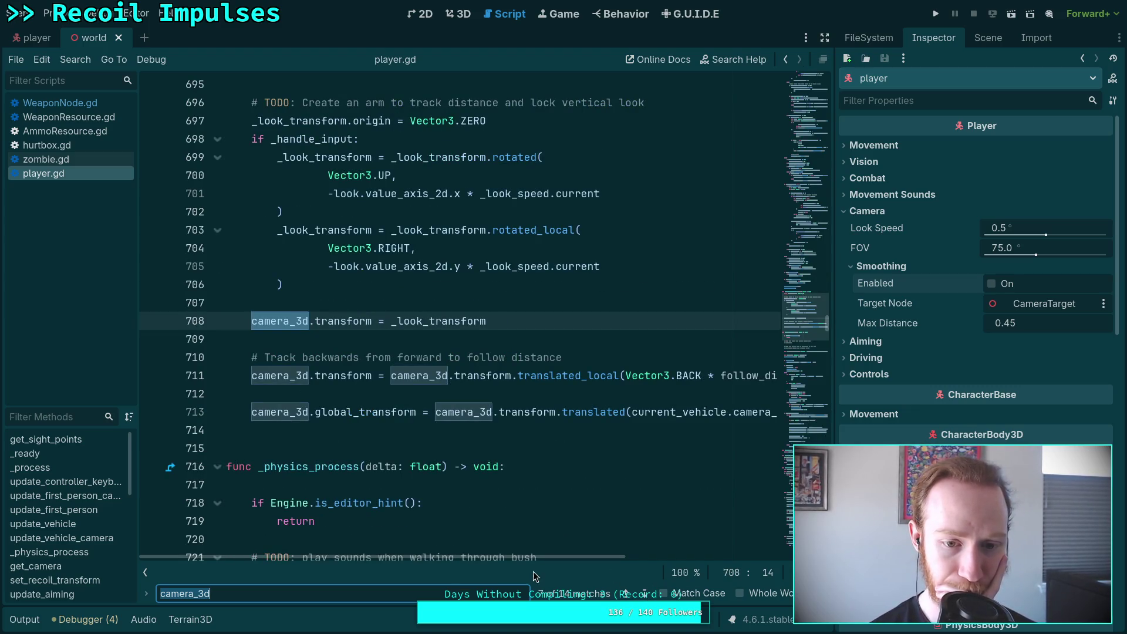
left_click(645, 594)
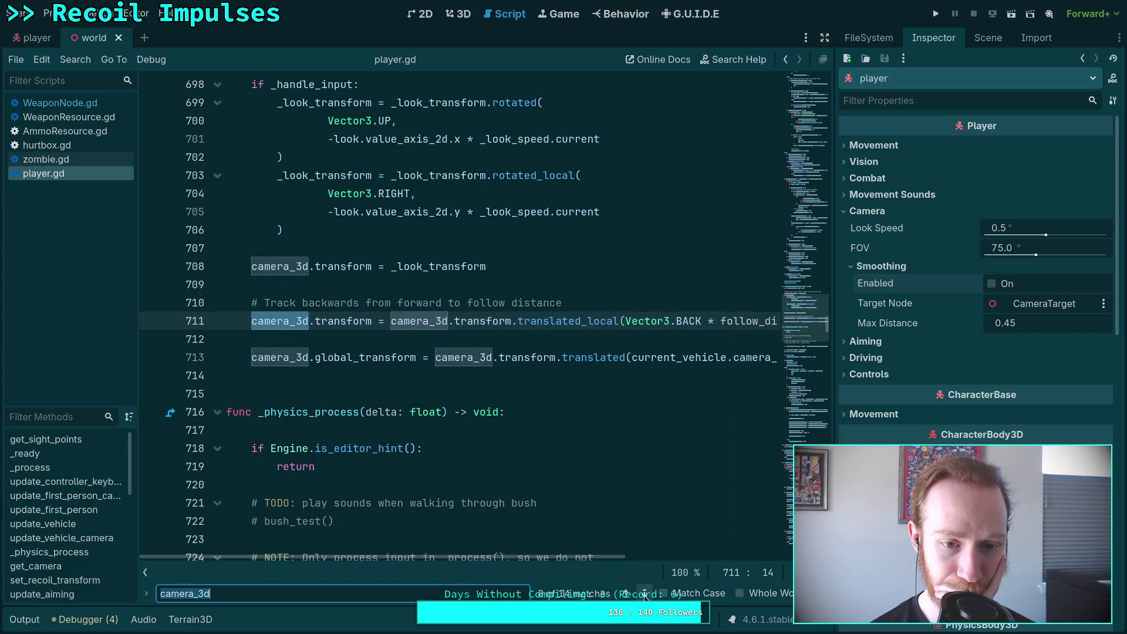
mouse_move(566, 554)
left_mouse_down()
mouse_move(720, 558)
mouse_move(556, 558)
left_mouse_up()
left_click(626, 593)
left_click(626, 593)
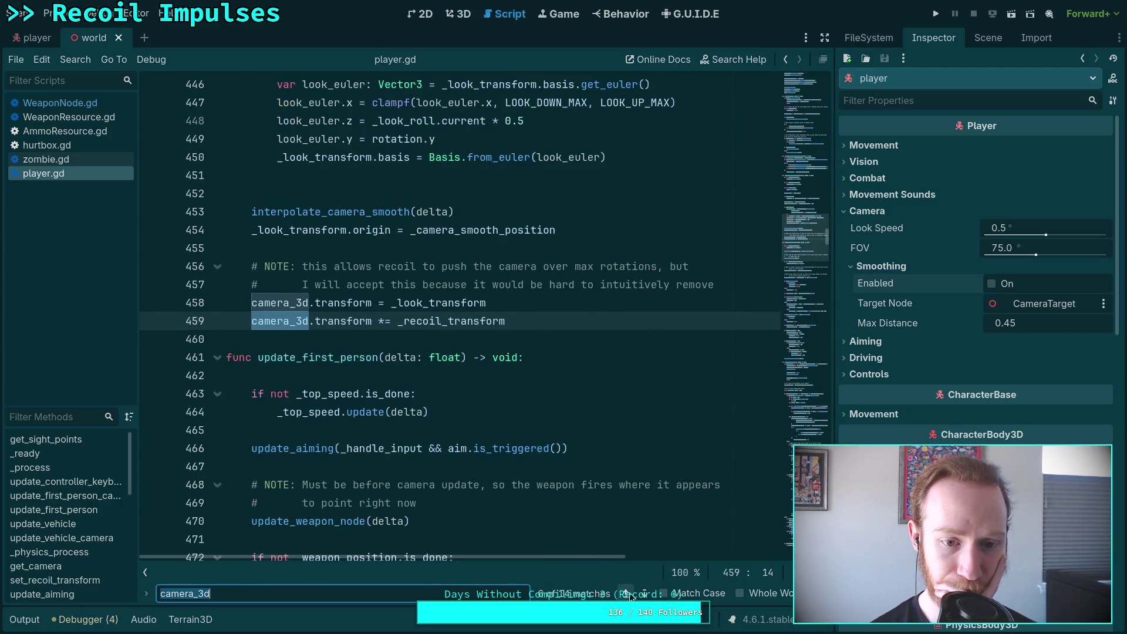
scroll(526, 492, "up", 3)
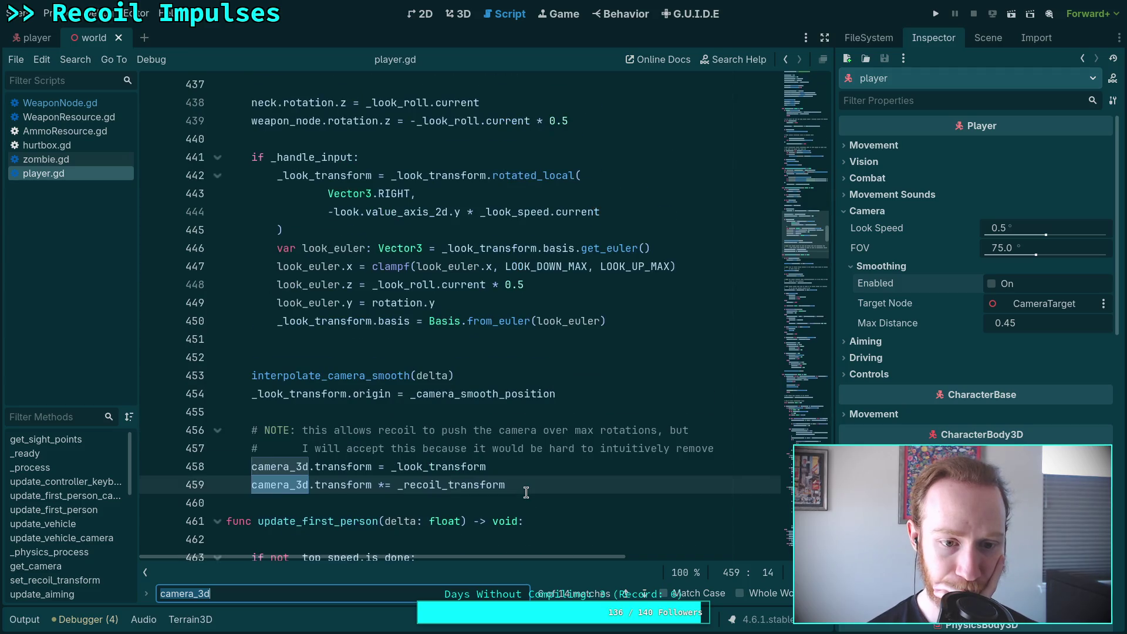
mouse_move(508, 394)
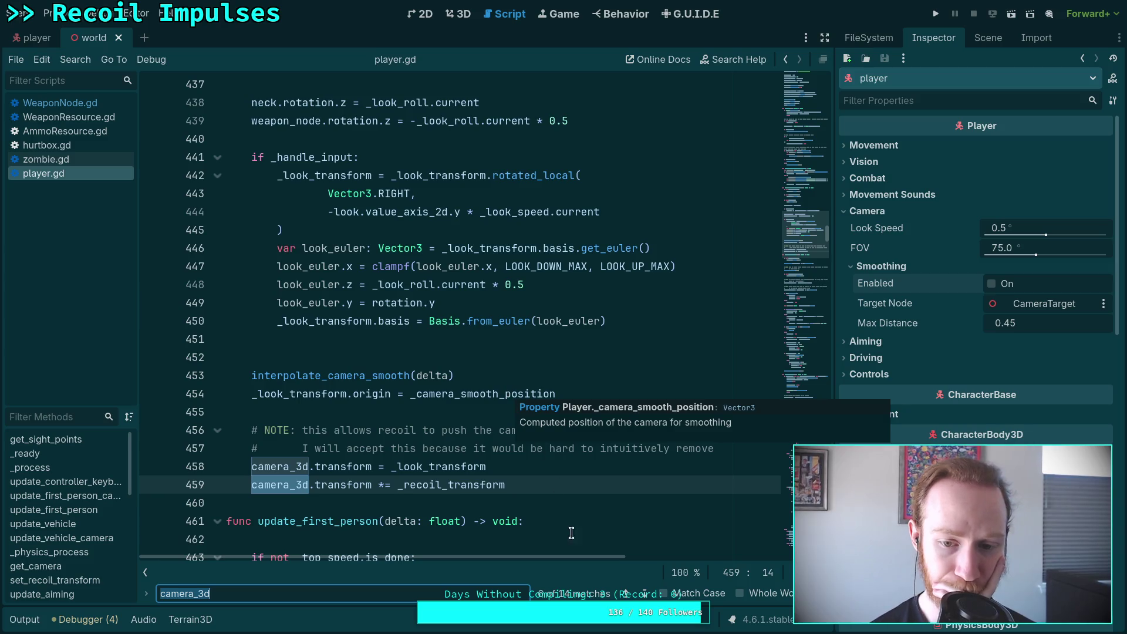
Return to the camera_3d use on line 711 in update_vehicle_camera
left_click(644, 593)
left_click(644, 593)
left_click(643, 593)
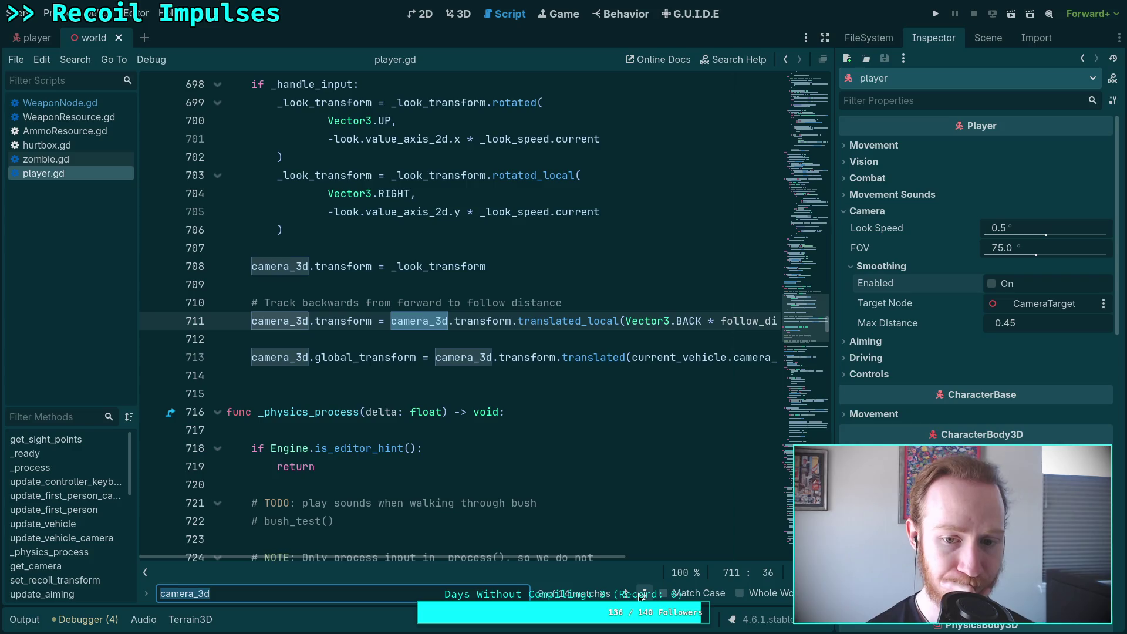
scroll(478, 485, "up", 3)
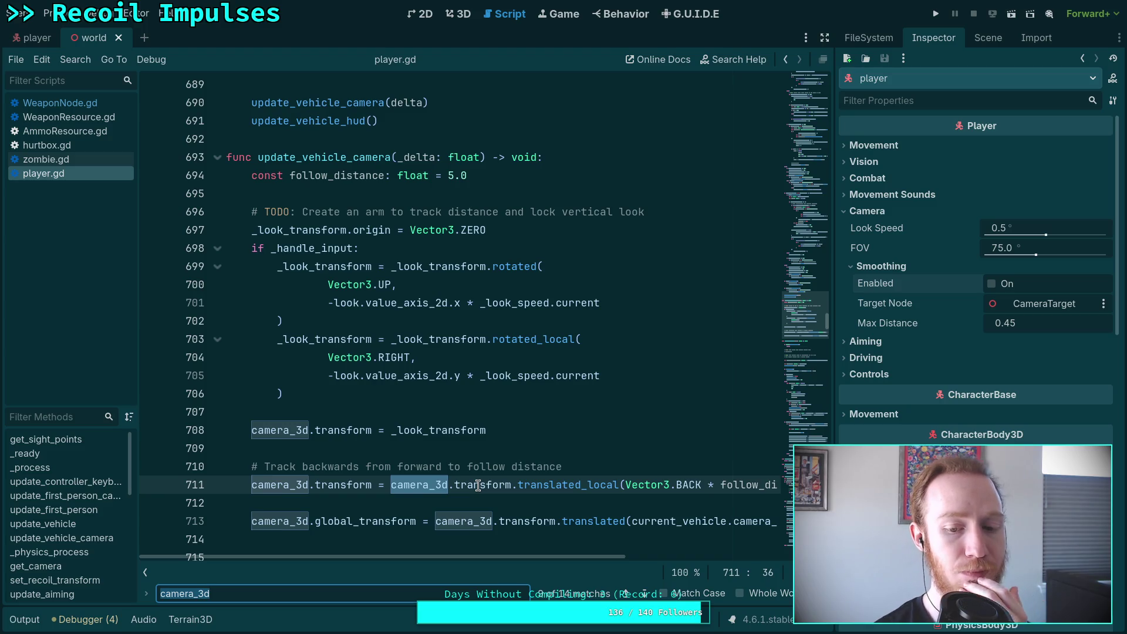
mouse_move(545, 555)
left_mouse_down()
mouse_move(673, 552)
mouse_move(598, 551)
mouse_move(571, 568)
left_mouse_up()
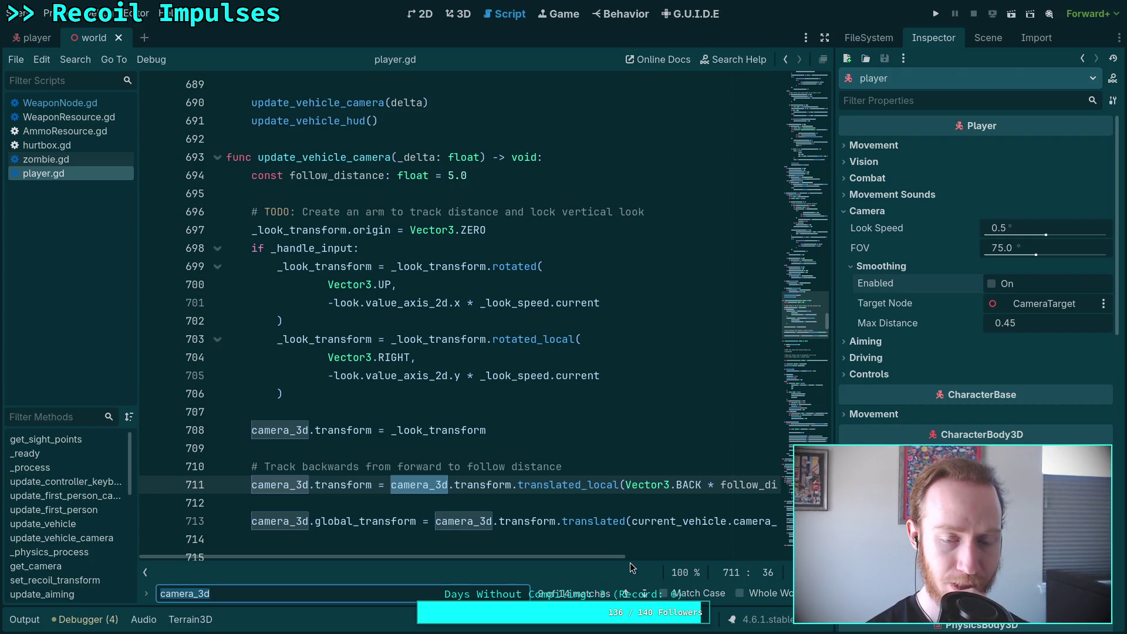
Scroll up through player.gd, collapsing the if-block at line 547
scroll(459, 408, "up", 8)
scroll(459, 407, "down", 4)
scroll(459, 408, "down", 7)
scroll(459, 408, "up", 20)
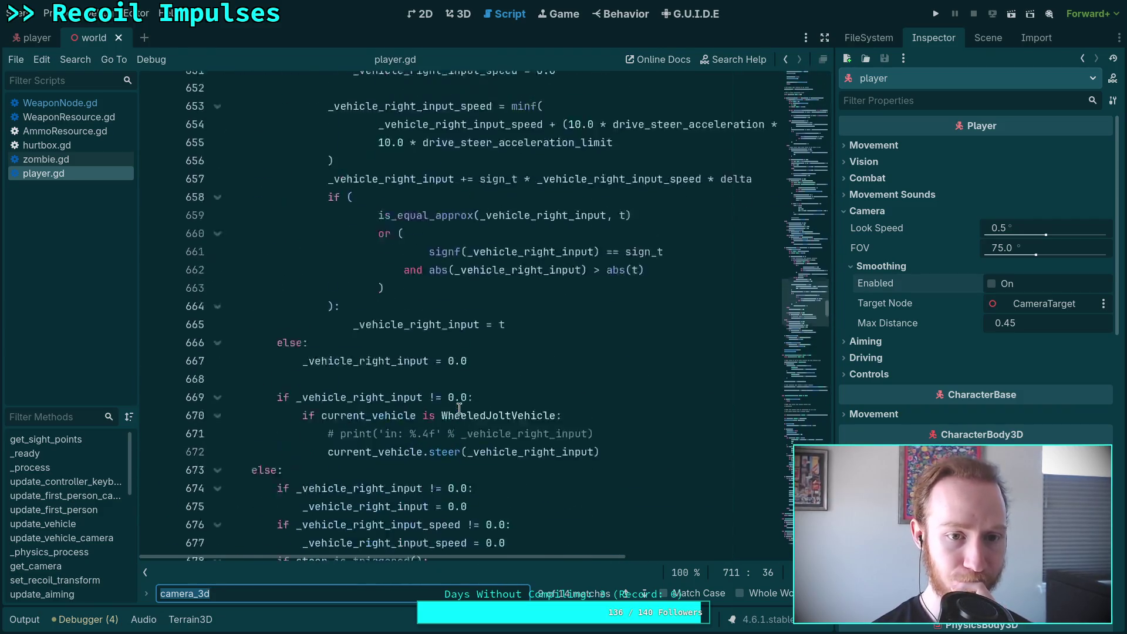
scroll(459, 409, "up", 7)
scroll(264, 338, "up", 9)
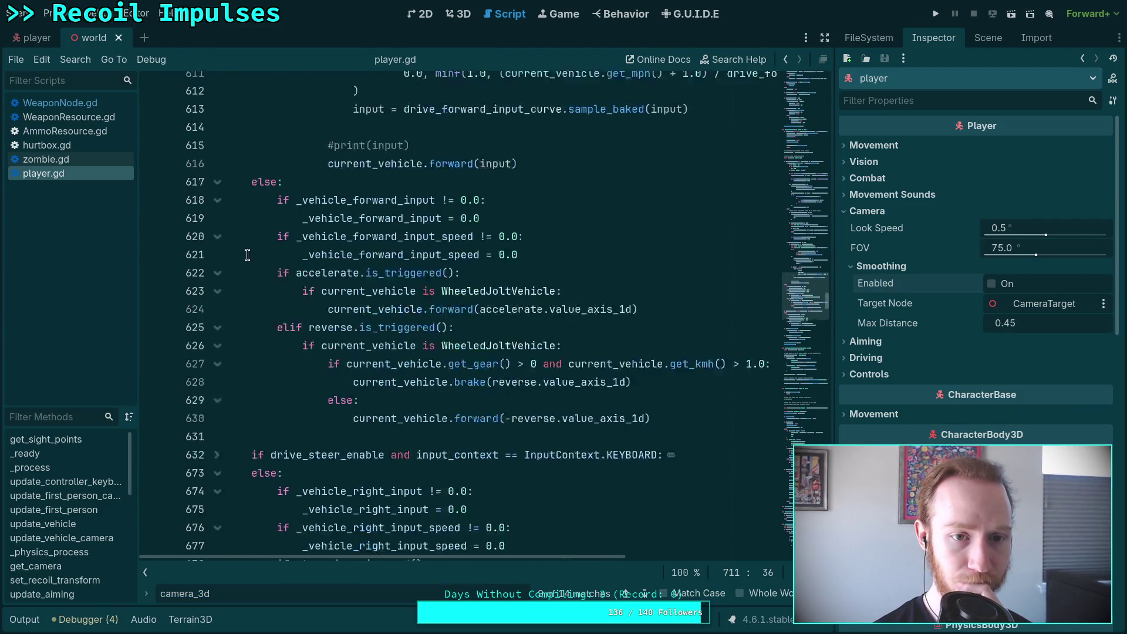
scroll(264, 337, "up", 20)
left_click(217, 503)
scroll(258, 340, "up", 11)
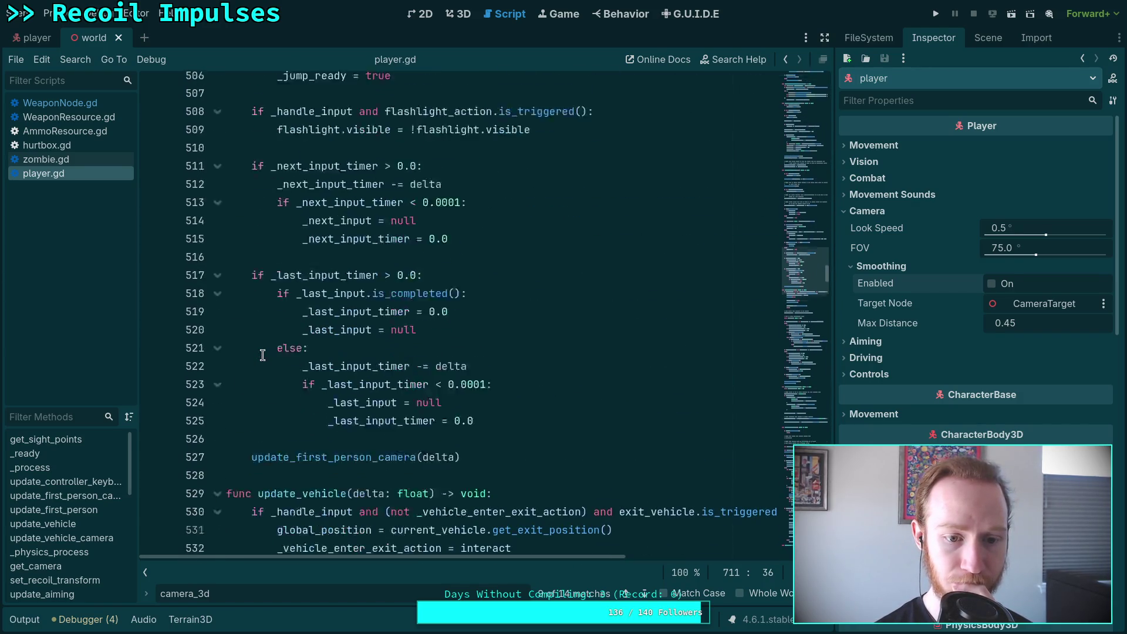
scroll(263, 355, "up", 12)
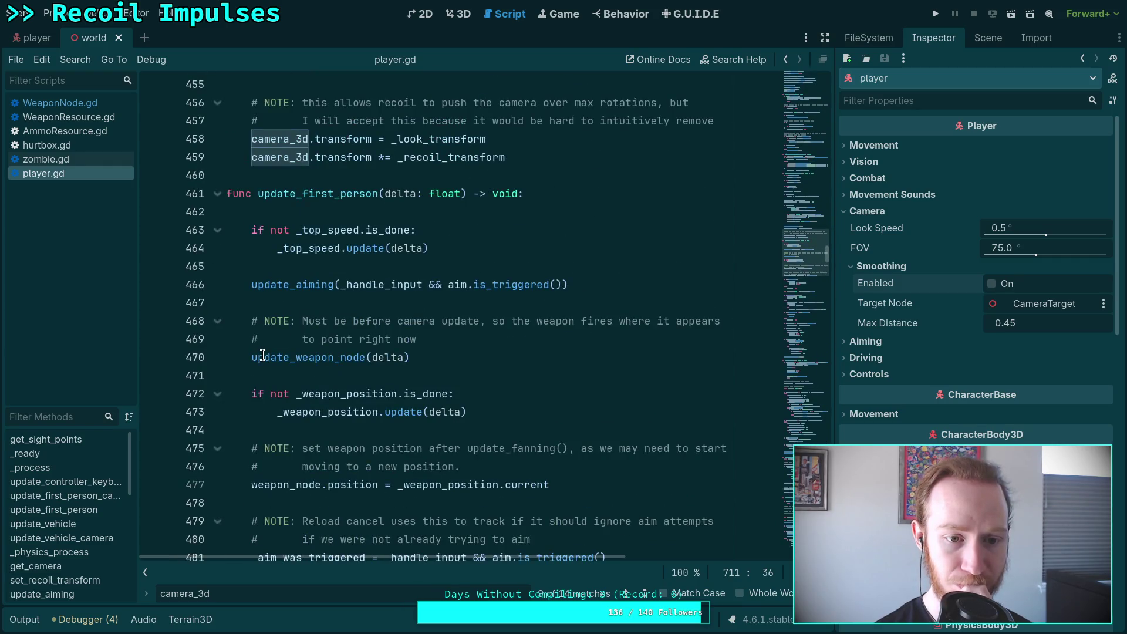
scroll(262, 355, "up", 17)
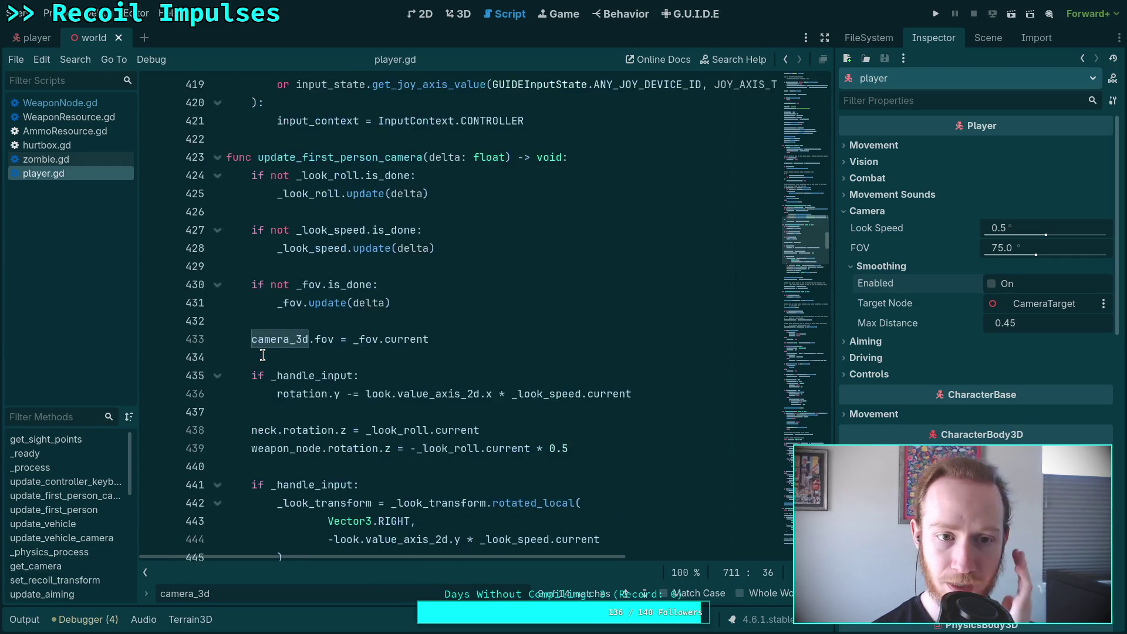
scroll(262, 355, "up", 2)
scroll(262, 355, "down", 4)
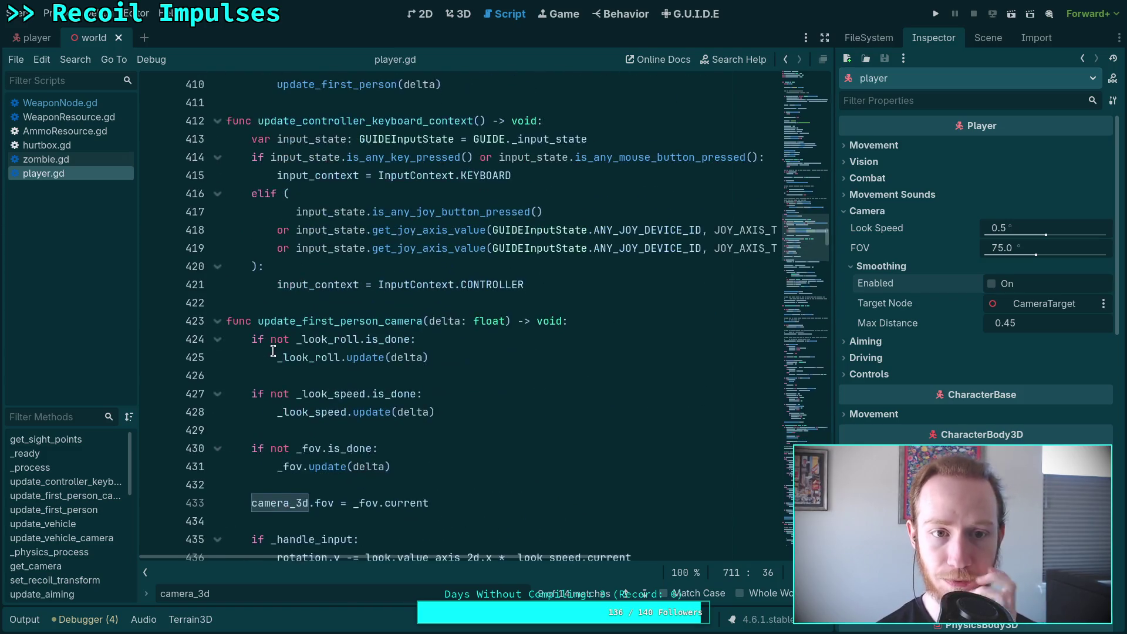
scroll(347, 423, "down", 2)
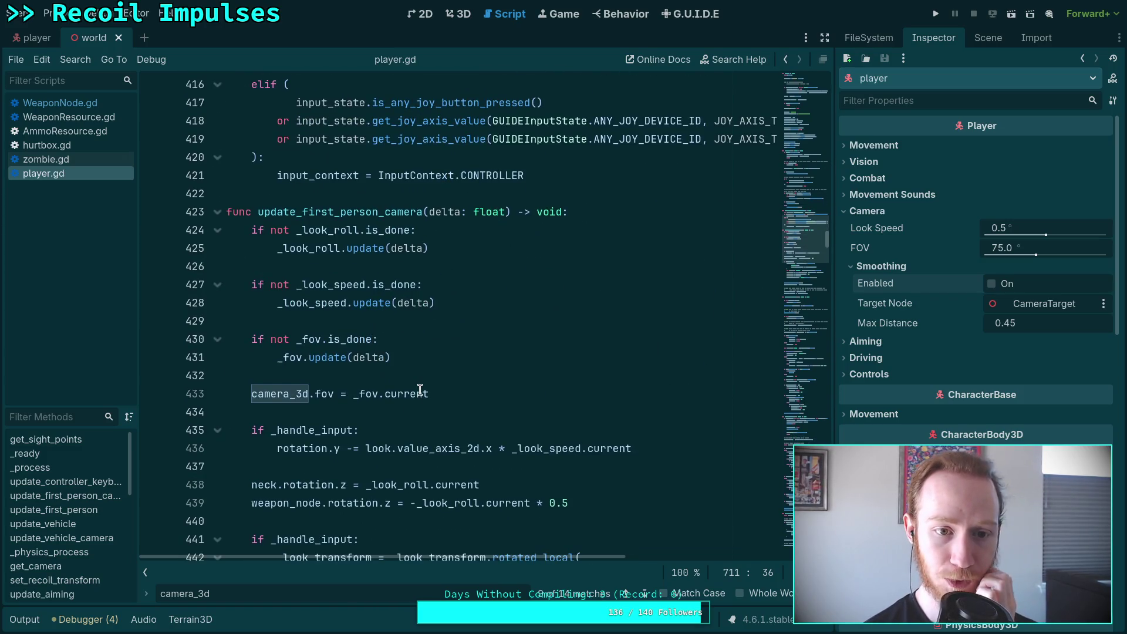
scroll(419, 386, "up", 14)
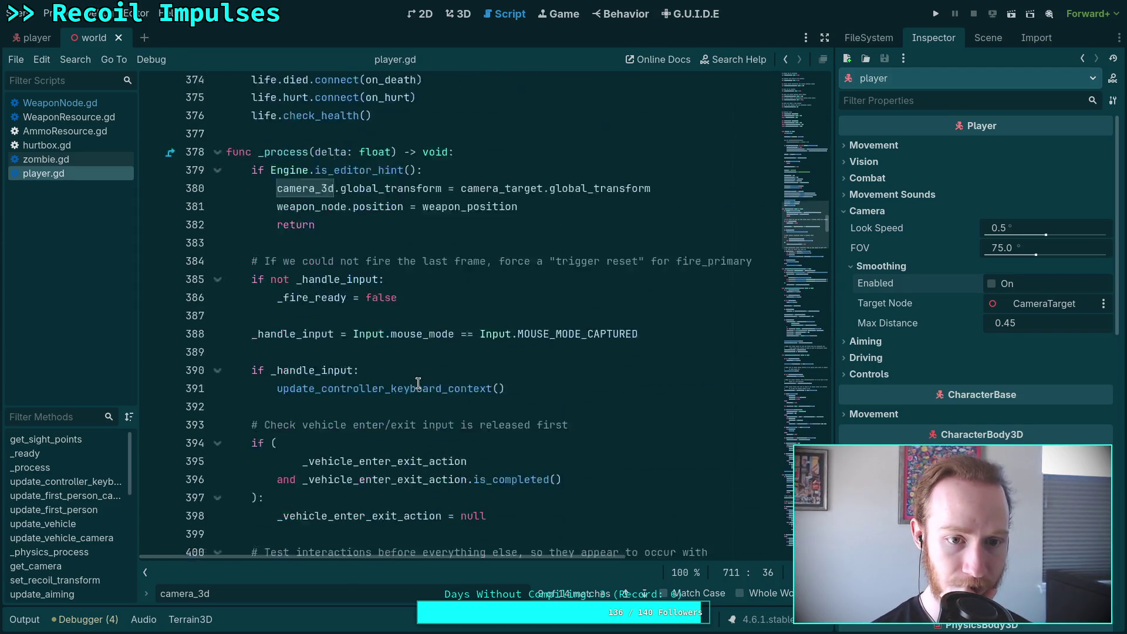
scroll(418, 384, "down", 9)
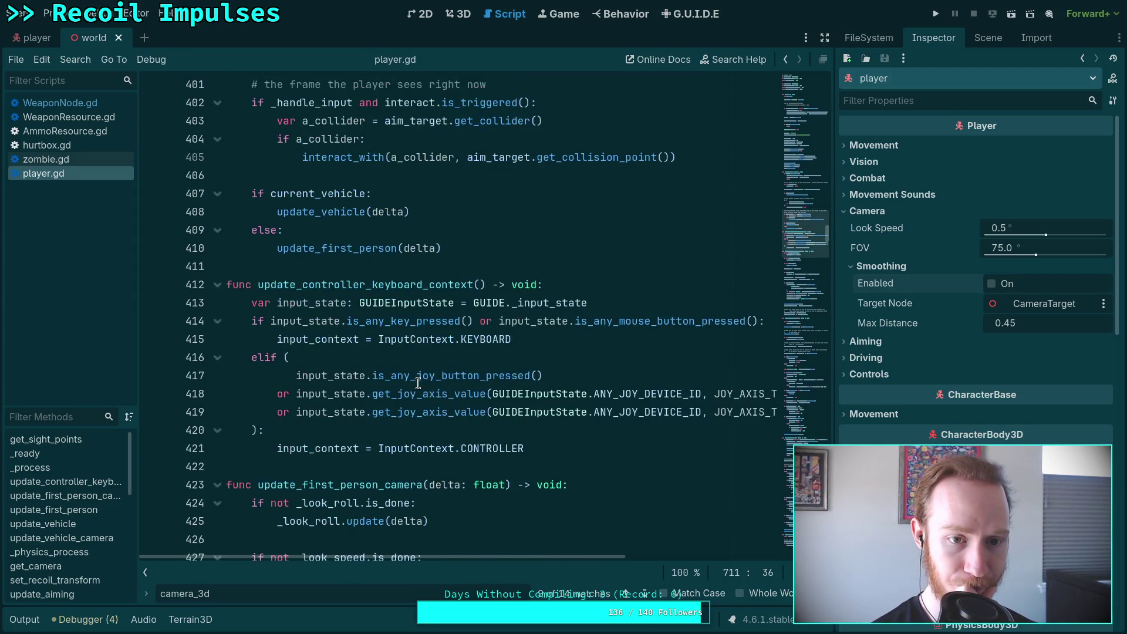
scroll(418, 383, "down", 8)
scroll(414, 382, "up", 5)
Collapse the if-block at line 517 and re-expand update_first_person_camera
left_click(218, 321)
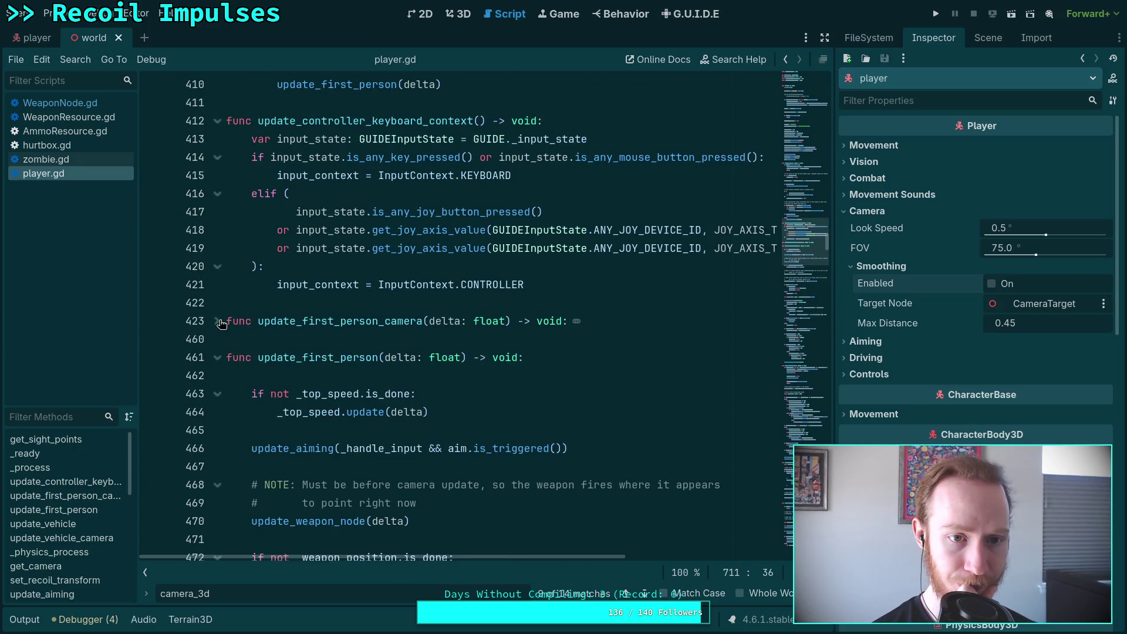
scroll(276, 342, "down", 4)
scroll(370, 355, "down", 4)
scroll(426, 366, "down", 10)
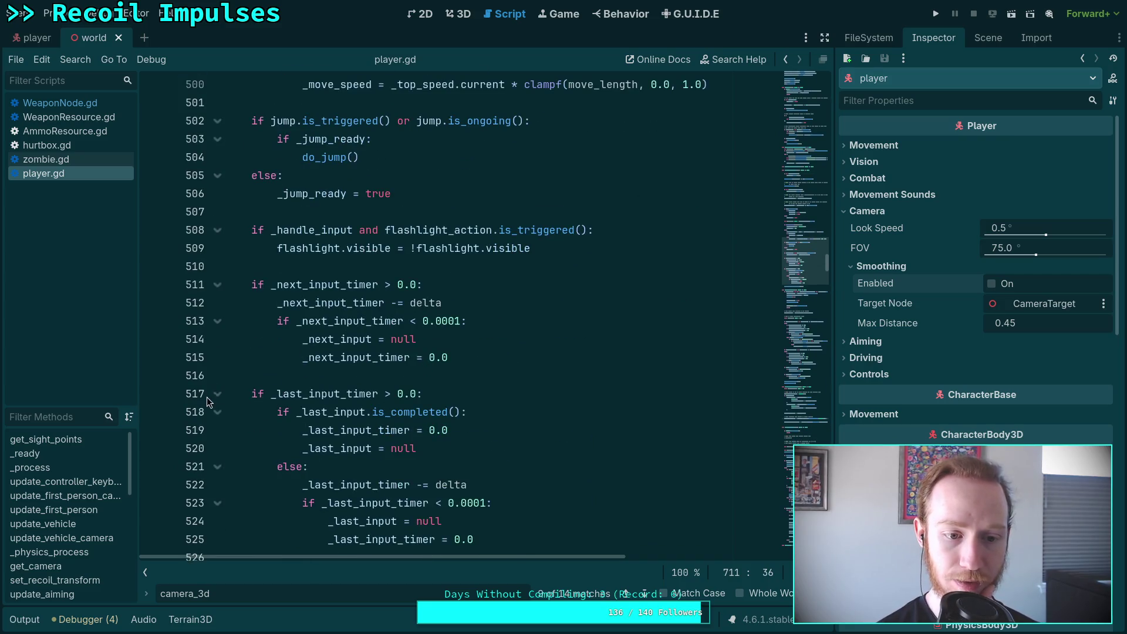
left_click(217, 393)
scroll(261, 382, "down", 5)
scroll(263, 370, "up", 7)
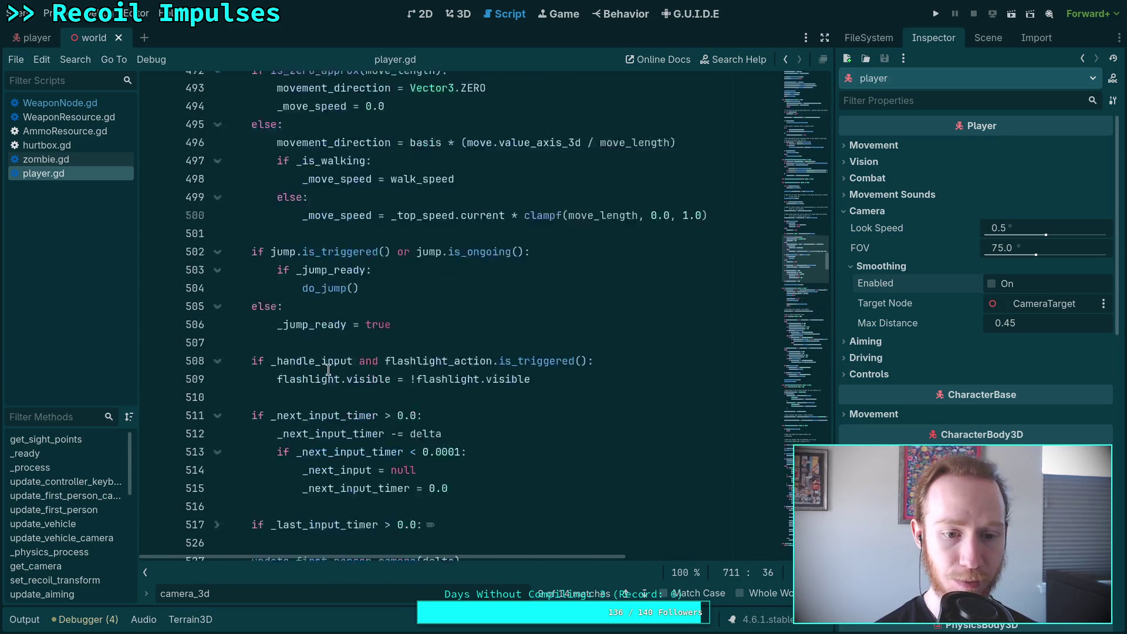
scroll(328, 370, "up", 12)
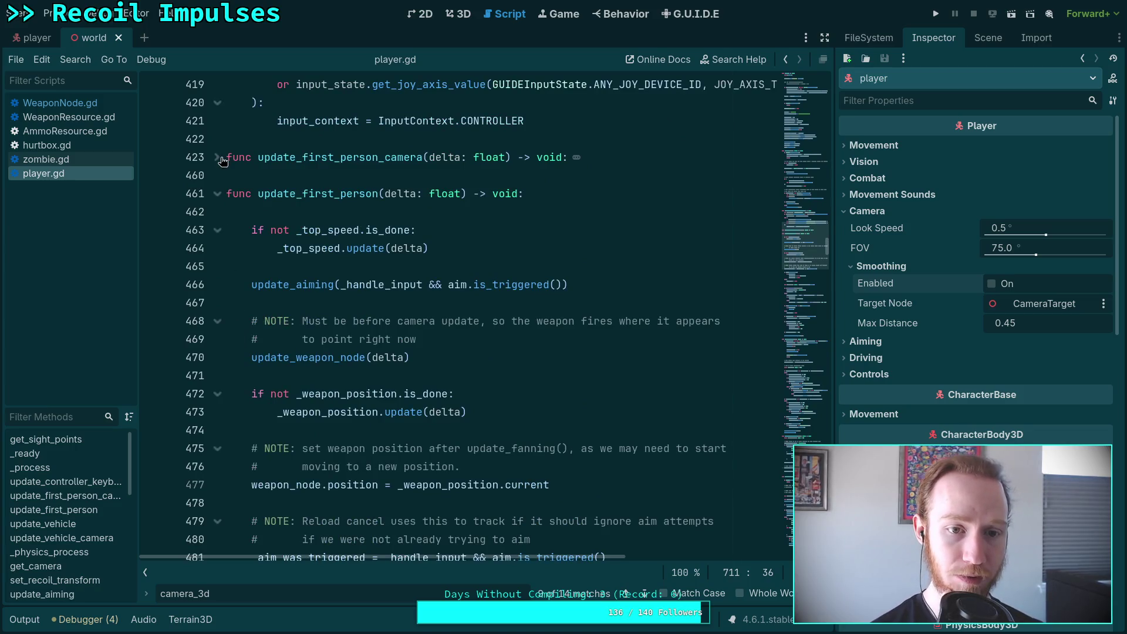
left_click(217, 158)
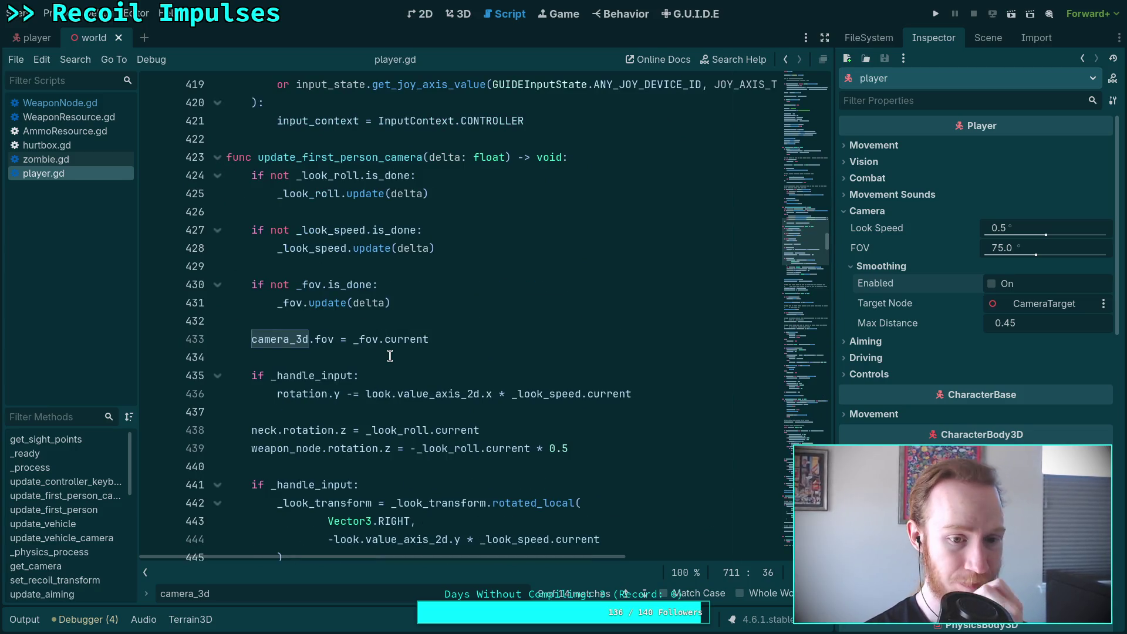
Select _camera_smooth_position on line 454, below the interpolate_camera_smooth call
scroll(389, 355, "down", 7)
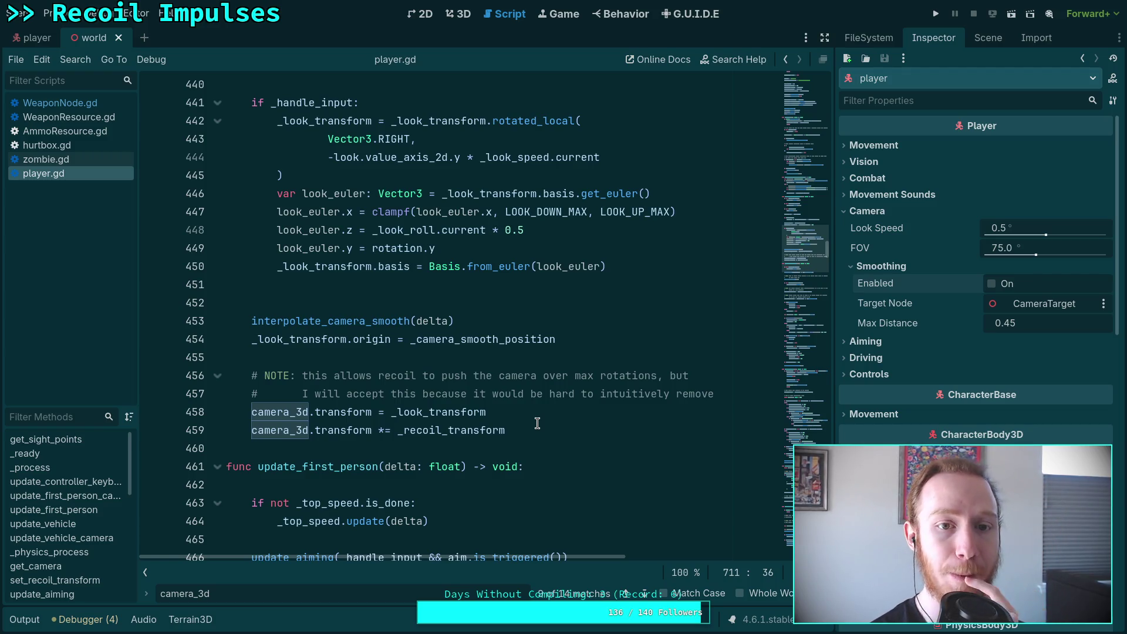
scroll(537, 423, "up", 5)
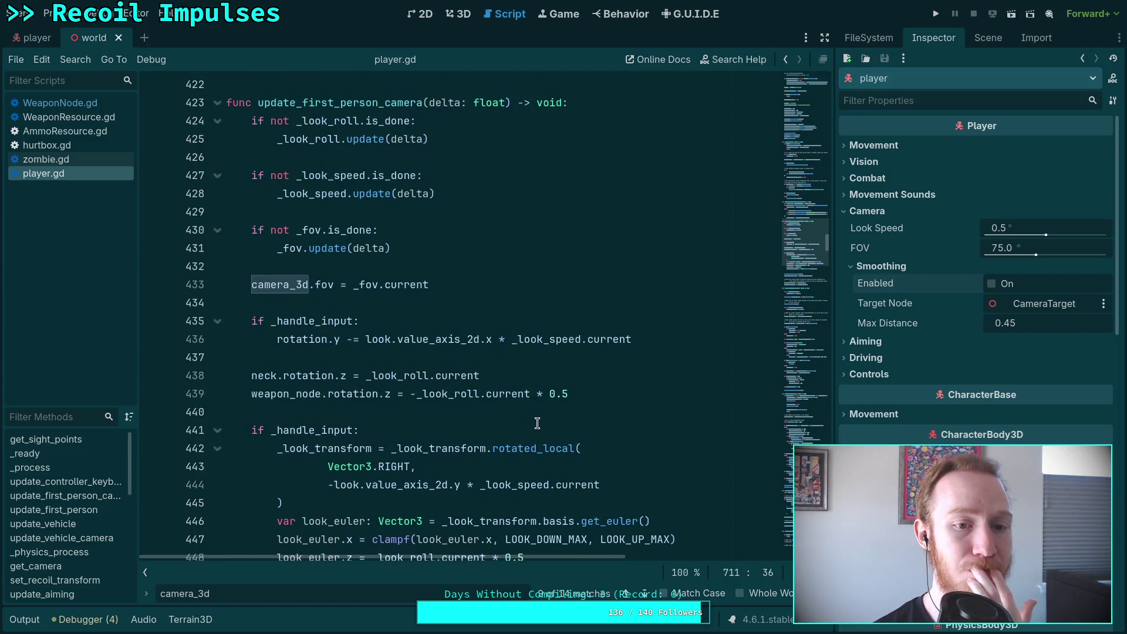
scroll(537, 422, "down", 5)
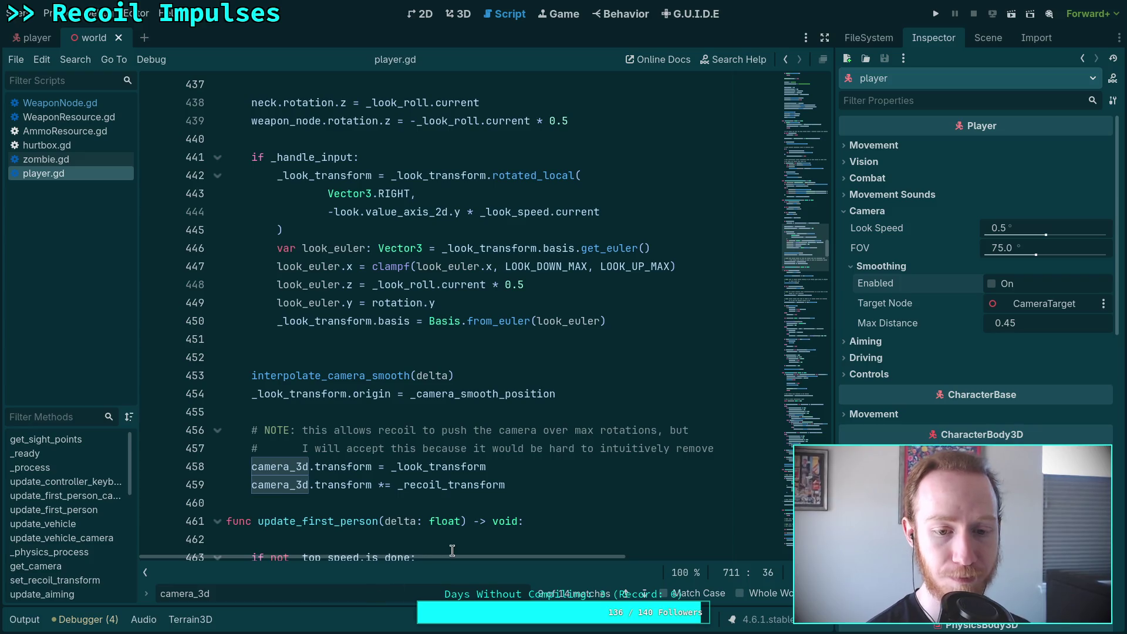
left_click(473, 378)
double_click(467, 400)
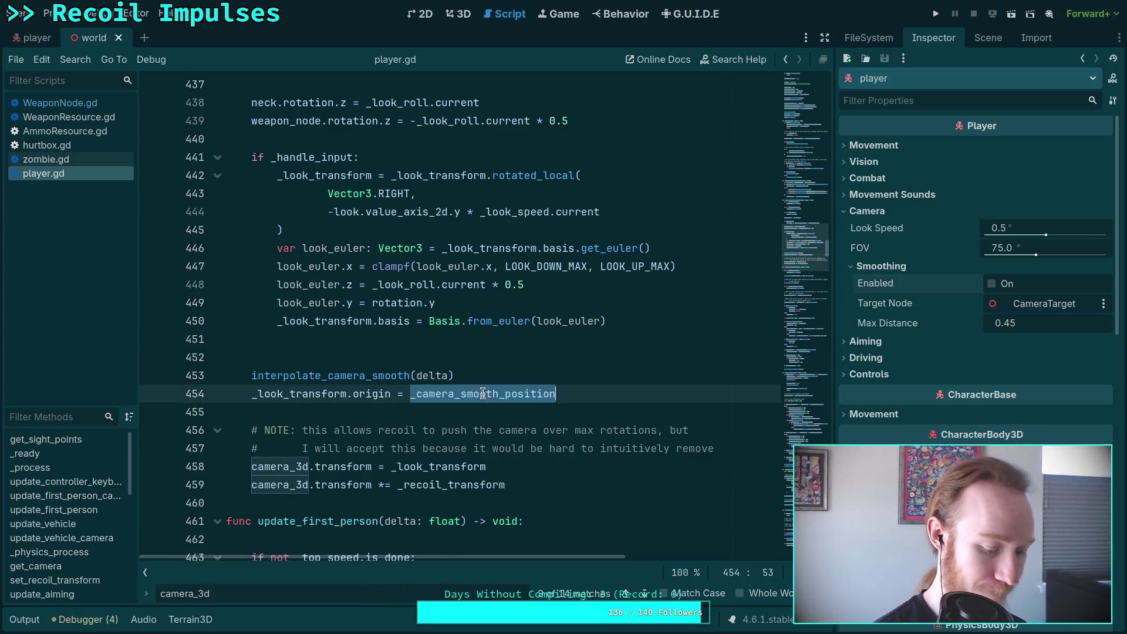
Search for _camera_smooth_position and jump to its next match
key("ctrl+l")
key("Escape")
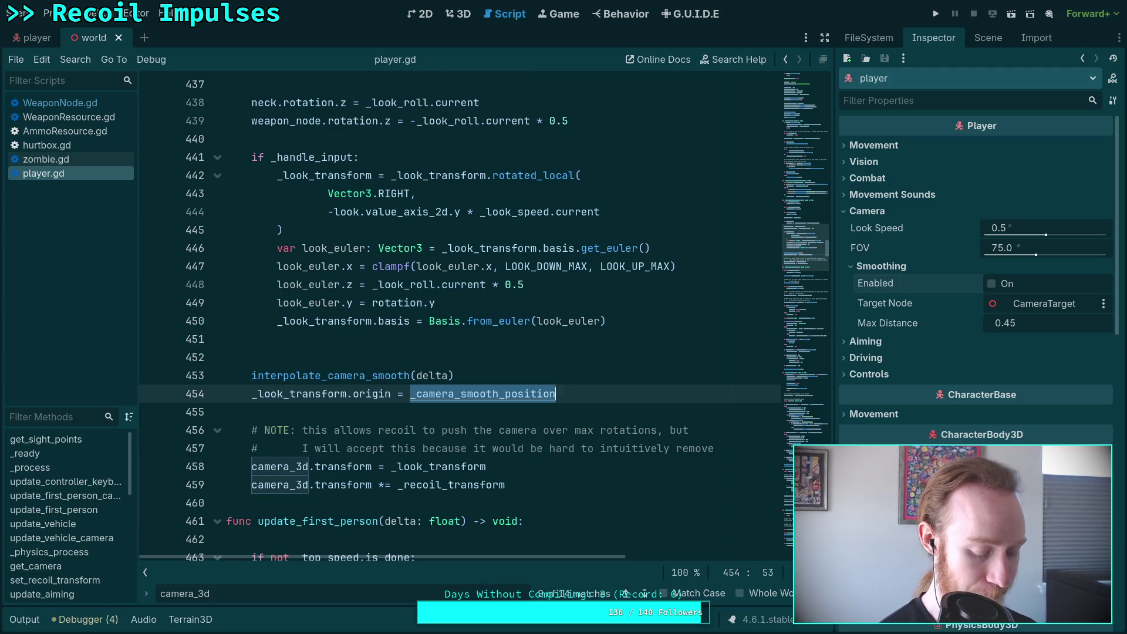
key("ctrl+f")
left_click(641, 590)
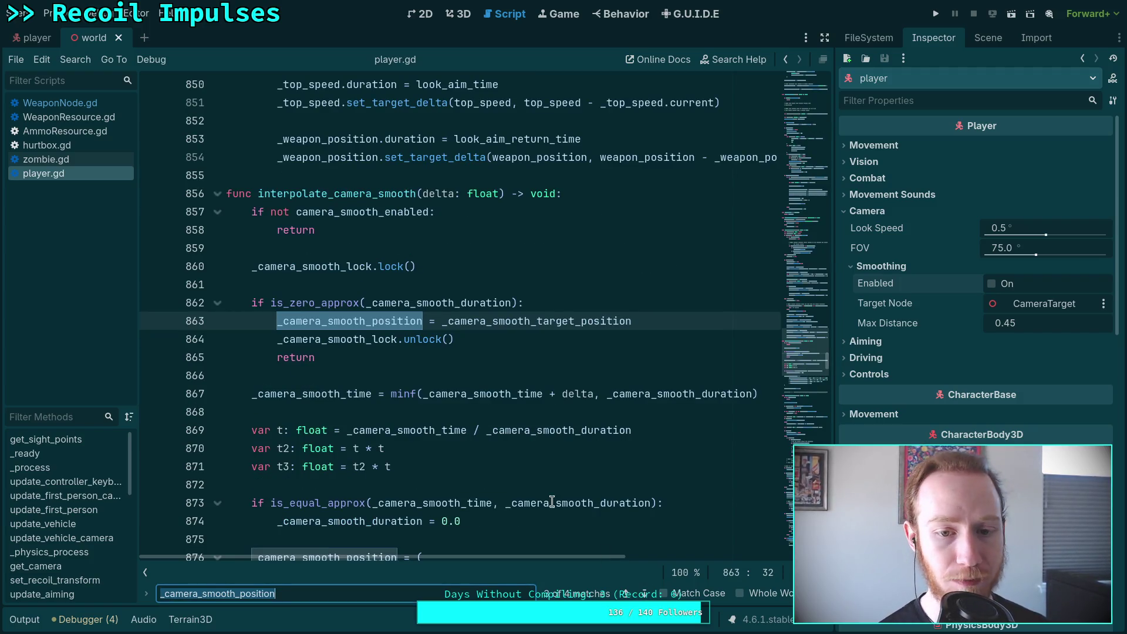
scroll(521, 459, "down", 2)
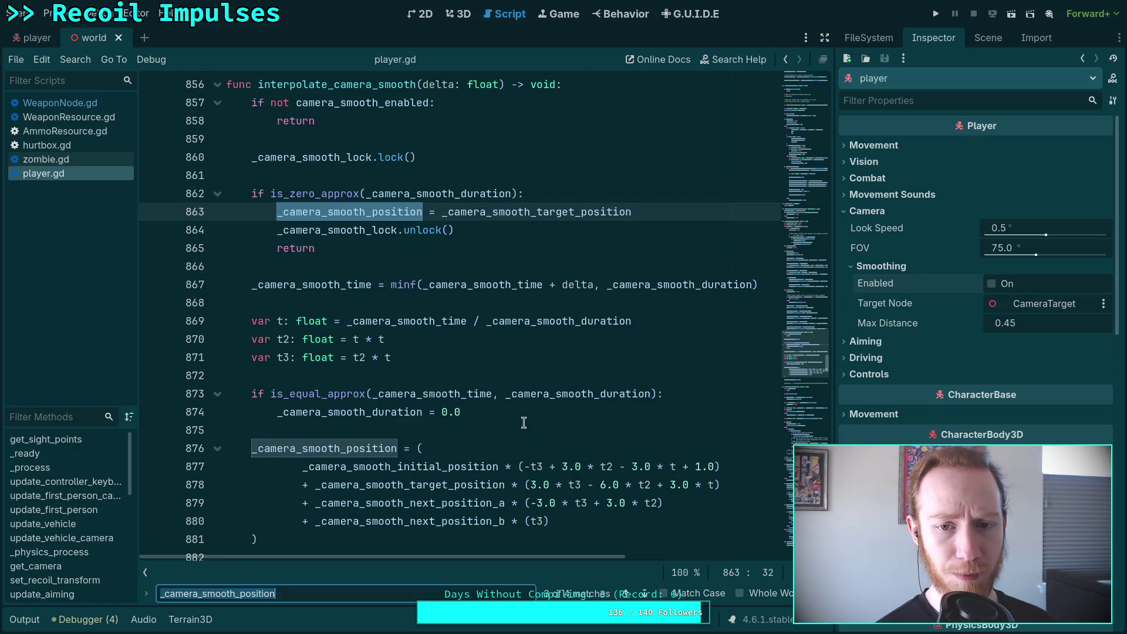
Search for _camera_smooth_target_position, stepping through matches including its declaration
double_click(569, 212)
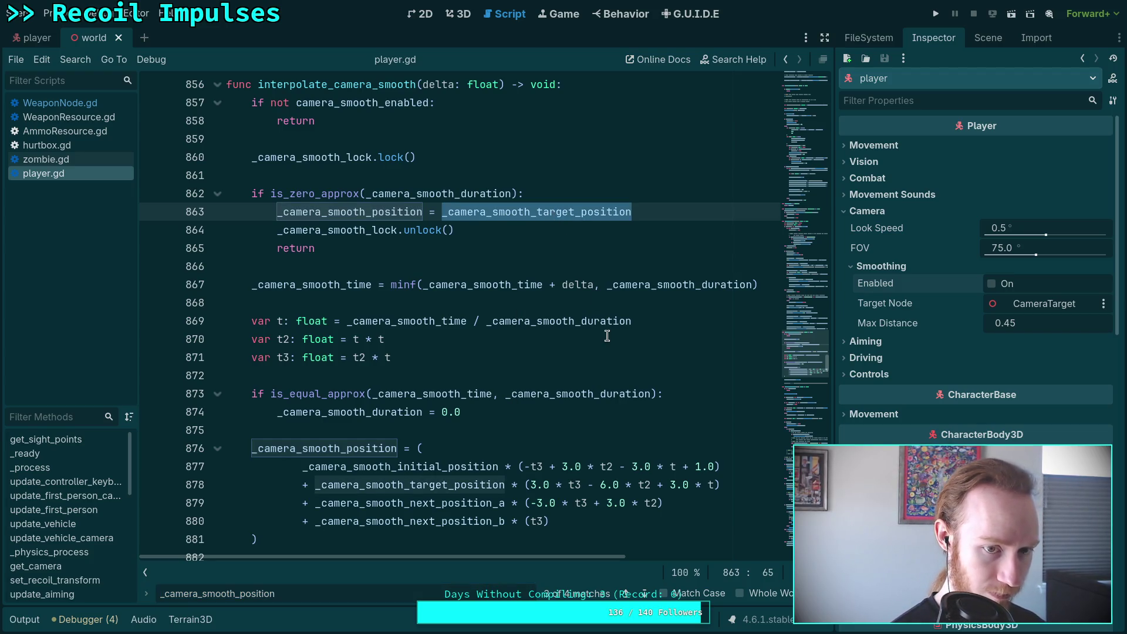
key("ctrl+f")
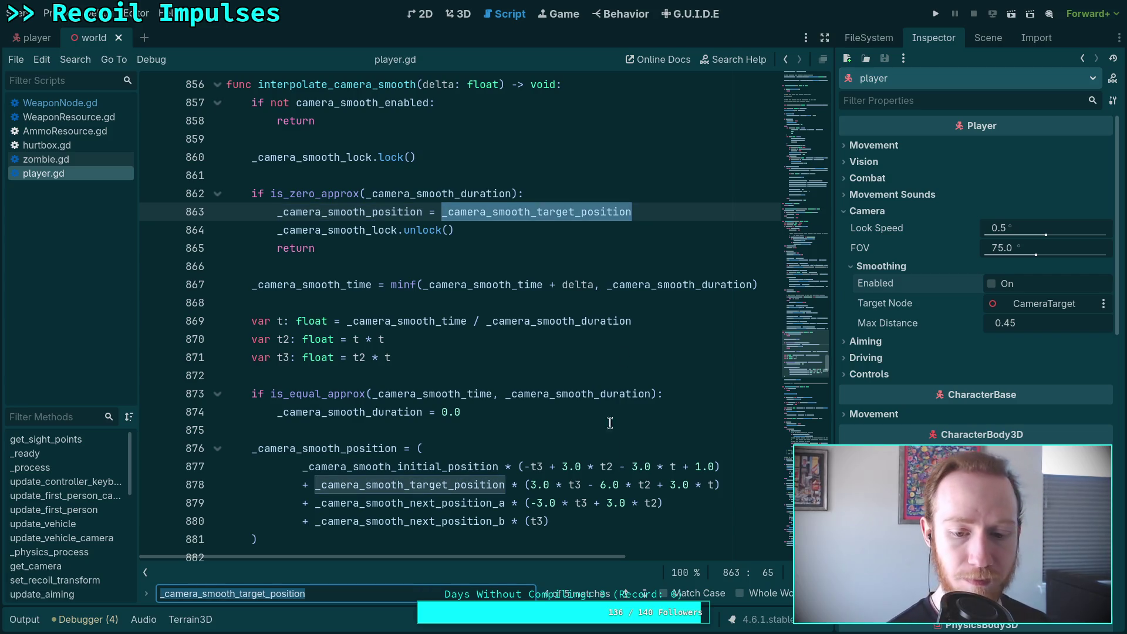
left_click(646, 594)
left_click(646, 593)
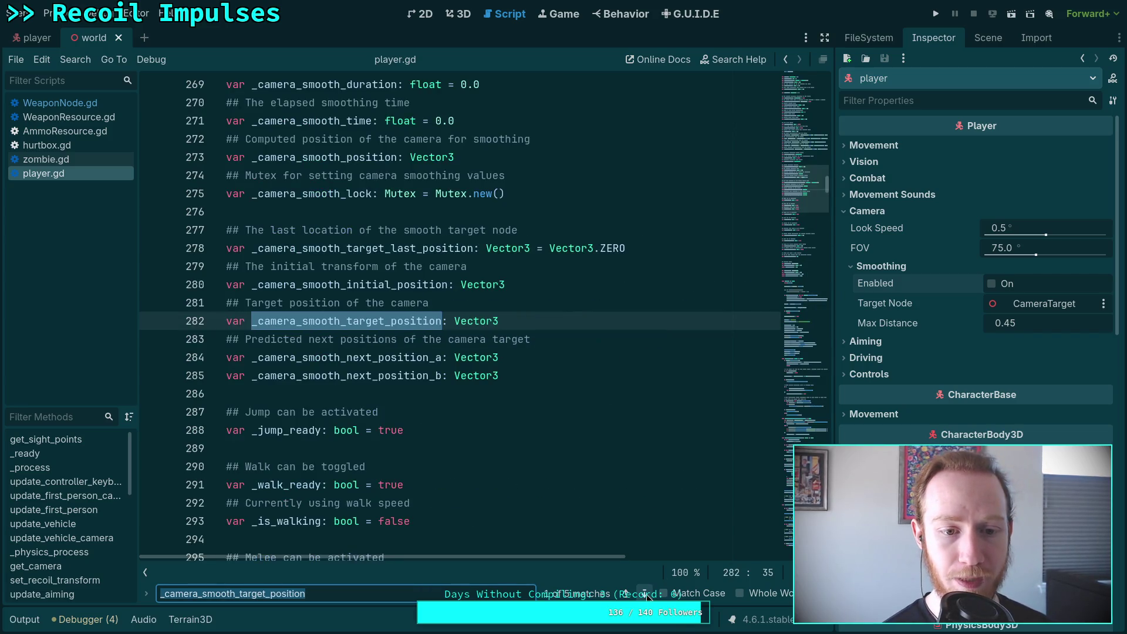
left_click(646, 594)
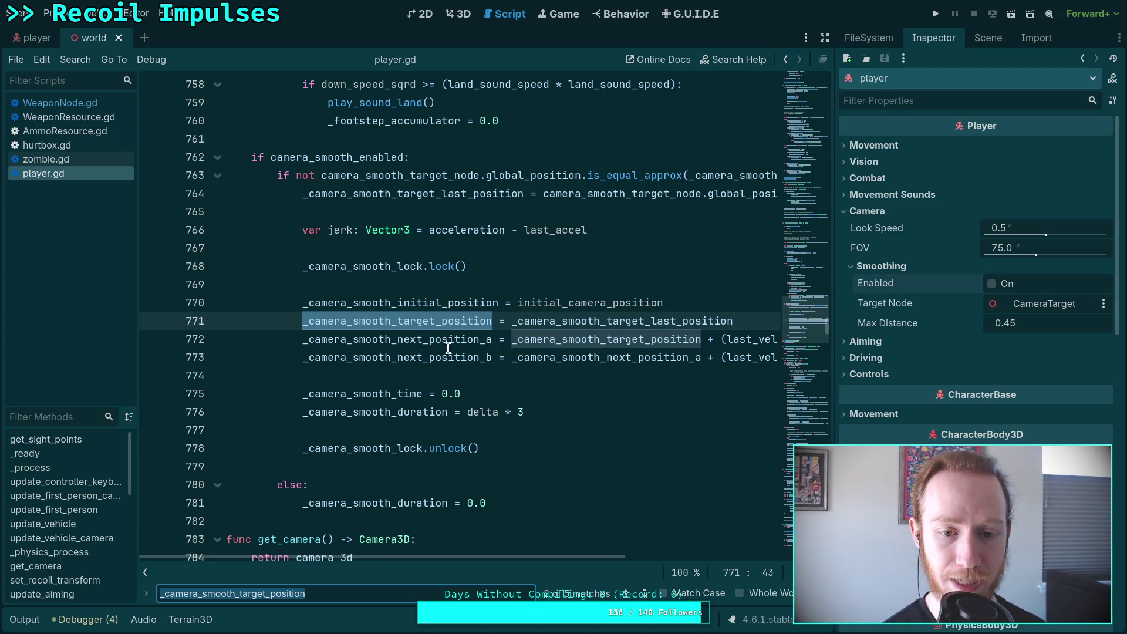
Search for _camera_smooth_target_last_position, reaching its declaration and its _ready assignment
double_click(585, 321)
key("ctrl+f")
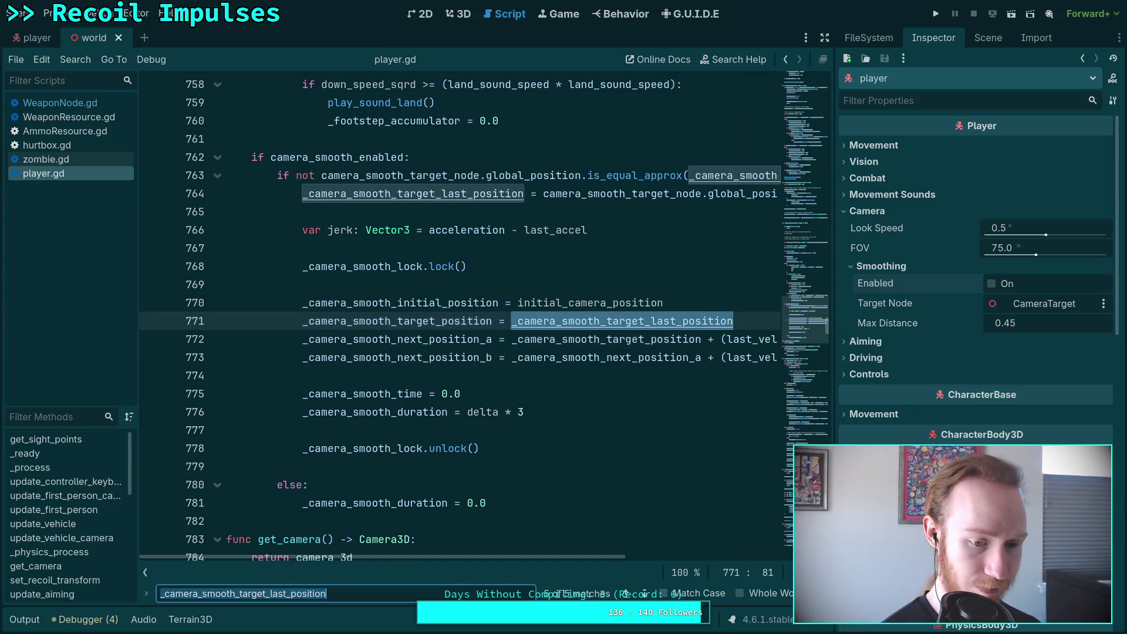
left_click(644, 593)
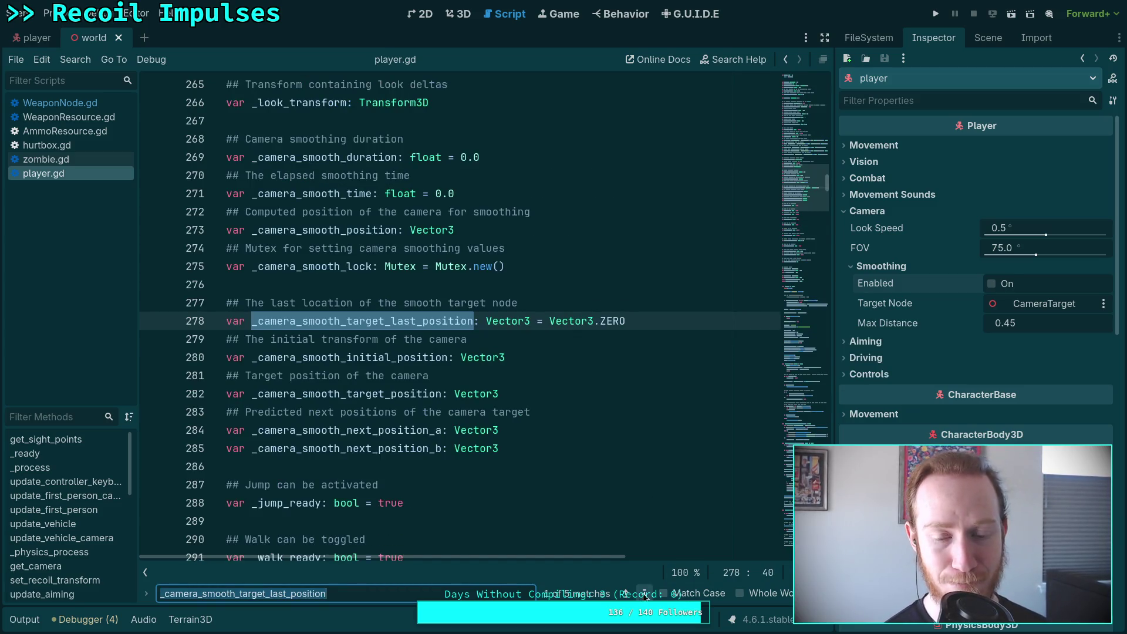
left_click(644, 593)
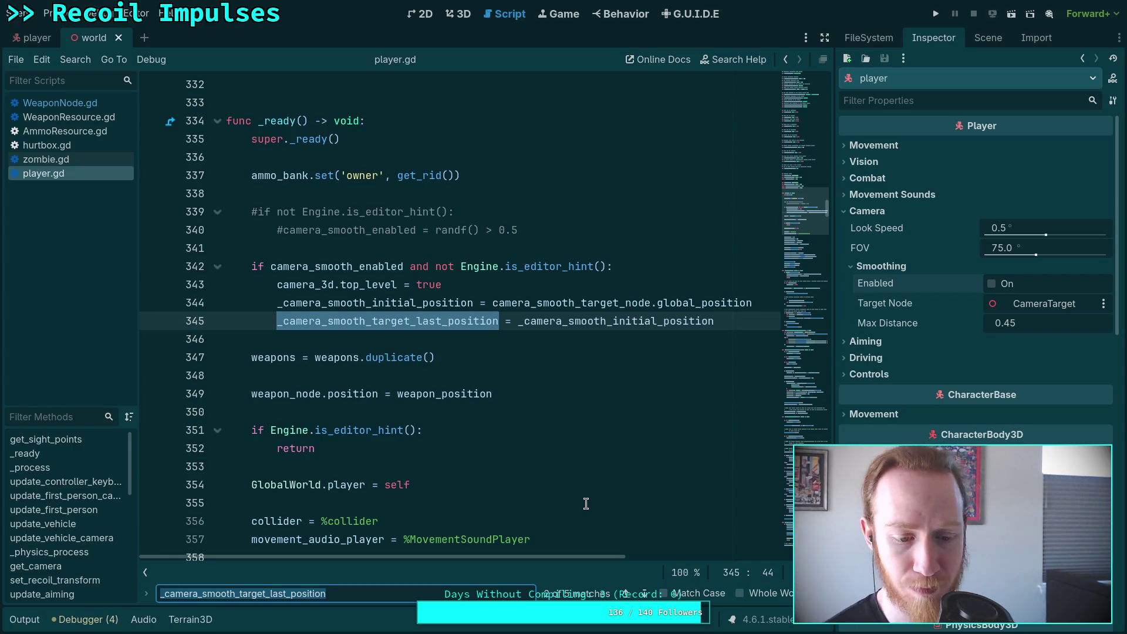
Close the search bar and place the caret at the end of line 349
key("Escape")
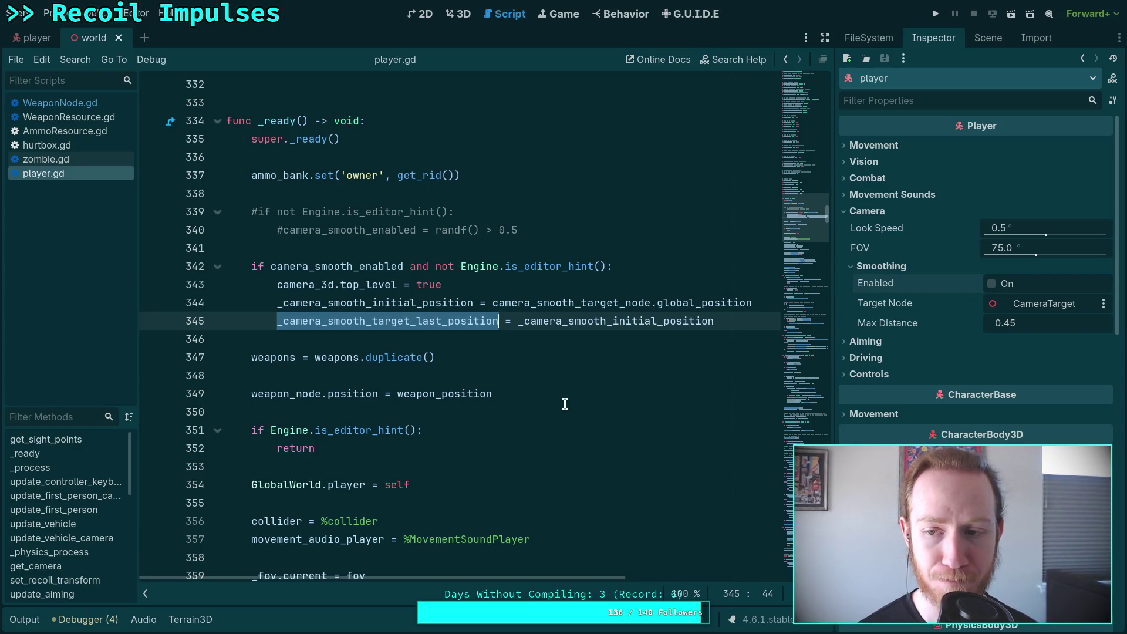
left_click(603, 394)
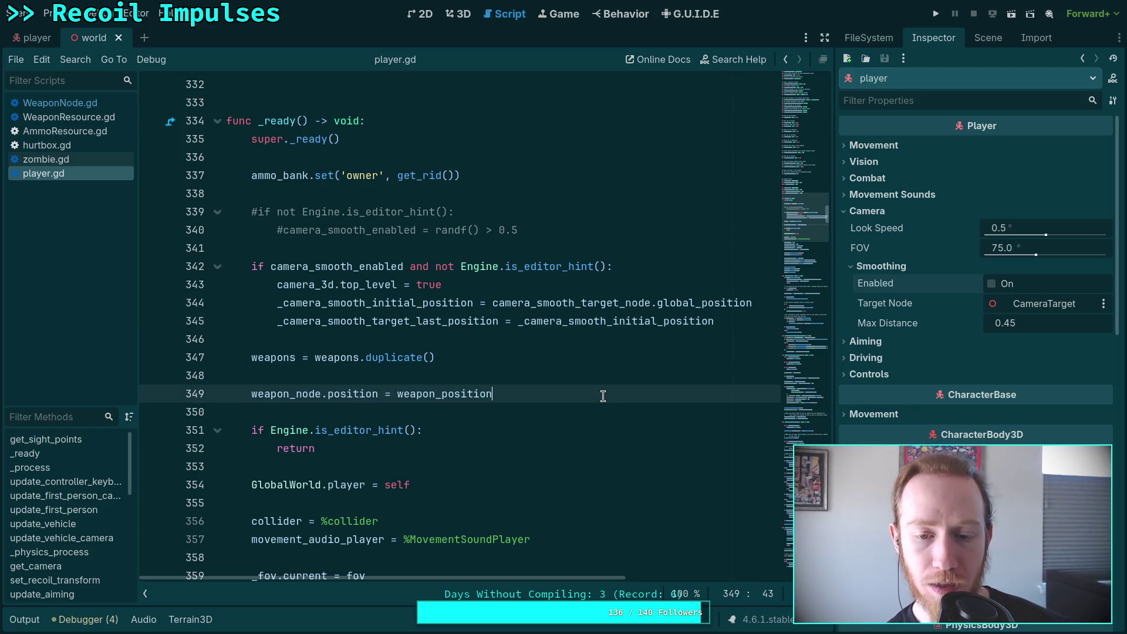
scroll(550, 425, "down", 3)
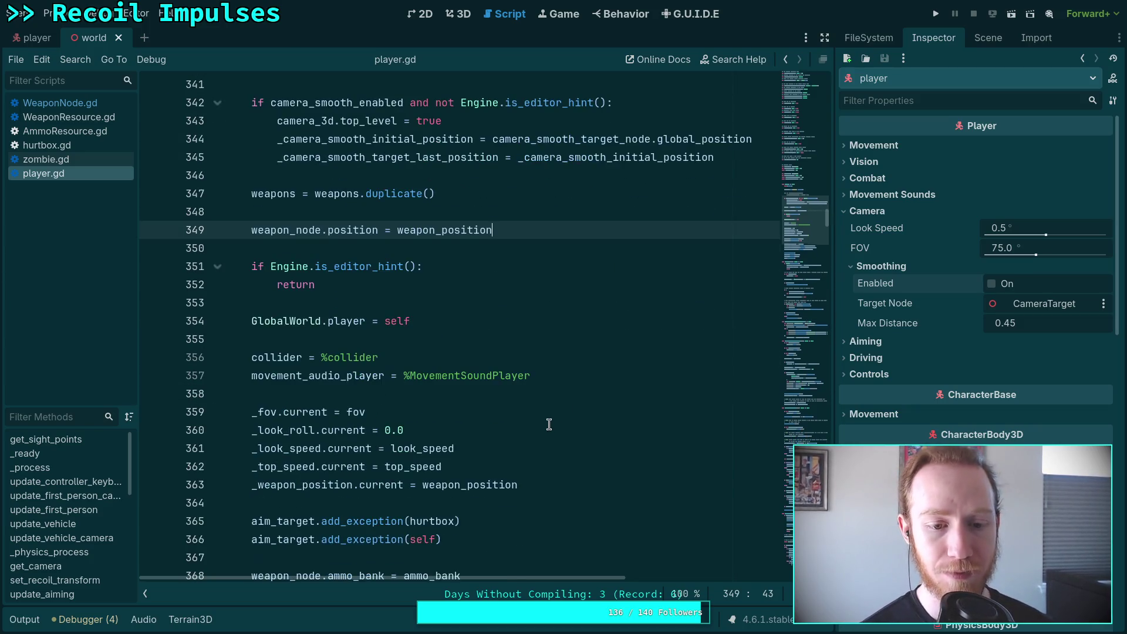
scroll(510, 420, "down", 10)
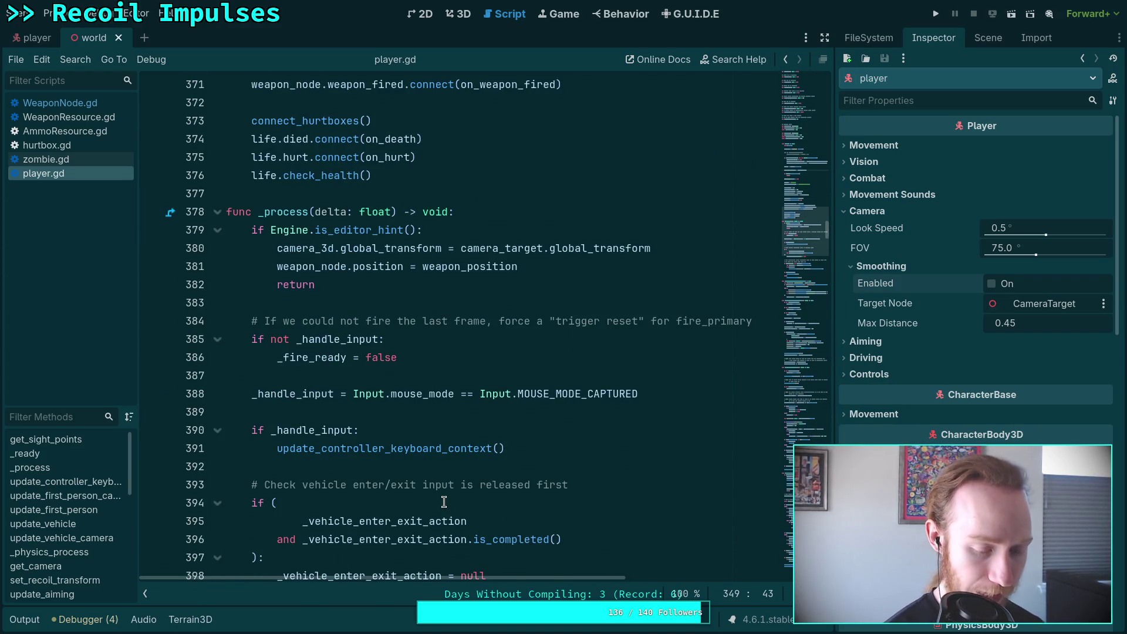
Search camera_3d to reach line 458's _look_transform, then place the caret on blank line 452
key("ctrl+f")
type("camera_3d")
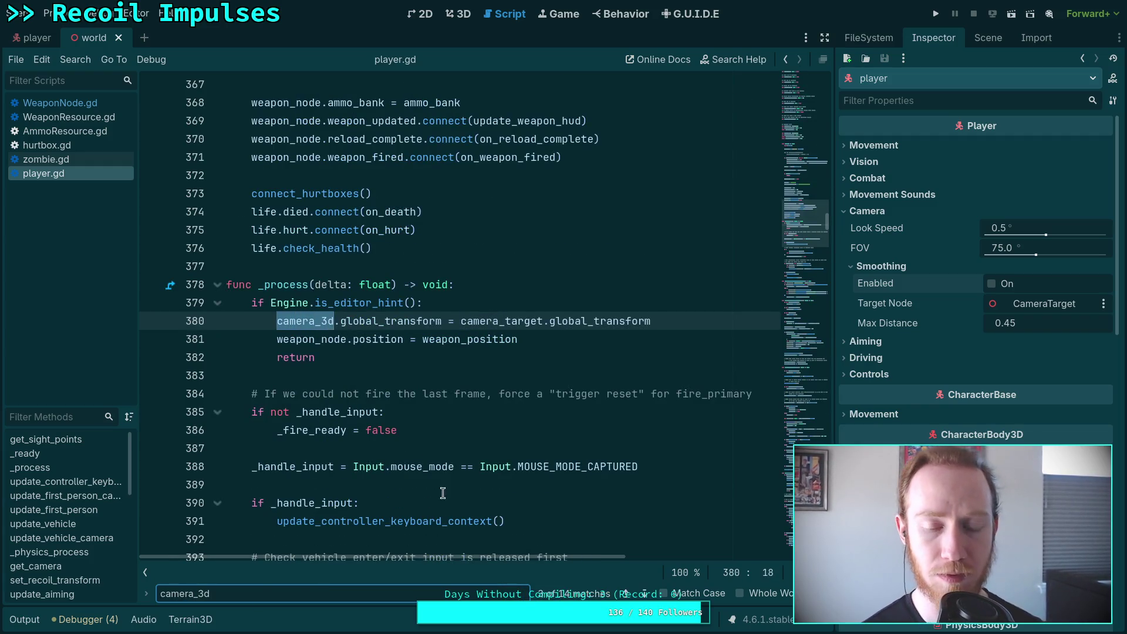
left_click(645, 594)
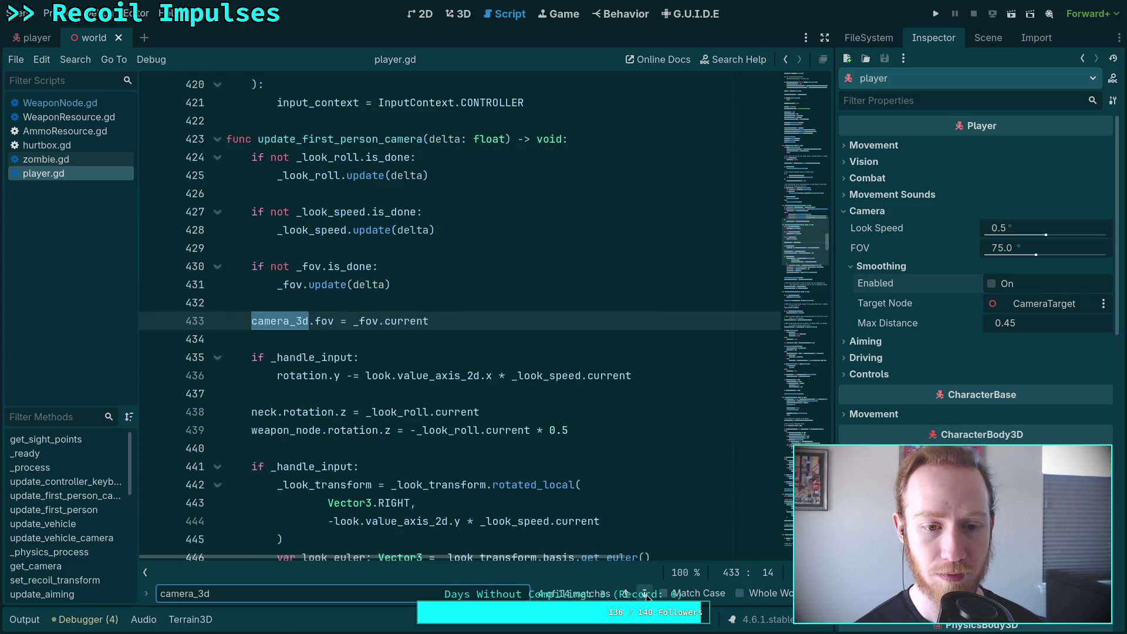
left_click(645, 594)
double_click(446, 320)
scroll(591, 515, "up", 3)
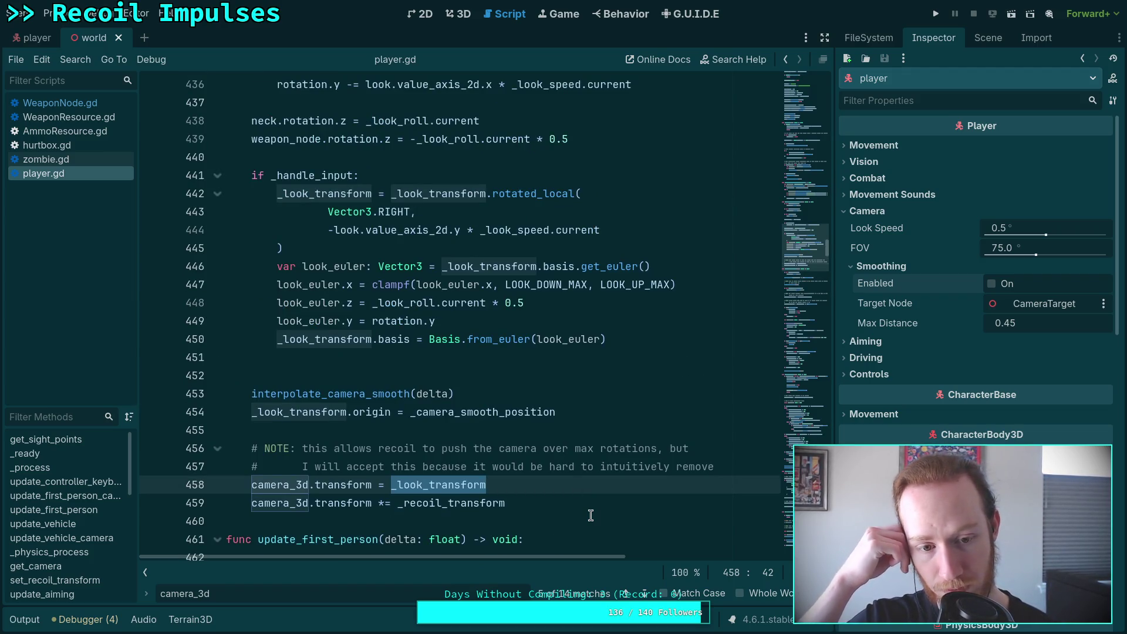
left_click(466, 381)
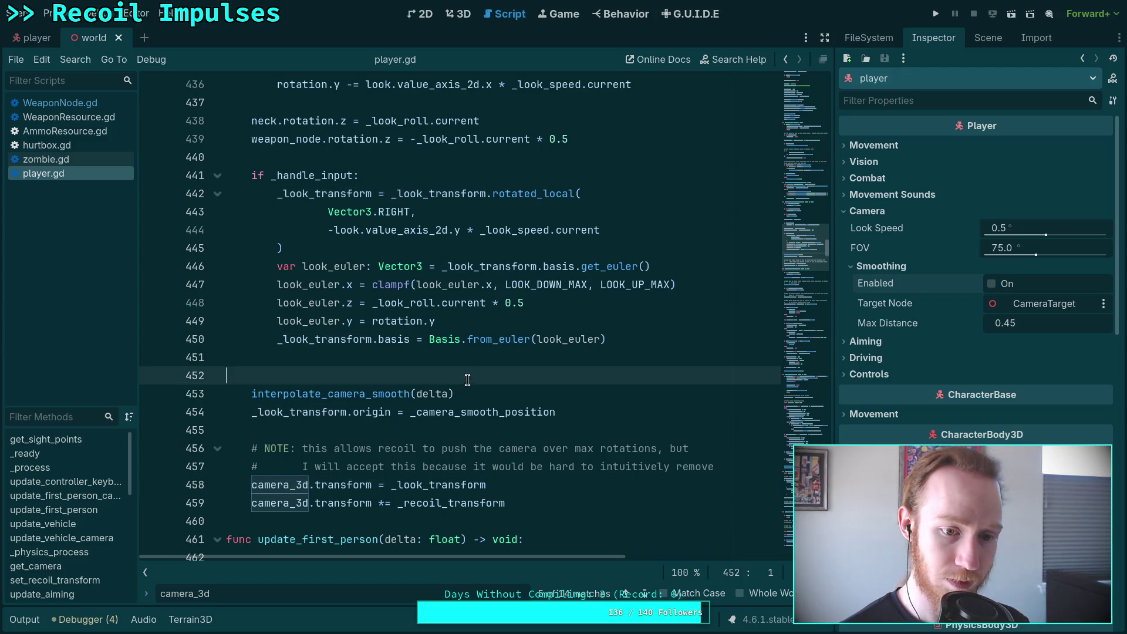
Add 'if camera_smooth_enabled:' above the interpolate_camera_smooth call and indent the call under it
scroll(688, 424, "up", 7)
scroll(617, 464, "down", 7)
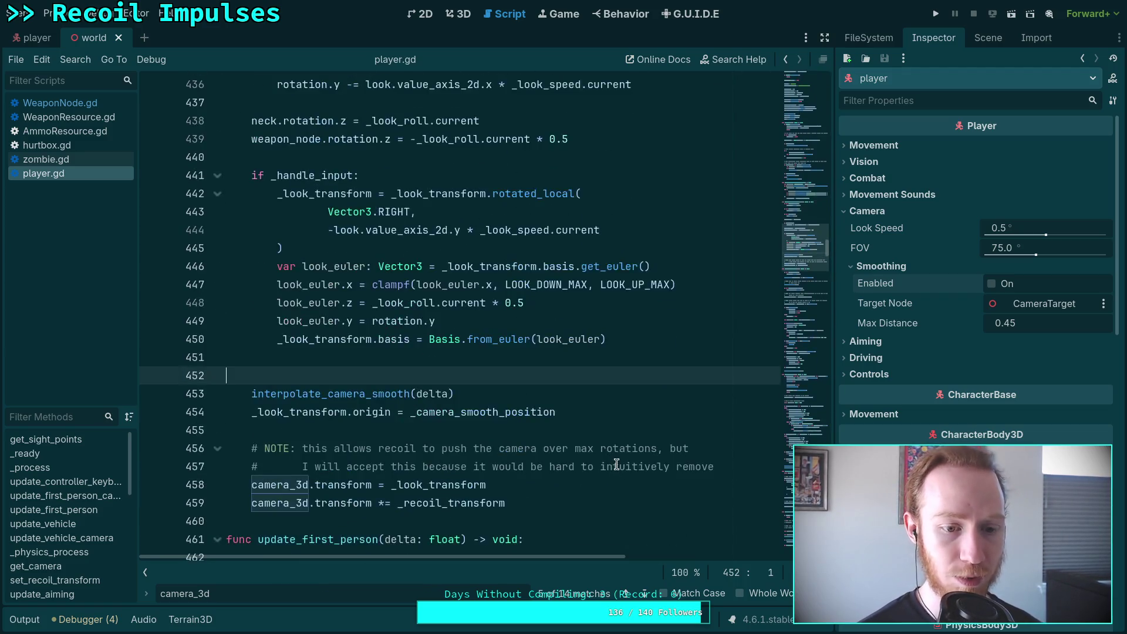
key("Return")
key("Tab")
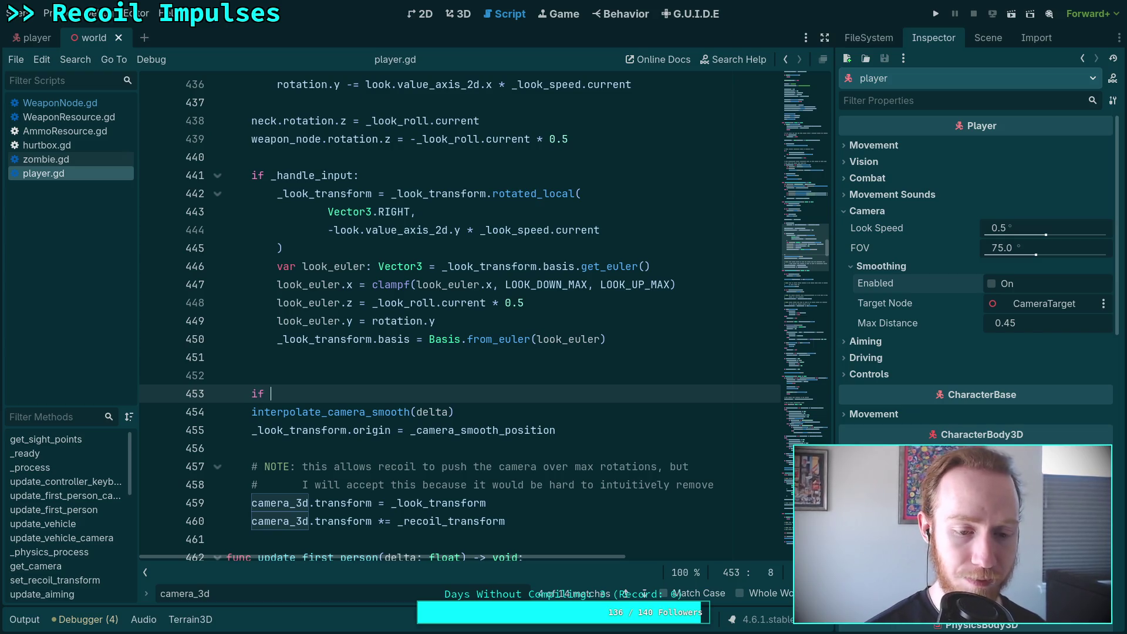
type("cam")
key("Down")
key("Return")
key("Down")
key("Home")
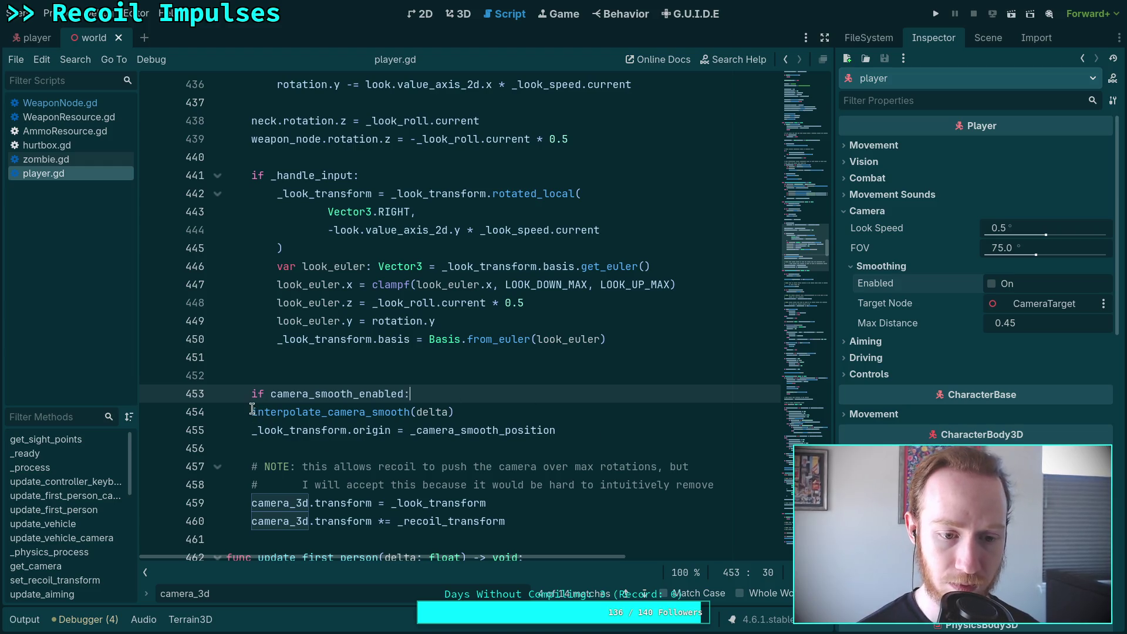
key("Tab")
key("ctrl+shift+Right")
Delete the early-return check in interpolate_camera_smooth and save player.gd
key("ctrl+f")
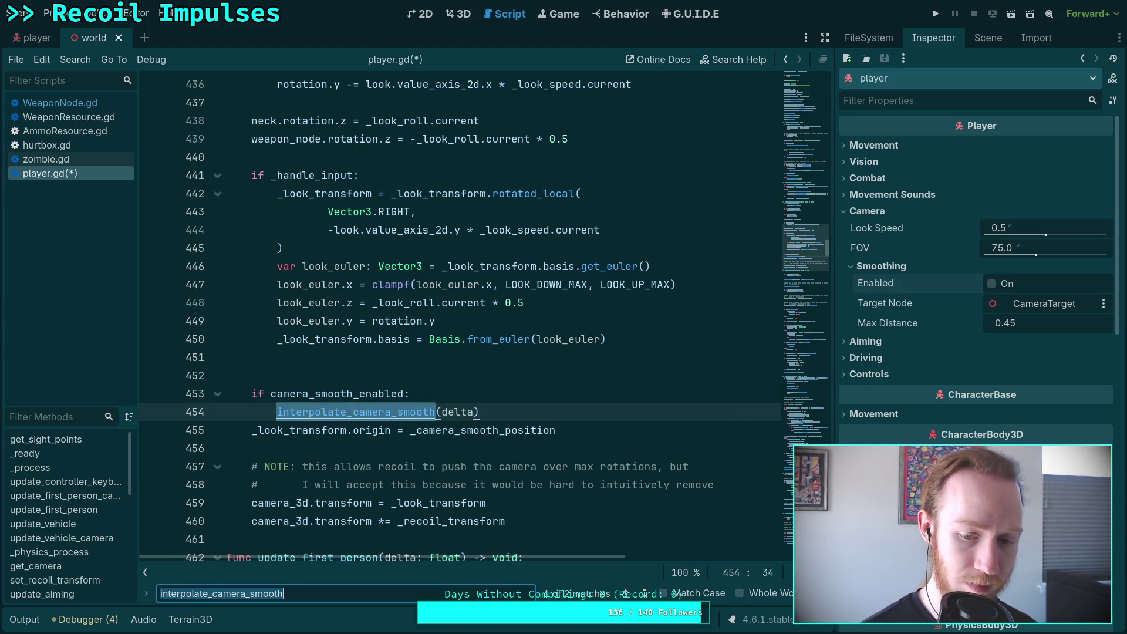
left_click(643, 594)
key("End")
key("shift+Down")
key("shift+Down")
key("shift+Down")
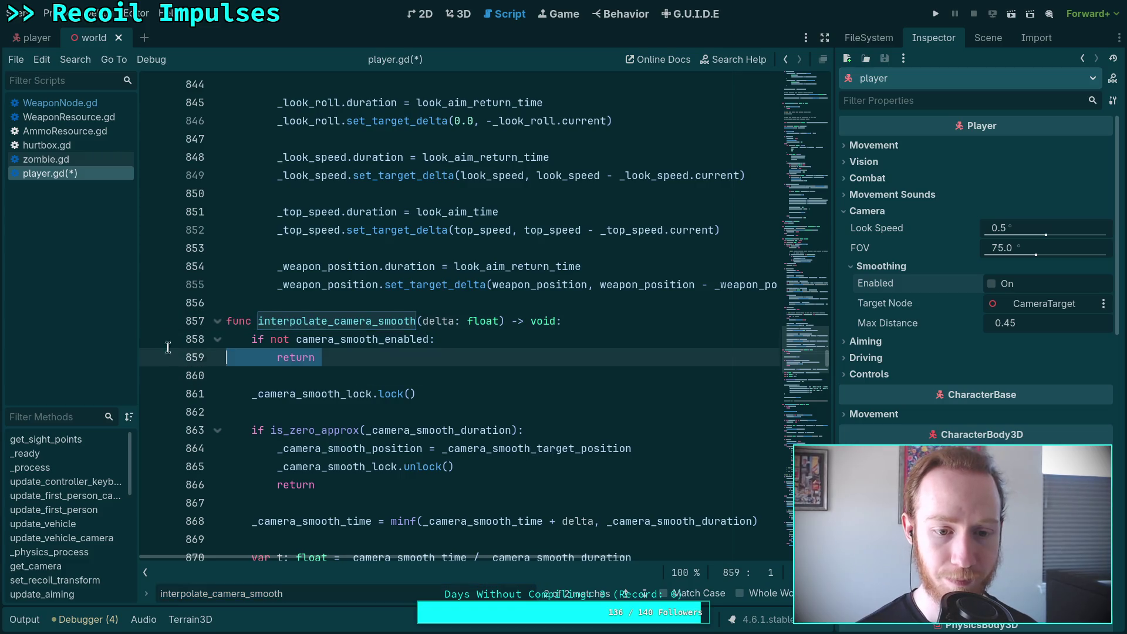
key("Delete")
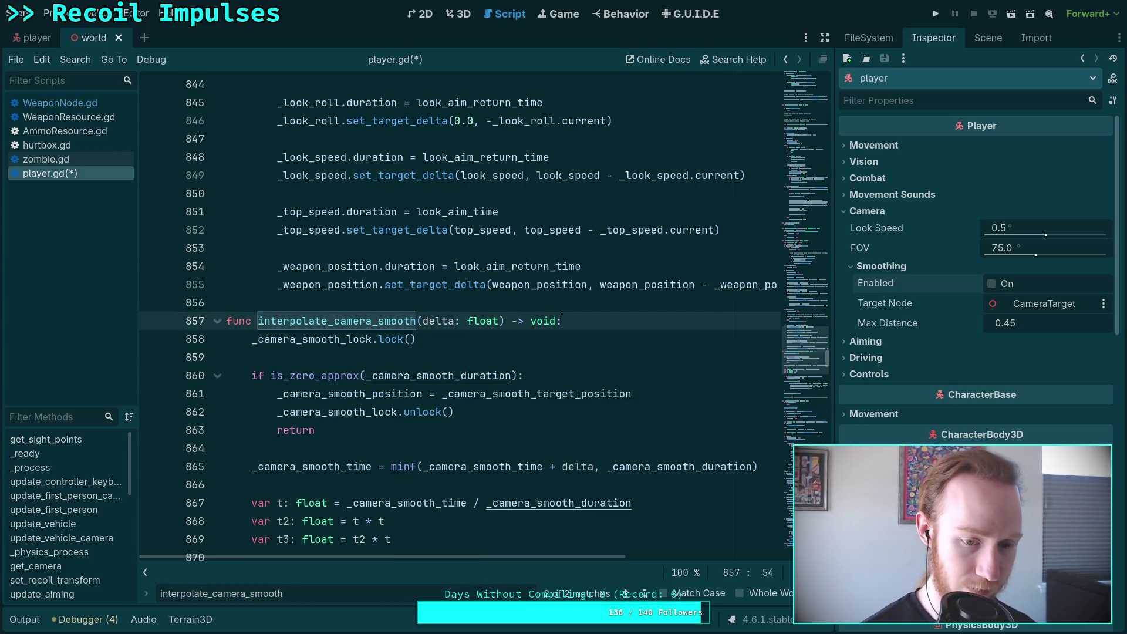
key("ctrl+s")
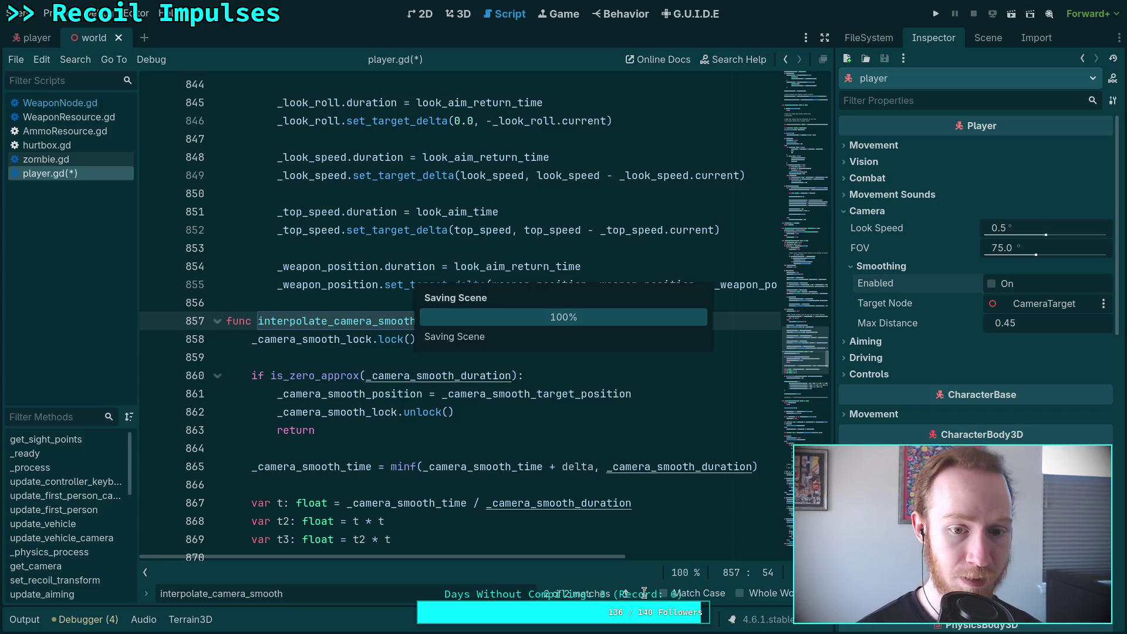
left_click(644, 594)
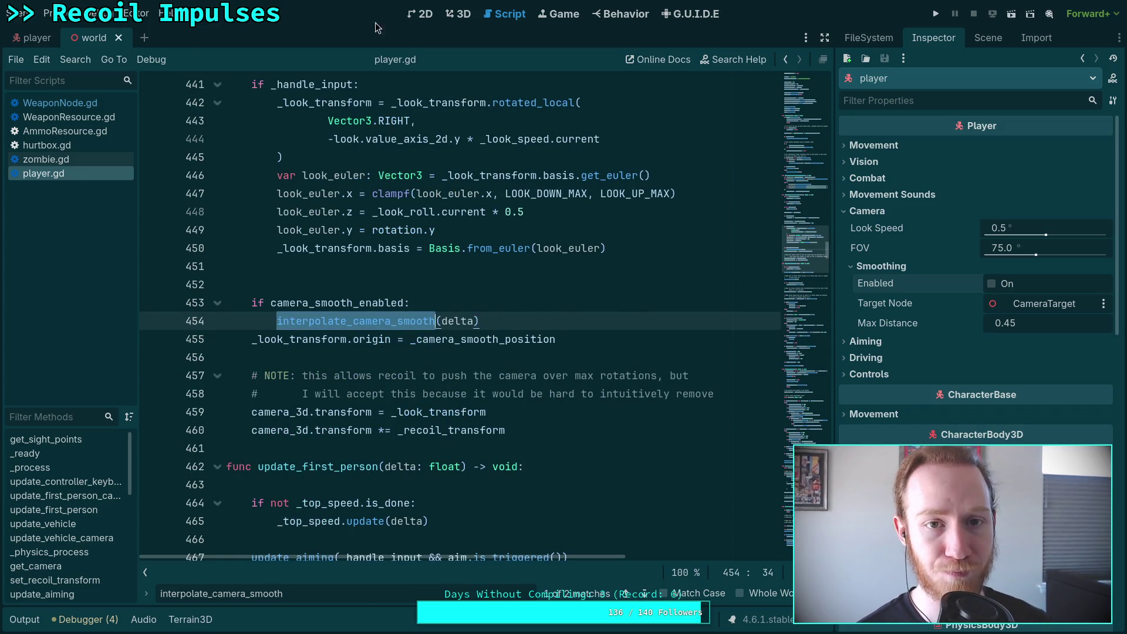
Save the open scenes, close the world scene, and go back to player.gd
key("ctrl+F2")
key("ctrl+s")
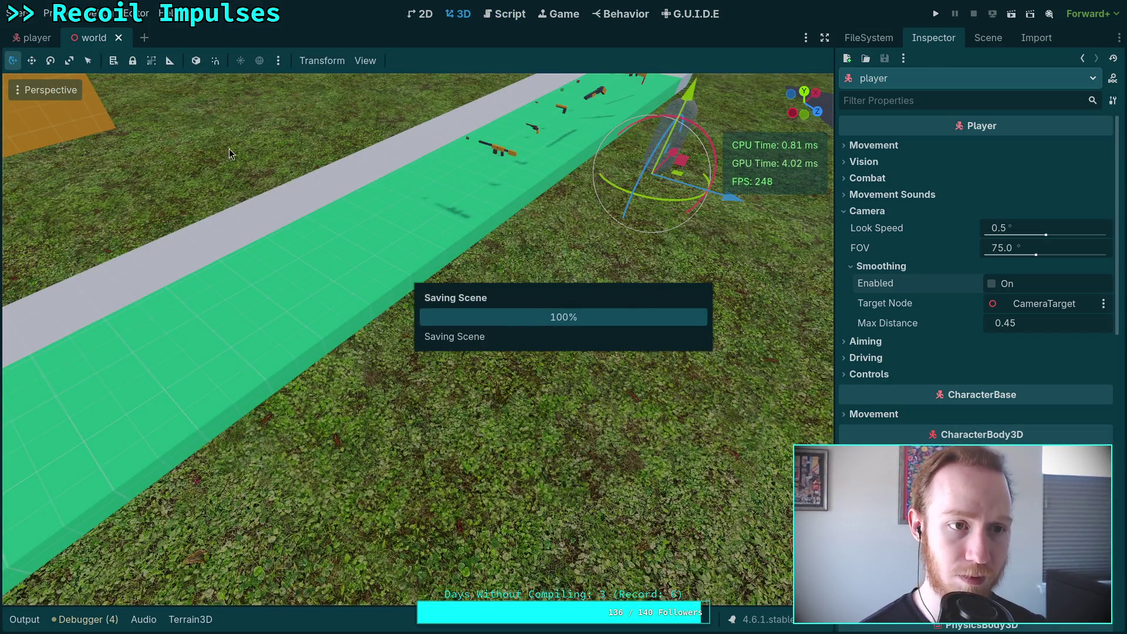
left_click(118, 37)
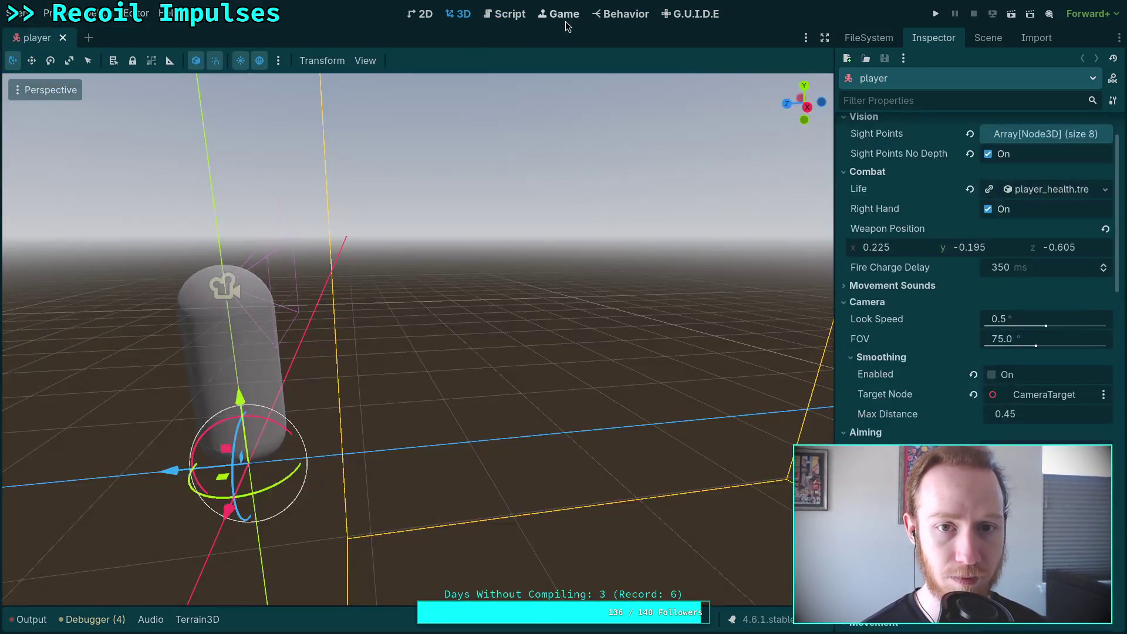
left_click(505, 14)
Remove blank line 452 and indent the _look_transform.origin assignment under the if
left_click(546, 368)
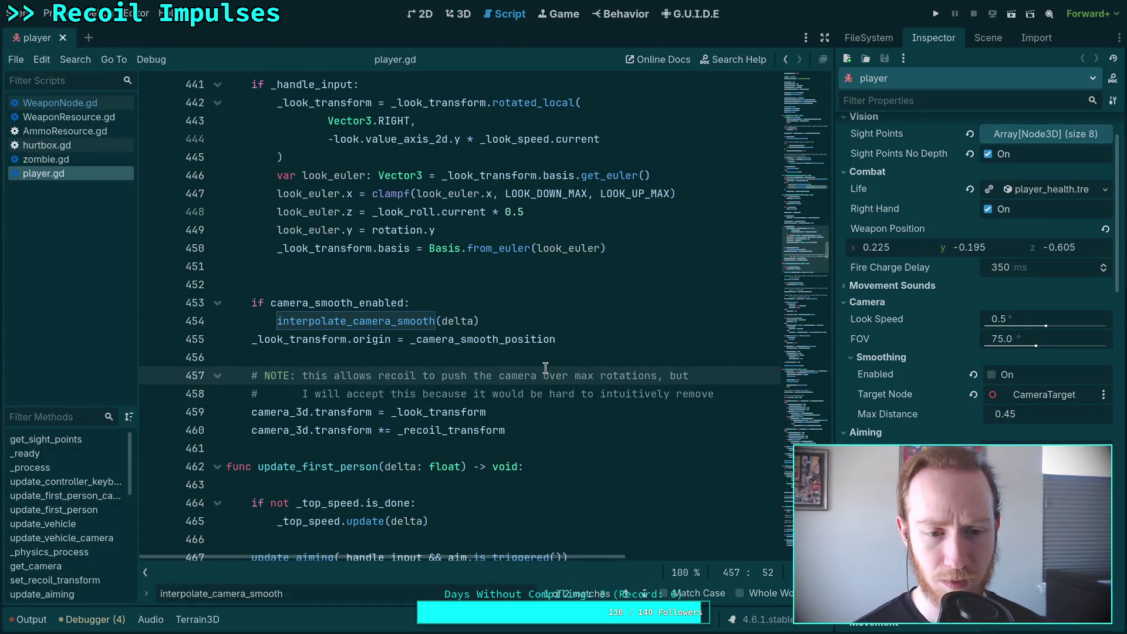
scroll(545, 368, "up", 3)
left_click(476, 447)
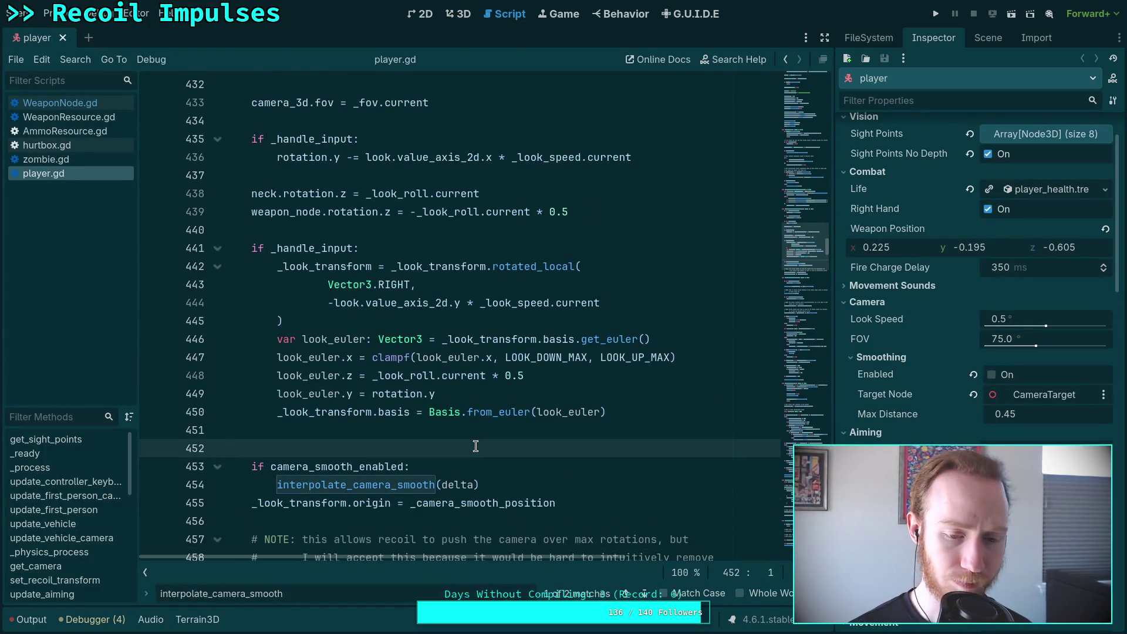
key("BackSpace")
left_click(537, 467)
scroll(537, 469, "down", 2)
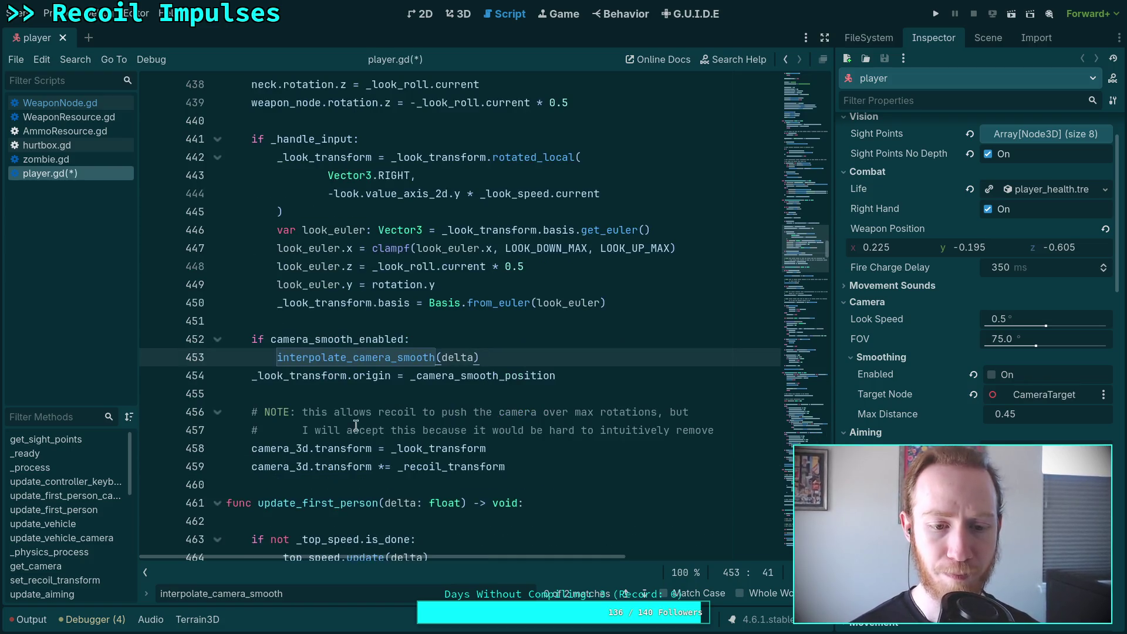
left_click(254, 376)
key("Tab")
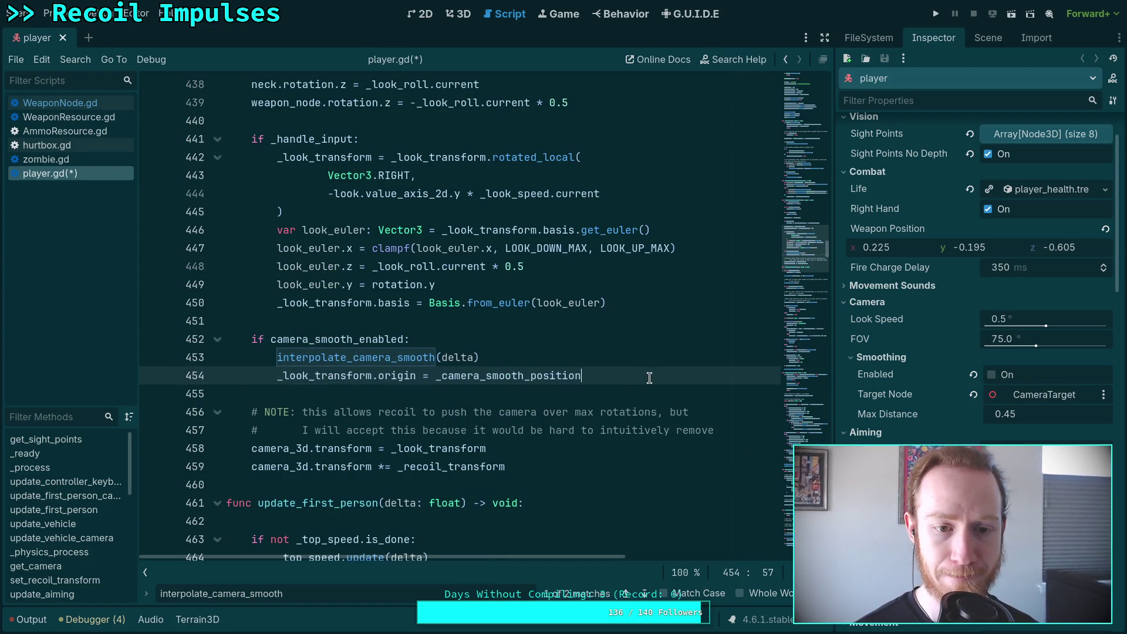
scroll(649, 378, "up", 3)
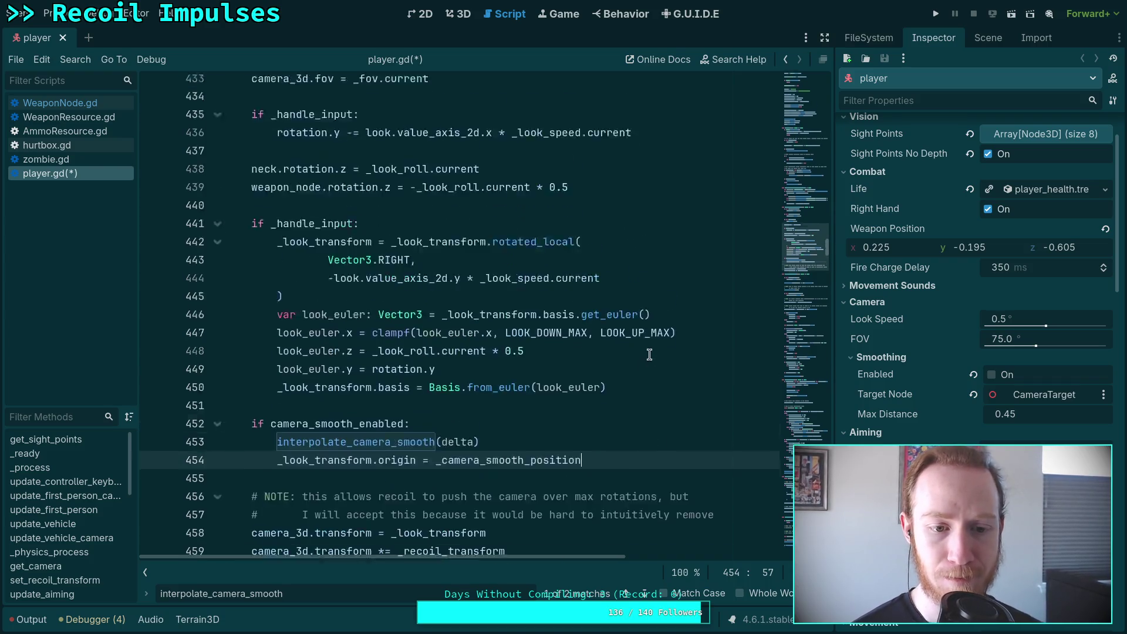
scroll(646, 387, "down", 3)
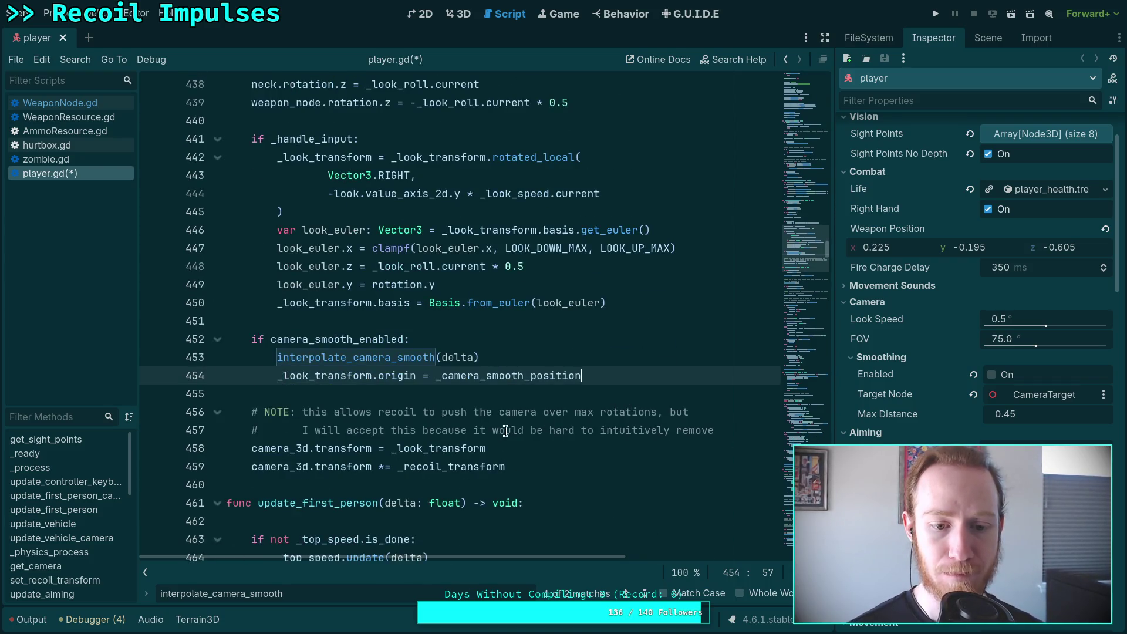
scroll(483, 434, "up", 1)
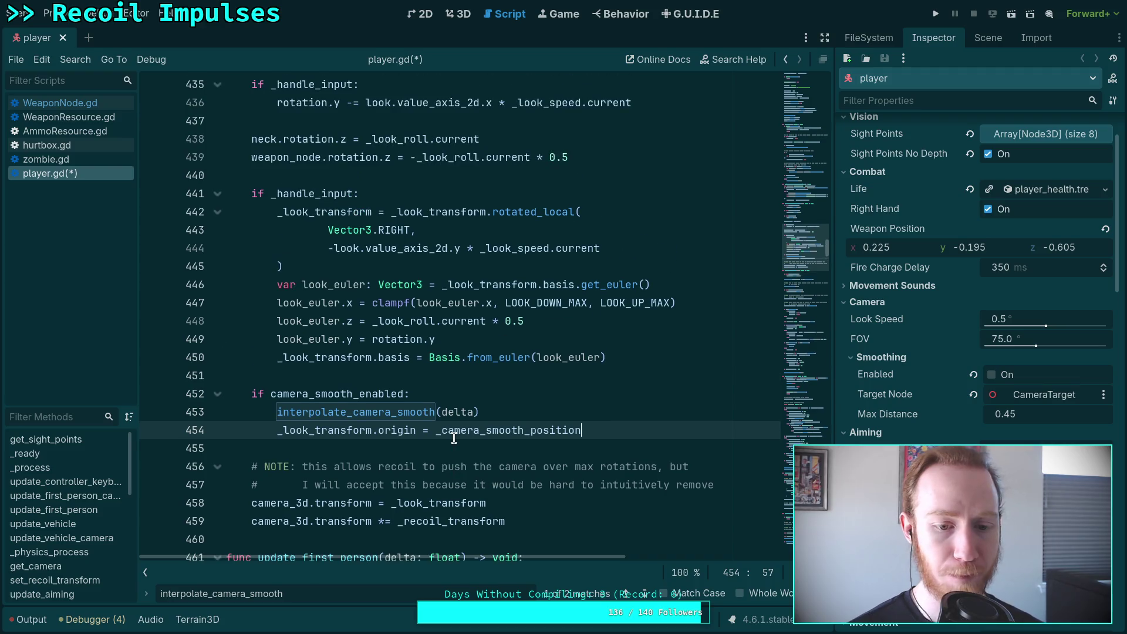
double_click(404, 504)
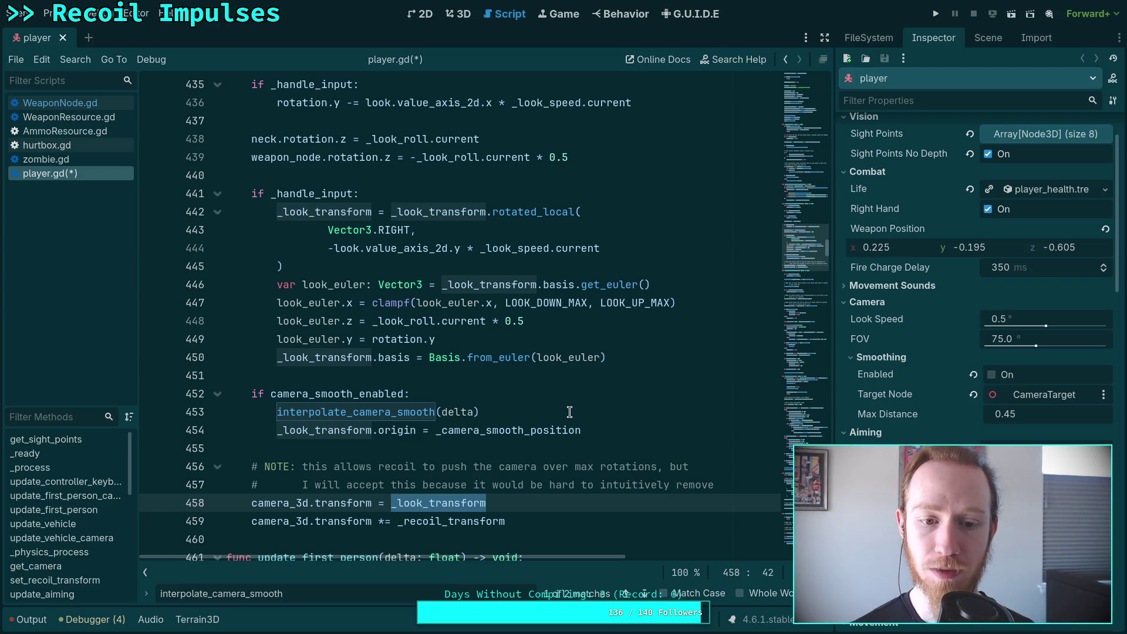
scroll(569, 411, "up", 7)
scroll(424, 407, "down", 6)
scroll(424, 408, "down", 3)
scroll(504, 427, "up", 1)
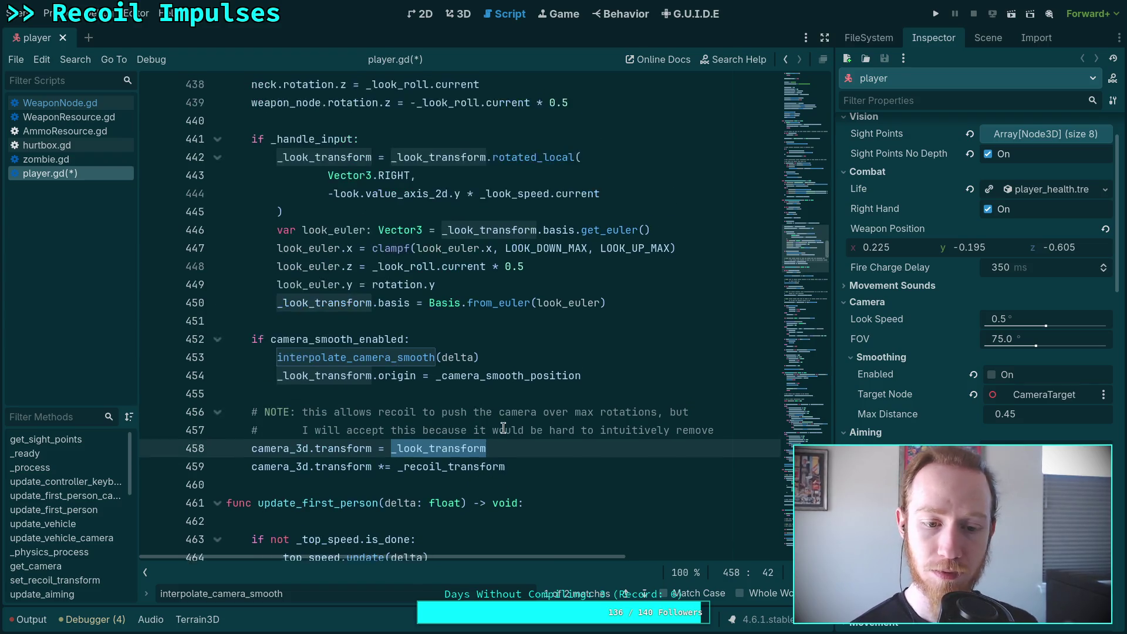
scroll(503, 427, "up", 1)
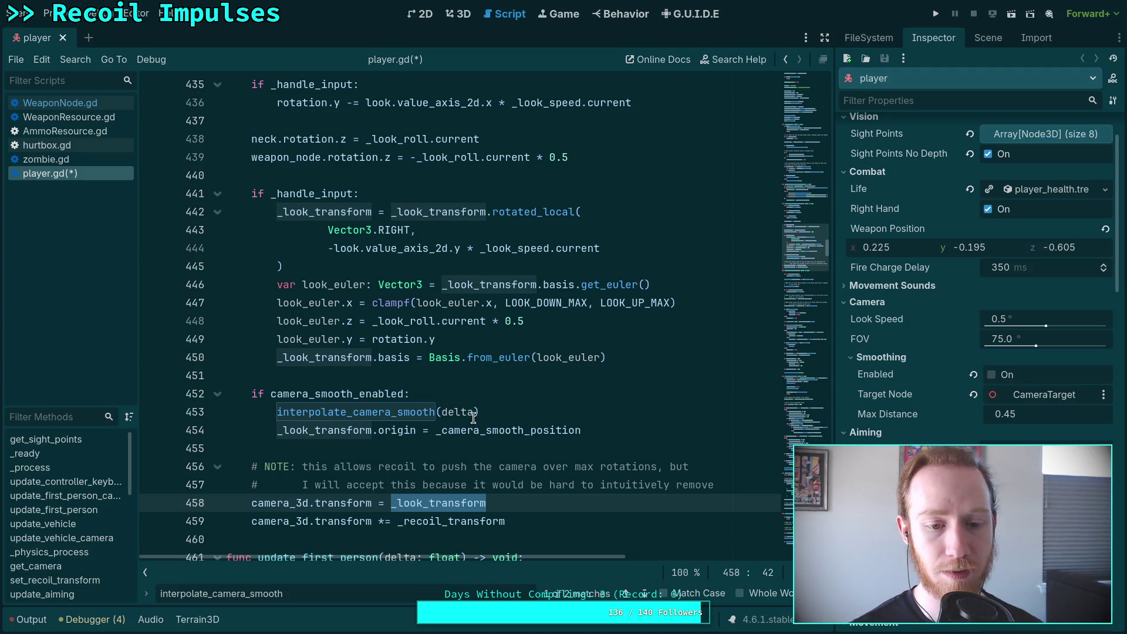
left_click(491, 339)
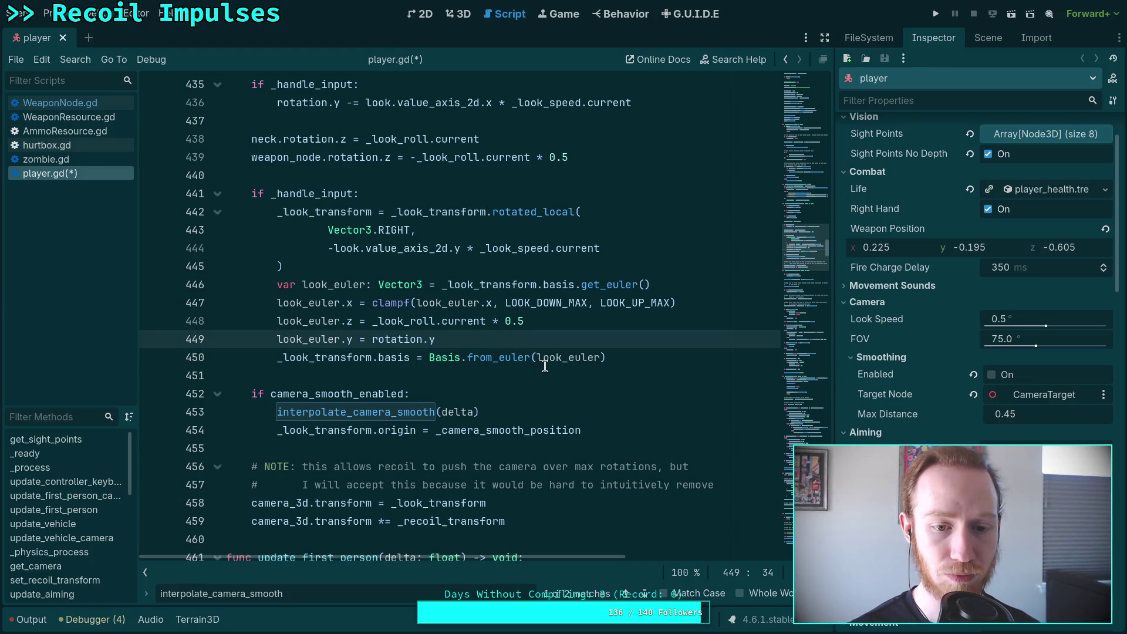
Insert 'if camera_3d.top_level:' above the yaw assignment on line 449
left_click(573, 321)
key("Return")
type("if camera")
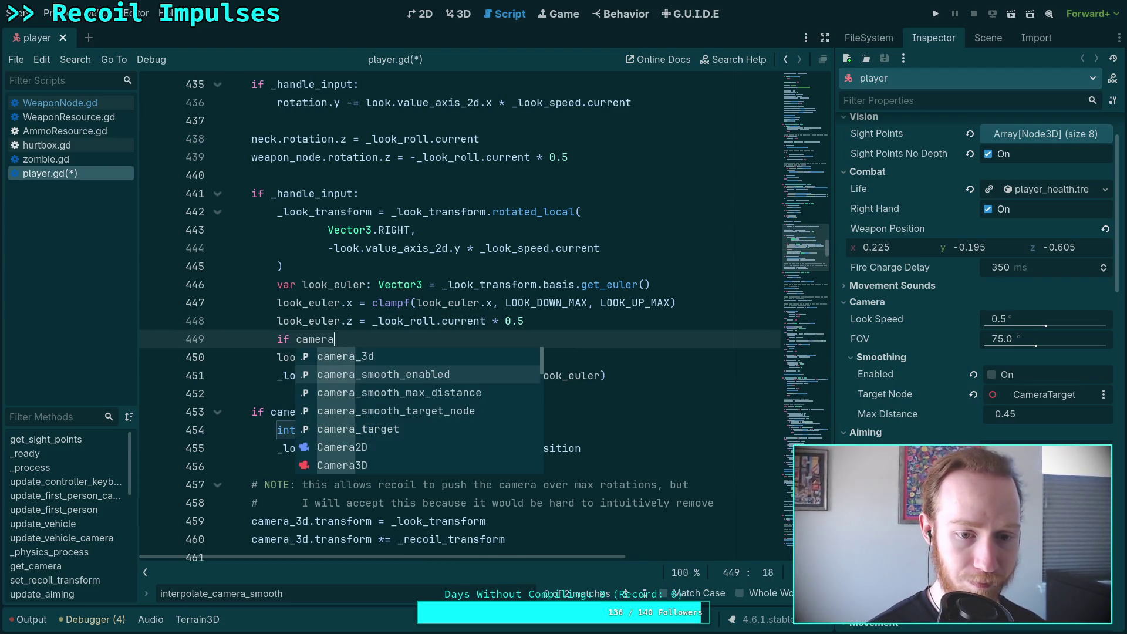
key("Up")
key("Return")
type(".top")
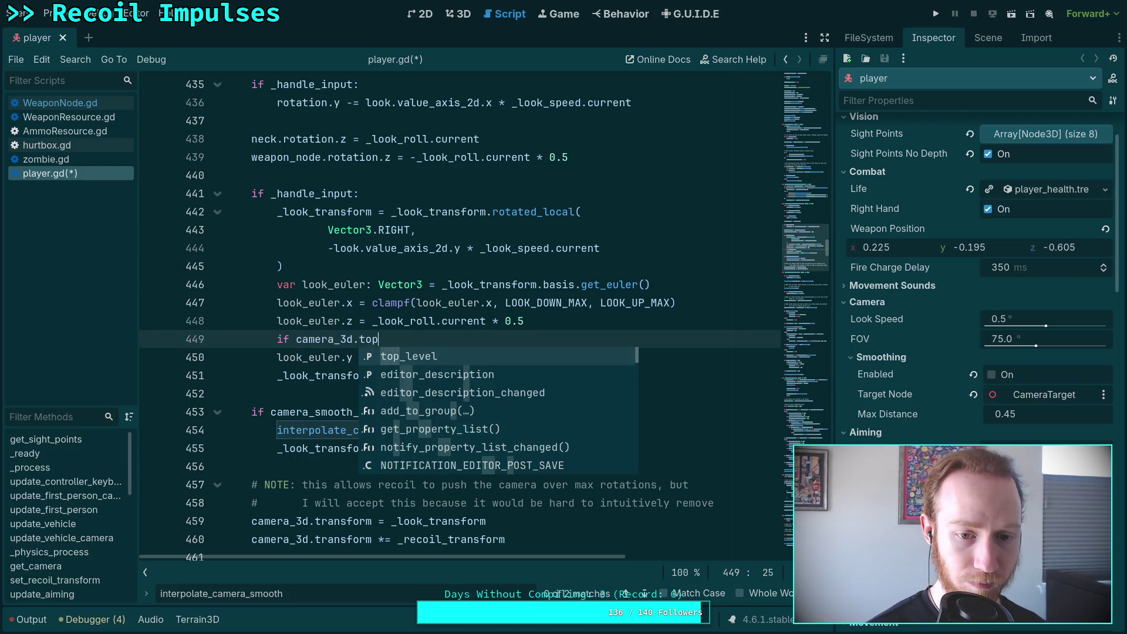
key("Return")
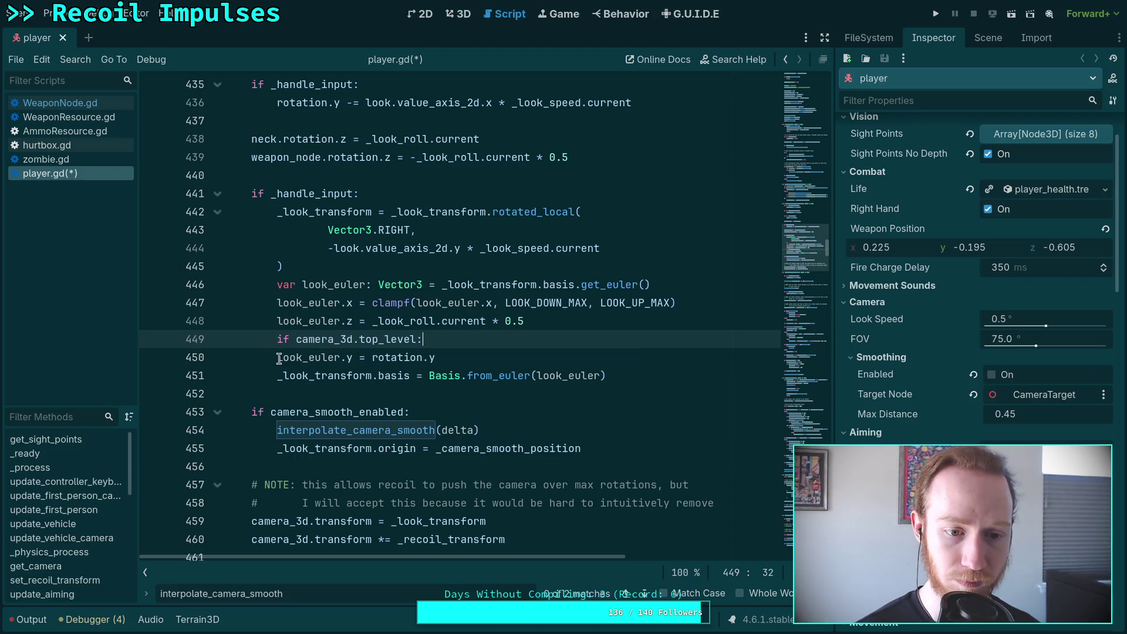
Indent the look_euler.y line under the new guard, save player.gd, and run the project
left_click(281, 358)
key("Tab")
key("ctrl+s")
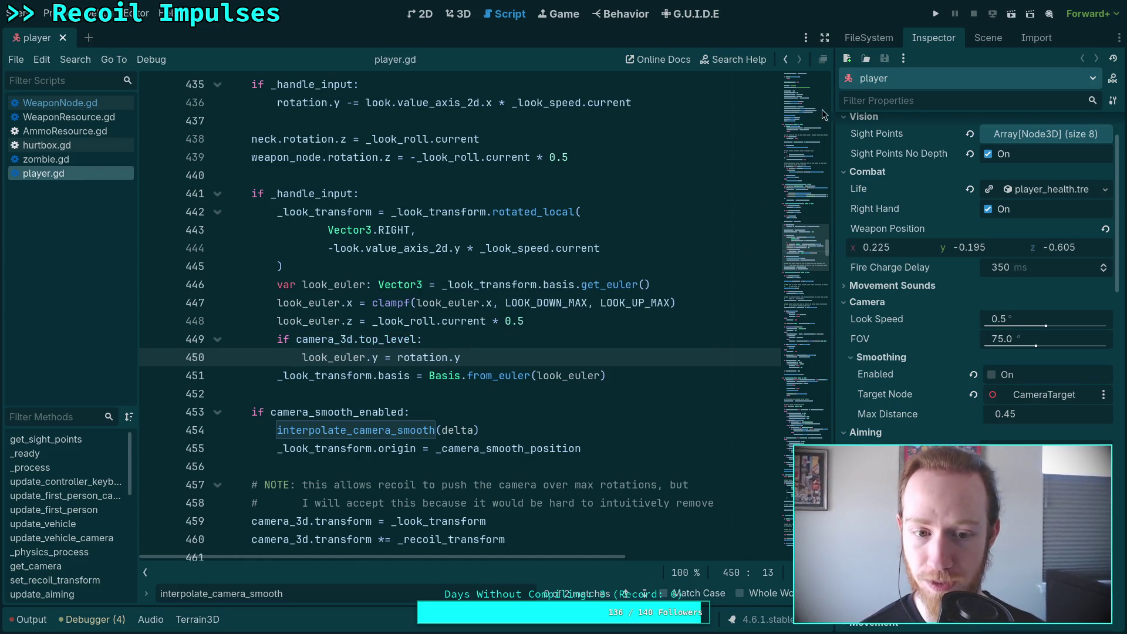
left_click(936, 14)
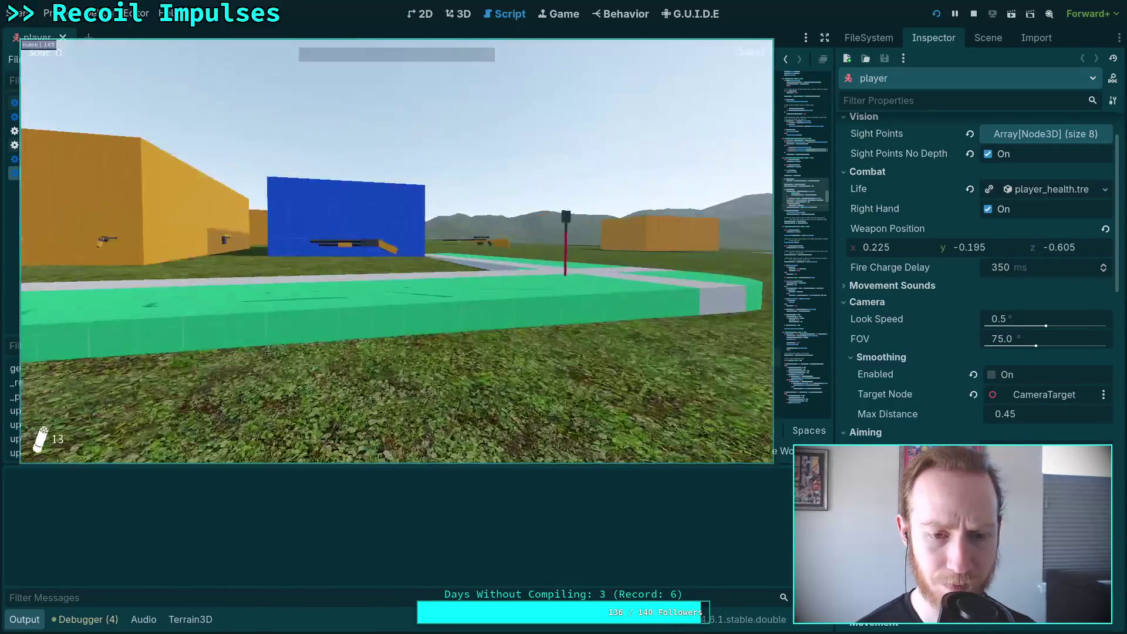
Walk forward to pick up the pistol and onto the dark road, then stop with F8
key("w")
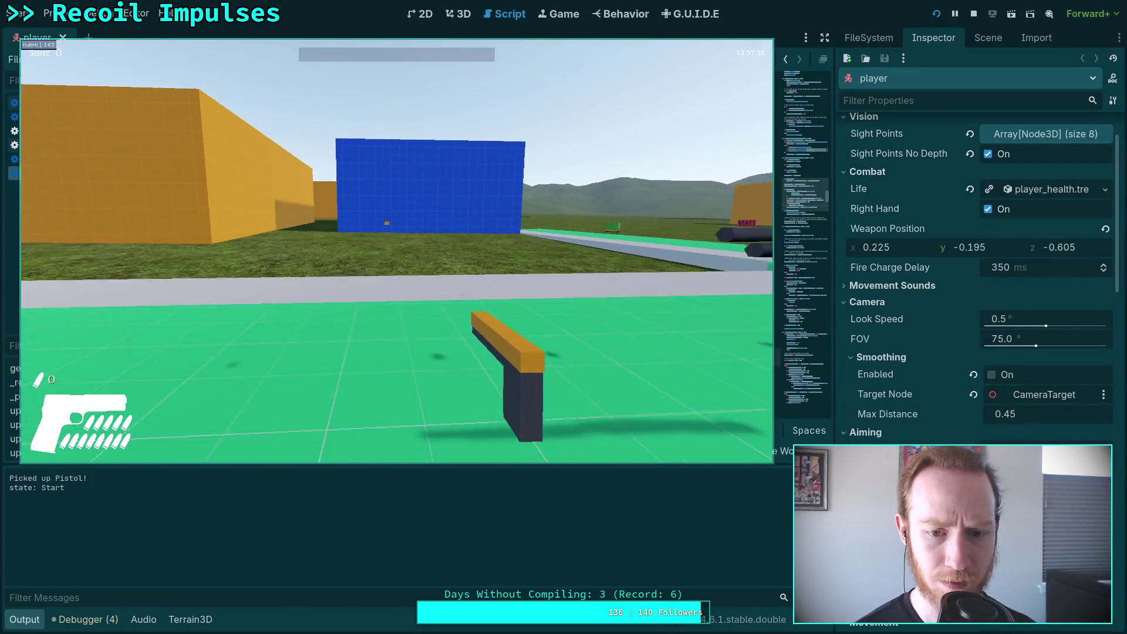
key("w")
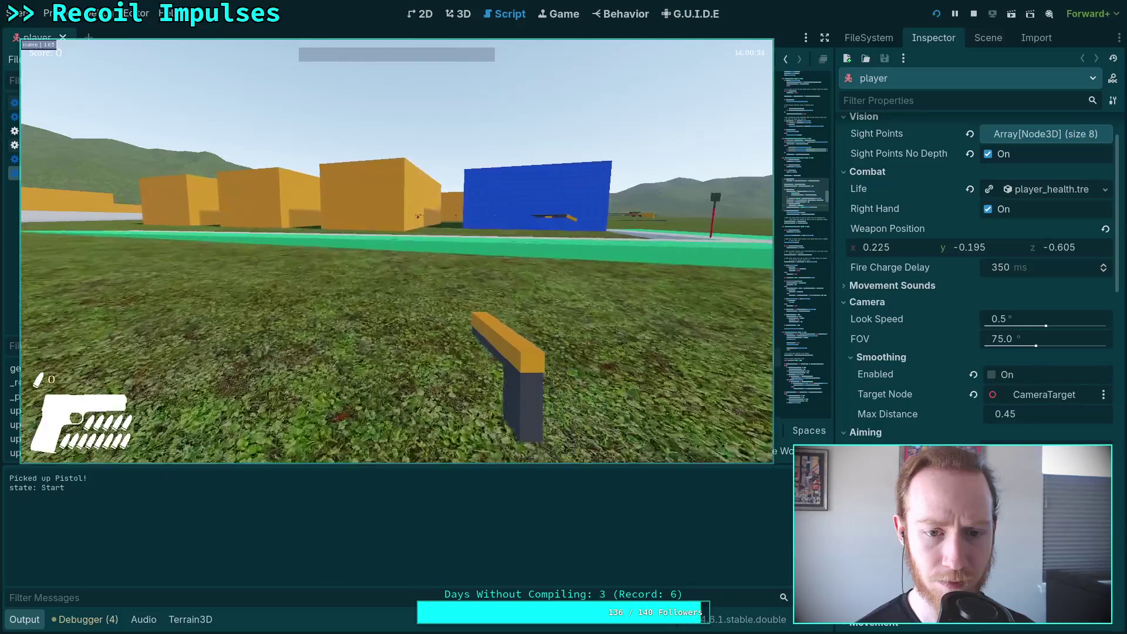
key("F8")
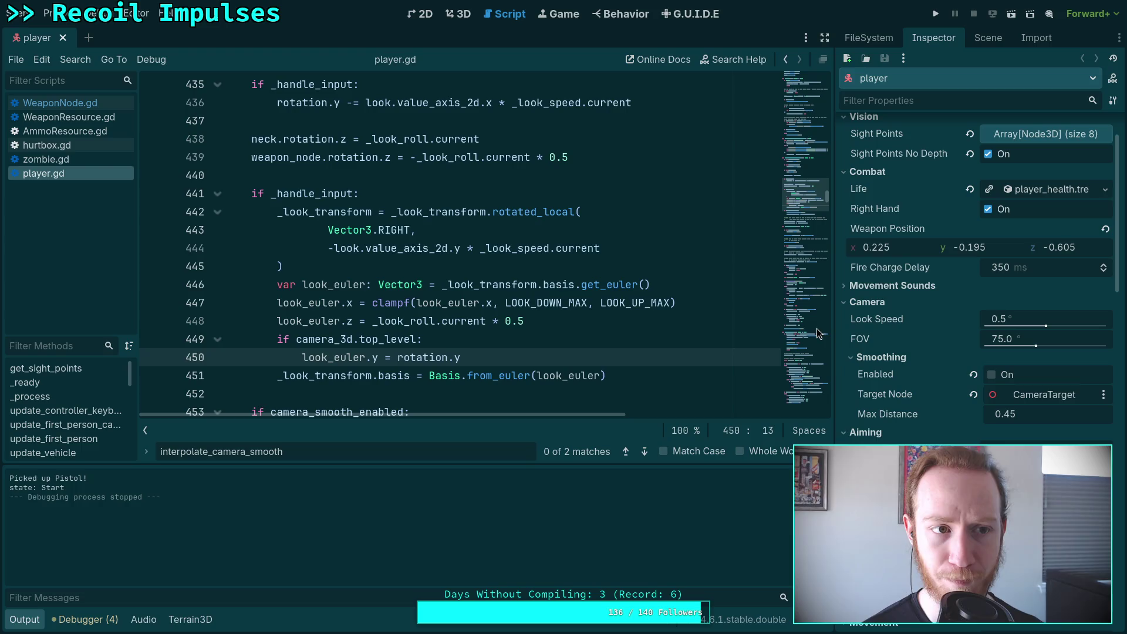
Change the player root node's Physics Interpolation Mode in the Inspector, save player.tscn, and relaunch the game
left_click(982, 39)
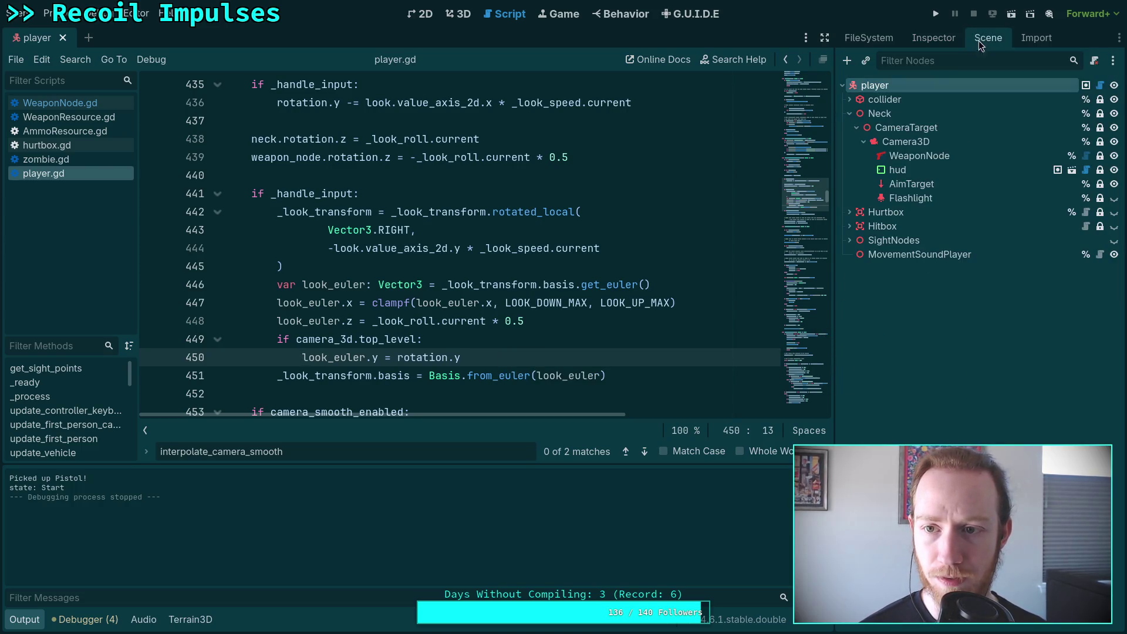
mouse_move(885, 146)
left_mouse_down()
mouse_move(887, 120)
mouse_move(892, 141)
left_mouse_up()
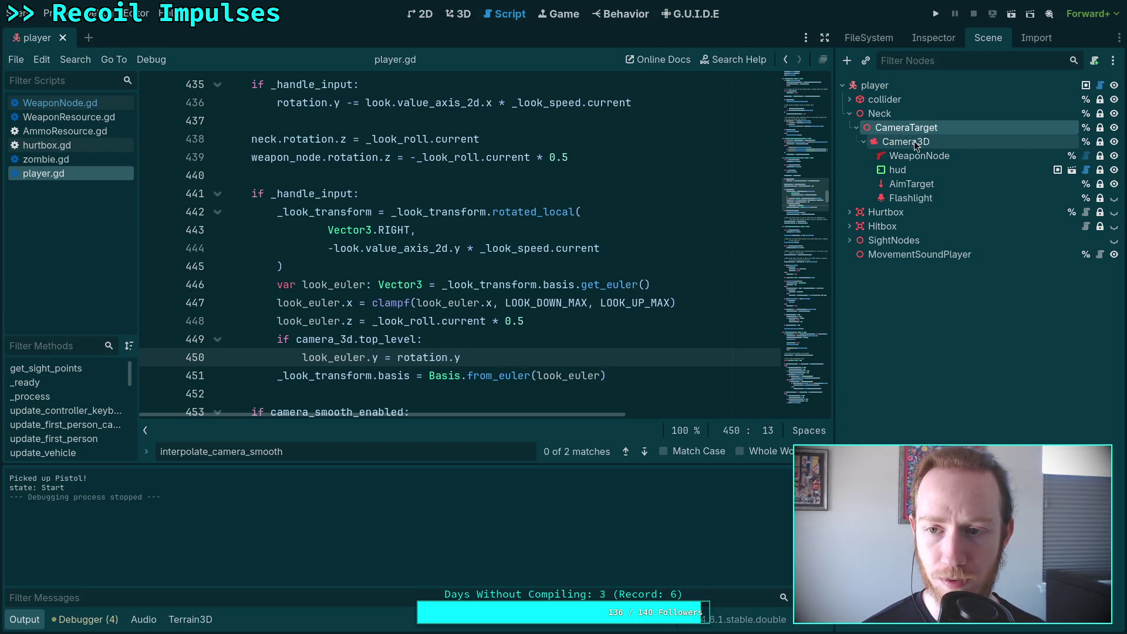
left_click(893, 87)
left_click(927, 40)
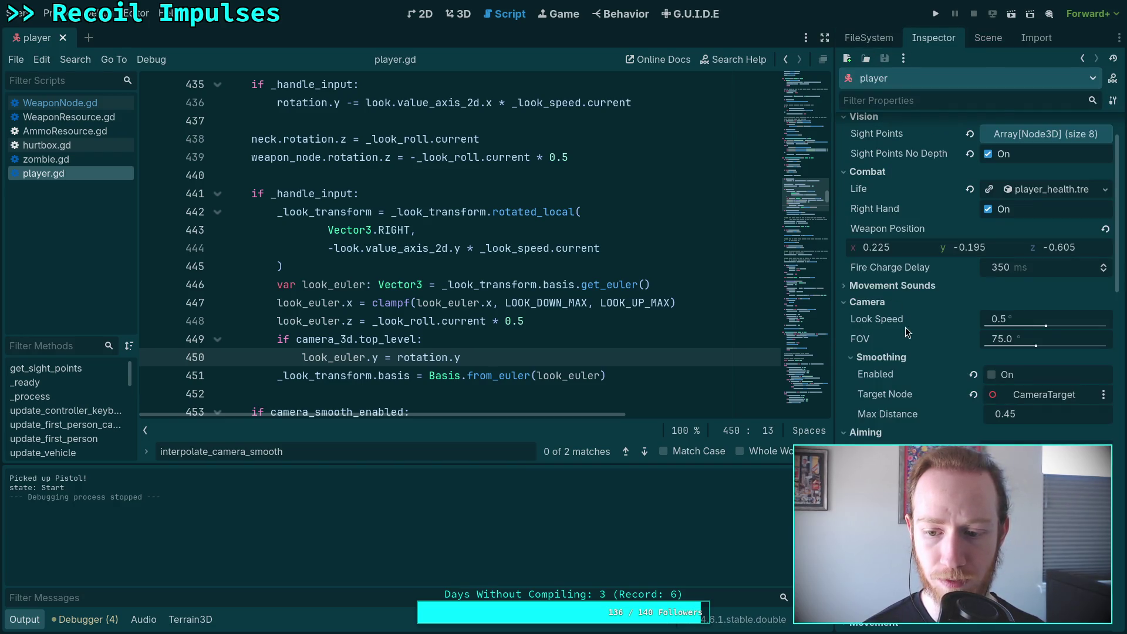
scroll(911, 340, "down", 5)
scroll(939, 393, "down", 4)
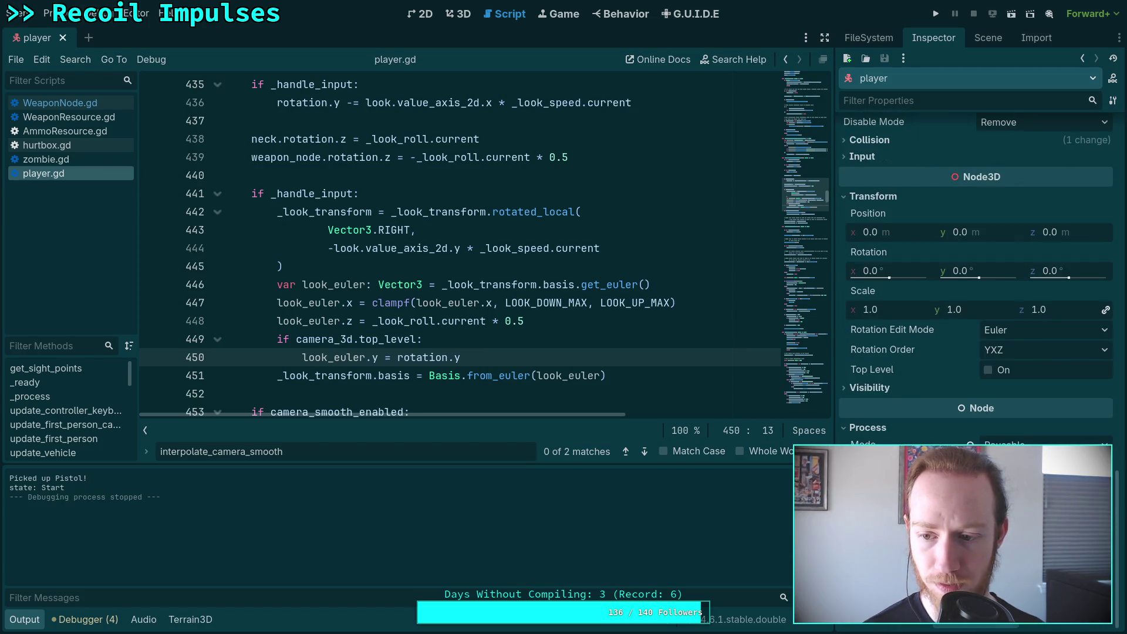
left_click(1045, 487)
key("ctrl+s")
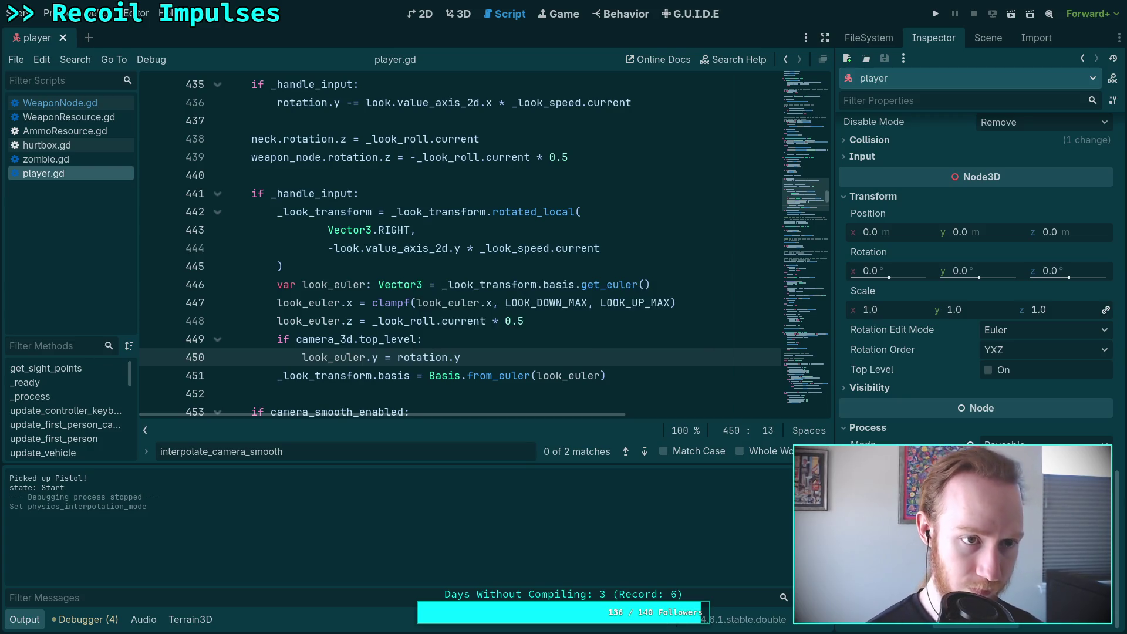
left_click(936, 14)
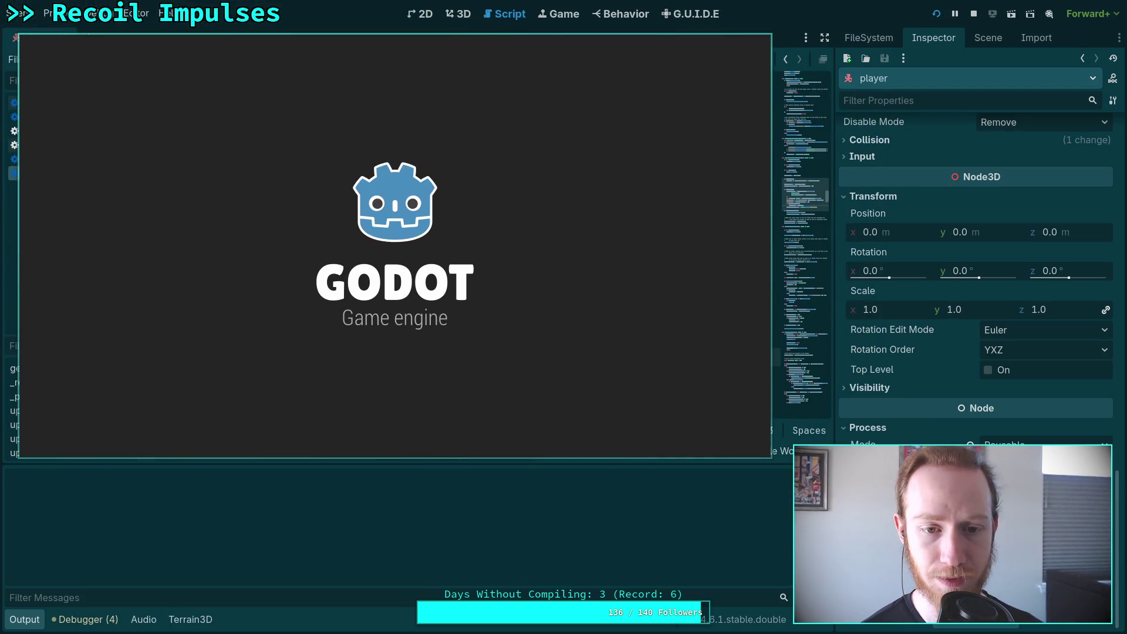
Walk forward to pick up the pistol, move along the grey strip, then pause and exit to desktop
key("w")
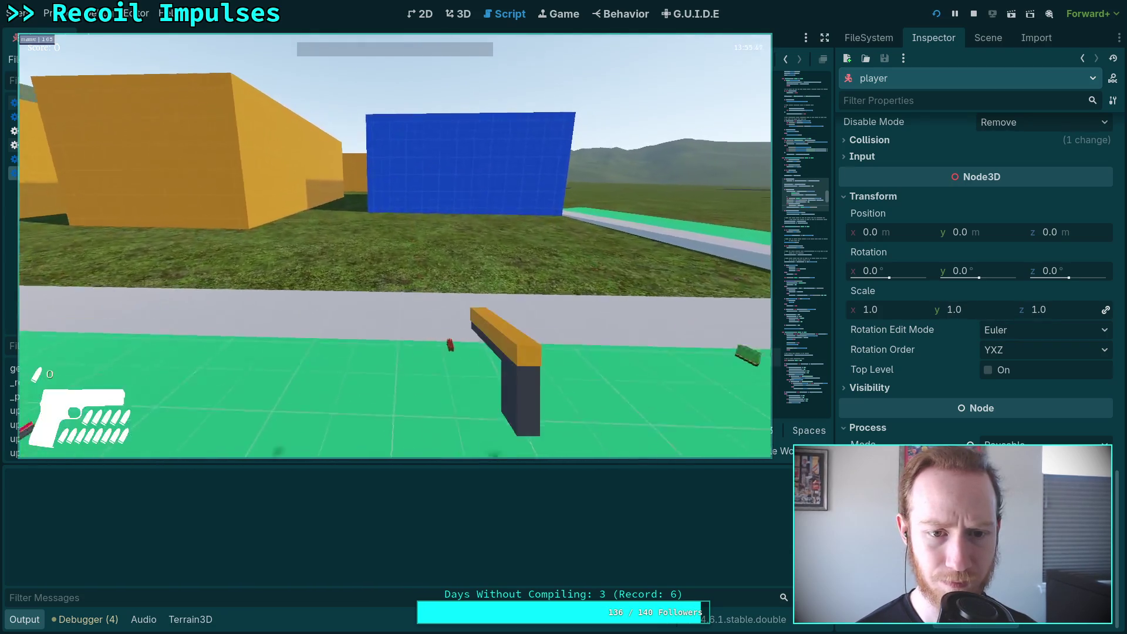
mouse_move(394, 246)
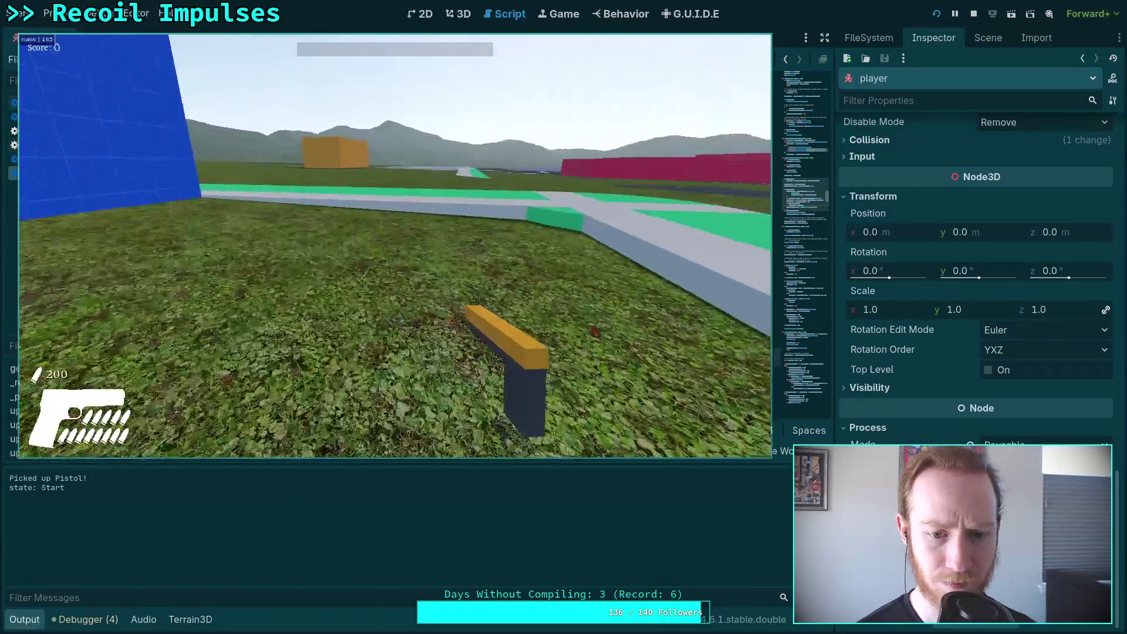
key("w")
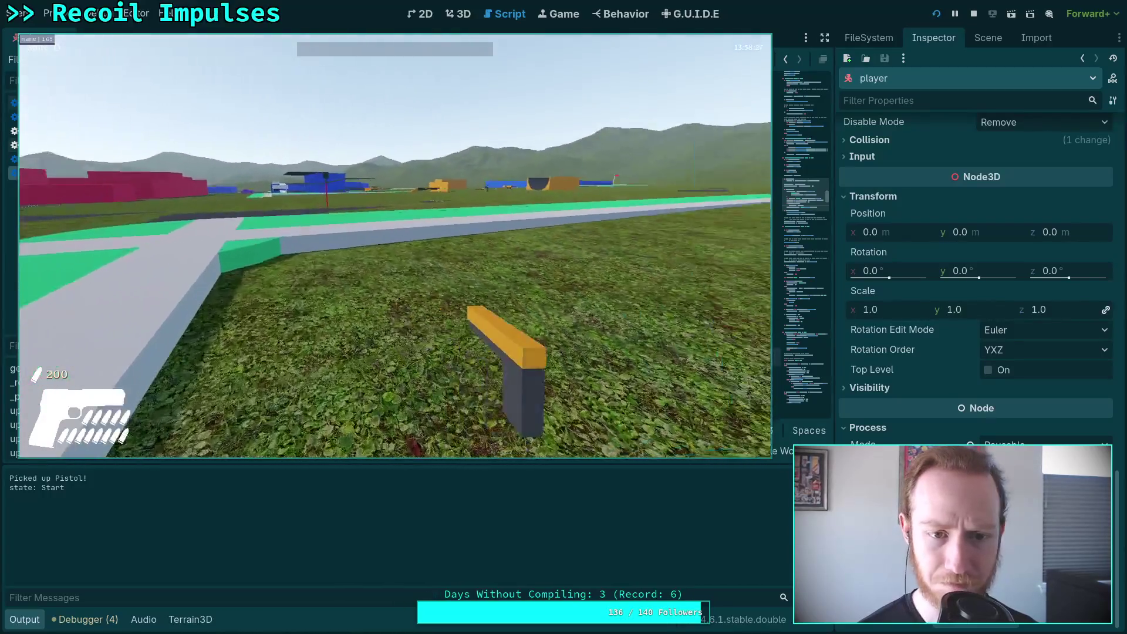
key("Escape")
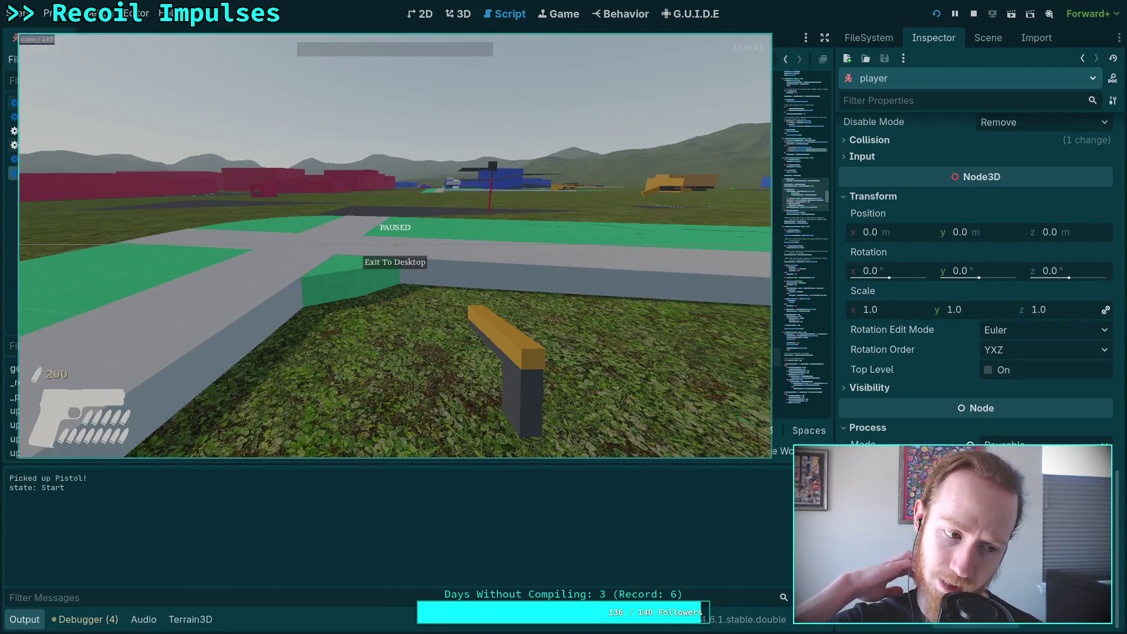
left_click(399, 262)
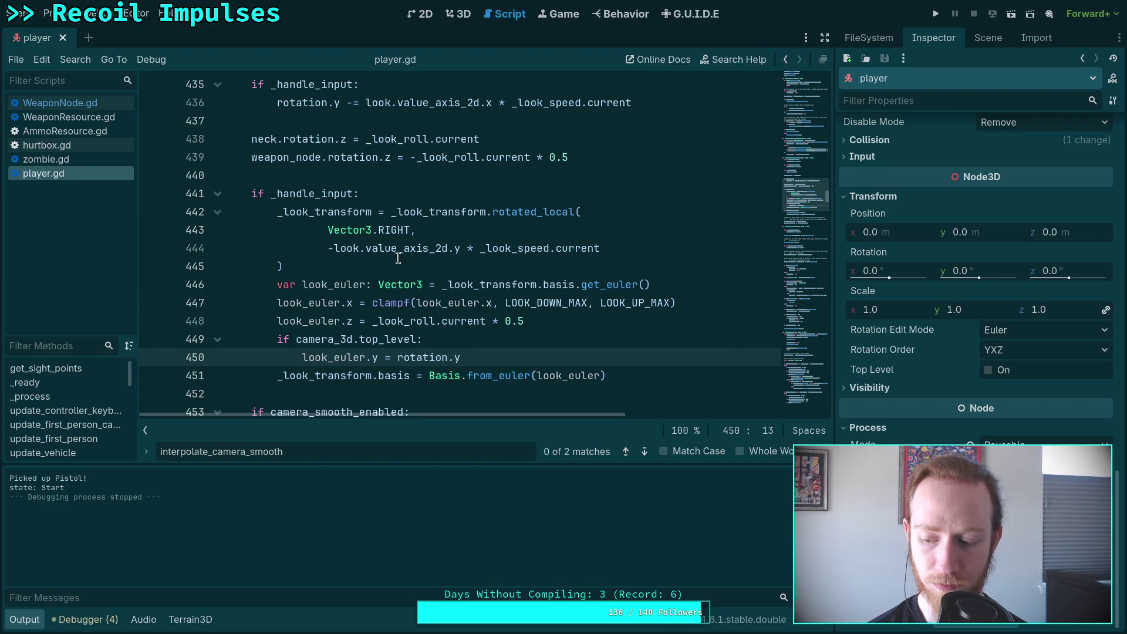
Collapse the output log and move the script cursor down to empty line 452
left_click(24, 619)
key("Down")
key("Down")
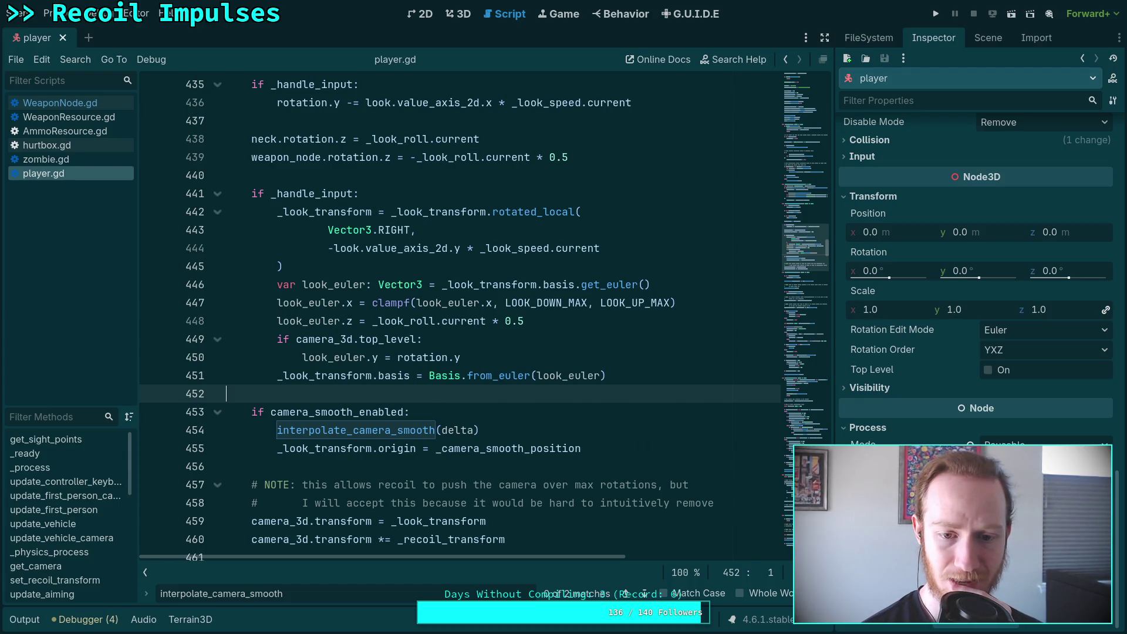
mouse_move(863, 463)
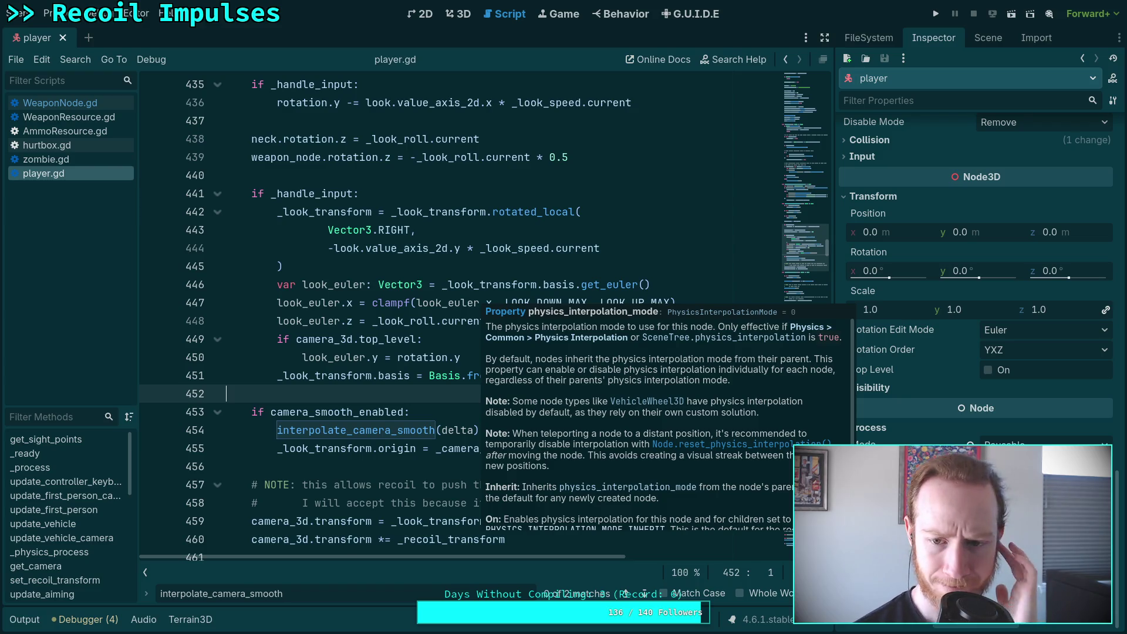
Enable Physics Interpolation under Physics > Common in Project Settings, then run the project
left_click(50, 13)
left_click(76, 34)
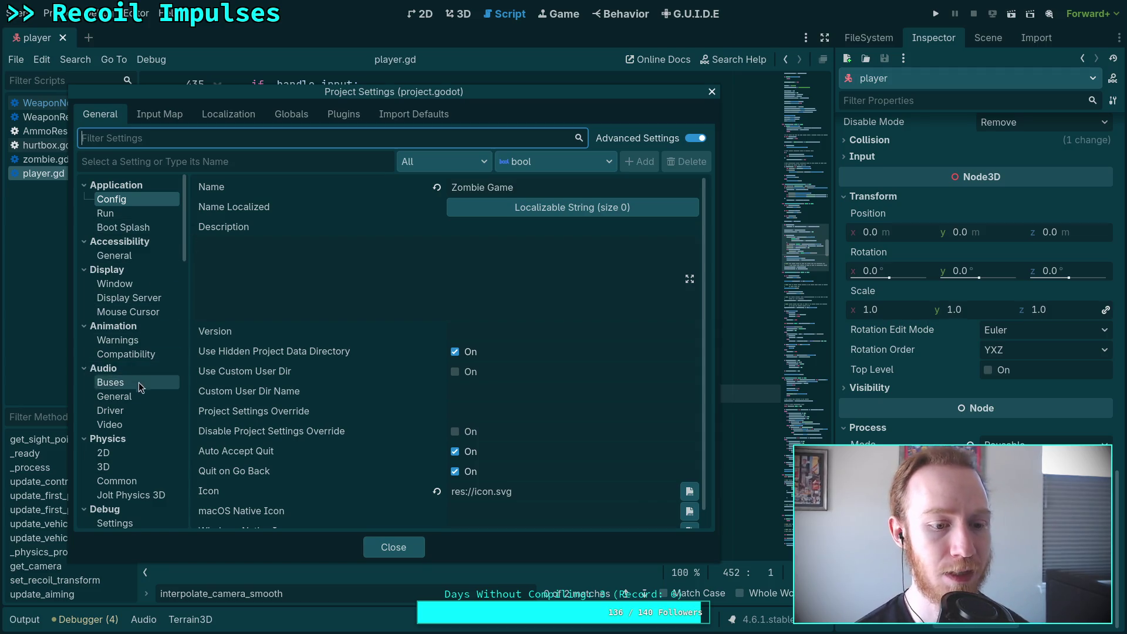
scroll(112, 431, "down", 2)
left_click(111, 436)
left_click(459, 247)
left_click(399, 548)
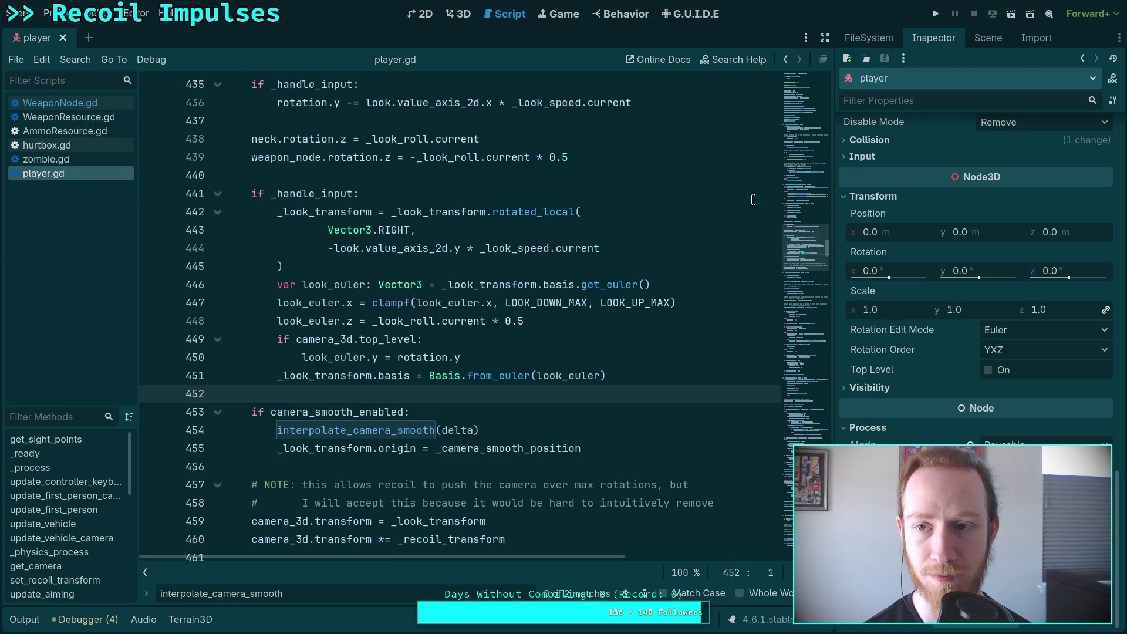
left_click(936, 19)
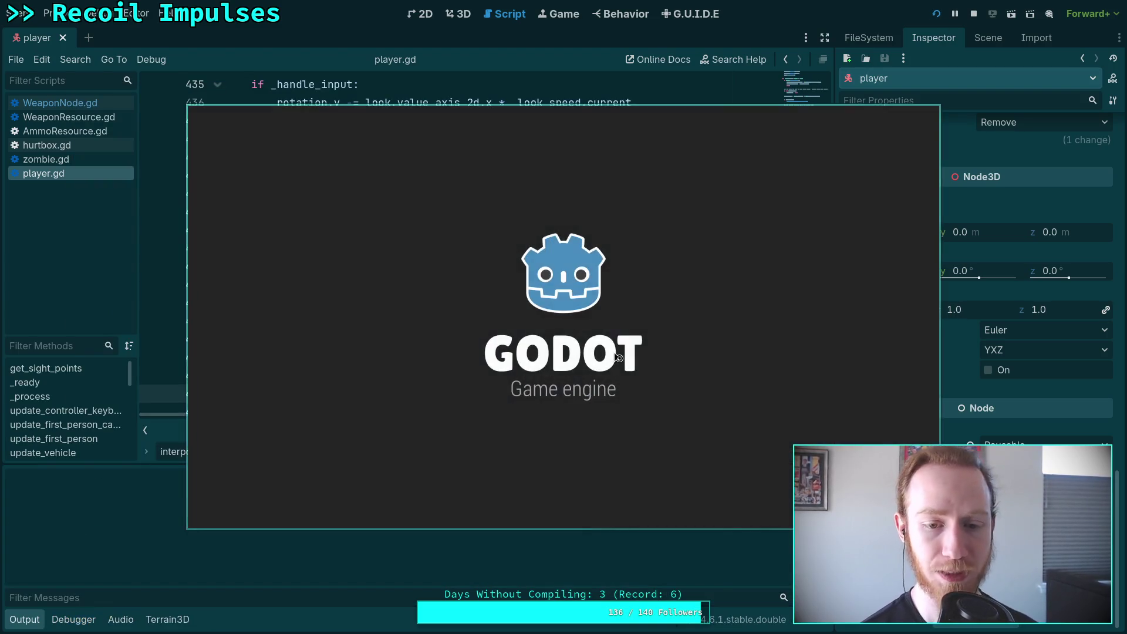